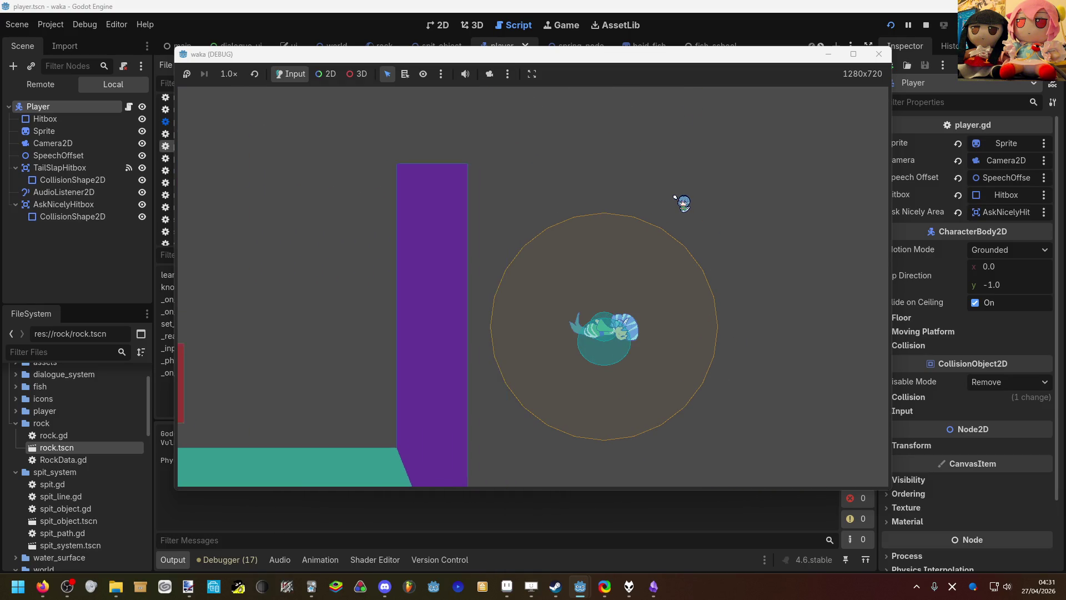
Step: Swim the fish up, right, left and down in the running game to trigger the tail-slap error
{"action": "key", "text": "a"}
{"action": "key", "text": "a"}
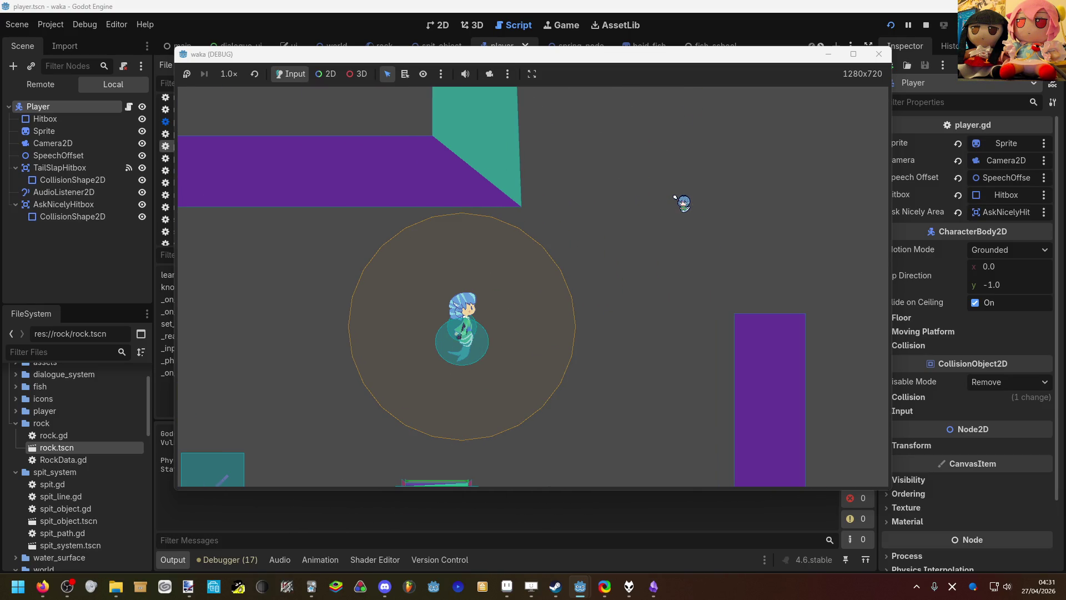
{"action": "key", "text": "d"}
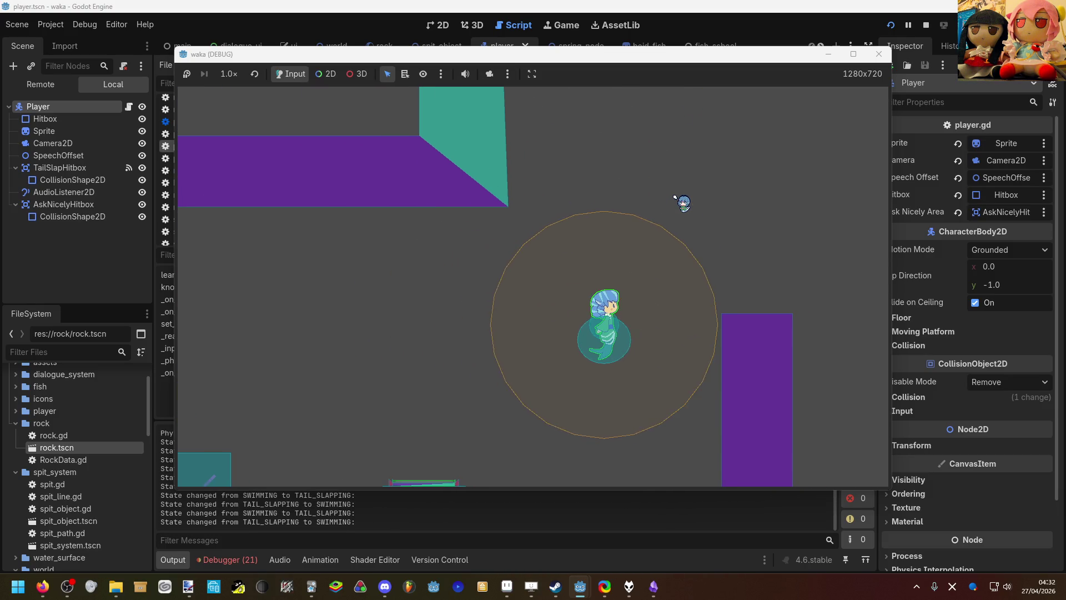
{"action": "key", "text": "a"}
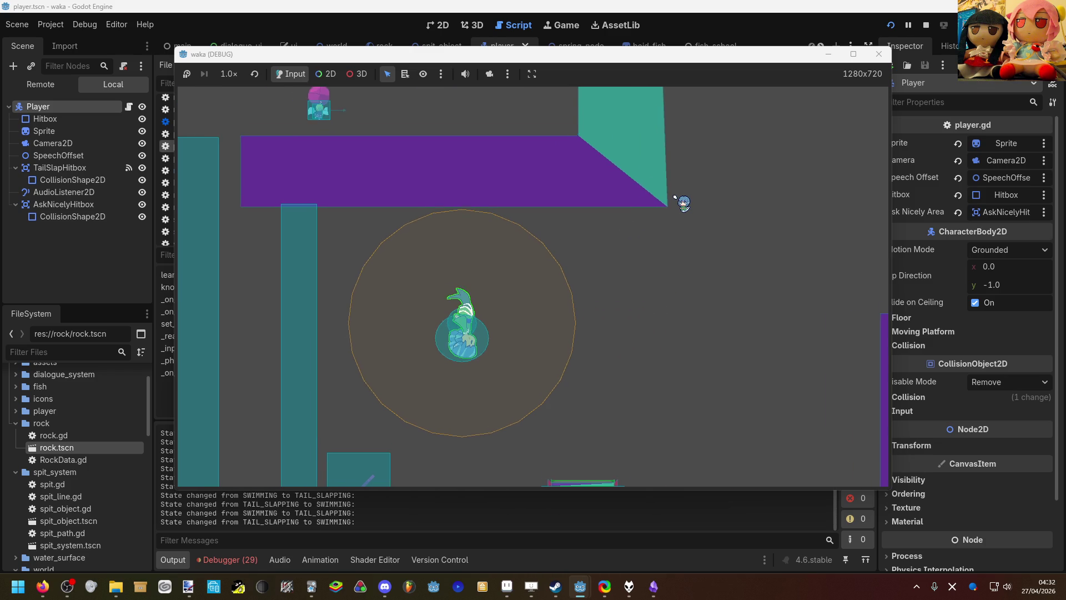
{"action": "key", "text": "s"}
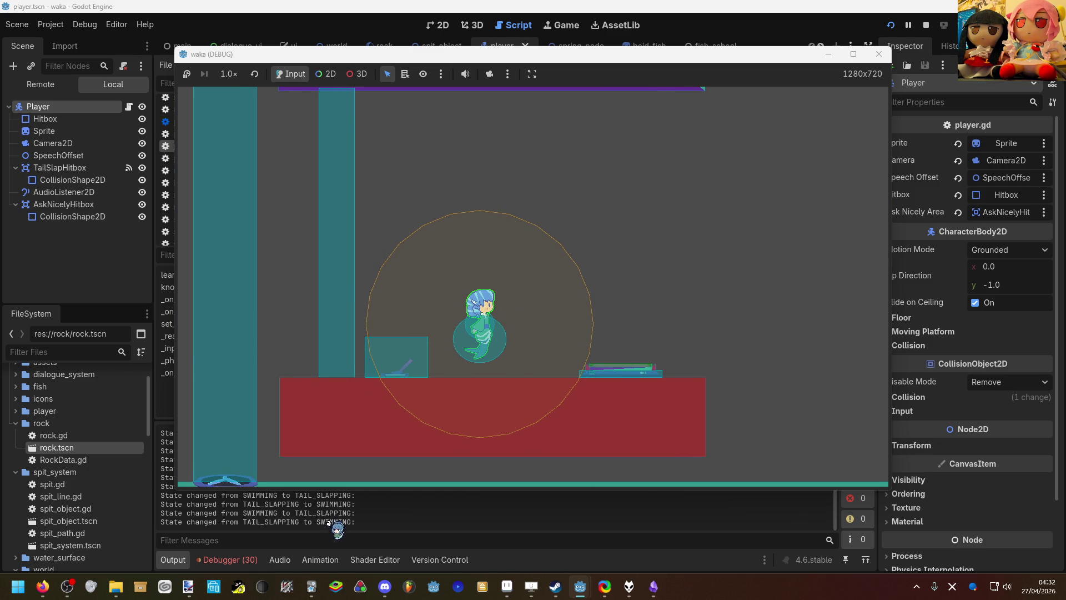
Step: Open the Debugger's Errors list and jump to the failing tween on line 127 of player.gd
{"action": "left_click", "coordinate": [248, 558]}
{"action": "left_click", "coordinate": [261, 420]}
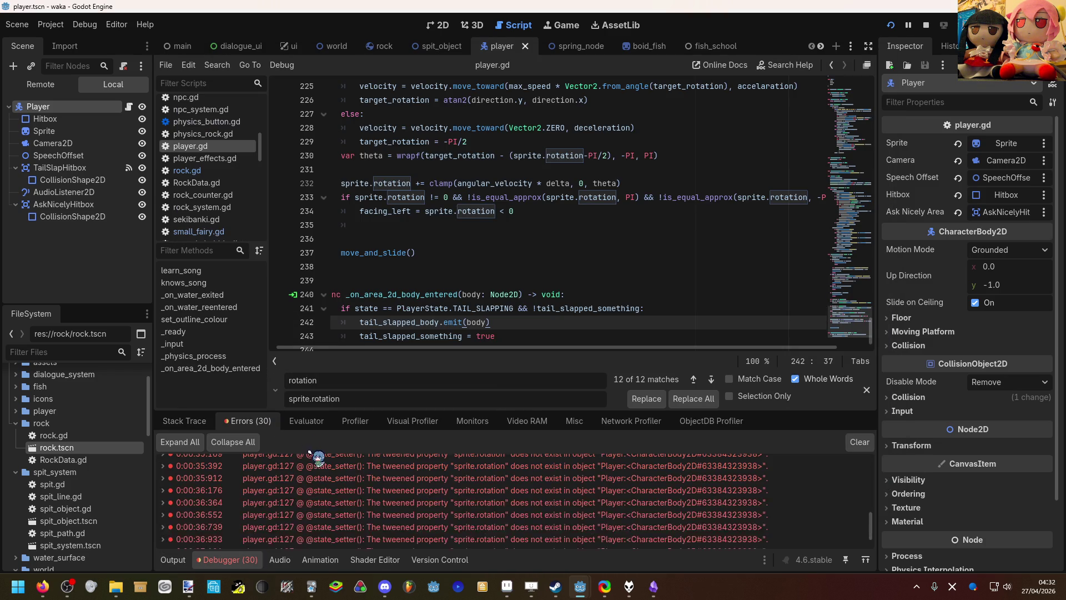
{"action": "left_click", "coordinate": [422, 502]}
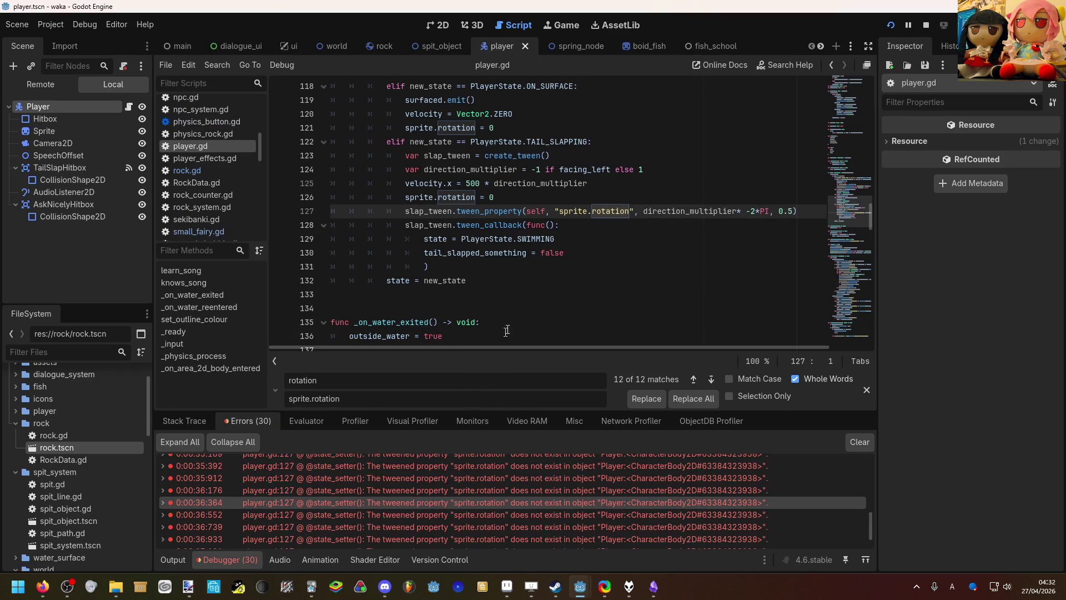
{"action": "scroll", "coordinate": [521, 314], "scroll_direction": "up", "scroll_amount": 1}
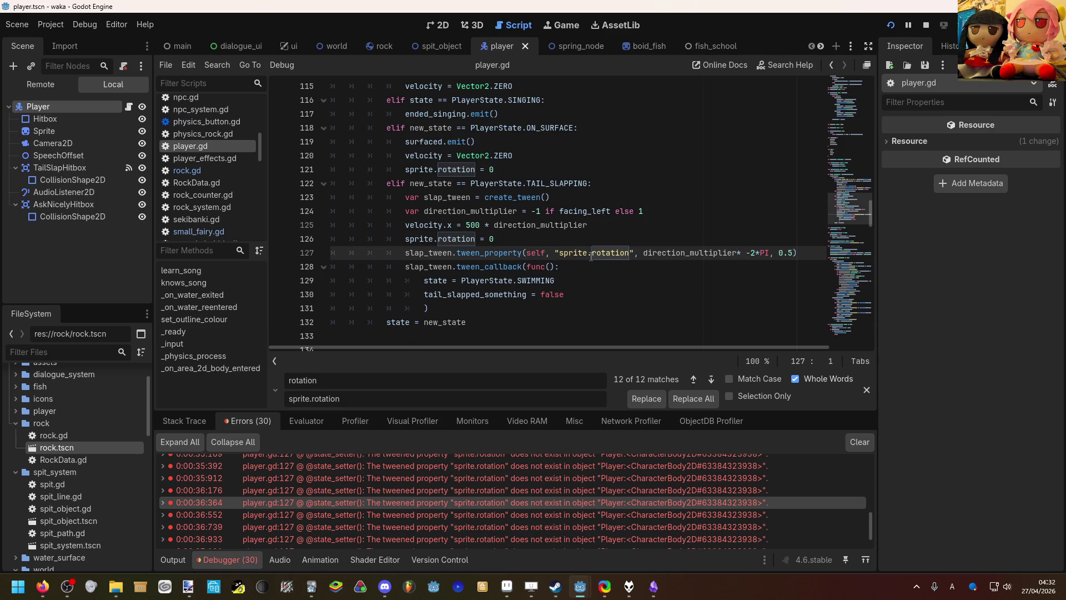
Step: Change the tween's property path from "sprite.rotation" to "sprite:rotation"
{"action": "type", "text": "spr"}
{"action": "key", "text": "Return"}
{"action": "key", "text": "Right"}
{"action": "key", "text": "Right"}
{"action": "key", "text": "Right"}
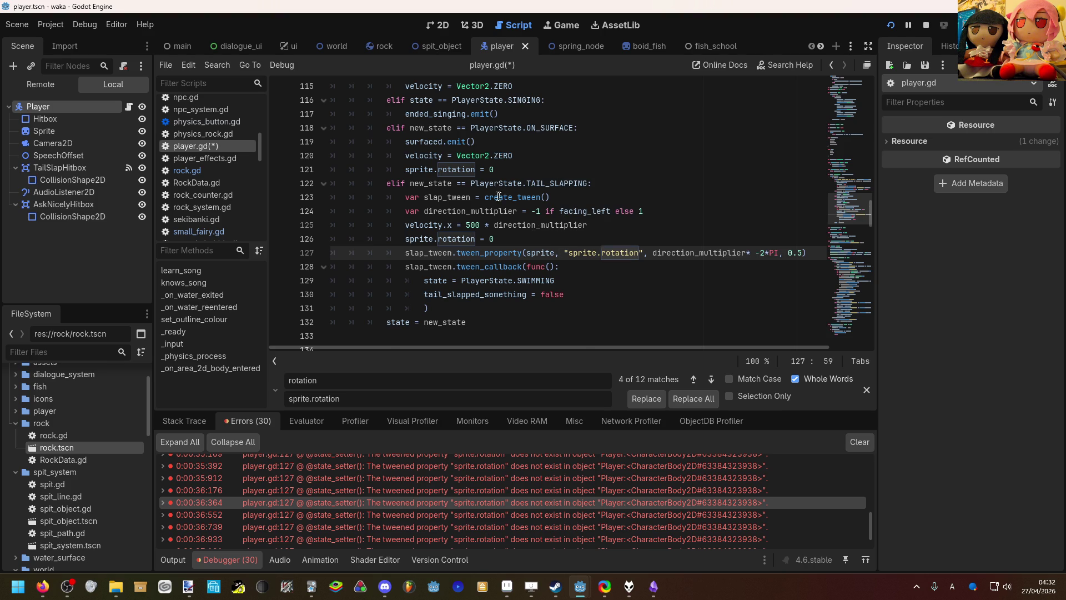
{"action": "scroll", "coordinate": [480, 212], "scroll_direction": "up", "scroll_amount": 3}
{"action": "scroll", "coordinate": [480, 231], "scroll_direction": "down", "scroll_amount": 2}
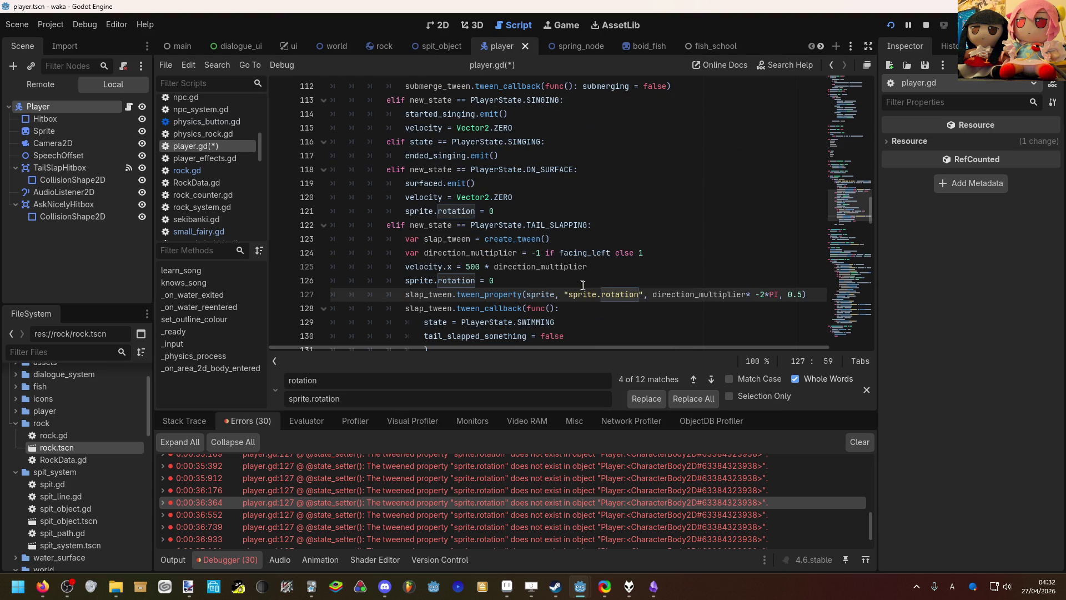
{"action": "key", "text": "Left"}
{"action": "key", "text": "Left"}
{"action": "key", "text": "Left"}
{"action": "key", "text": "BackSpace"}
{"action": "key", "text": "BackSpace"}
{"action": "key", "text": "BackSpace"}
{"action": "type", "text": "pri"}
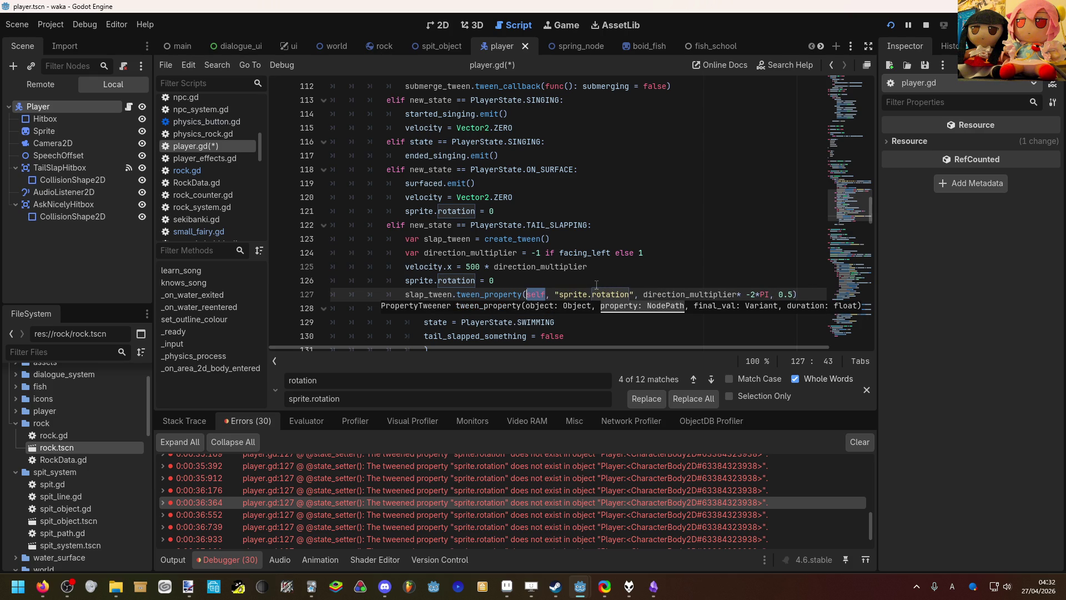
{"action": "left_click", "coordinate": [591, 294]}
{"action": "key", "text": "BackSpace"}
{"action": "type", "text": ":"}
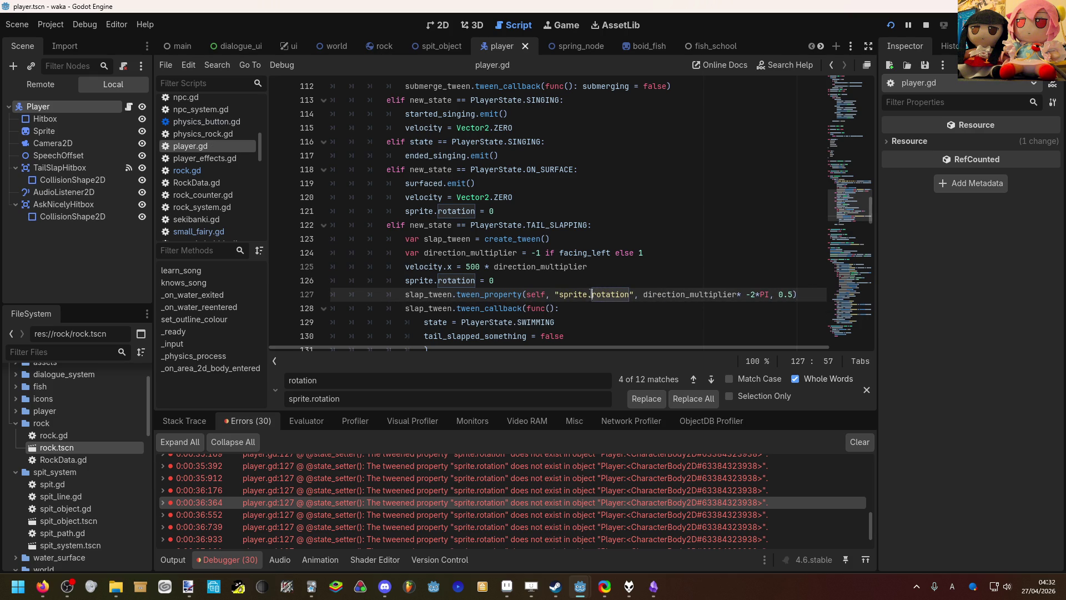
Step: Save player.gd and relaunch the game
{"action": "key", "text": "ctrl+s"}
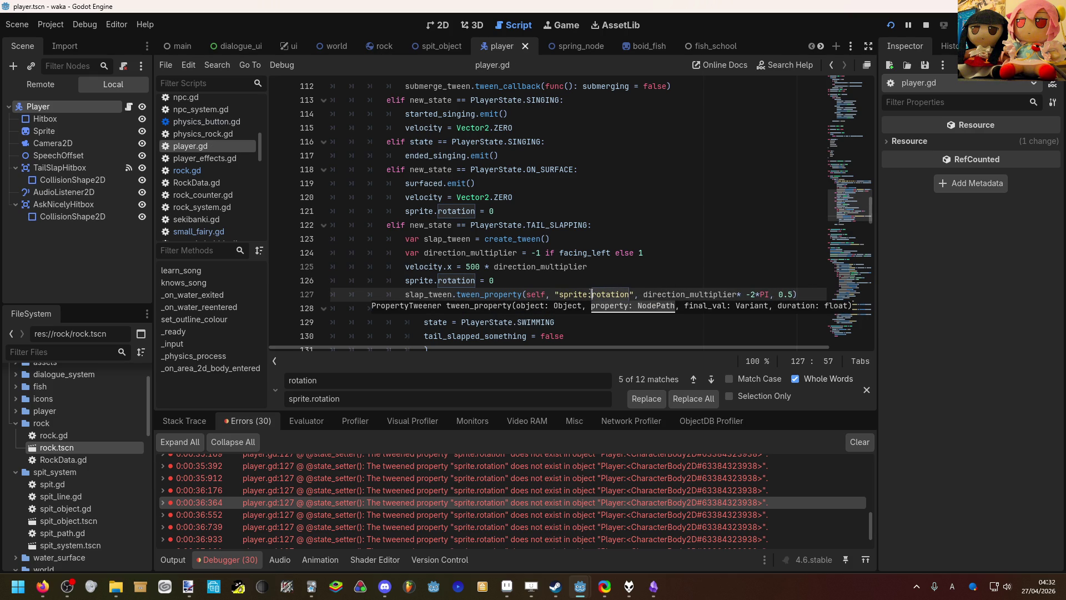
{"action": "scroll", "coordinate": [593, 266], "scroll_direction": "up", "scroll_amount": 4}
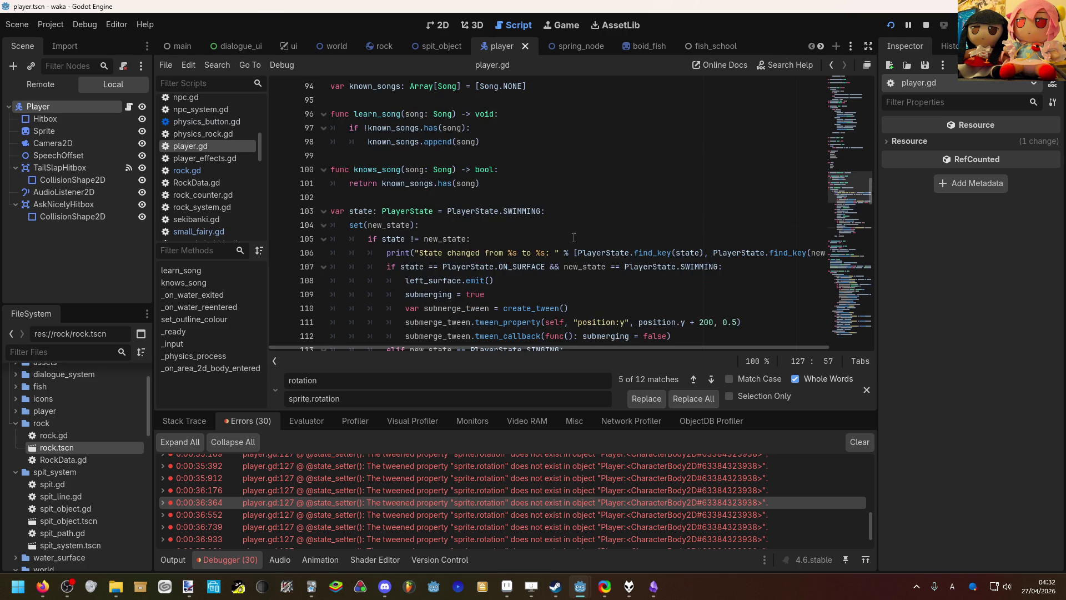
{"action": "left_click", "coordinate": [897, 24]}
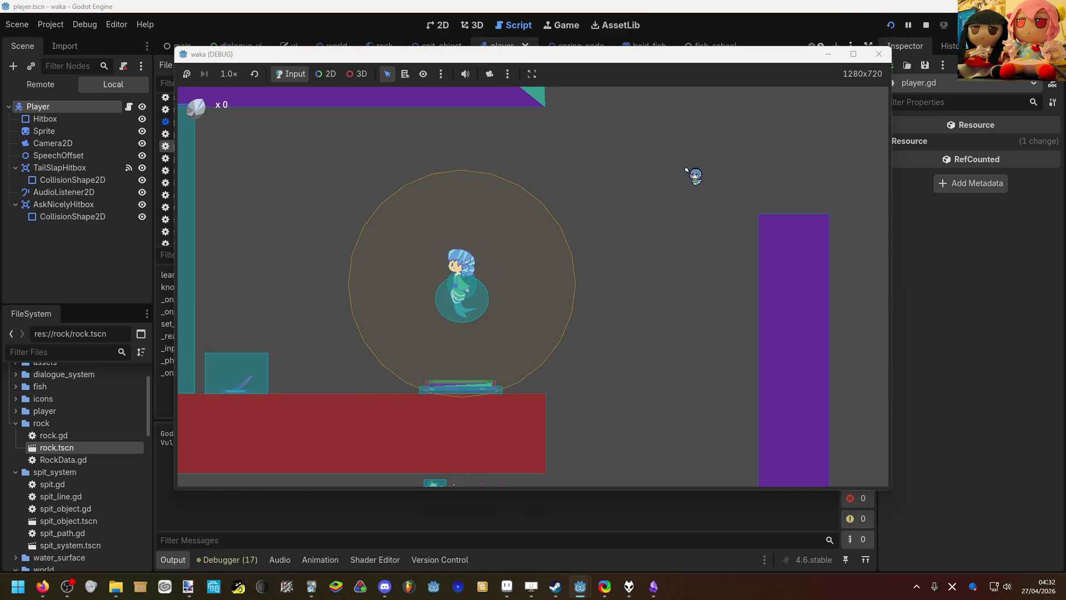
{"action": "key", "text": "Right"}
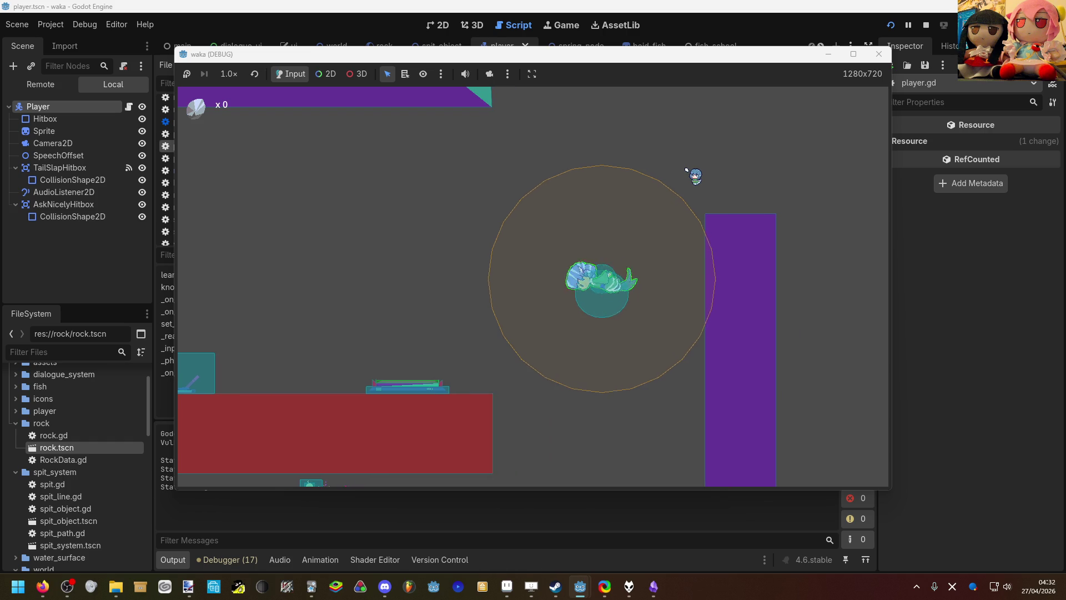
{"action": "key", "text": "space"}
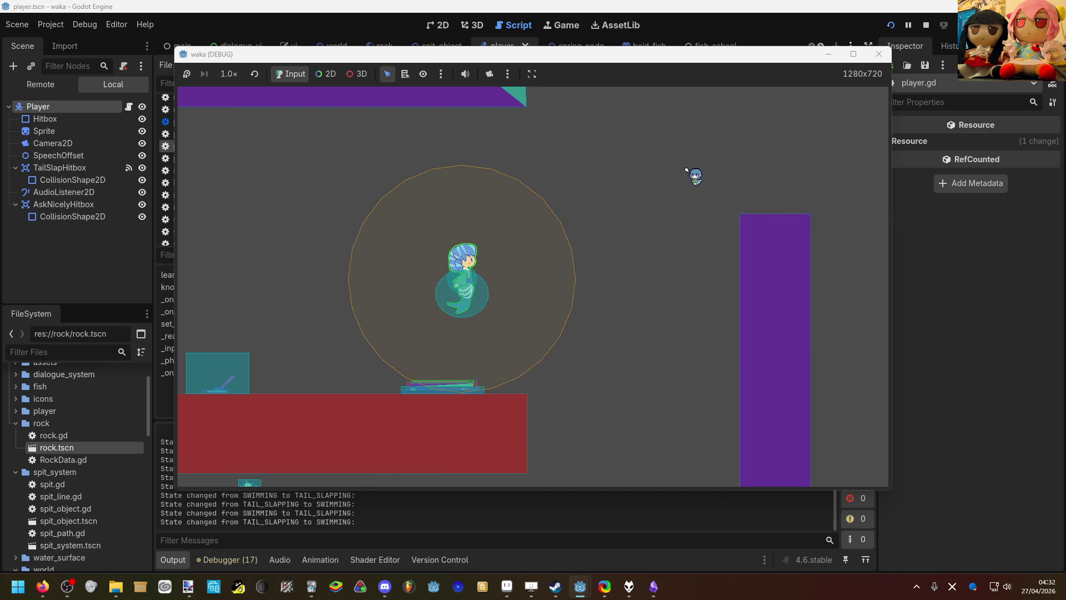
{"action": "key", "text": "Left"}
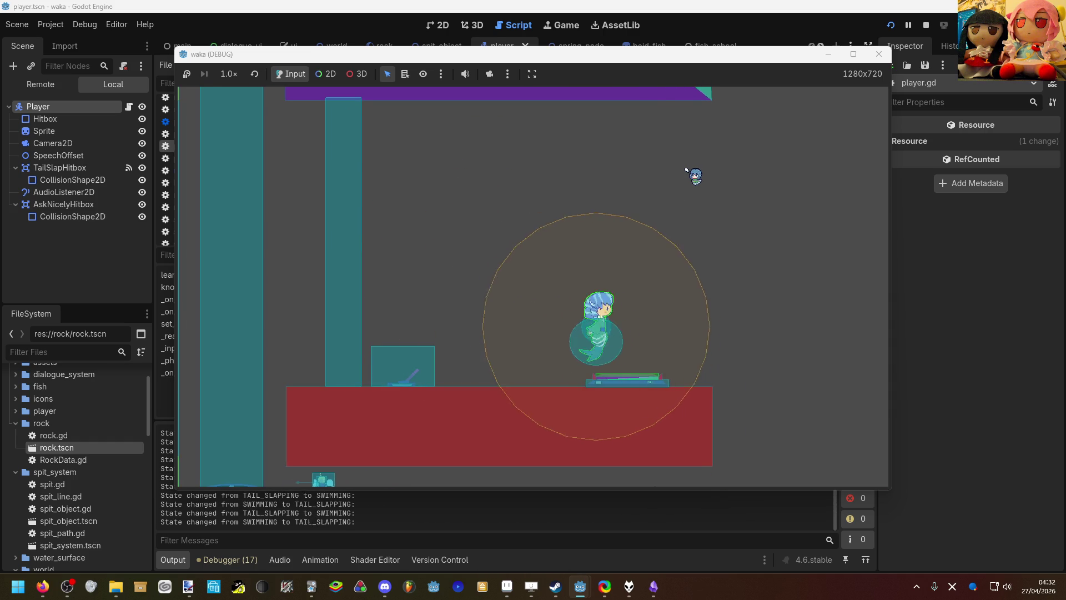
{"action": "key", "text": "Left"}
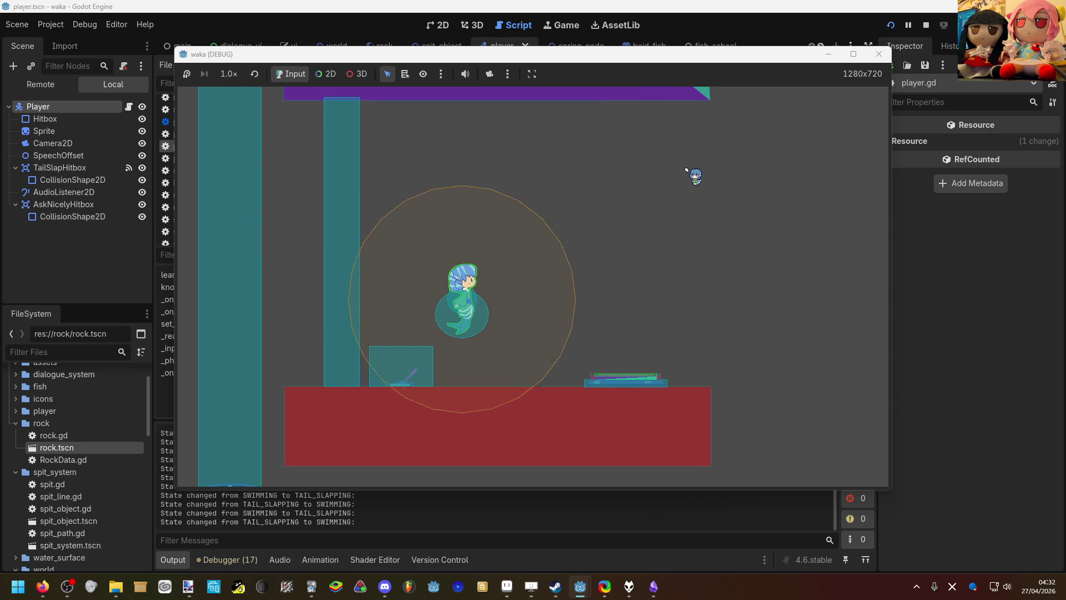
{"action": "key", "text": "Up"}
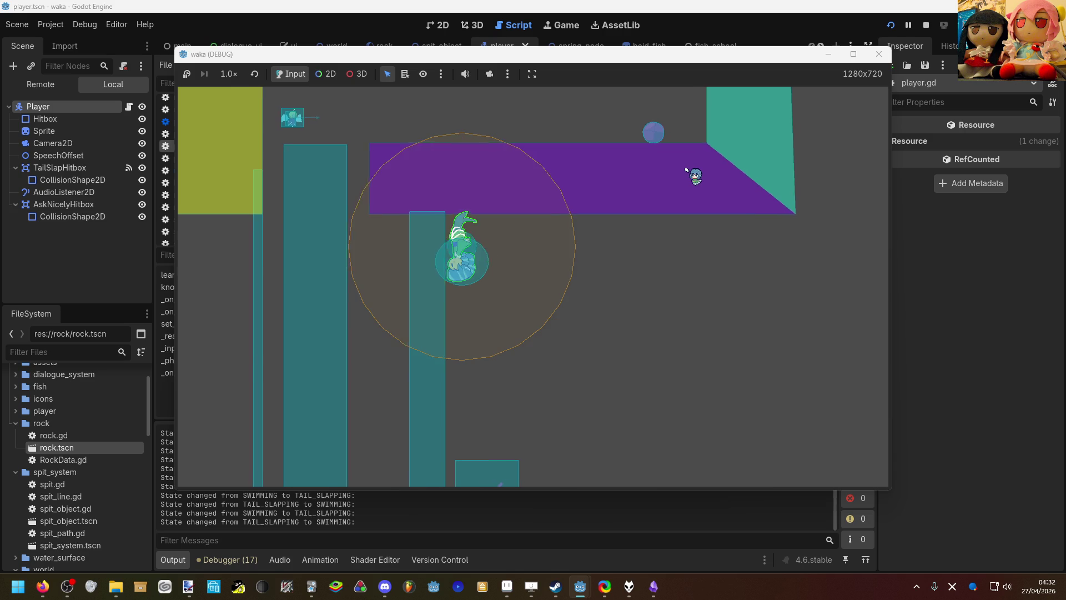
{"action": "key", "text": "Right"}
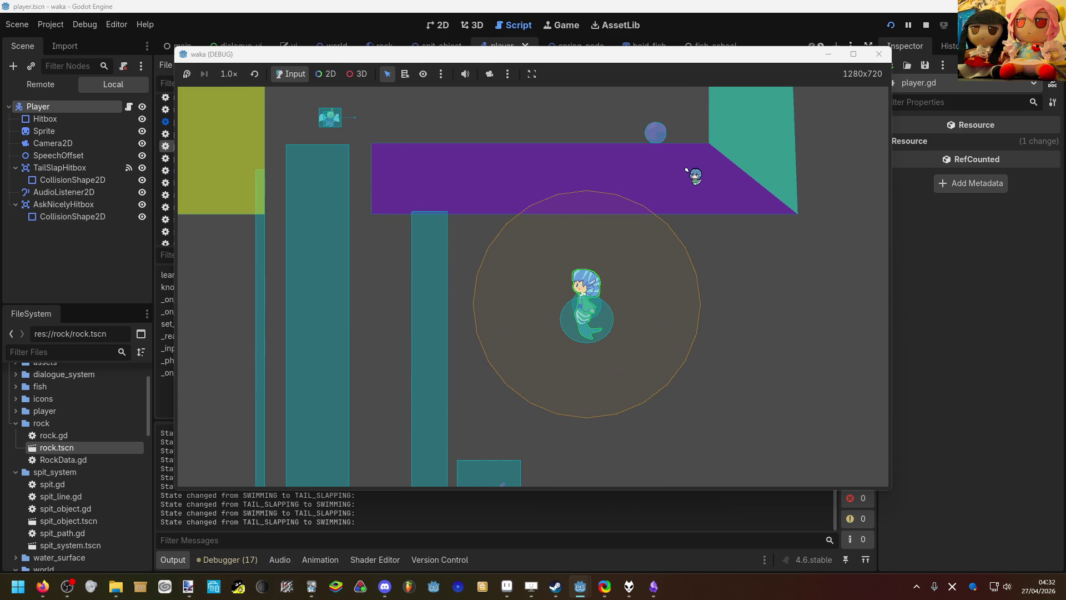
{"action": "key", "text": "Right"}
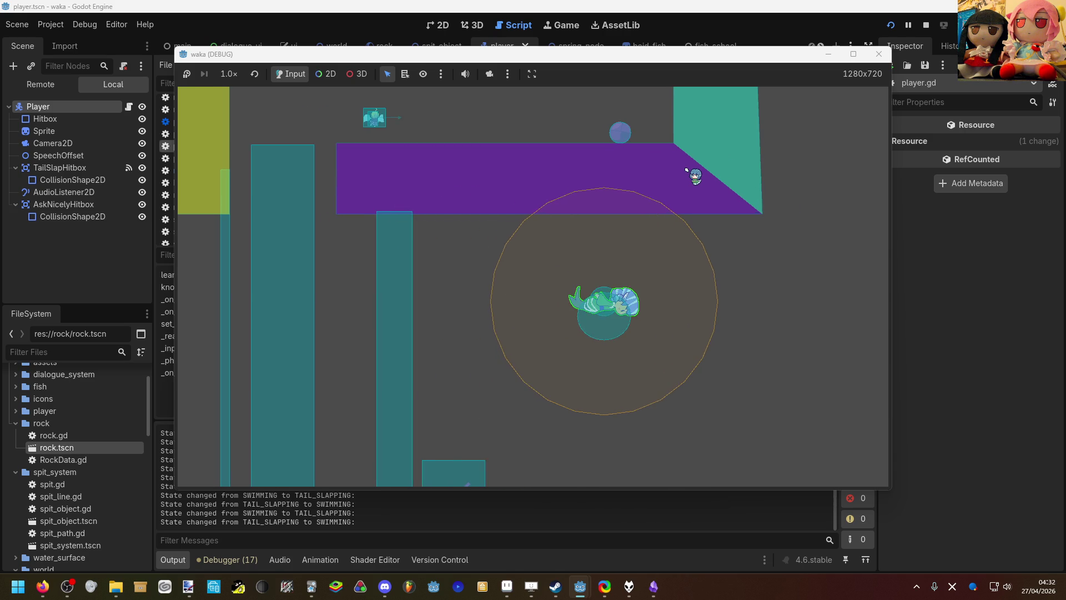
{"action": "key", "text": "Up"}
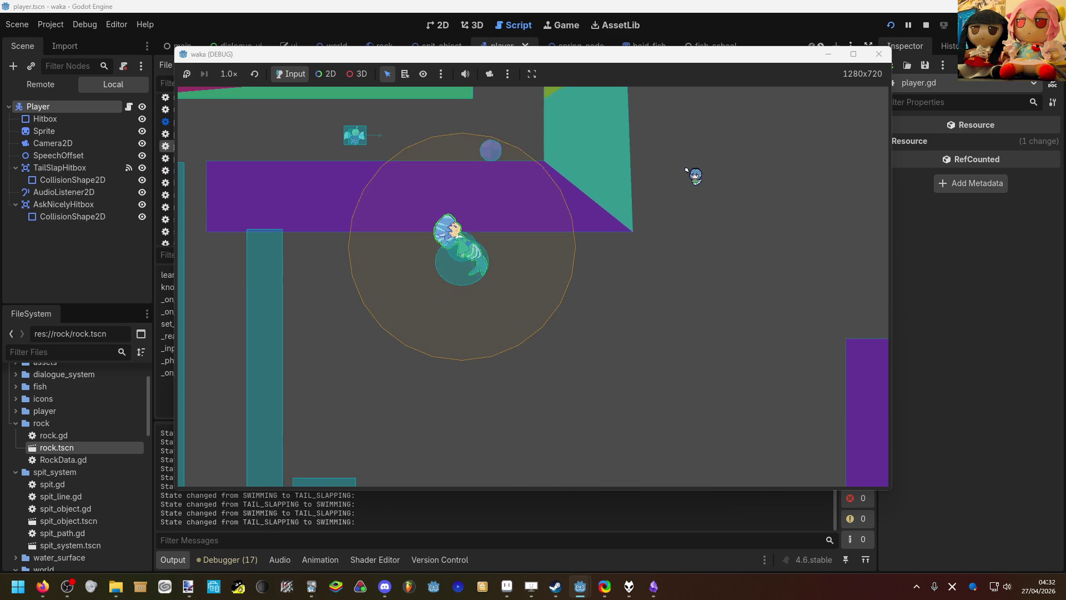
{"action": "key", "text": "Left"}
{"action": "key", "text": "Down"}
{"action": "key", "text": "Up"}
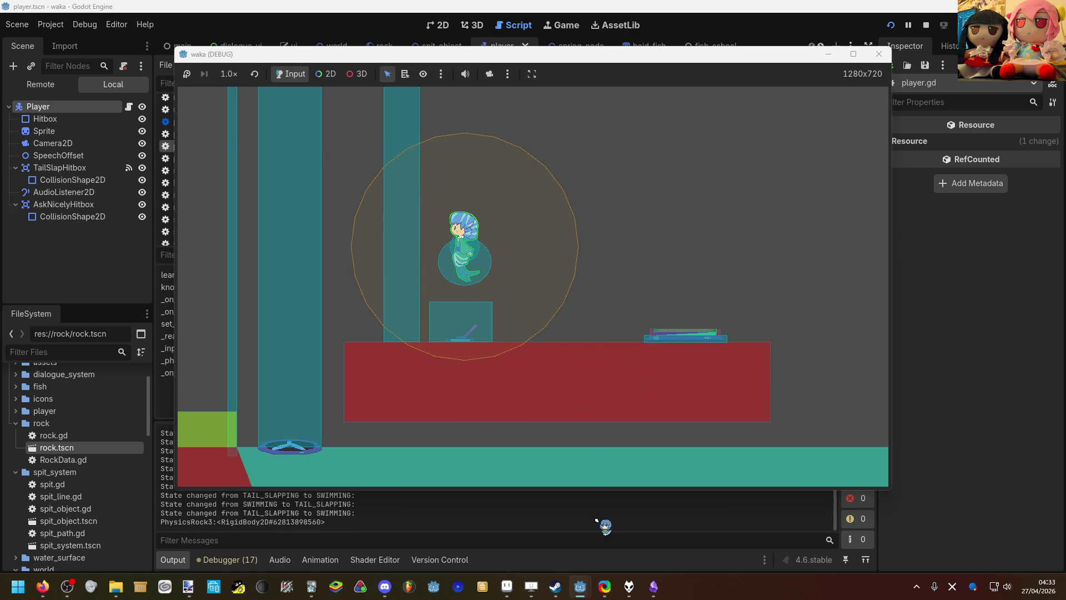
{"action": "left_click", "coordinate": [604, 524]}
{"action": "scroll", "coordinate": [570, 290], "scroll_direction": "up", "scroll_amount": 15}
{"action": "scroll", "coordinate": [571, 289], "scroll_direction": "up", "scroll_amount": 14}
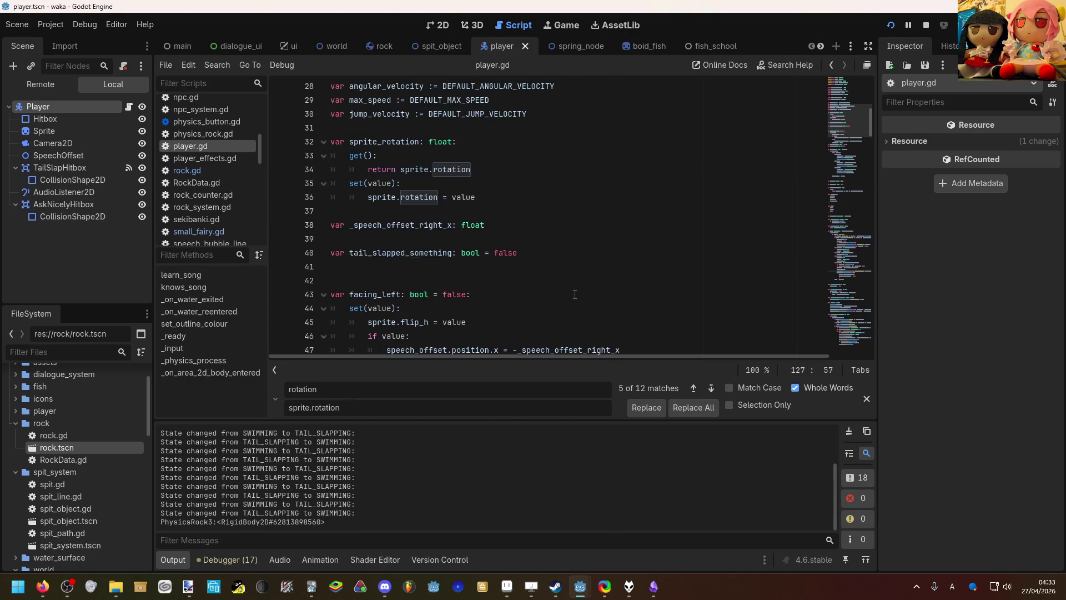
{"action": "scroll", "coordinate": [575, 294], "scroll_direction": "down", "scroll_amount": 2}
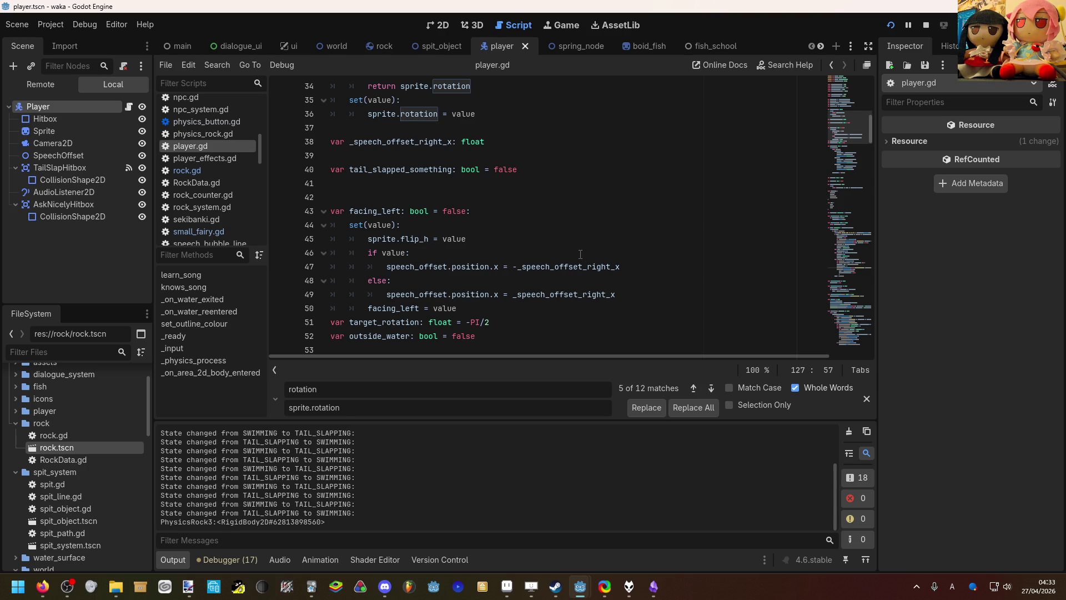
{"action": "scroll", "coordinate": [611, 223], "scroll_direction": "up", "scroll_amount": 1}
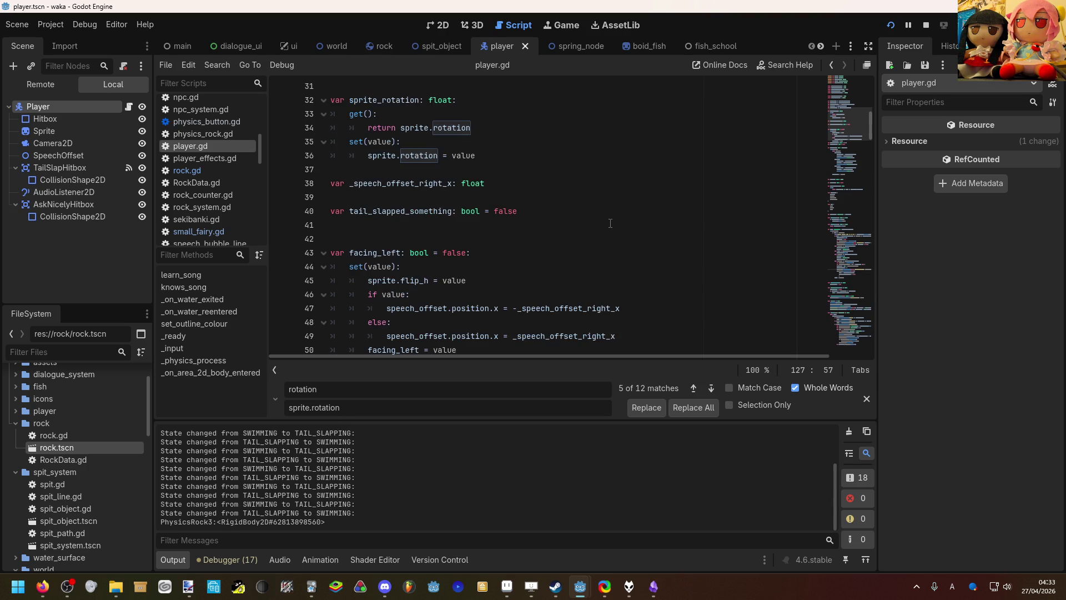
{"action": "scroll", "coordinate": [614, 242], "scroll_direction": "down", "scroll_amount": 3}
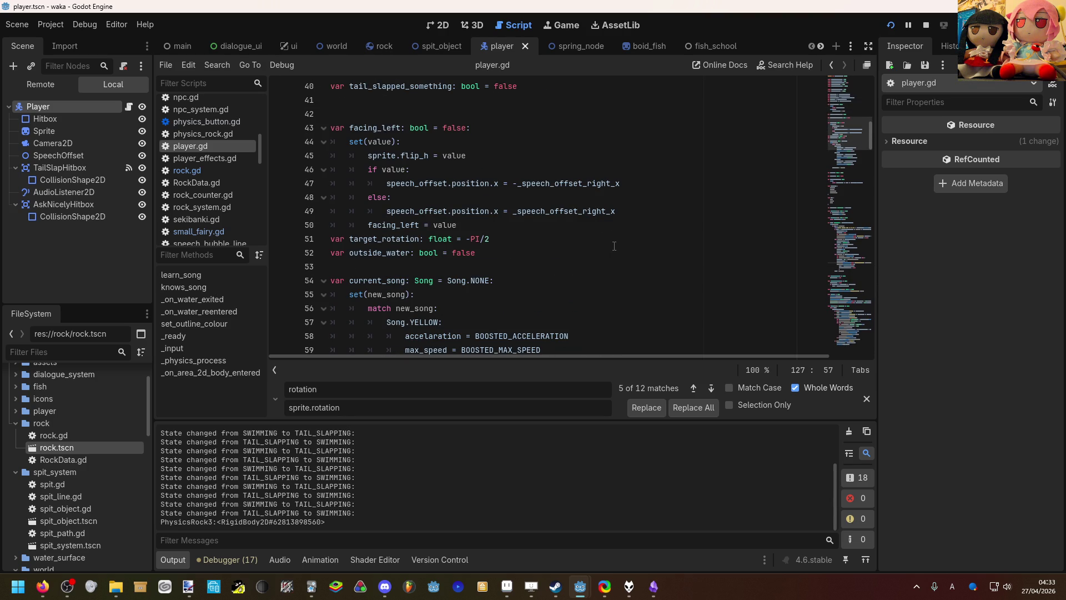
{"action": "scroll", "coordinate": [614, 246], "scroll_direction": "up", "scroll_amount": 4}
{"action": "scroll", "coordinate": [614, 251], "scroll_direction": "down", "scroll_amount": 1}
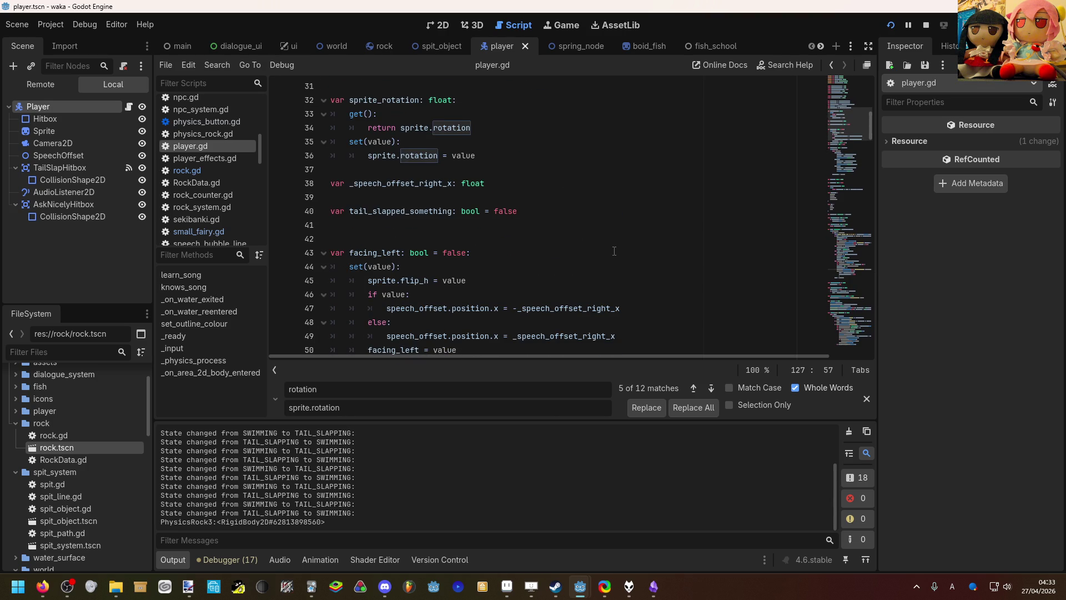
{"action": "mouse_move", "coordinate": [499, 169]}
{"action": "left_mouse_down"}
{"action": "mouse_move", "coordinate": [399, 157]}
{"action": "mouse_move", "coordinate": [331, 100]}
{"action": "left_mouse_up"}
{"action": "key", "text": "BackSpace"}
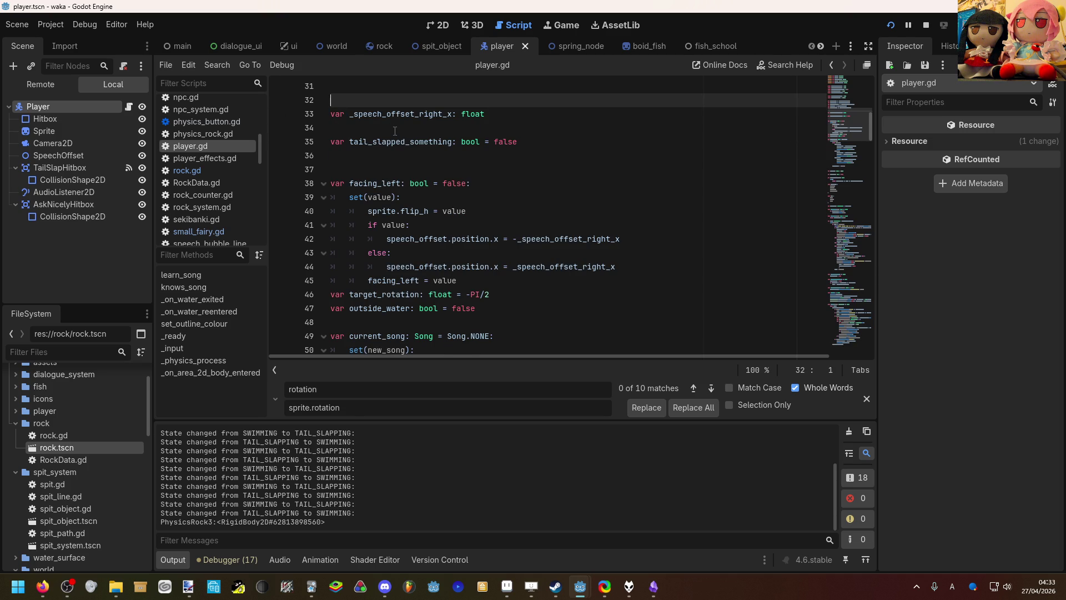
{"action": "key", "text": "ctrl+s"}
{"action": "scroll", "coordinate": [515, 201], "scroll_direction": "down", "scroll_amount": 7}
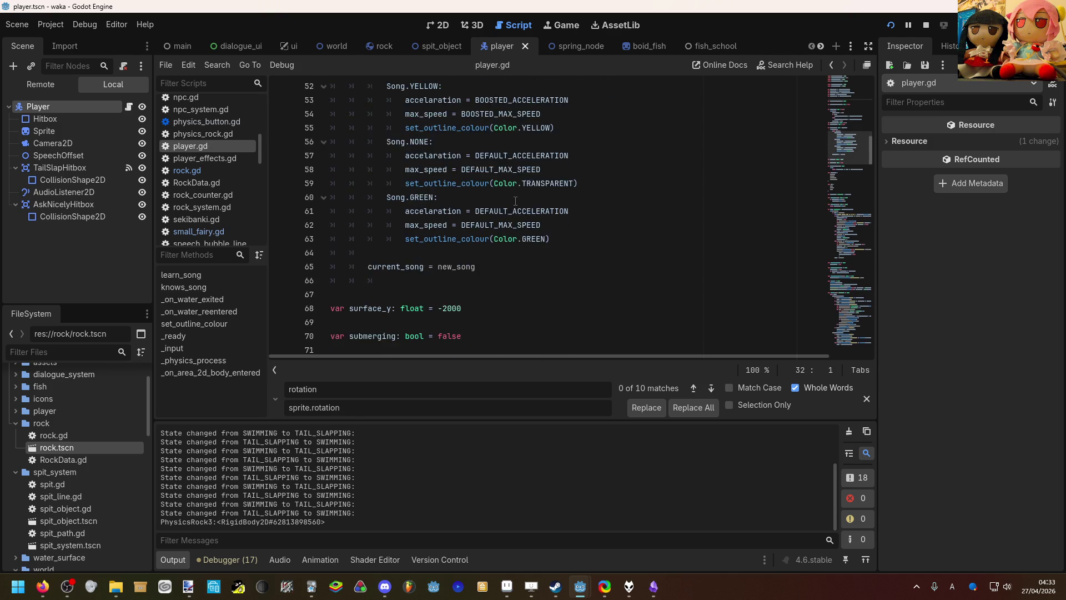
{"action": "scroll", "coordinate": [516, 201], "scroll_direction": "down", "scroll_amount": 13}
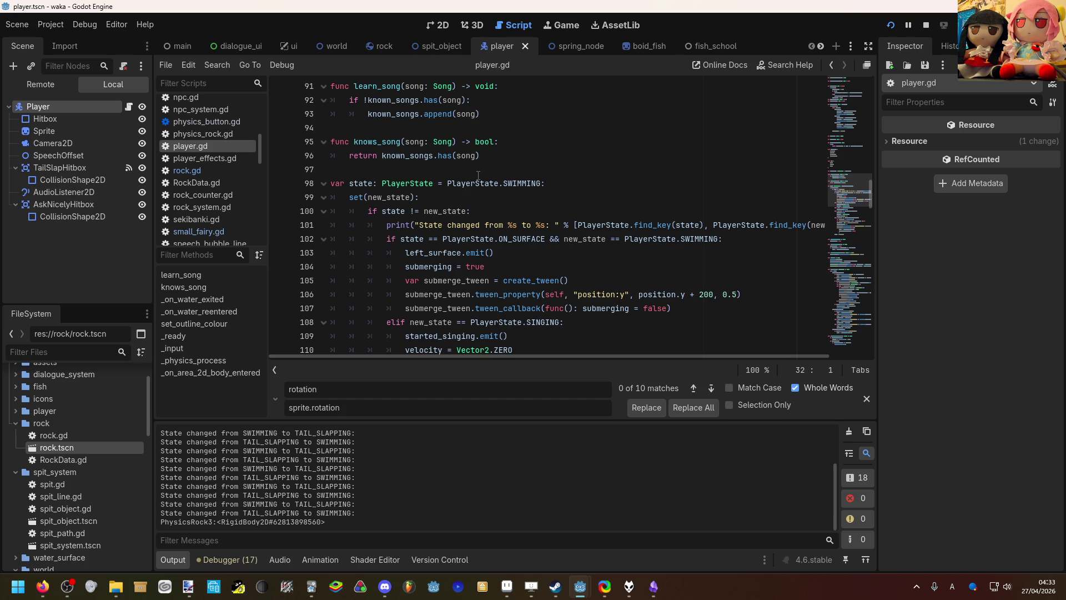
{"action": "scroll", "coordinate": [478, 175], "scroll_direction": "down", "scroll_amount": 2}
{"action": "scroll", "coordinate": [497, 204], "scroll_direction": "down", "scroll_amount": 5}
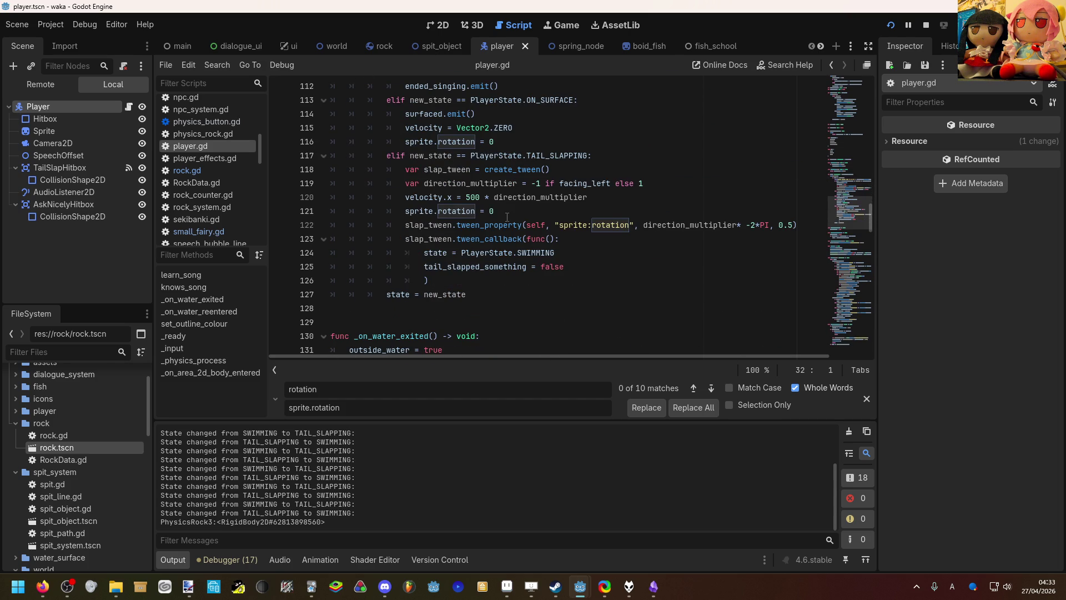
{"action": "scroll", "coordinate": [506, 207], "scroll_direction": "down", "scroll_amount": 6}
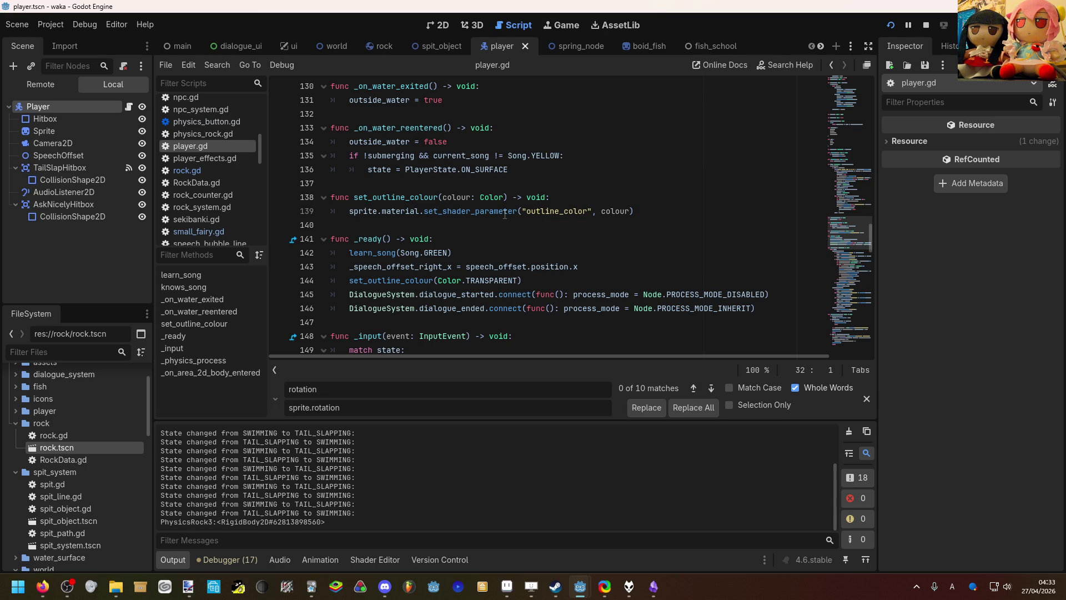
{"action": "scroll", "coordinate": [504, 214], "scroll_direction": "down", "scroll_amount": 3}
{"action": "scroll", "coordinate": [505, 214], "scroll_direction": "down", "scroll_amount": 2}
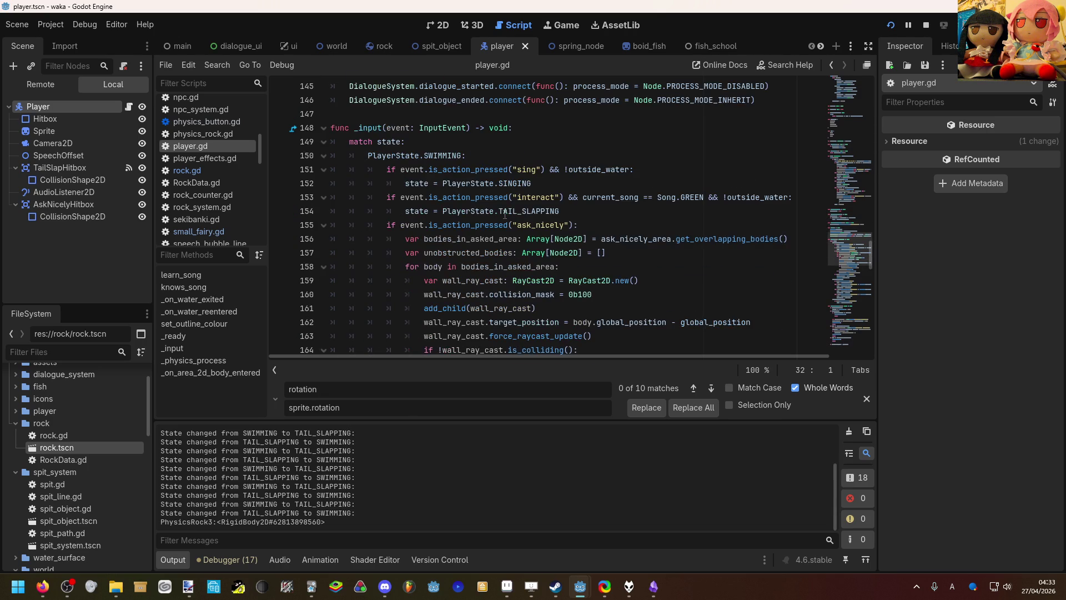
{"action": "scroll", "coordinate": [505, 215], "scroll_direction": "down", "scroll_amount": 7}
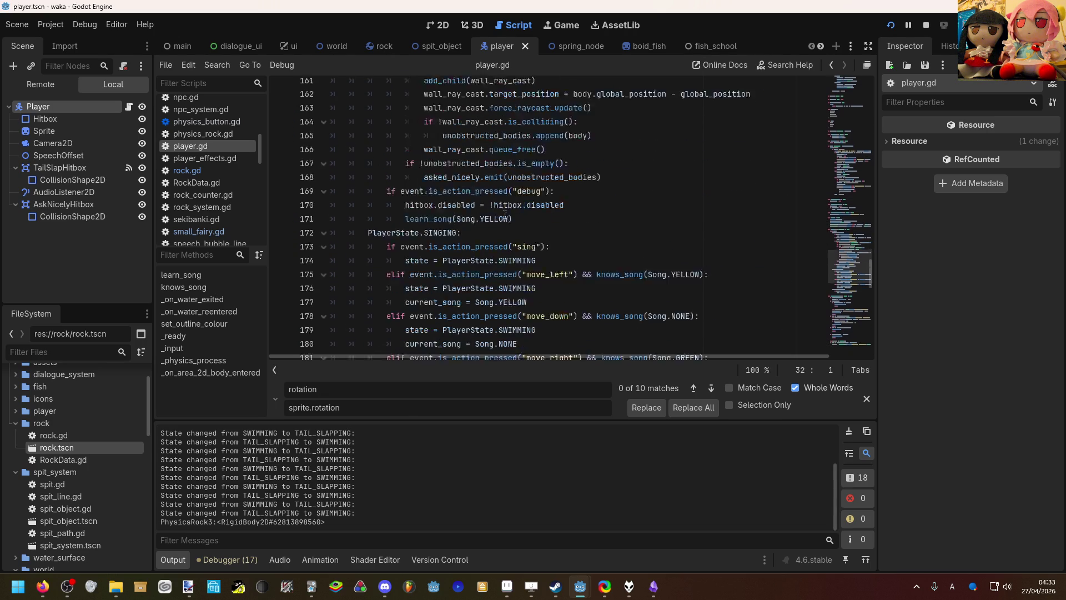
{"action": "scroll", "coordinate": [501, 206], "scroll_direction": "down", "scroll_amount": 11}
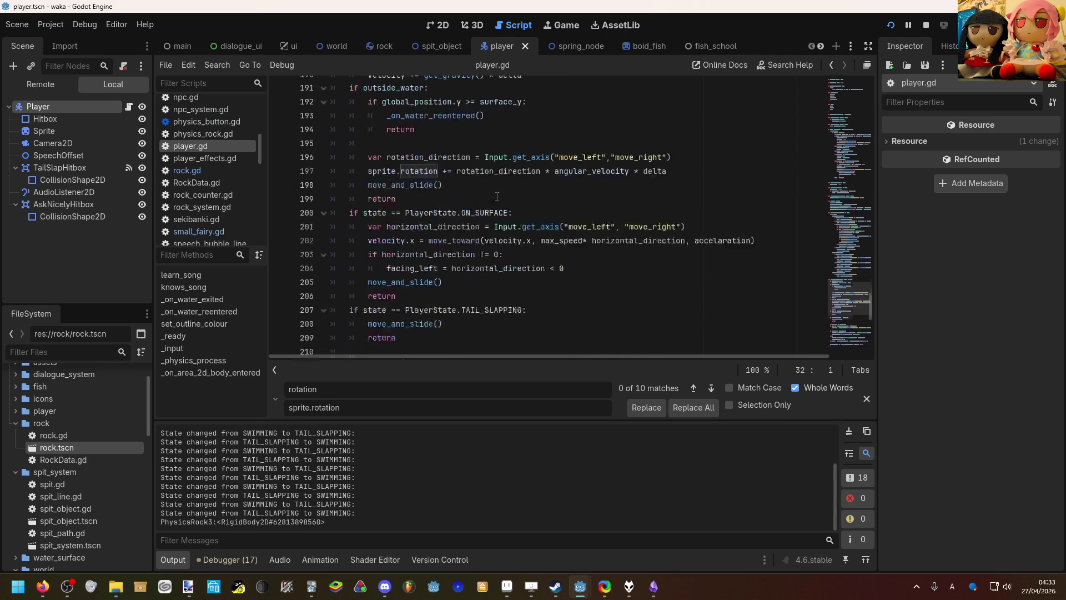
{"action": "scroll", "coordinate": [497, 195], "scroll_direction": "down", "scroll_amount": 6}
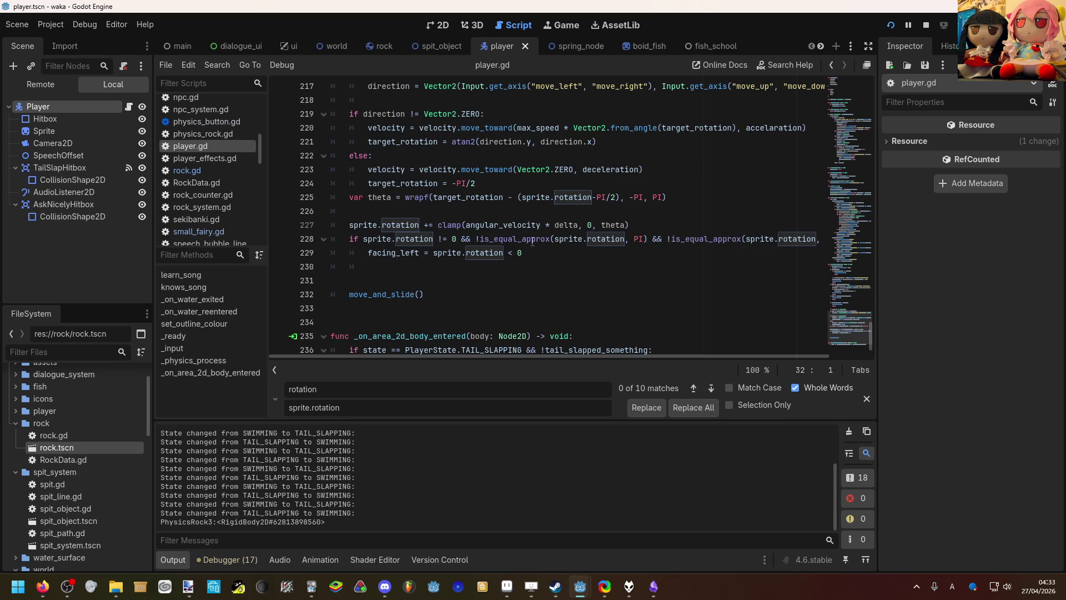
{"action": "scroll", "coordinate": [566, 259], "scroll_direction": "up", "scroll_amount": 1}
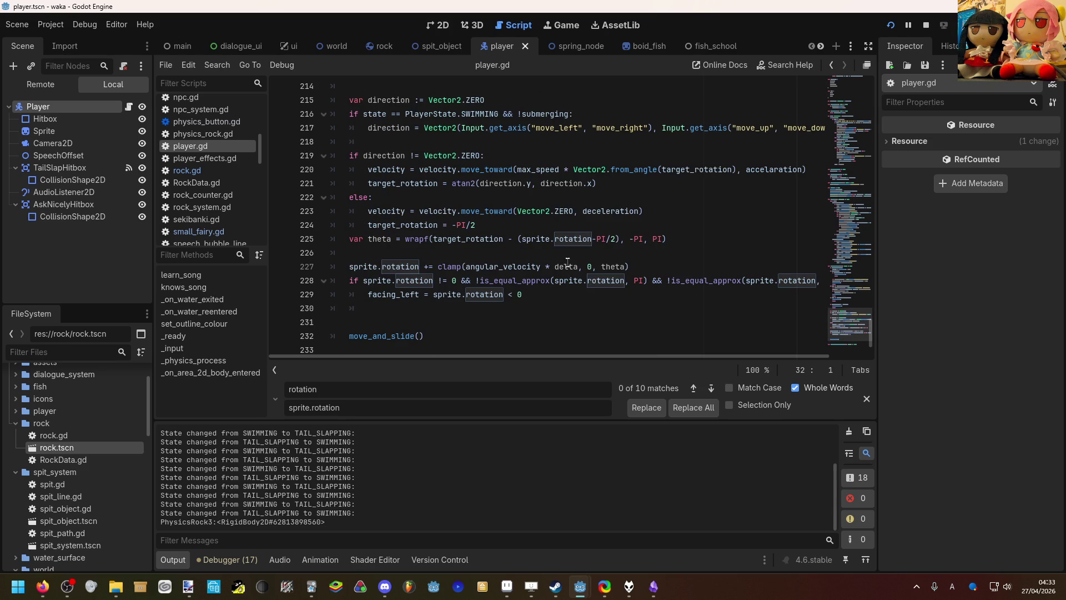
{"action": "left_click", "coordinate": [562, 289]}
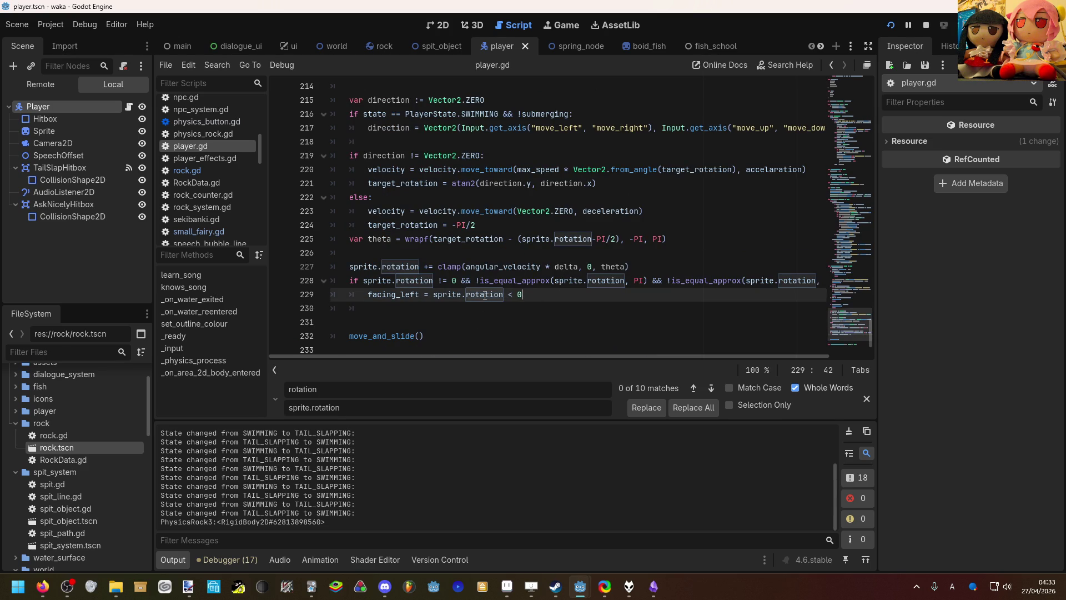
{"action": "mouse_move", "coordinate": [485, 294]}
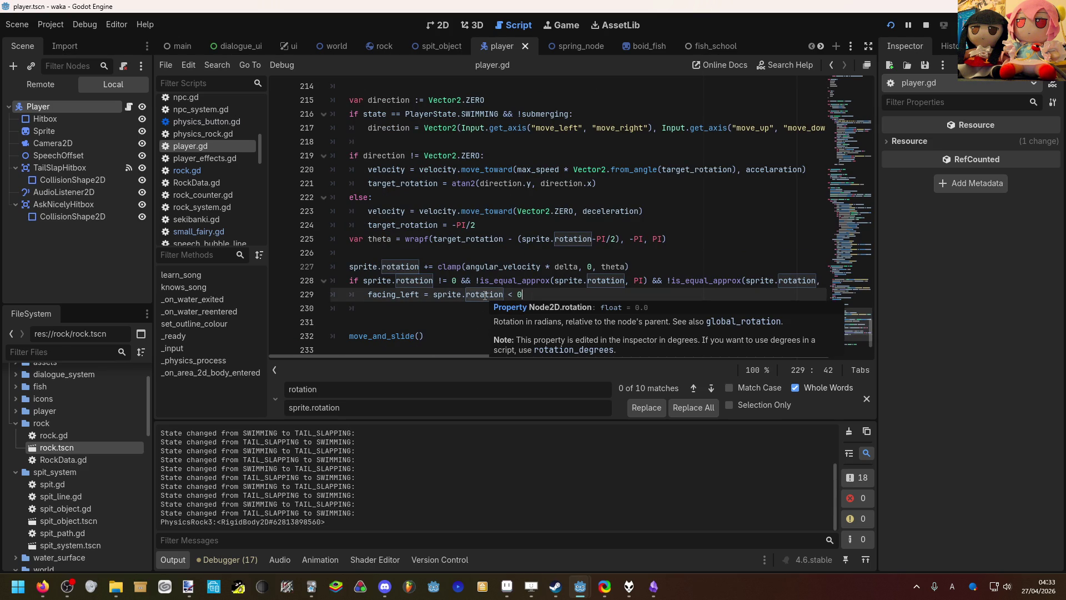
{"action": "scroll", "coordinate": [502, 257], "scroll_direction": "up", "scroll_amount": 1}
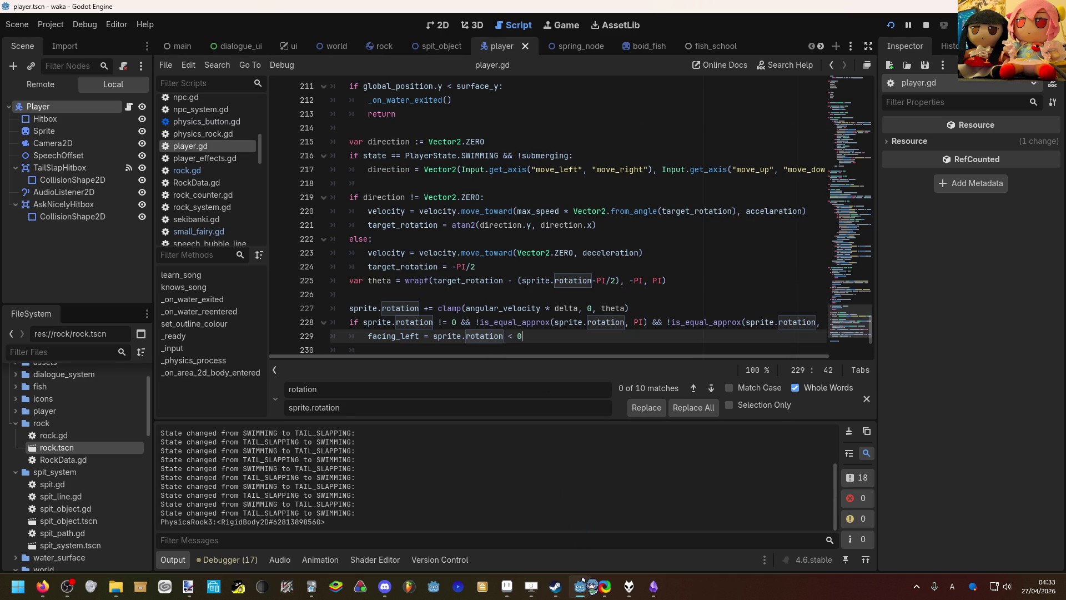
{"action": "mouse_move", "coordinate": [588, 590]}
{"action": "left_click", "coordinate": [636, 524]}
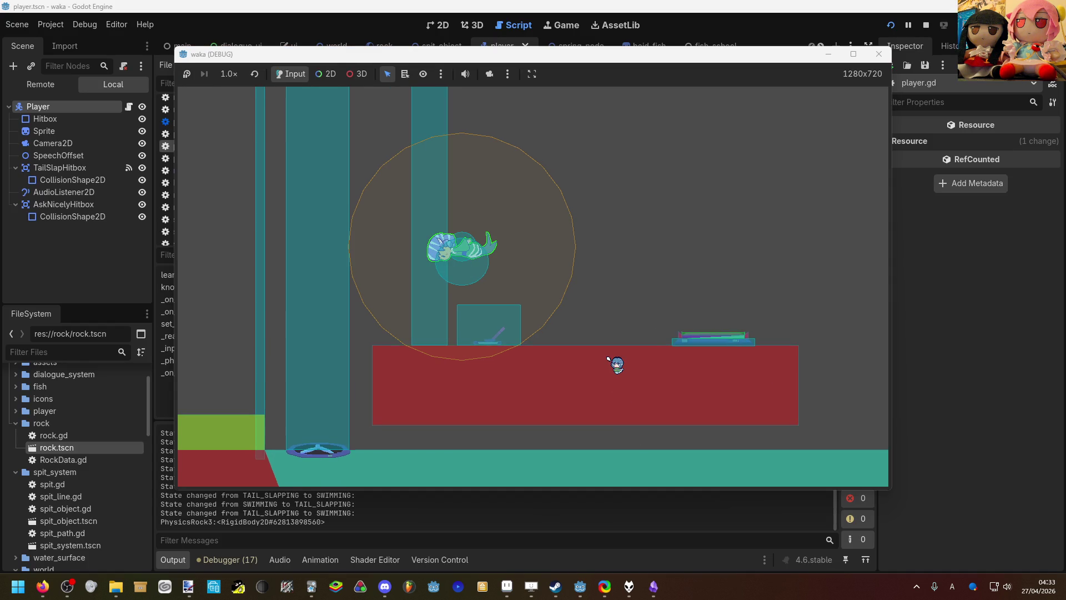
{"action": "key", "text": "d"}
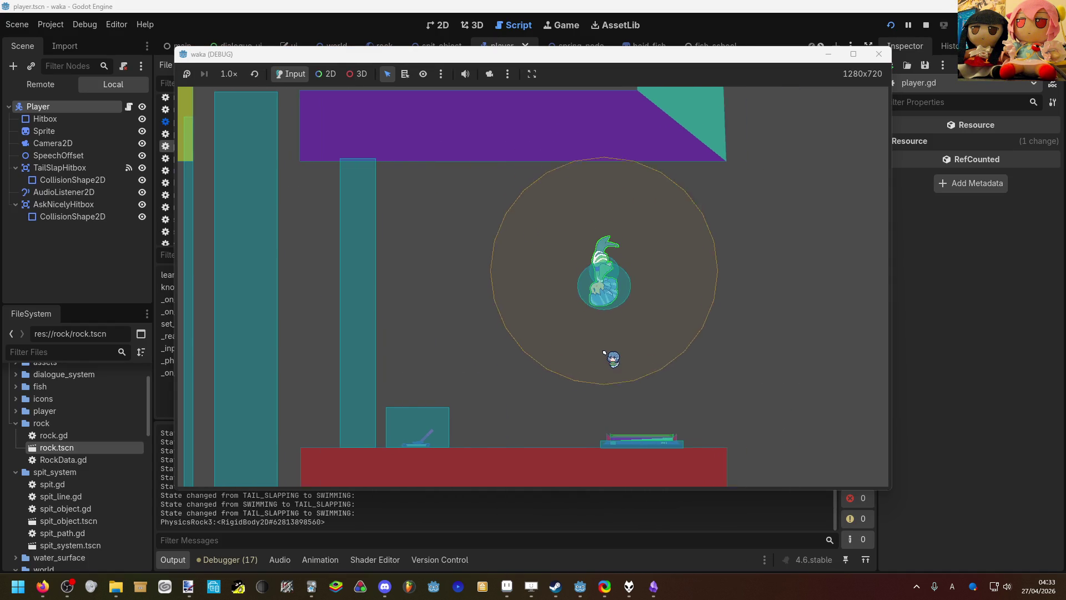
{"action": "key", "text": "a"}
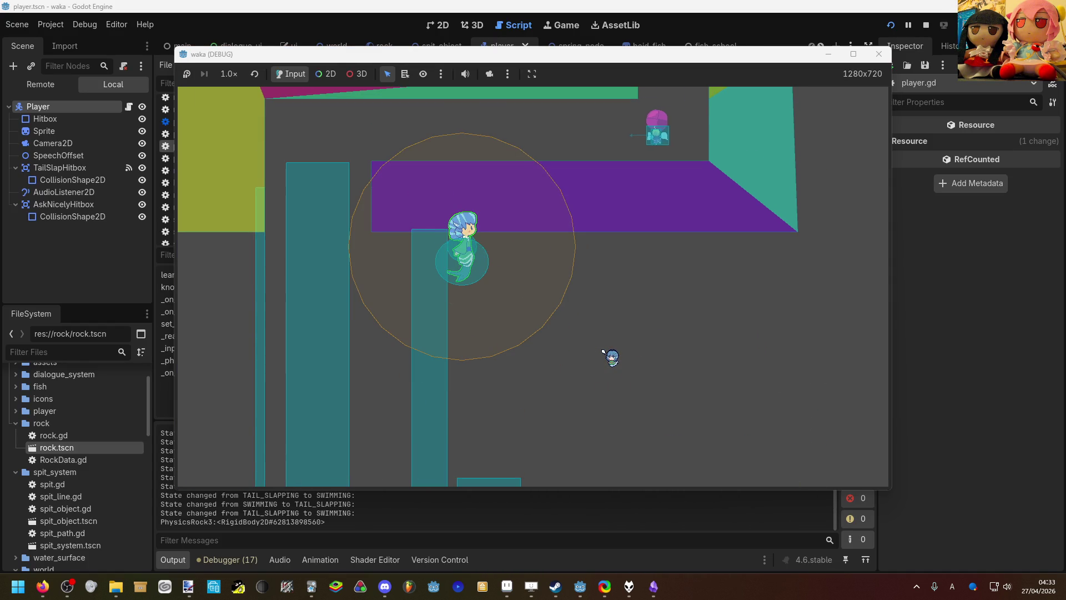
{"action": "key", "text": "d"}
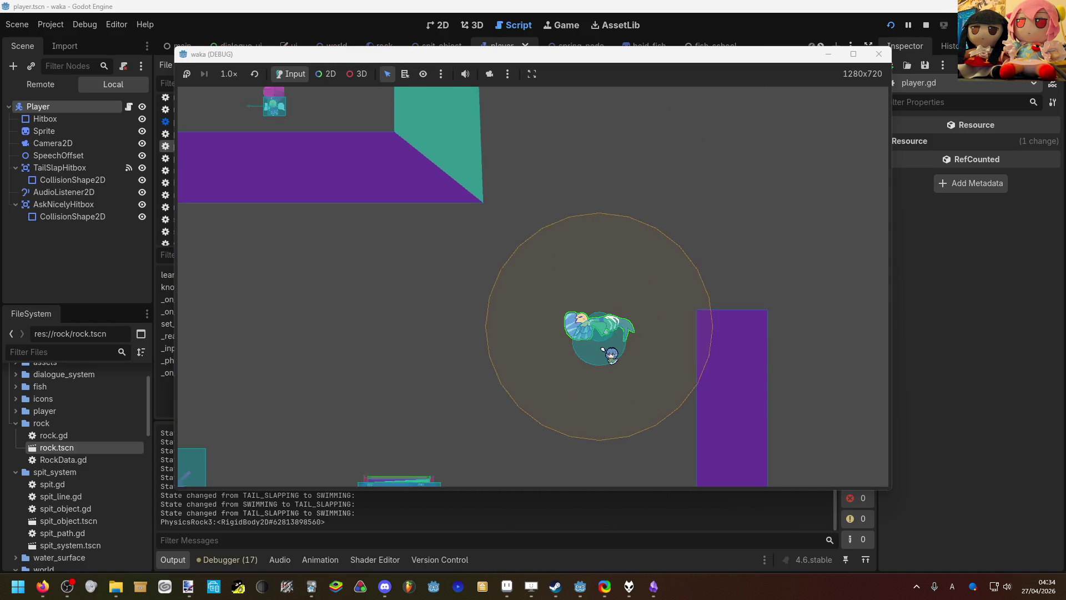
{"action": "left_click", "coordinate": [580, 585]}
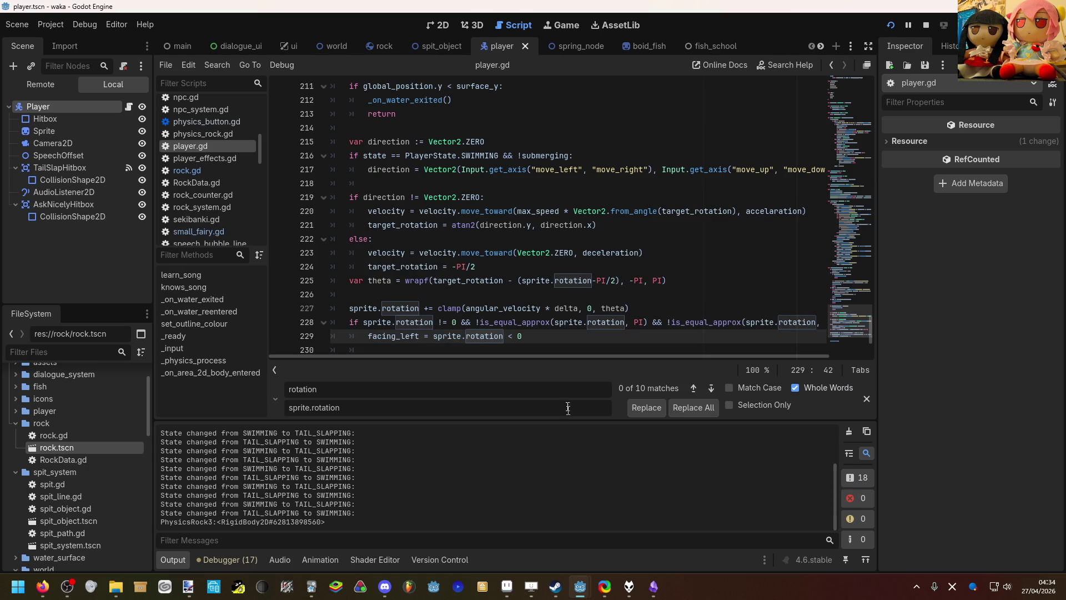
Step: Insert a new empty line after line 227 in player.gd
{"action": "mouse_move", "coordinate": [561, 354]}
{"action": "left_mouse_down"}
{"action": "mouse_move", "coordinate": [612, 354]}
{"action": "mouse_move", "coordinate": [557, 351]}
{"action": "left_mouse_up"}
{"action": "mouse_move", "coordinate": [491, 335]}
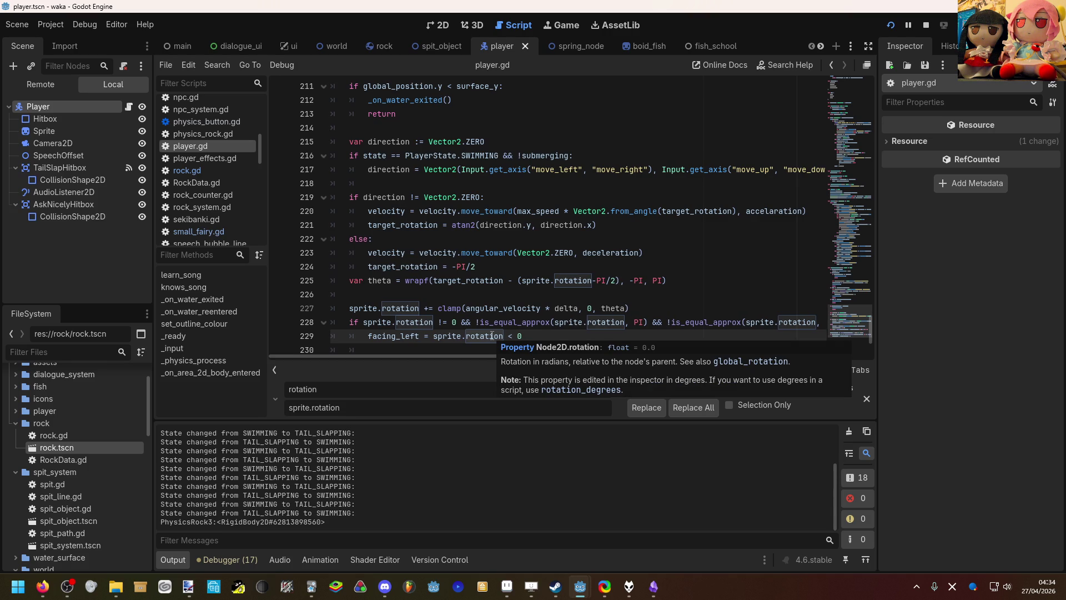
{"action": "mouse_move", "coordinate": [482, 354]}
{"action": "left_mouse_down"}
{"action": "mouse_move", "coordinate": [545, 356]}
{"action": "mouse_move", "coordinate": [479, 353]}
{"action": "left_mouse_up"}
{"action": "scroll", "coordinate": [497, 312], "scroll_direction": "down", "scroll_amount": 1}
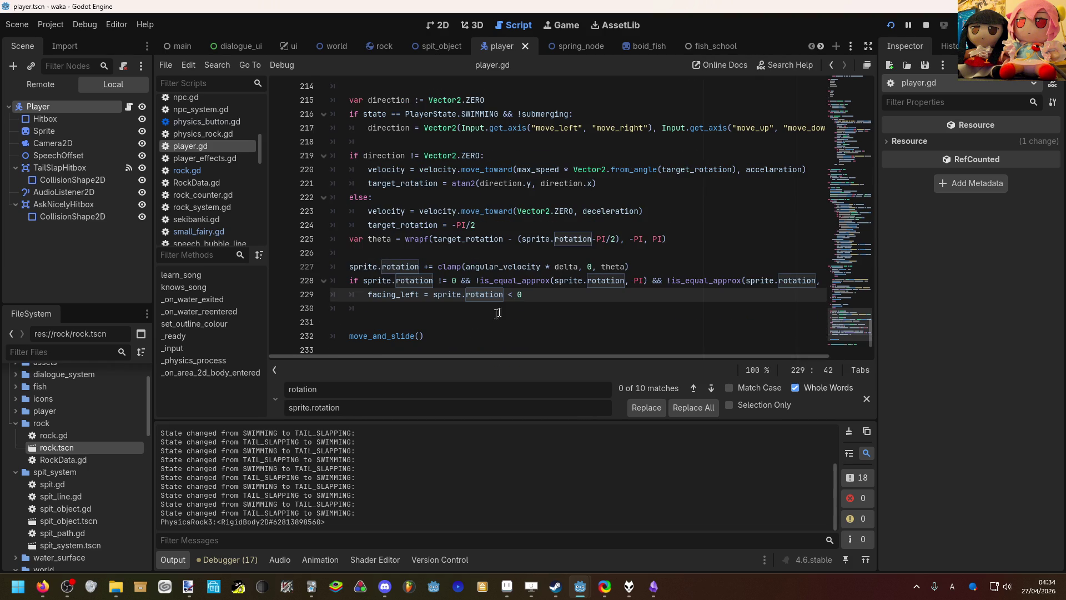
{"action": "left_click", "coordinate": [638, 267]}
{"action": "key", "text": "Return"}
{"action": "key", "text": "BackSpace"}
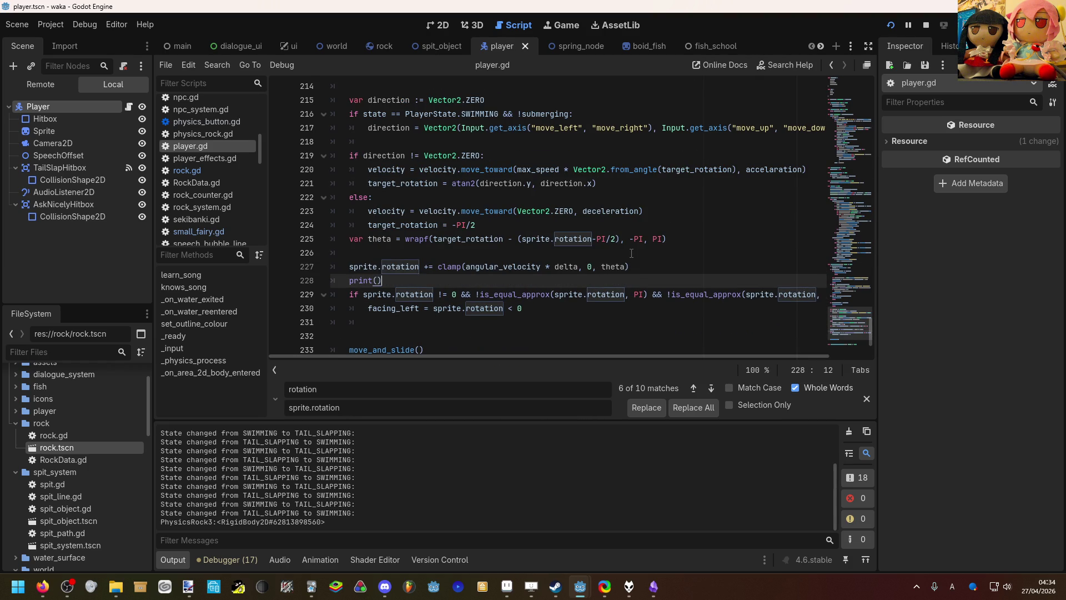
Step: Write print(sprite.rotation) on the new line, save, and run the game with F5
{"action": "type", "text": "pr"}
{"action": "key", "text": "Return"}
{"action": "type", "text": ".ro"}
{"action": "key", "text": "Down"}
{"action": "key", "text": "Return"}
{"action": "key", "text": "F5"}
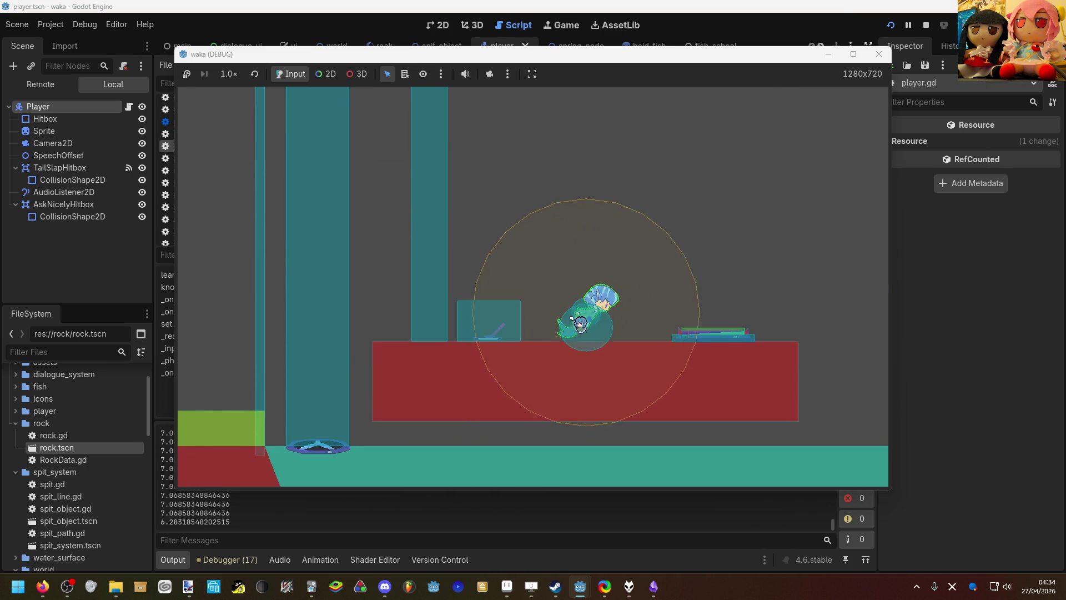
Step: Steer the mermaid left and right with the arrow keys while watching the printed rotation values
{"action": "key", "text": "Up"}
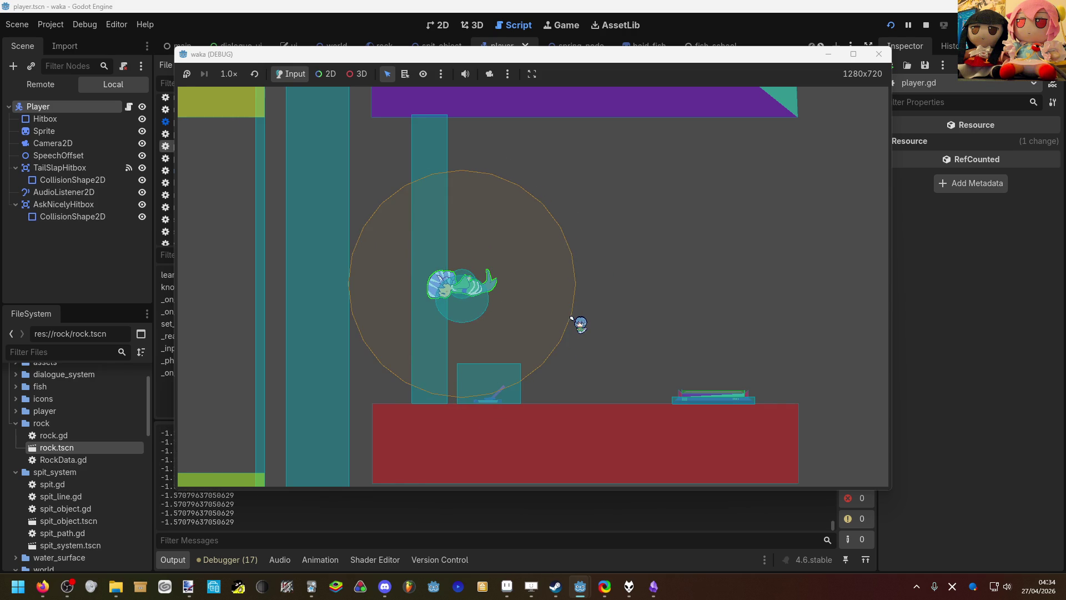
{"action": "key", "text": "Left"}
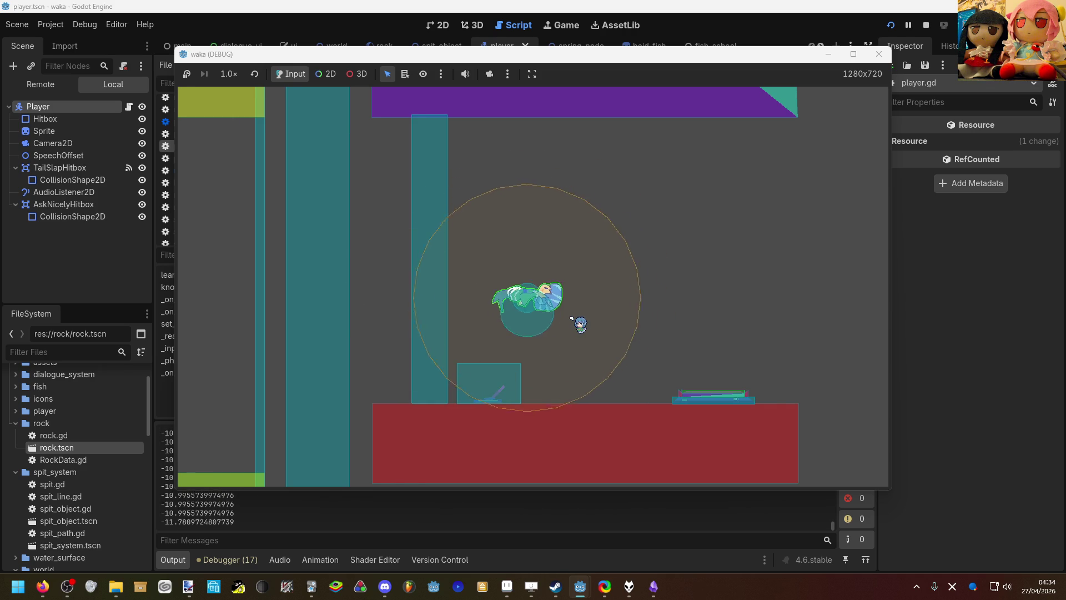
{"action": "key", "text": "Left"}
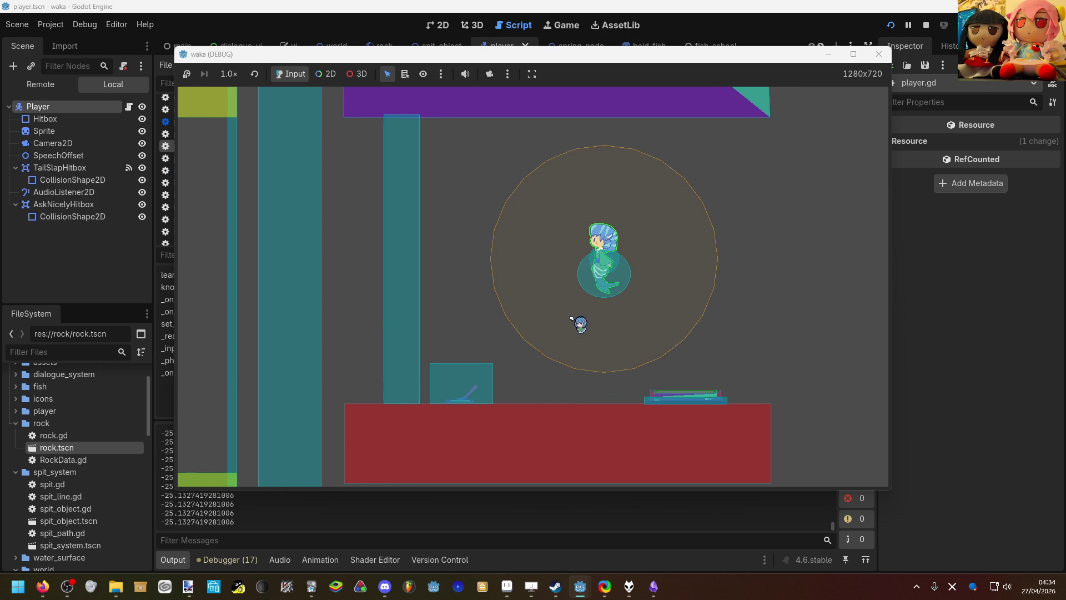
{"action": "key", "text": "Right"}
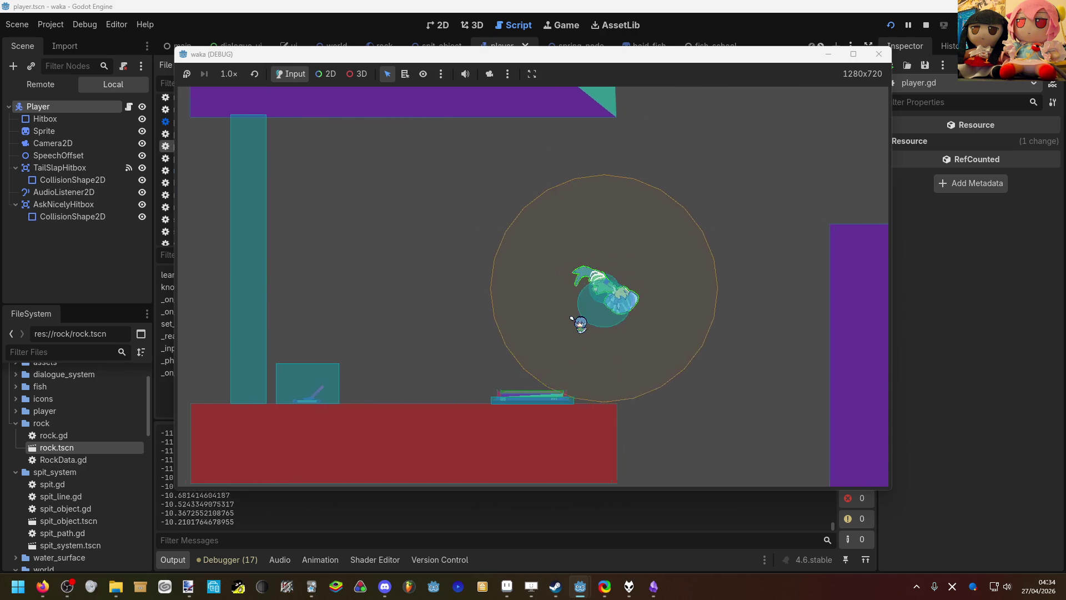
{"action": "key", "text": "Right"}
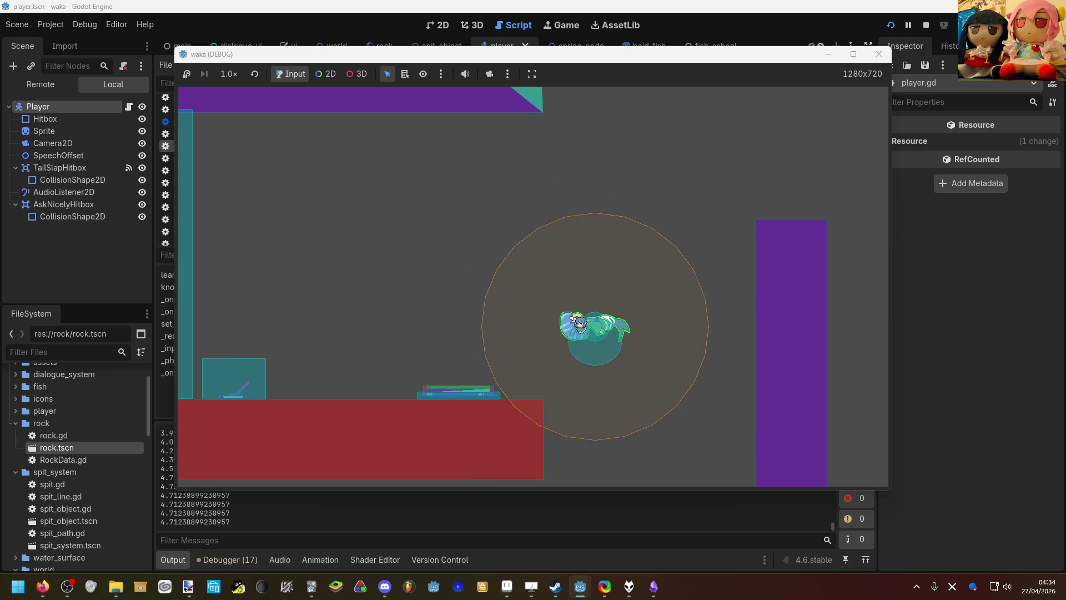
{"action": "key", "text": "Right"}
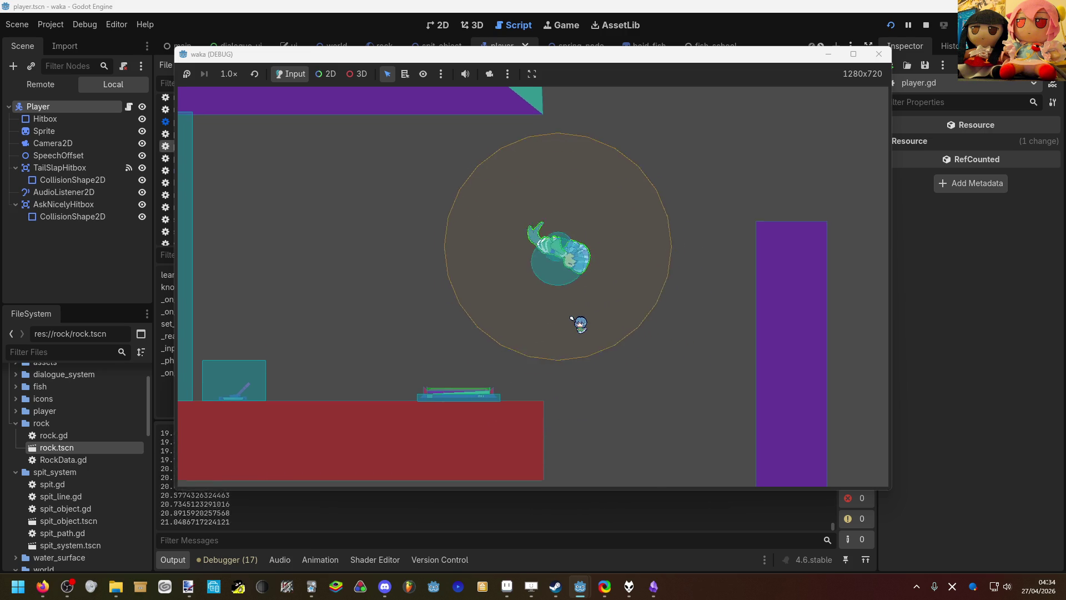
{"action": "key", "text": "Left"}
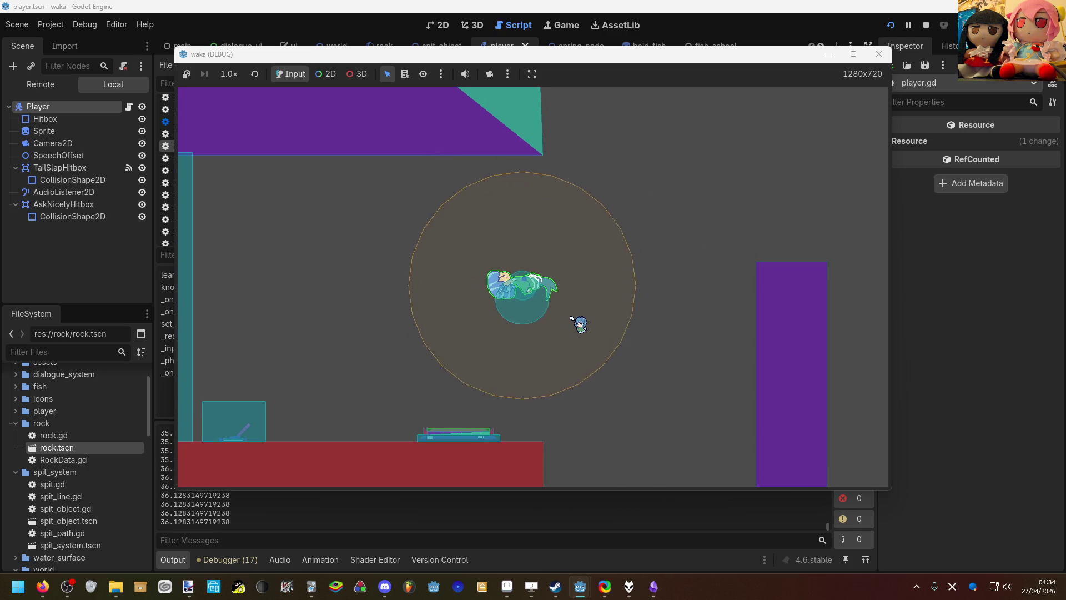
{"action": "key", "text": "Left"}
{"action": "key", "text": "Left"}
{"action": "key", "text": "Left"}
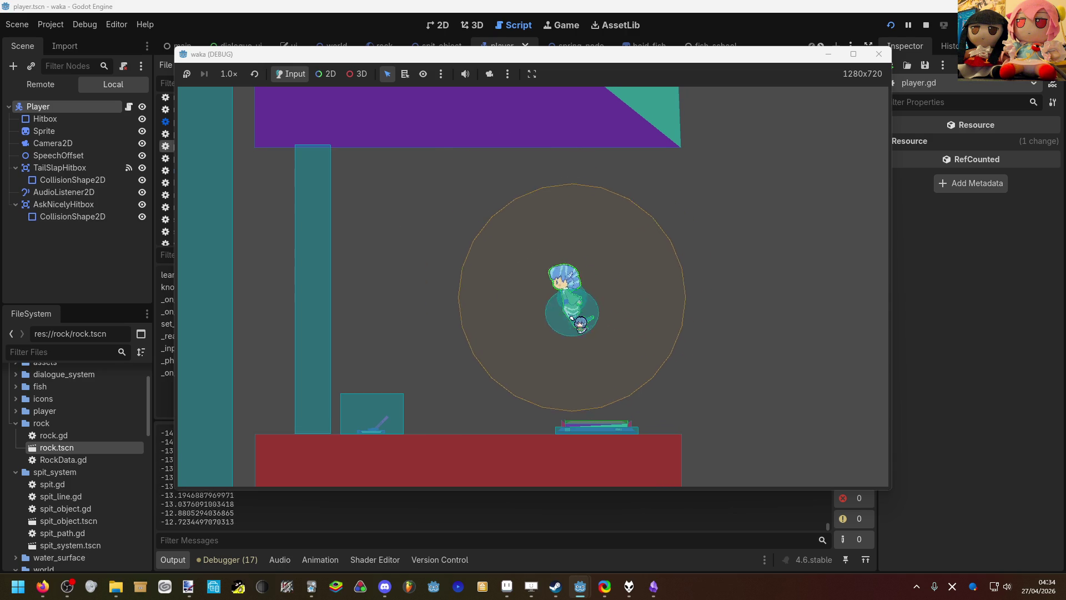
{"action": "key", "text": "Right"}
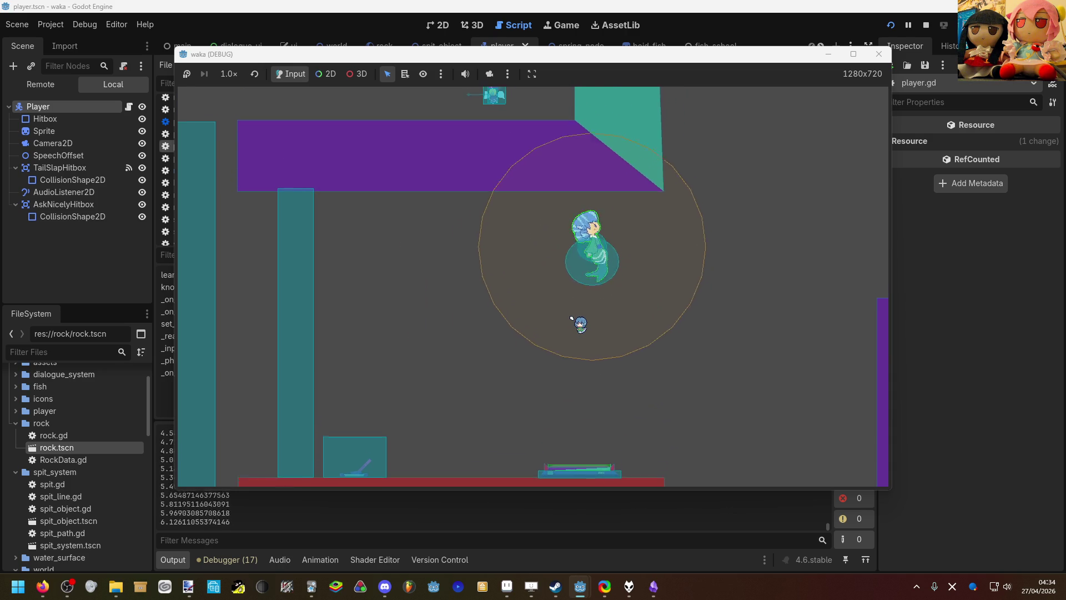
{"action": "key", "text": "Right"}
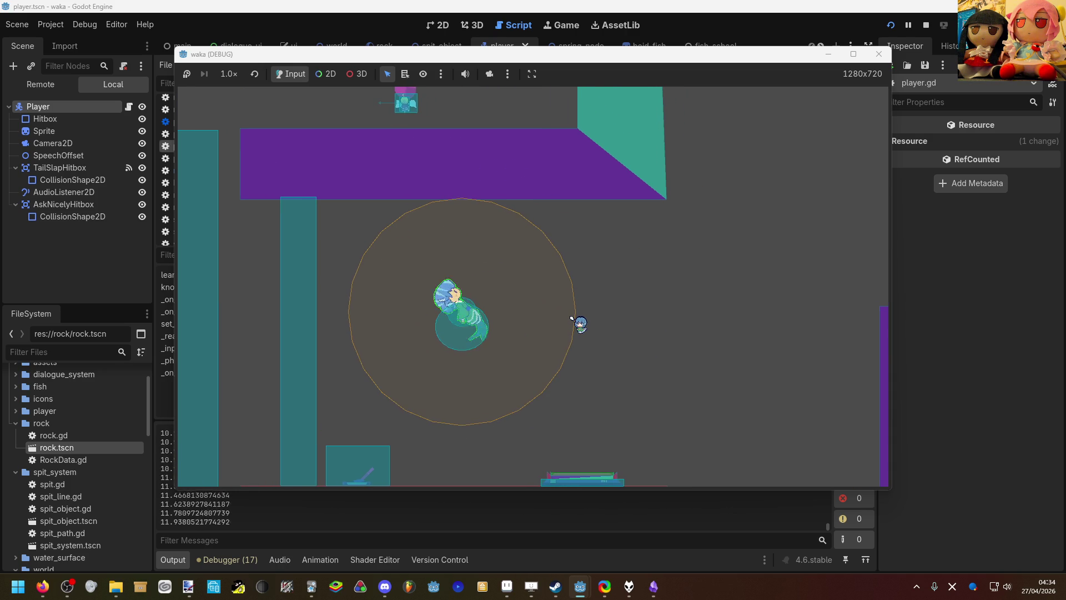
{"action": "key", "text": "Left"}
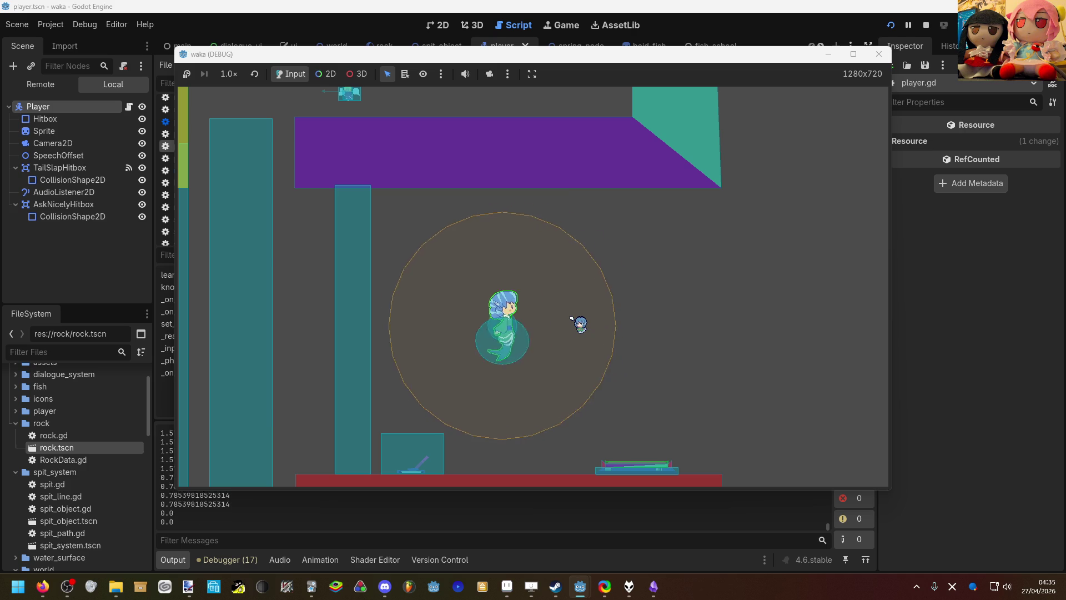
{"action": "key", "text": "Left"}
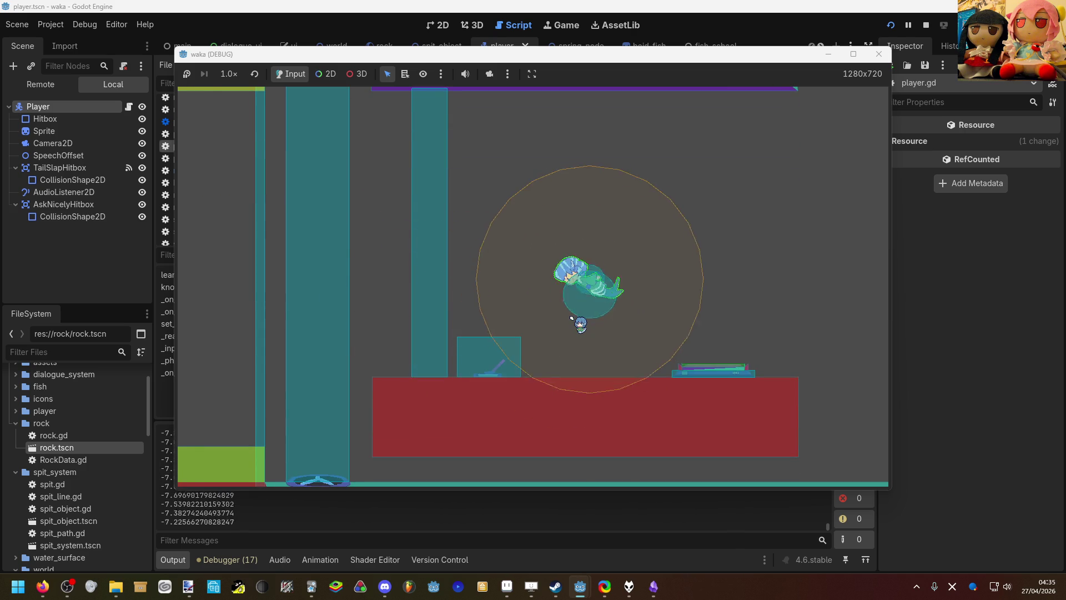
{"action": "key", "text": "Right"}
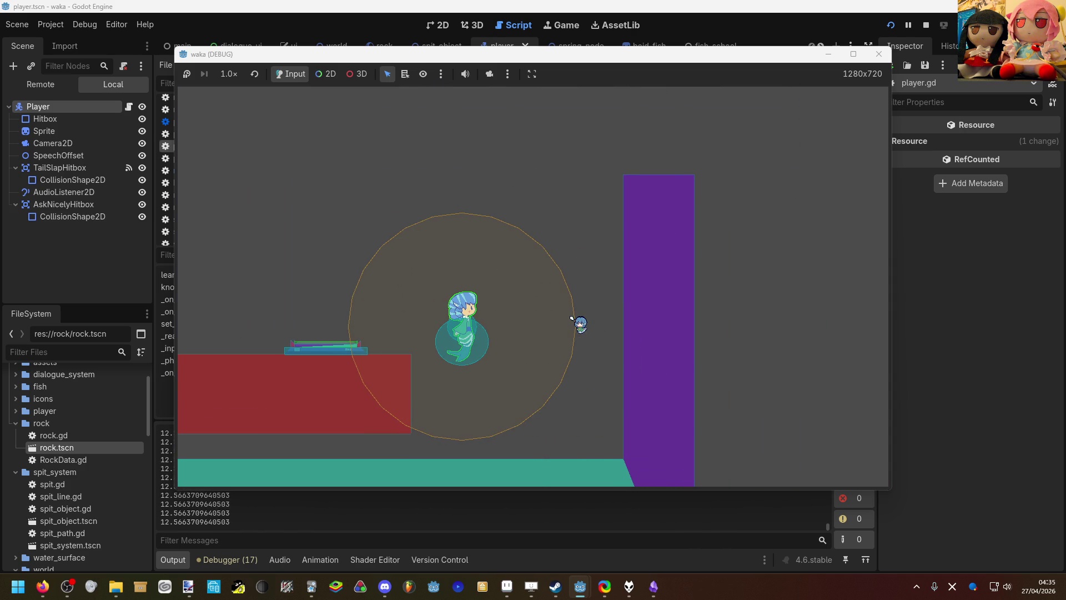
Step: Switch back to the game, keep testing the mermaid's rotation while steering, then close it with F8
{"action": "key", "text": "alt+Tab"}
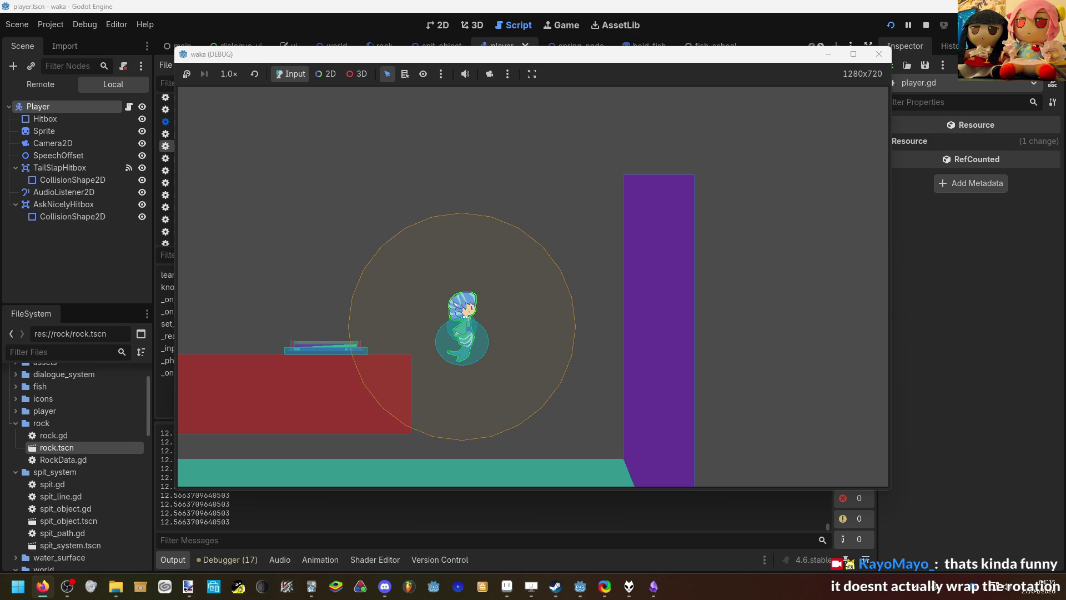
{"action": "key", "text": "Left"}
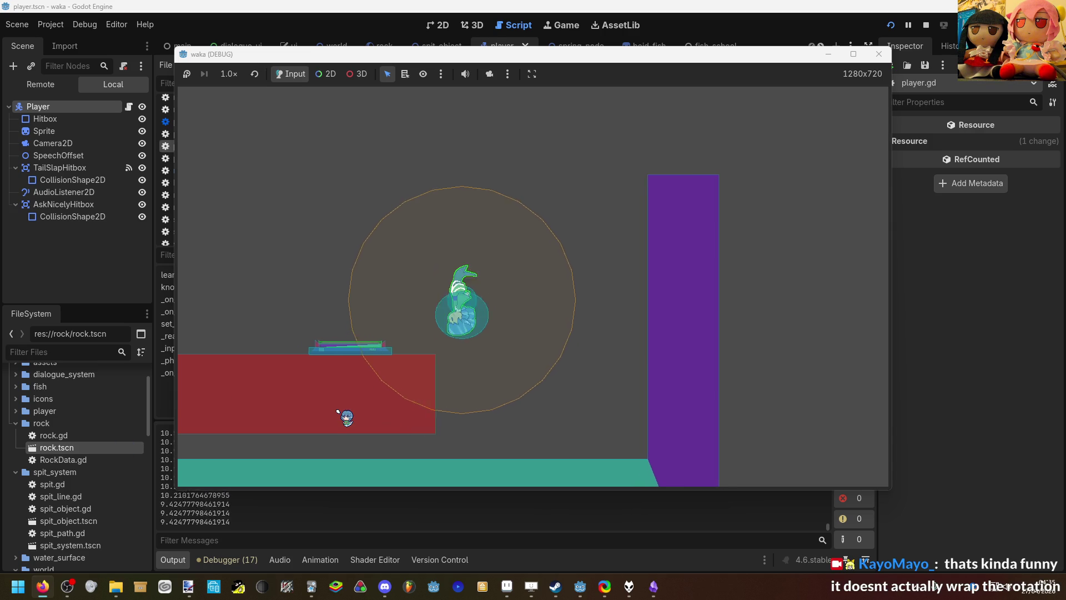
{"action": "key", "text": "Left"}
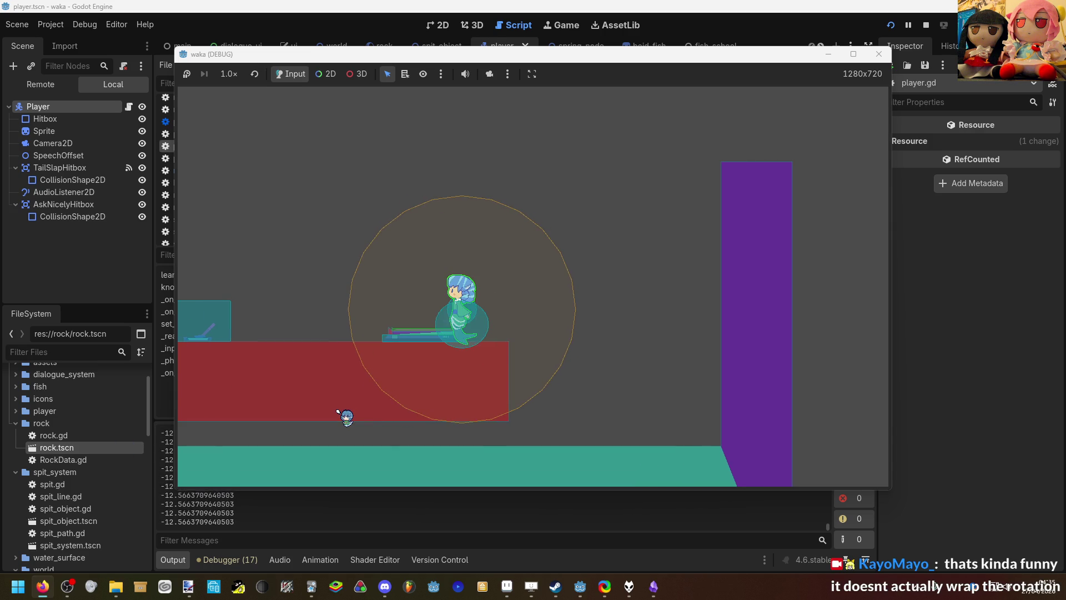
{"action": "key", "text": "Right"}
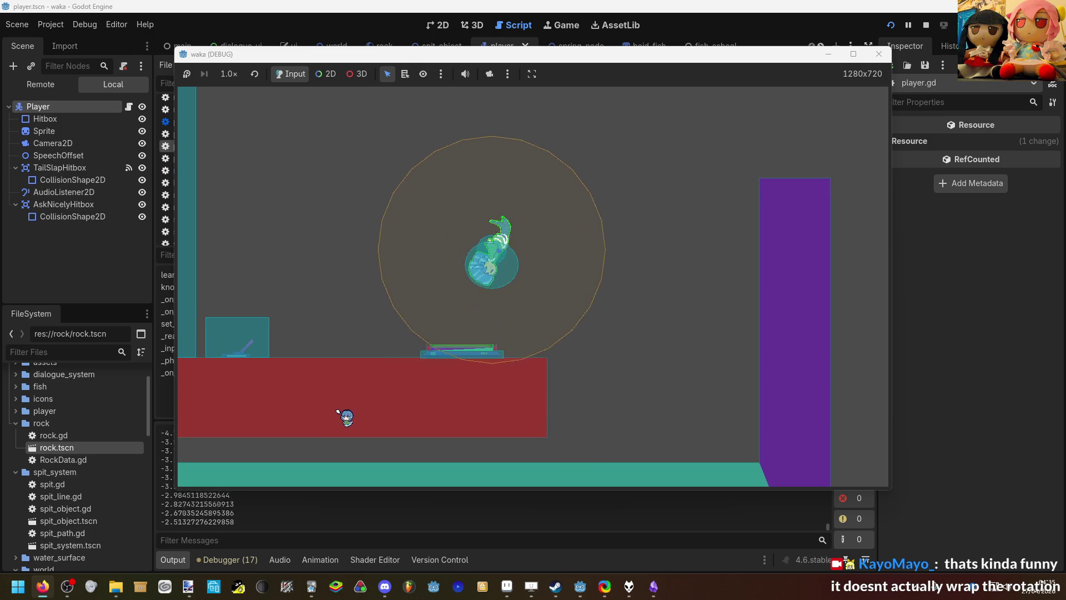
{"action": "key", "text": "Left"}
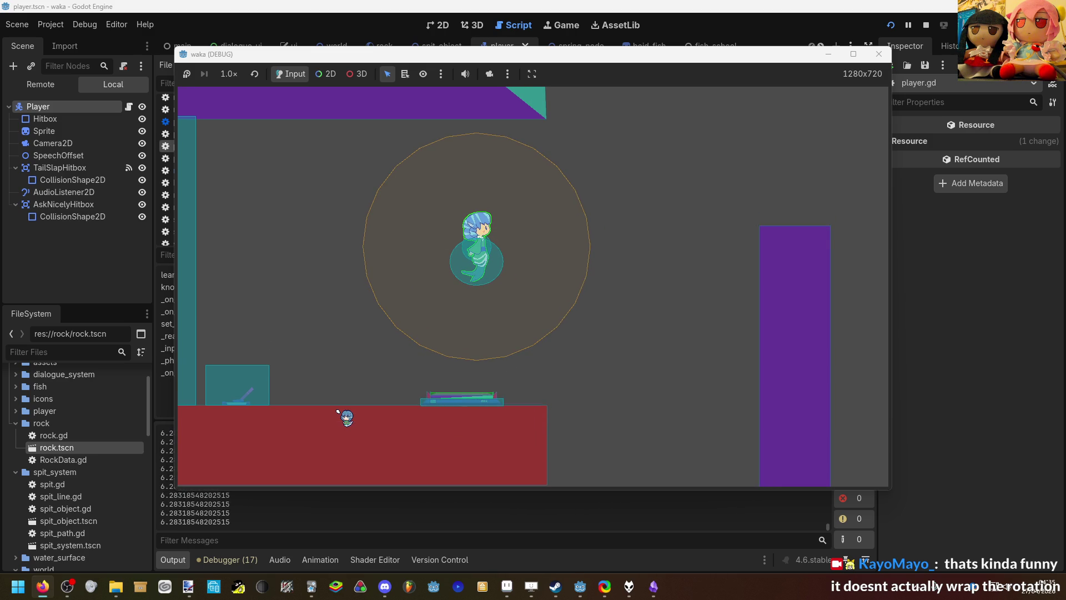
{"action": "key", "text": "Left"}
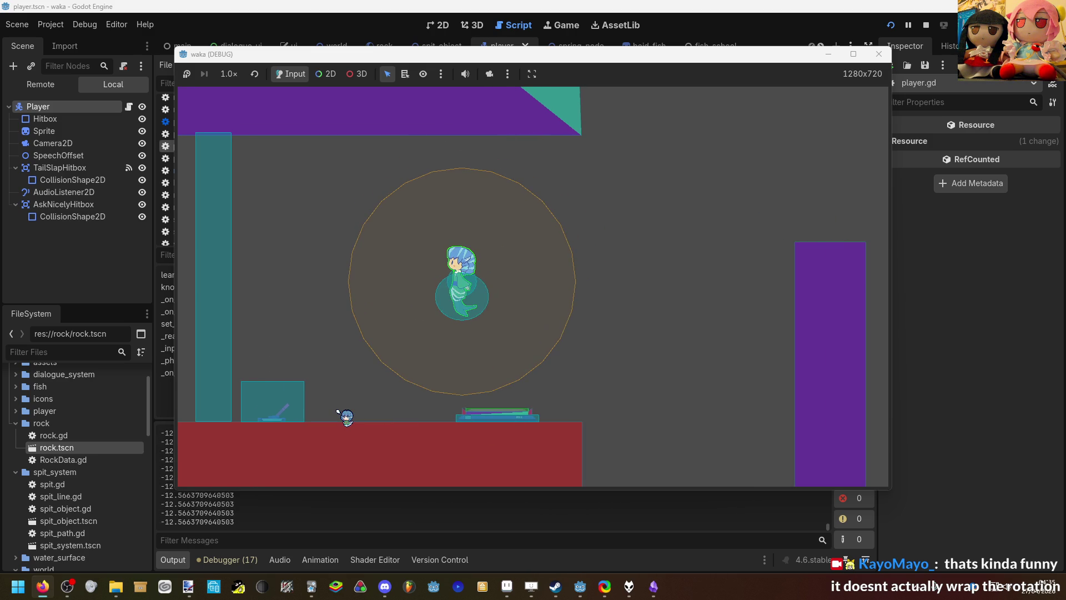
{"action": "key", "text": "Right"}
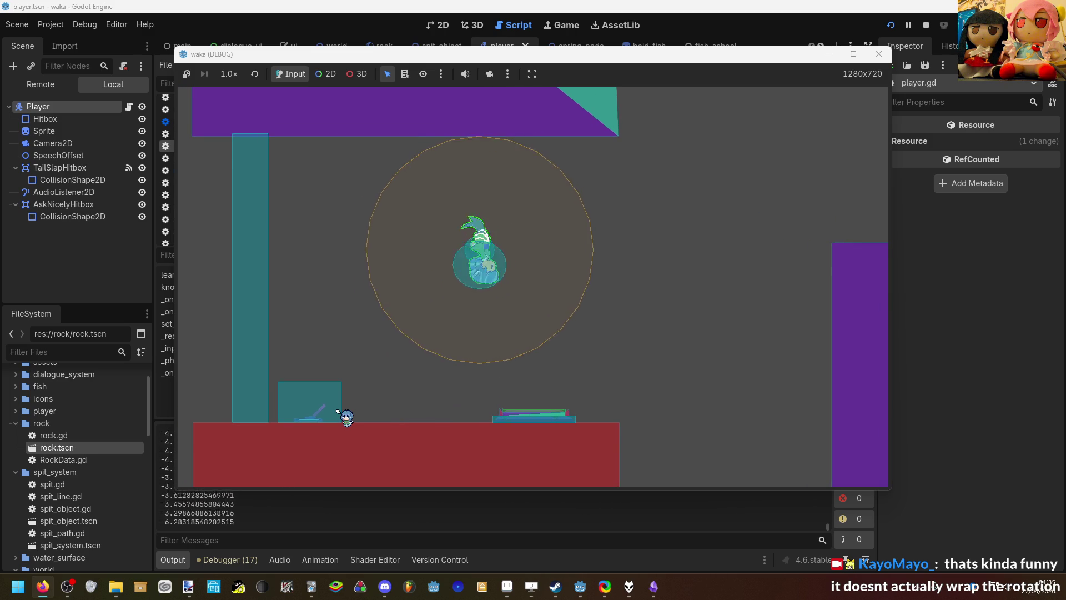
{"action": "key", "text": "Right"}
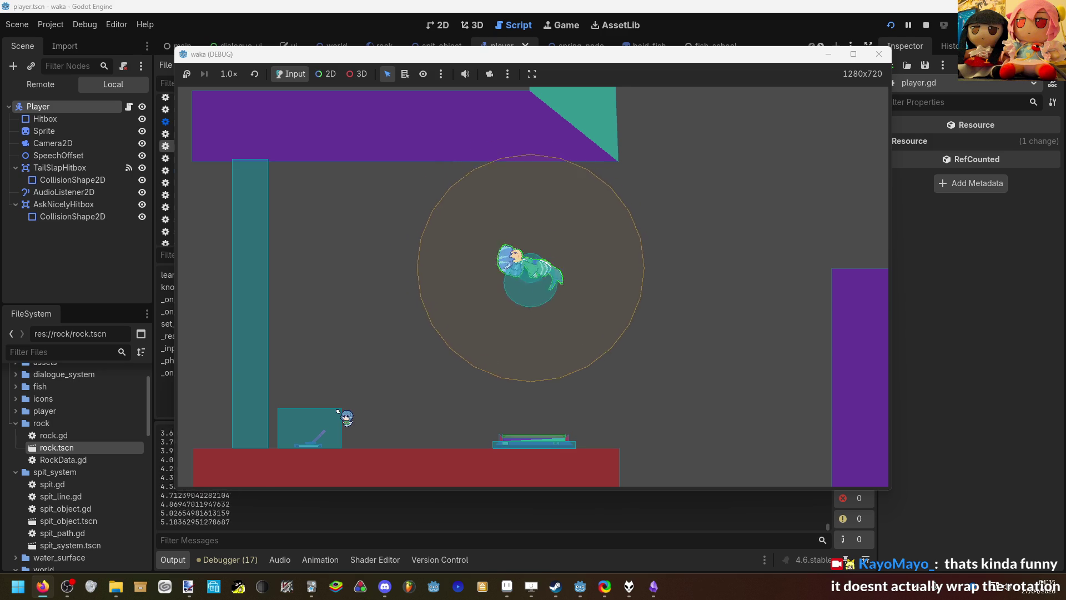
{"action": "key", "text": "Left"}
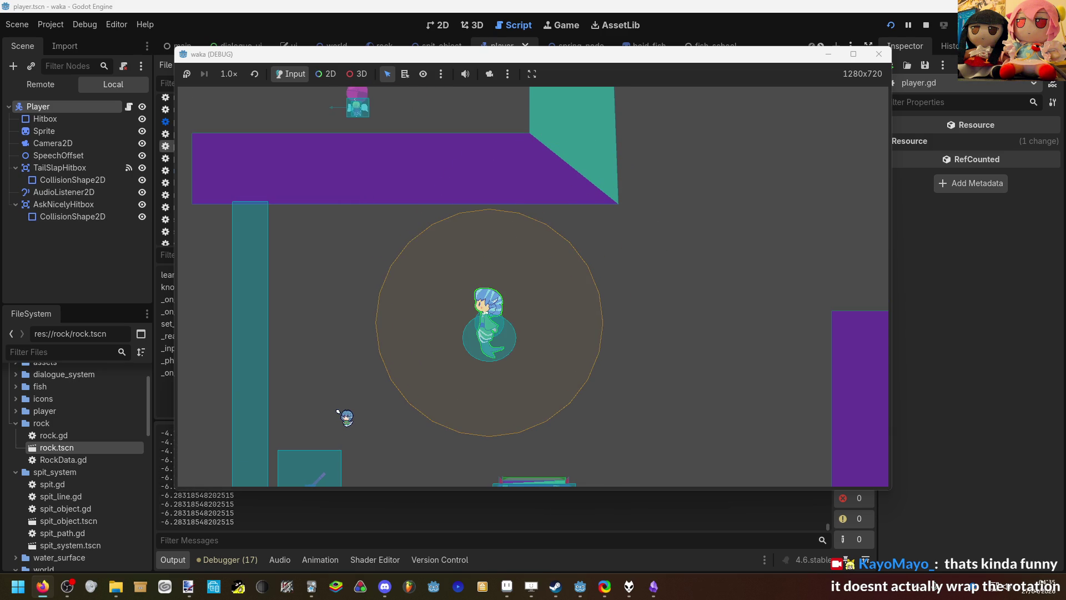
{"action": "key", "text": "Right"}
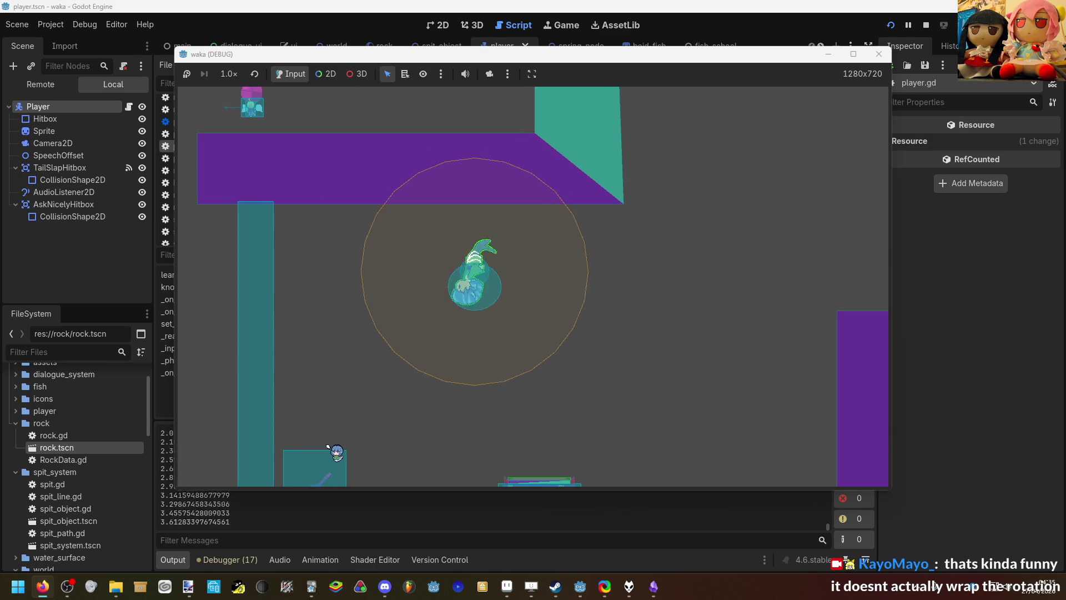
{"action": "key", "text": "F8"}
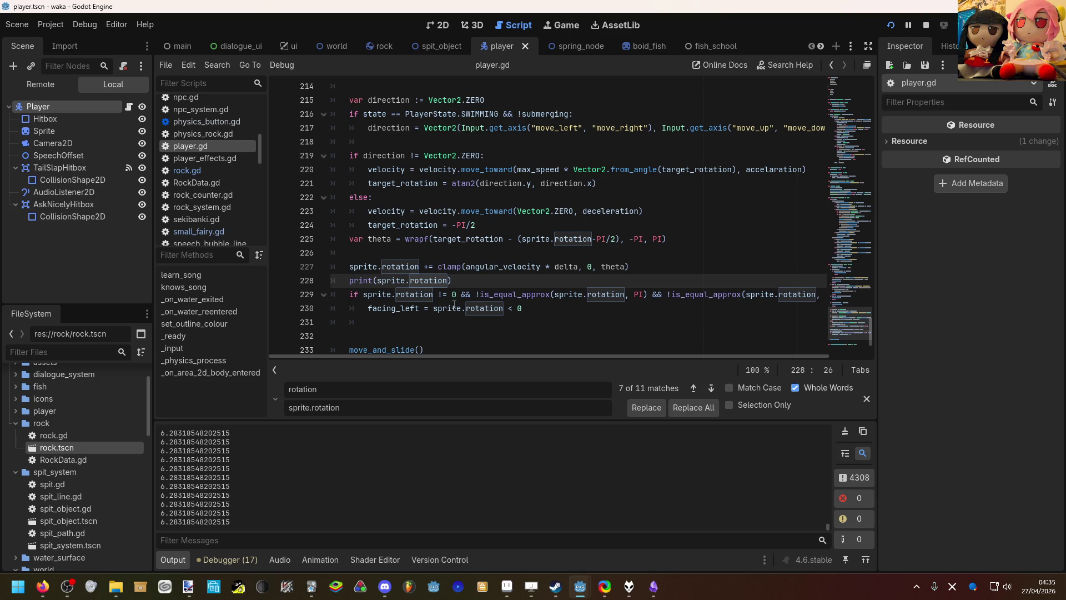
{"action": "scroll", "coordinate": [454, 304], "scroll_direction": "up", "scroll_amount": 1}
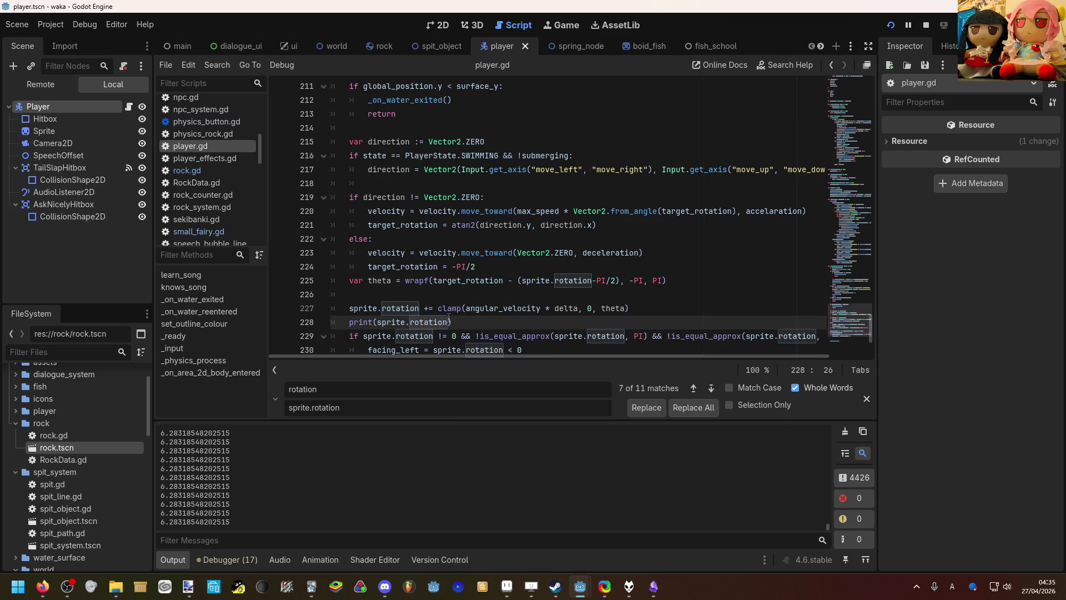
{"action": "scroll", "coordinate": [446, 321], "scroll_direction": "down", "scroll_amount": 1}
{"action": "scroll", "coordinate": [439, 318], "scroll_direction": "up", "scroll_amount": 5}
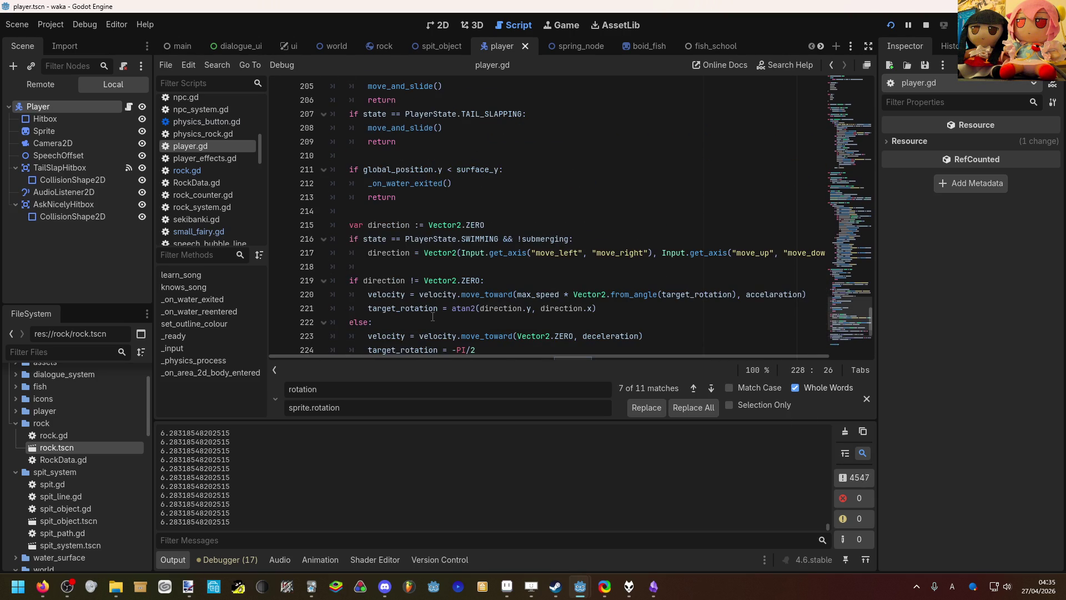
{"action": "scroll", "coordinate": [432, 316], "scroll_direction": "up", "scroll_amount": 4}
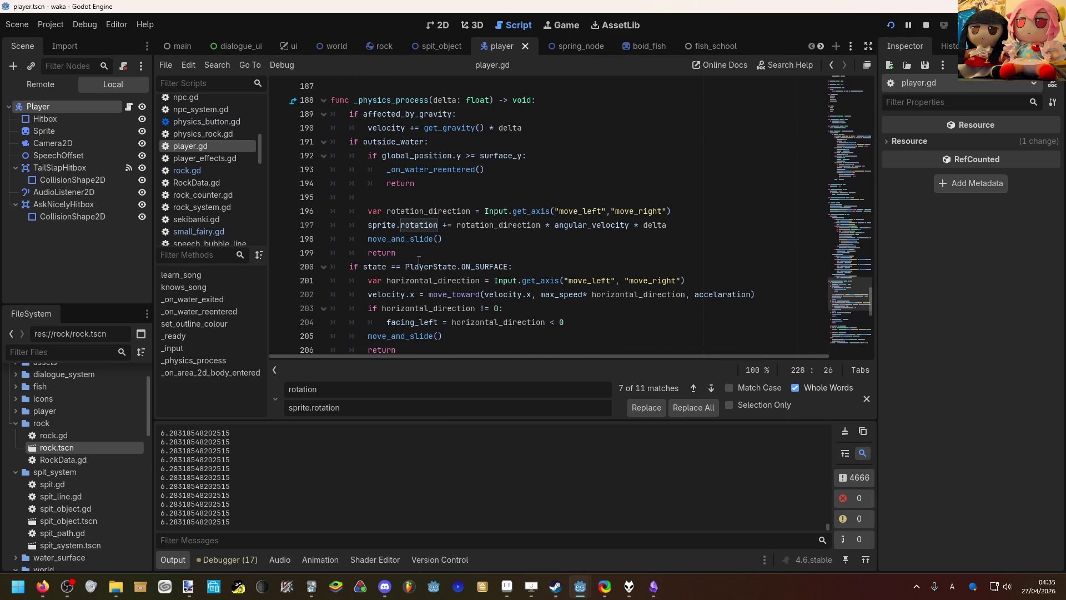
{"action": "scroll", "coordinate": [413, 259], "scroll_direction": "down", "scroll_amount": 1}
{"action": "scroll", "coordinate": [412, 260], "scroll_direction": "down", "scroll_amount": 5}
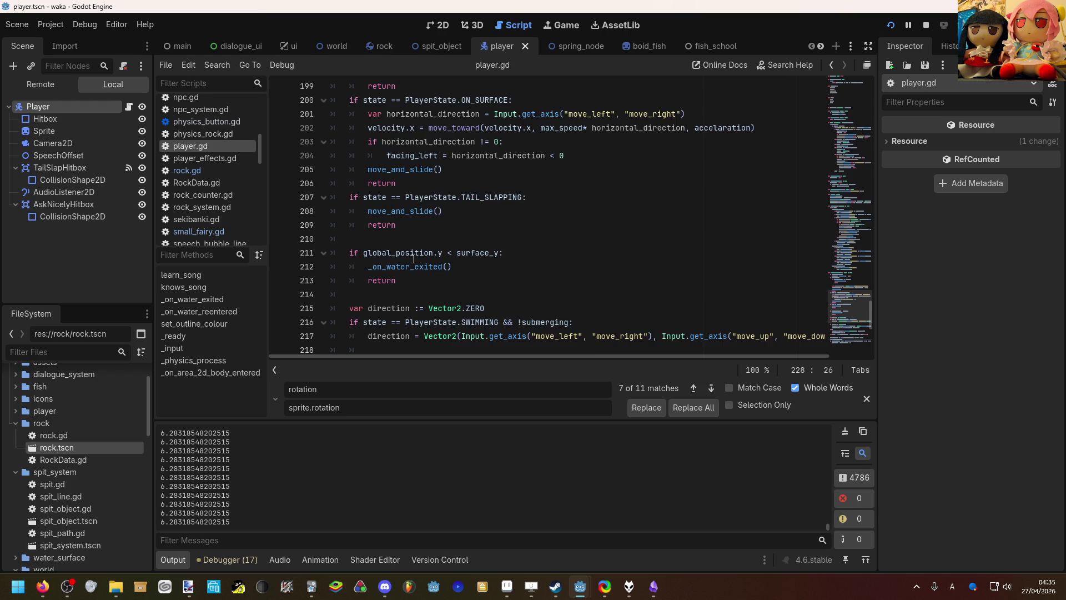
{"action": "scroll", "coordinate": [412, 259], "scroll_direction": "down", "scroll_amount": 3}
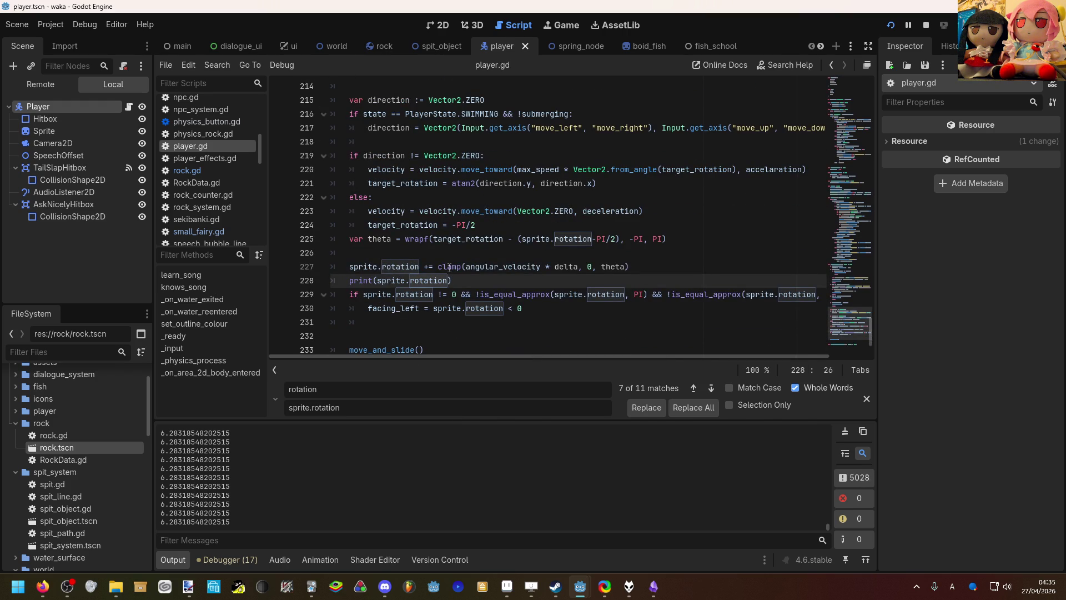
{"action": "mouse_move", "coordinate": [450, 267]}
{"action": "mouse_move", "coordinate": [457, 238]}
{"action": "mouse_move", "coordinate": [496, 309]}
{"action": "left_click", "coordinate": [439, 309]}
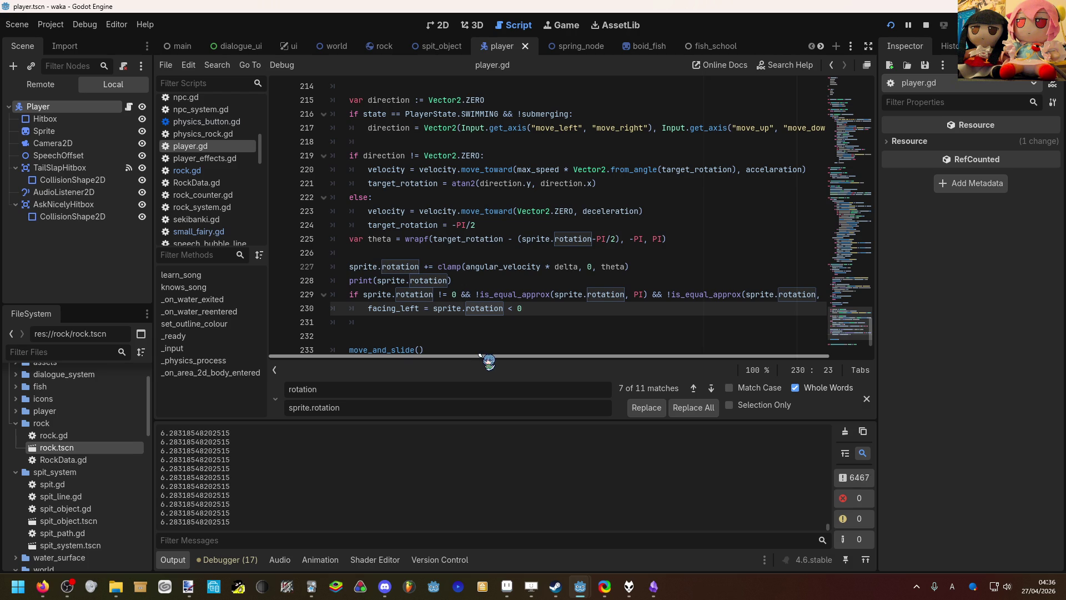
{"action": "mouse_move", "coordinate": [480, 354]}
{"action": "left_mouse_down"}
{"action": "mouse_move", "coordinate": [528, 351]}
{"action": "mouse_move", "coordinate": [474, 356]}
{"action": "left_mouse_up"}
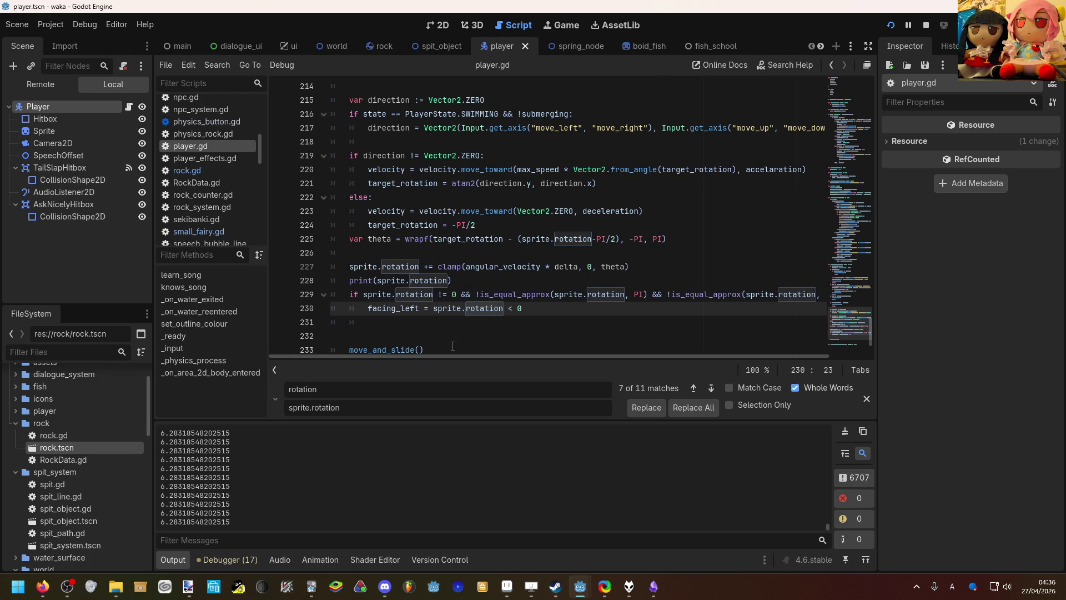
{"action": "scroll", "coordinate": [453, 346], "scroll_direction": "up", "scroll_amount": 1}
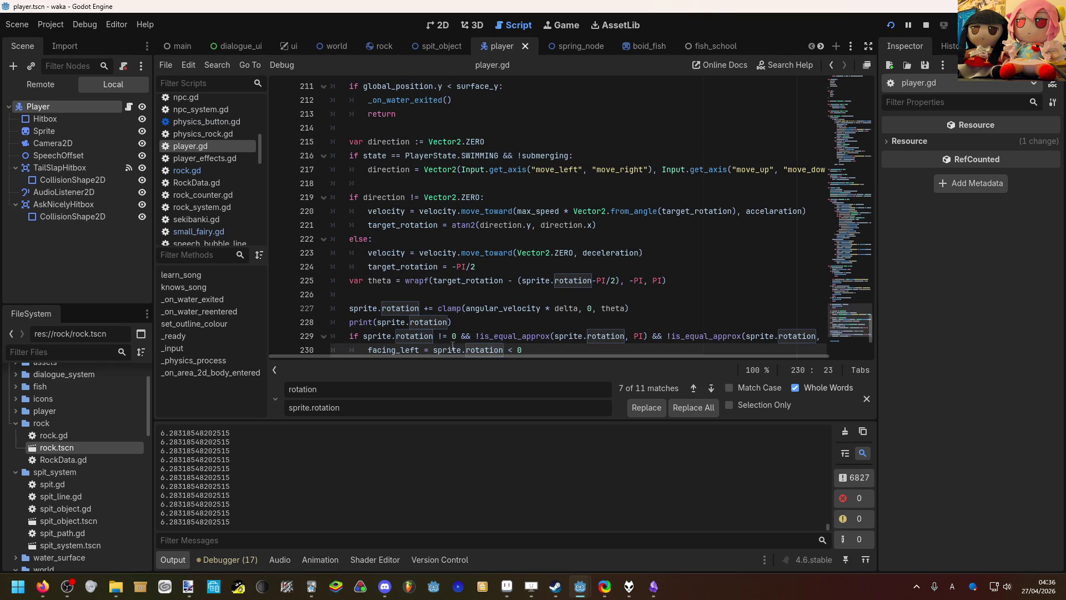
{"action": "scroll", "coordinate": [452, 346], "scroll_direction": "up", "scroll_amount": 12}
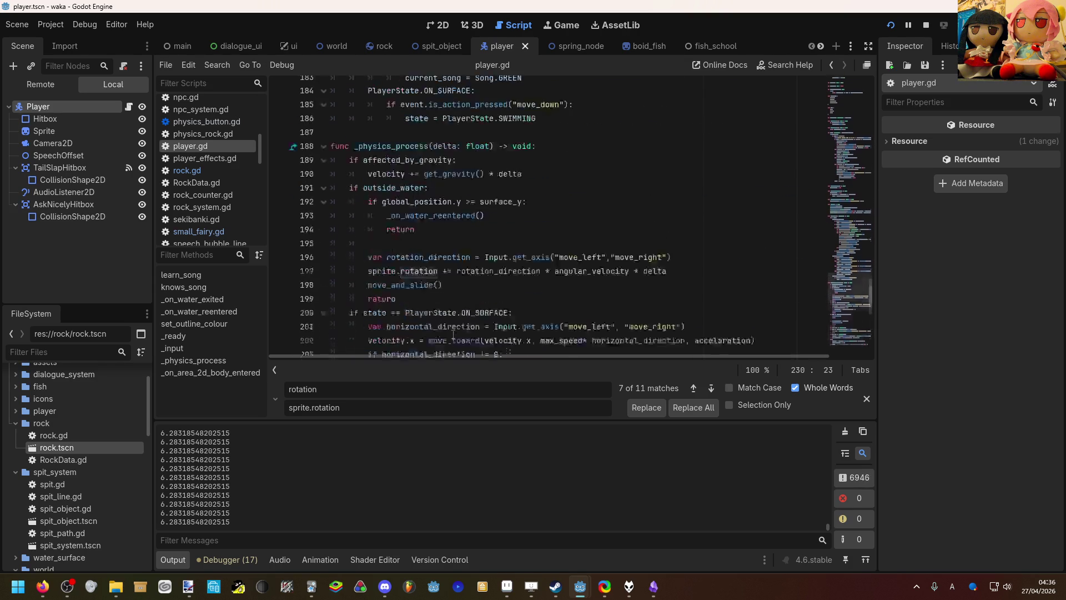
{"action": "scroll", "coordinate": [453, 335], "scroll_direction": "down", "scroll_amount": 2}
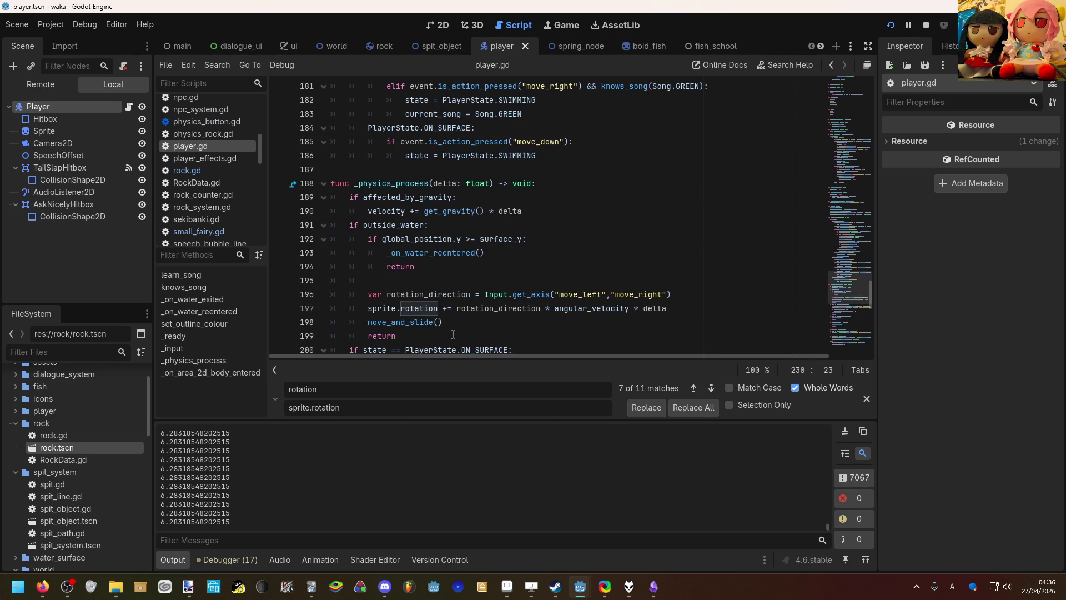
{"action": "scroll", "coordinate": [453, 334], "scroll_direction": "down", "scroll_amount": 1}
{"action": "mouse_move", "coordinate": [453, 333]}
{"action": "scroll", "coordinate": [461, 272], "scroll_direction": "up", "scroll_amount": 20}
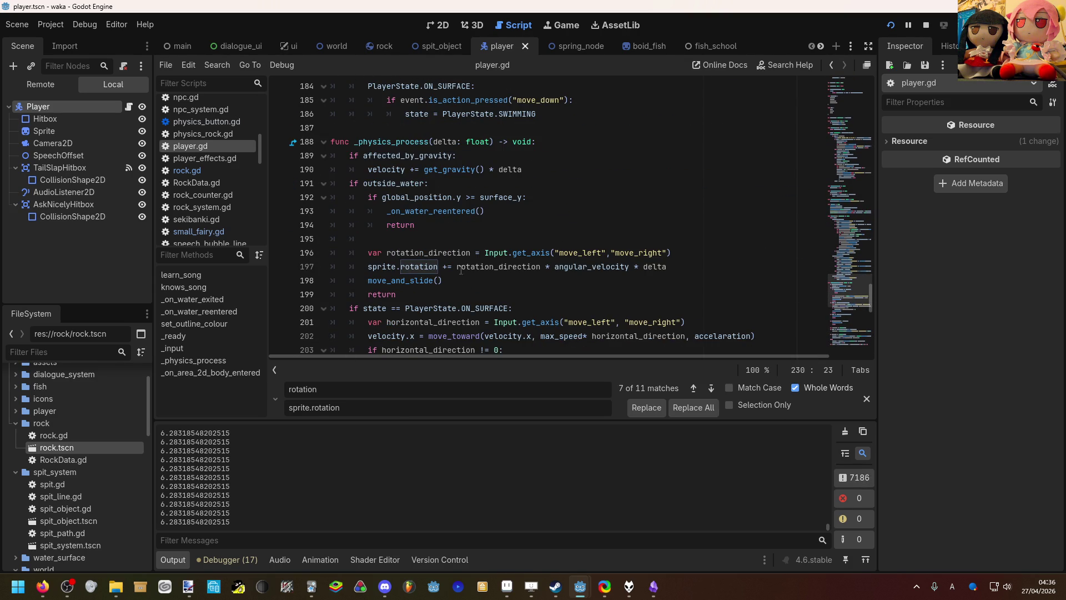
{"action": "scroll", "coordinate": [470, 277], "scroll_direction": "up", "scroll_amount": 17}
{"action": "left_click", "coordinate": [475, 280]}
{"action": "scroll", "coordinate": [476, 256], "scroll_direction": "up", "scroll_amount": 1}
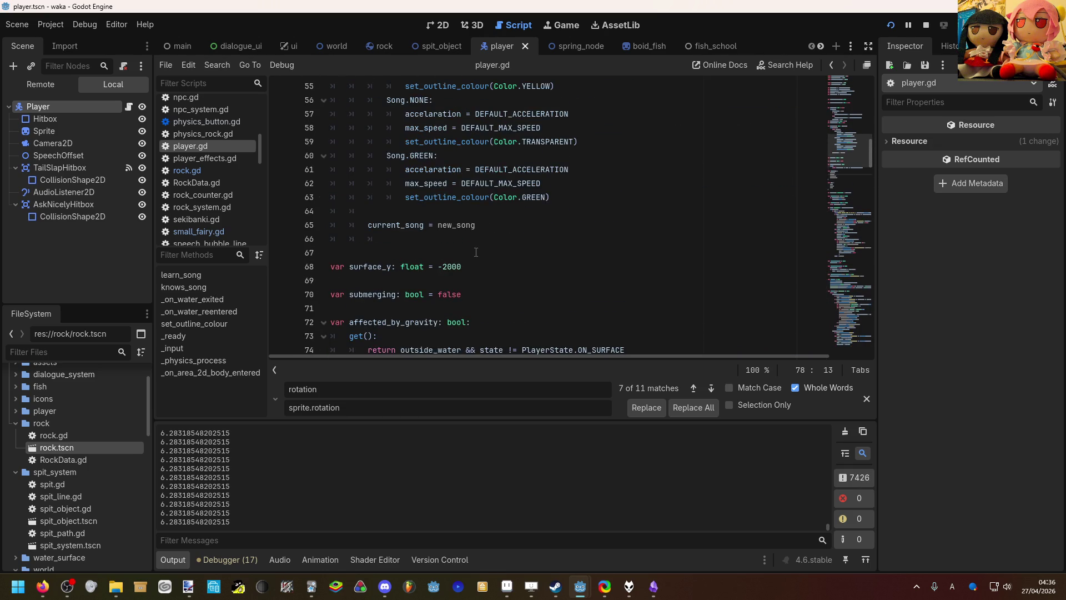
Step: Undo the last two edits to restore the sprite_rotation property block, then save player.gd
{"action": "left_click", "coordinate": [477, 254]}
{"action": "key", "text": "ctrl+z"}
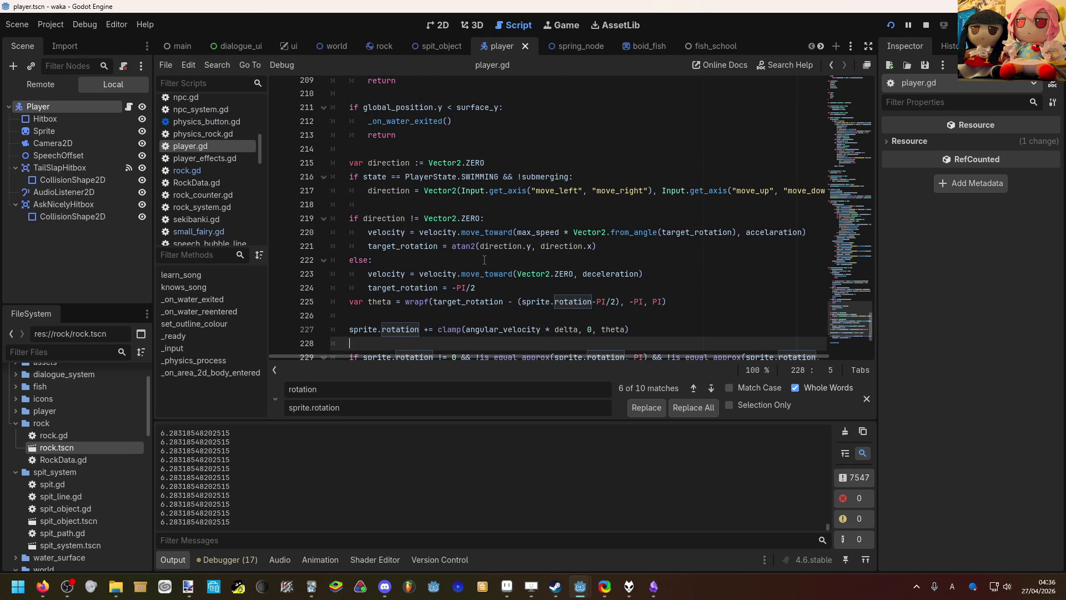
{"action": "key", "text": "ctrl+z"}
{"action": "left_click", "coordinate": [502, 225]}
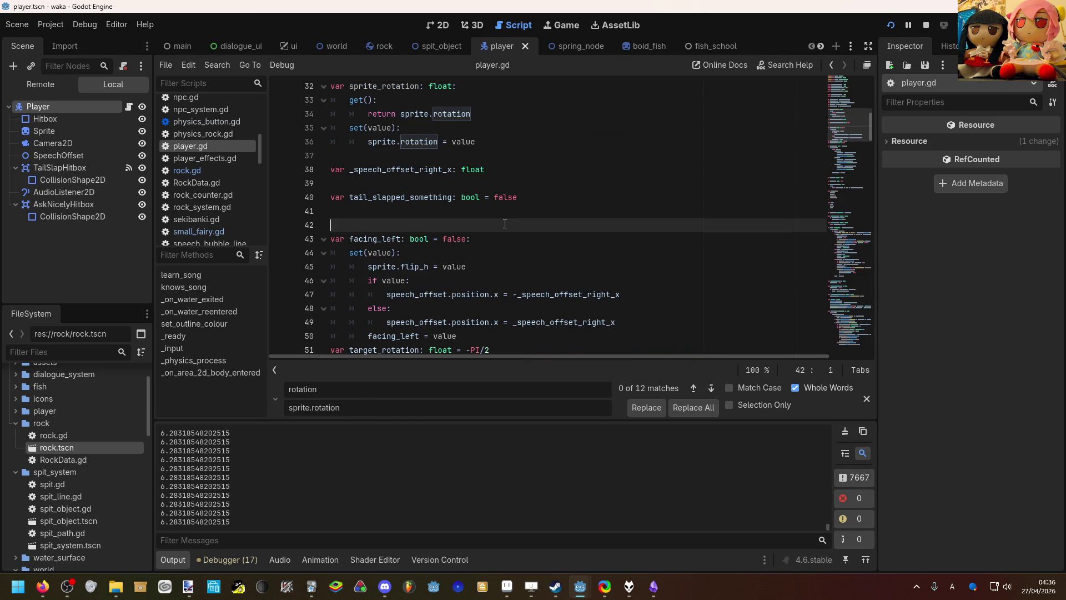
{"action": "scroll", "coordinate": [502, 225], "scroll_direction": "down", "scroll_amount": 3}
{"action": "scroll", "coordinate": [495, 231], "scroll_direction": "up", "scroll_amount": 4}
{"action": "scroll", "coordinate": [490, 242], "scroll_direction": "up", "scroll_amount": 2}
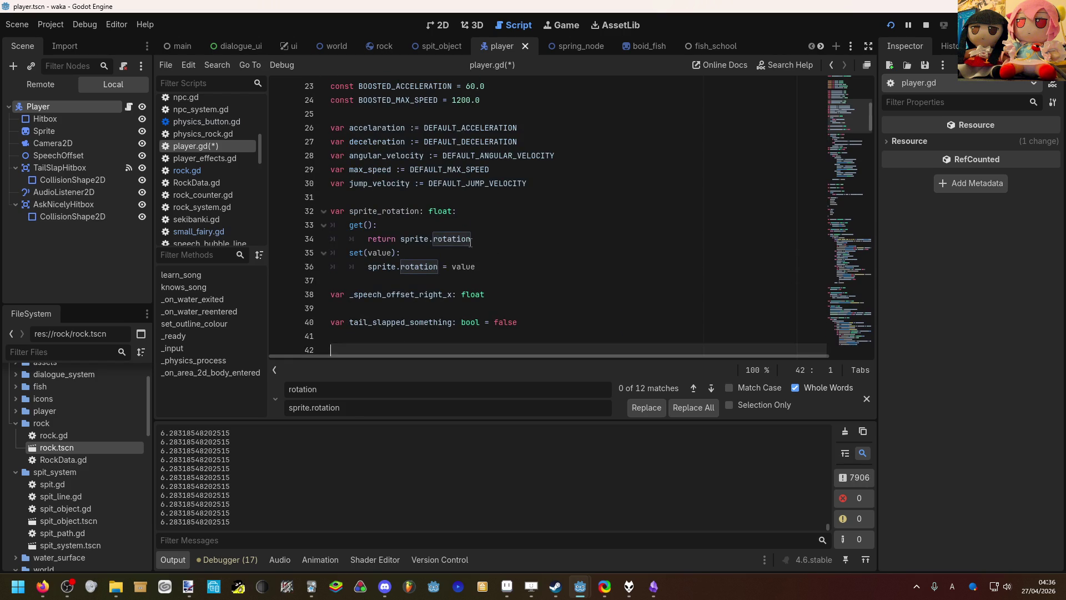
{"action": "left_click", "coordinate": [438, 227]}
{"action": "key", "text": "ctrl+s"}
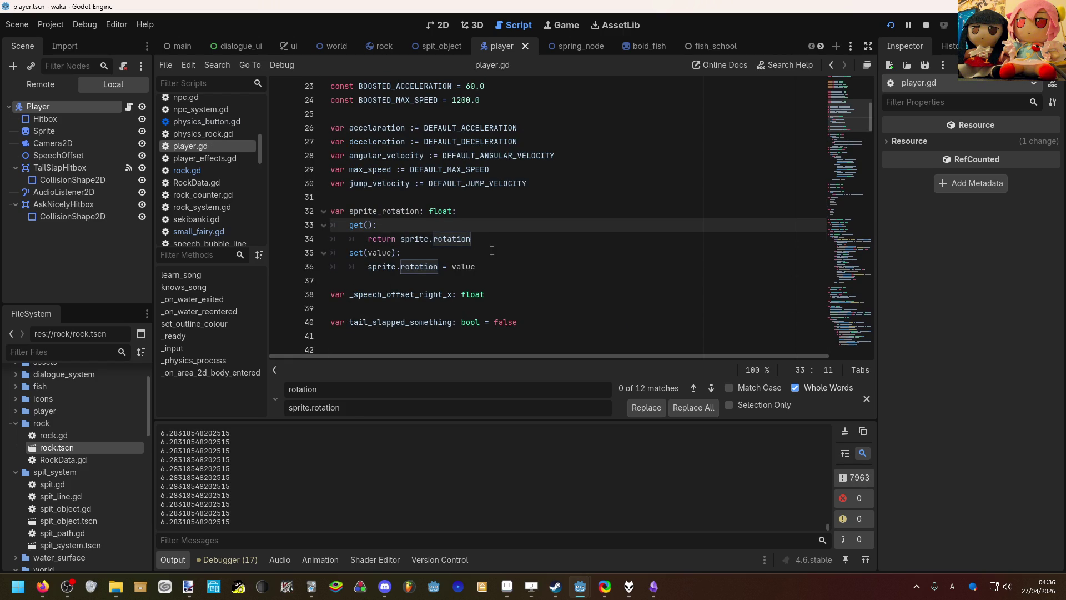
Step: Change the setter line to sprite.rotation = wrapf(value, -PI, PI) and save
{"action": "left_click", "coordinate": [494, 254]}
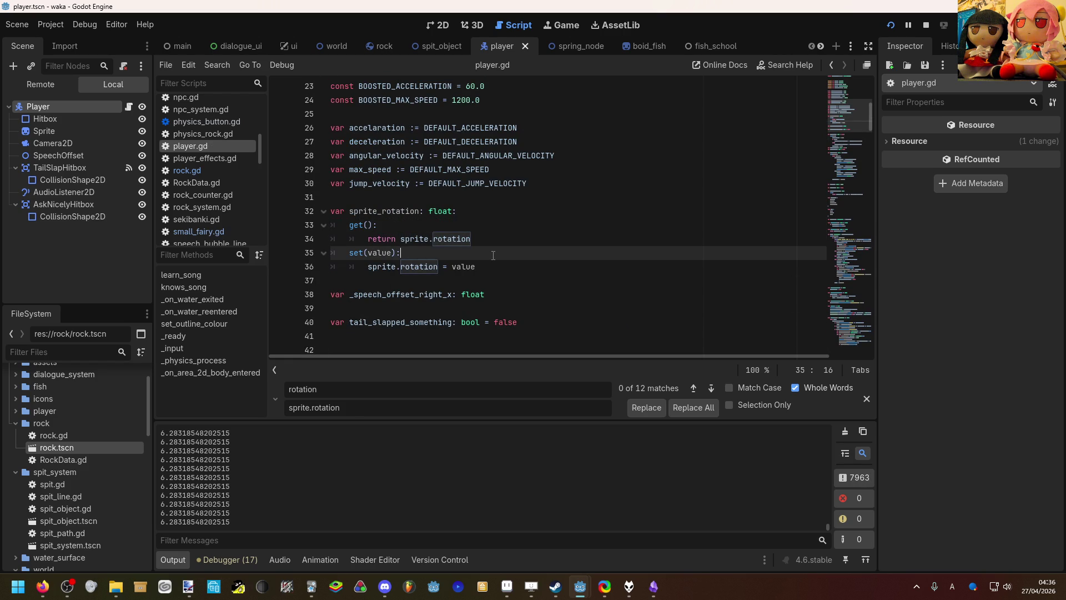
{"action": "key", "text": "Return"}
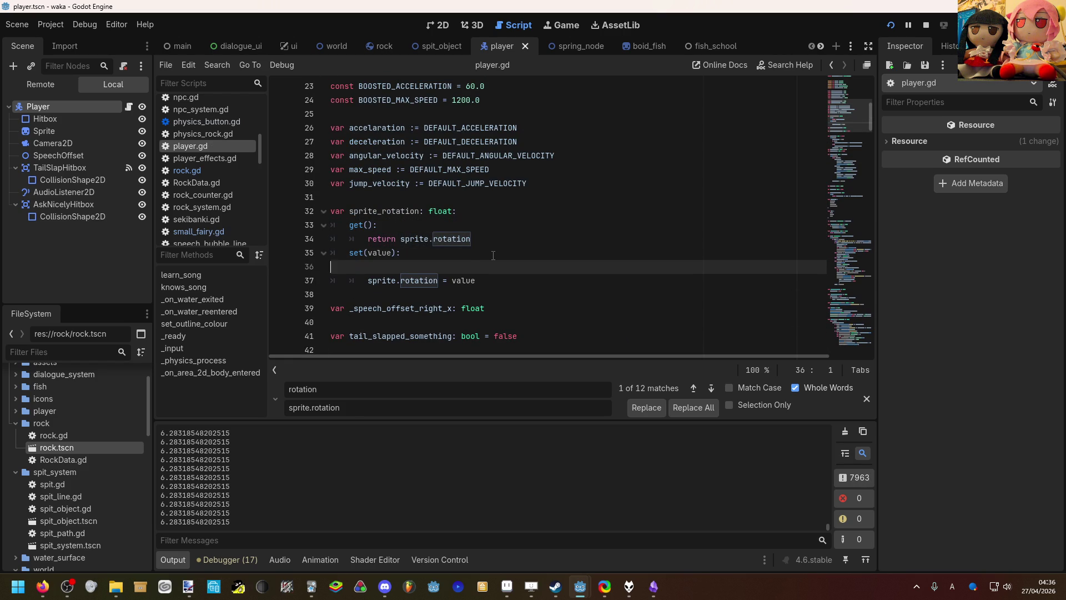
{"action": "key", "text": "BackSpace"}
{"action": "key", "text": "Return"}
{"action": "left_click", "coordinate": [447, 280]}
{"action": "type", "text": "wra"}
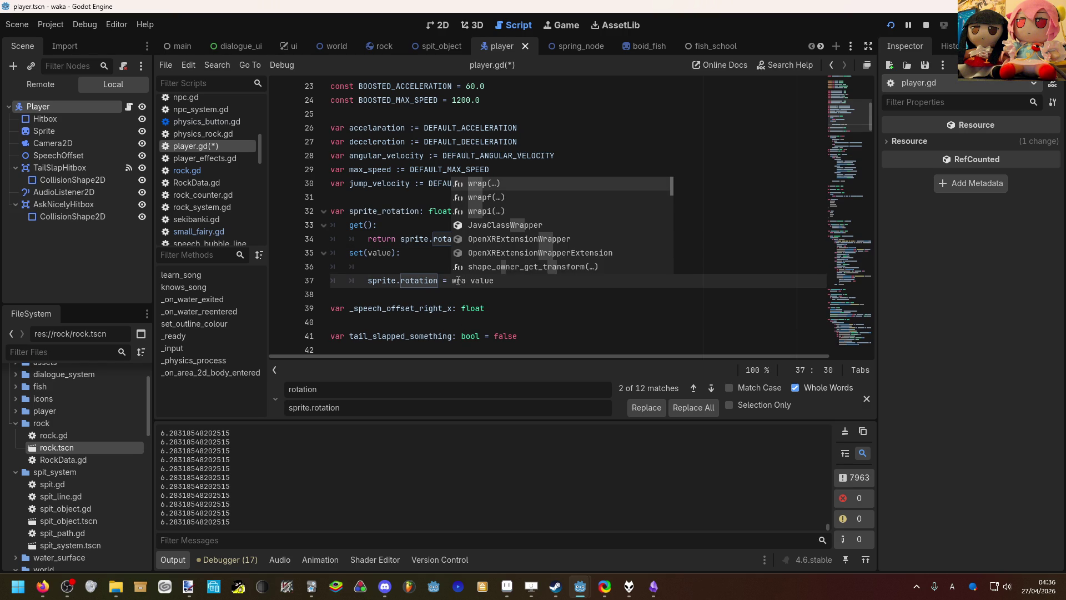
{"action": "key", "text": "Down"}
{"action": "key", "text": "Return"}
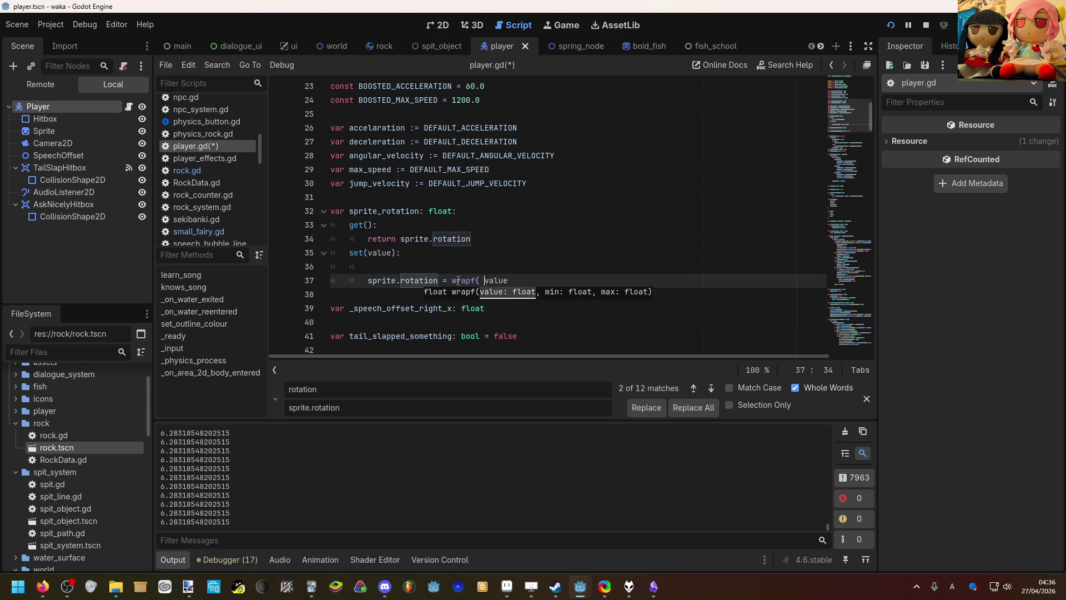
{"action": "type", "text": ", "}
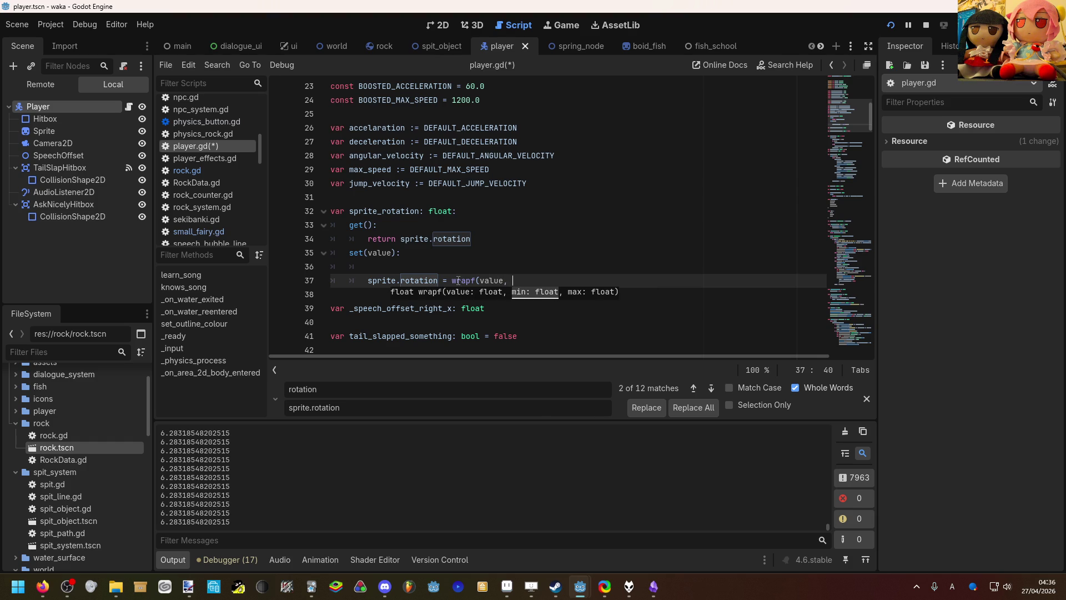
{"action": "type", "text": "-PI"}
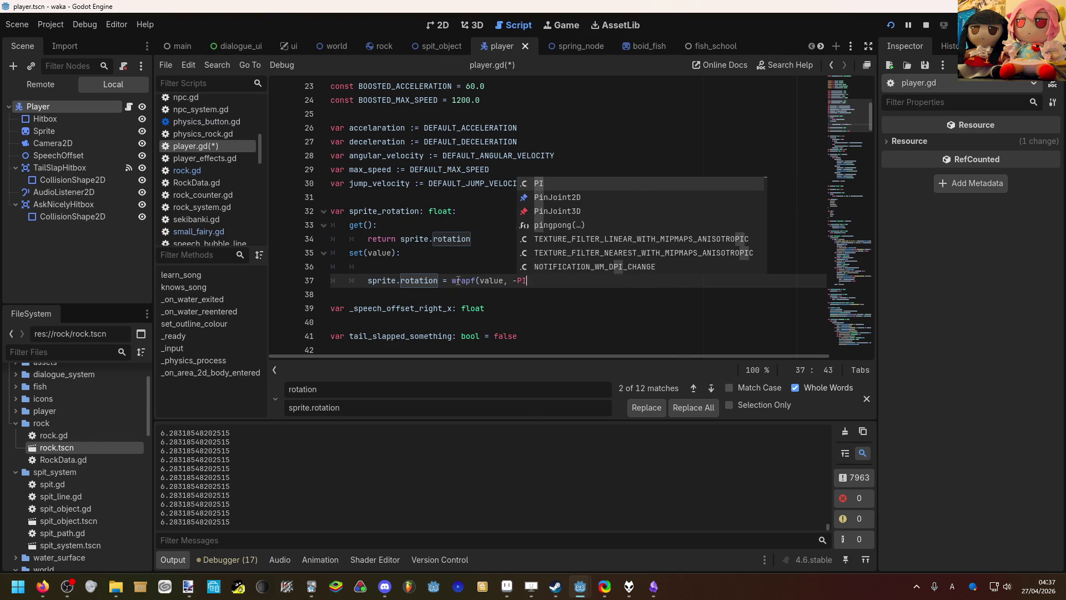
{"action": "type", "text": ", PI"}
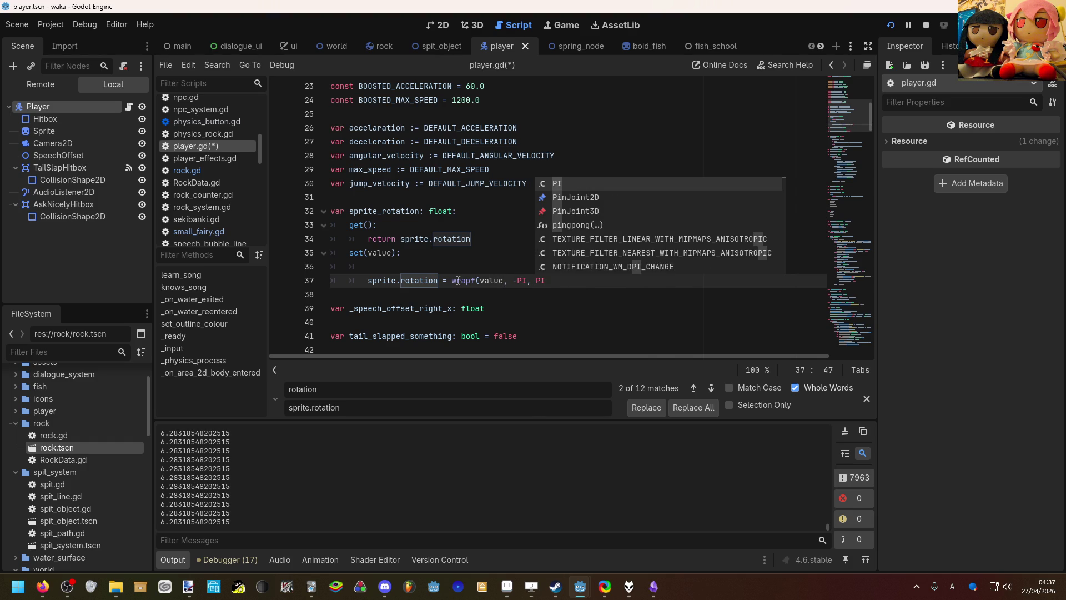
{"action": "type", "text": ")"}
{"action": "left_click", "coordinate": [461, 272]}
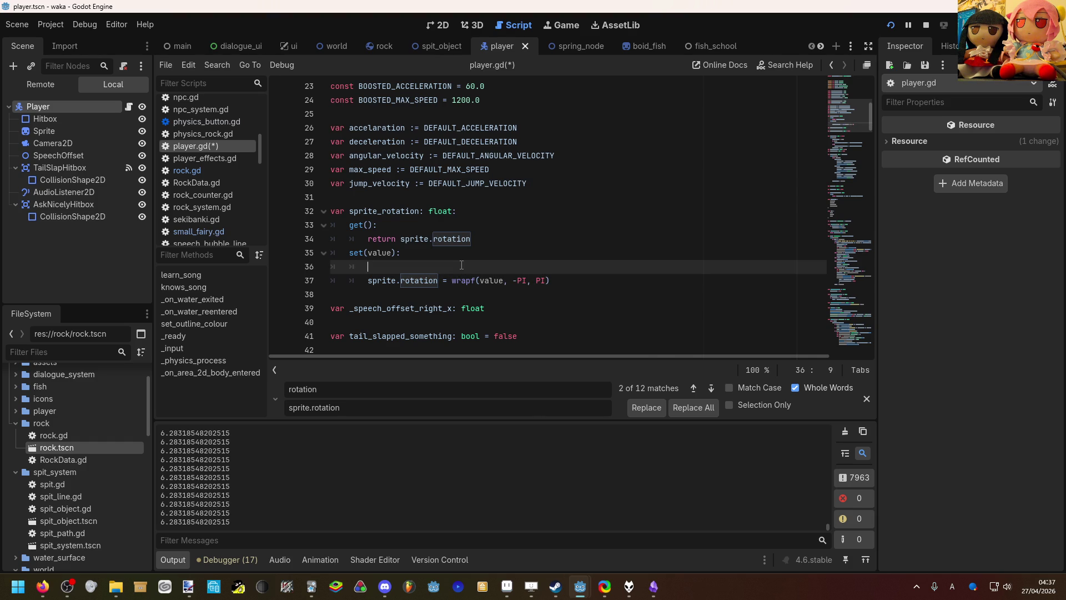
{"action": "key", "text": "BackSpace"}
{"action": "key", "text": "BackSpace"}
{"action": "key", "text": "BackSpace"}
{"action": "key", "text": "ctrl+s"}
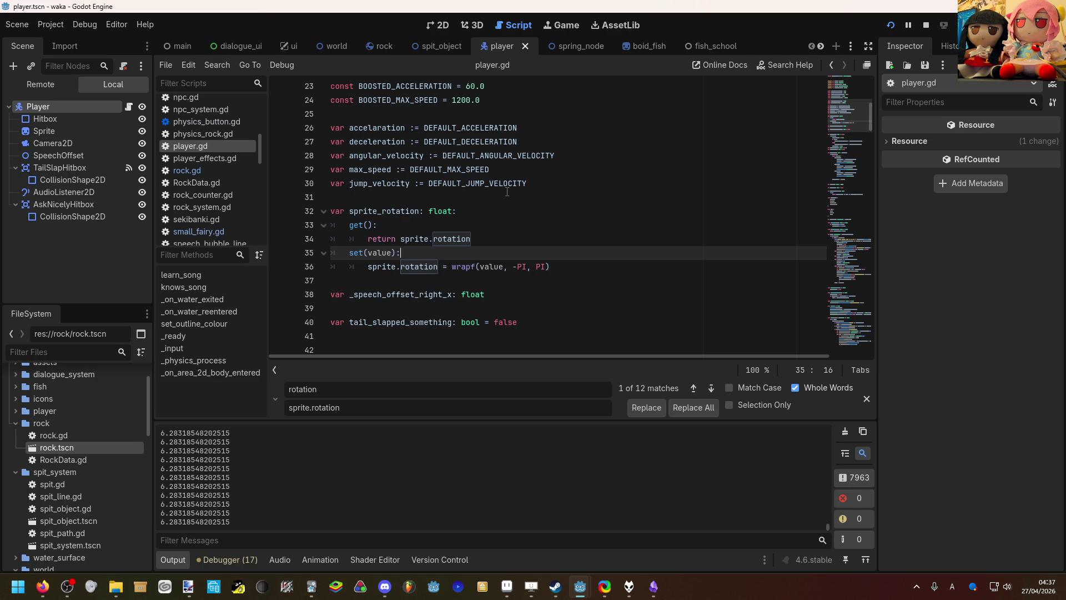
Step: Open Find and Replace for sprite.rotation with sprite_rotation as the replacement text
{"action": "left_click", "coordinate": [166, 65]}
{"action": "left_click", "coordinate": [403, 383]}
{"action": "left_click", "coordinate": [211, 373]}
{"action": "left_click_drag", "start_coordinate": [211, 372], "coordinate": [394, 411]}
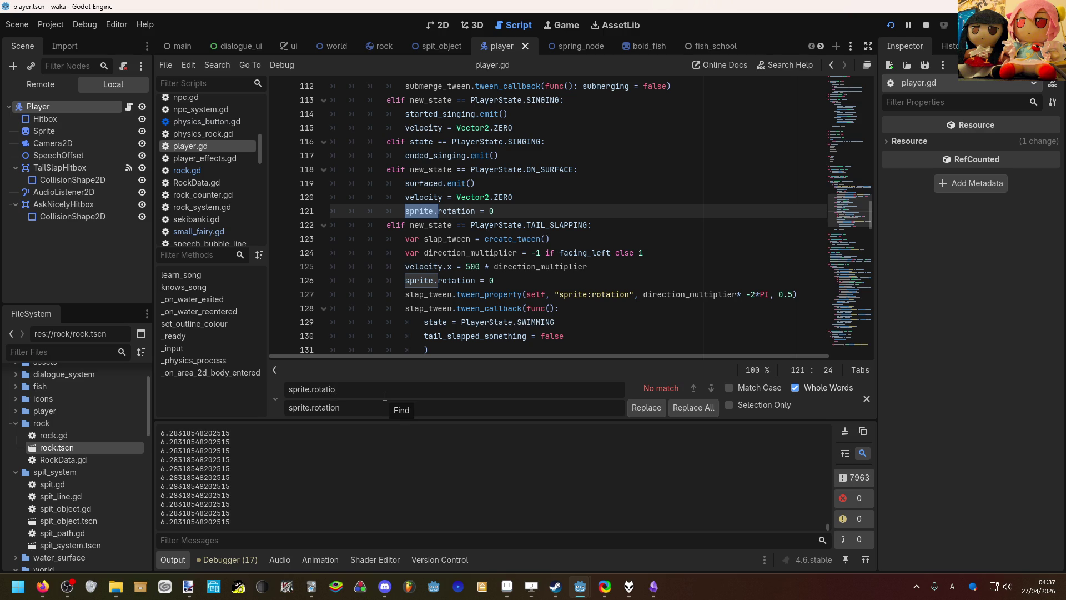
{"action": "type", "text": "n"}
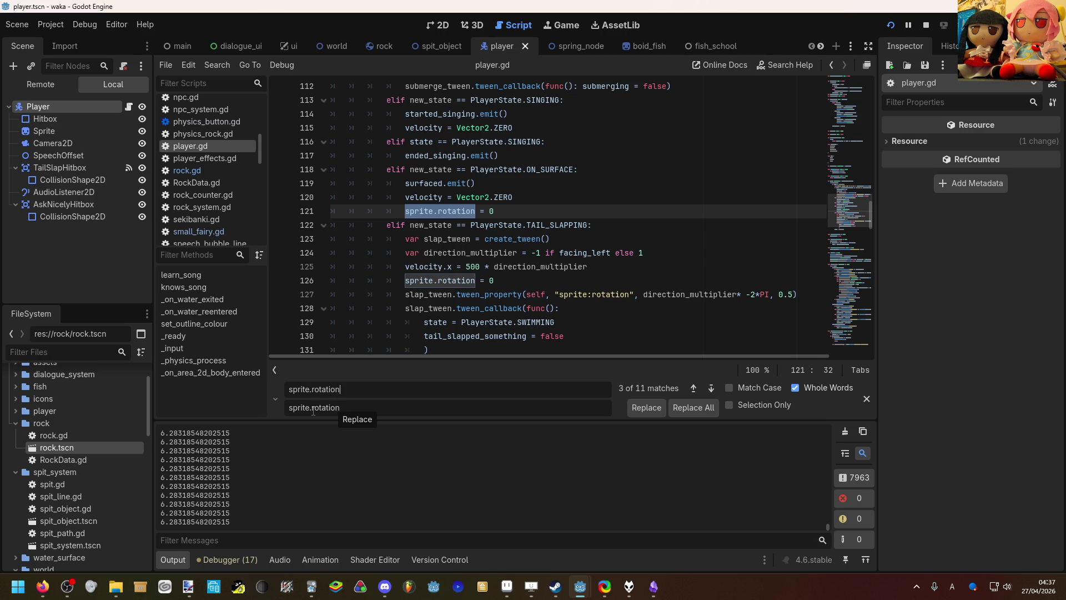
{"action": "key", "text": "BackSpace"}
{"action": "type", "text": "_"}
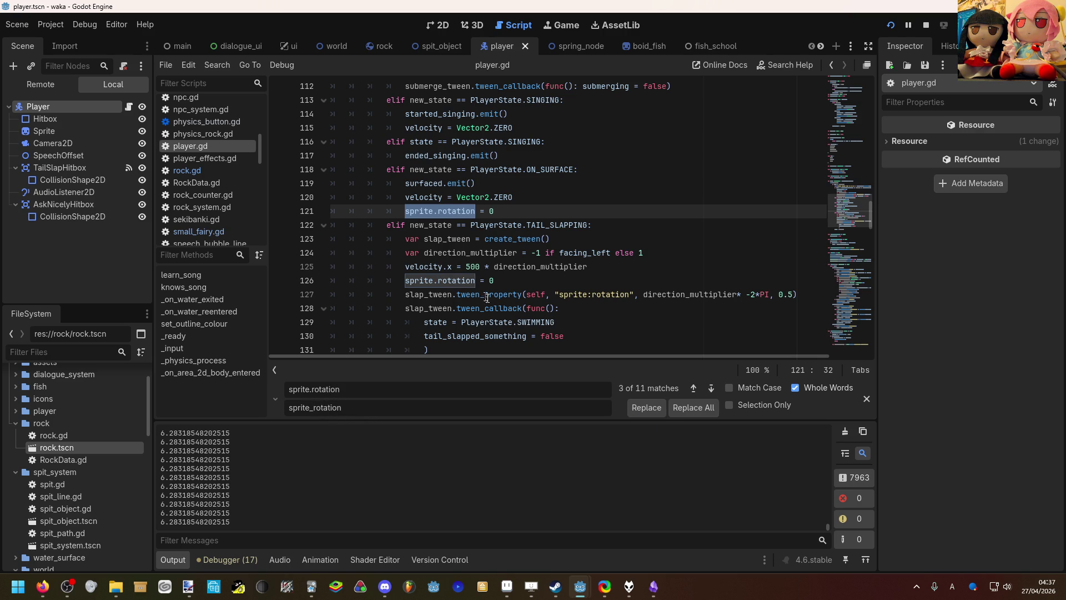
Step: Replace the sprite.rotation matches on lines 121, 126 and 230–234, skipping the property's getter/setter
{"action": "left_click", "coordinate": [693, 388]}
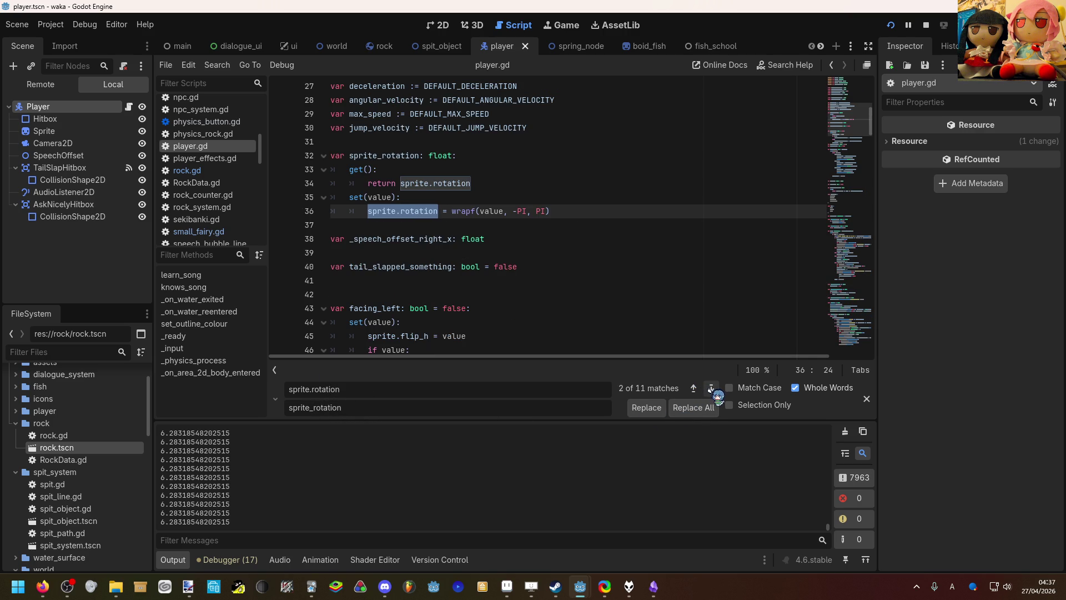
{"action": "left_click", "coordinate": [712, 388]}
{"action": "left_click", "coordinate": [646, 407]}
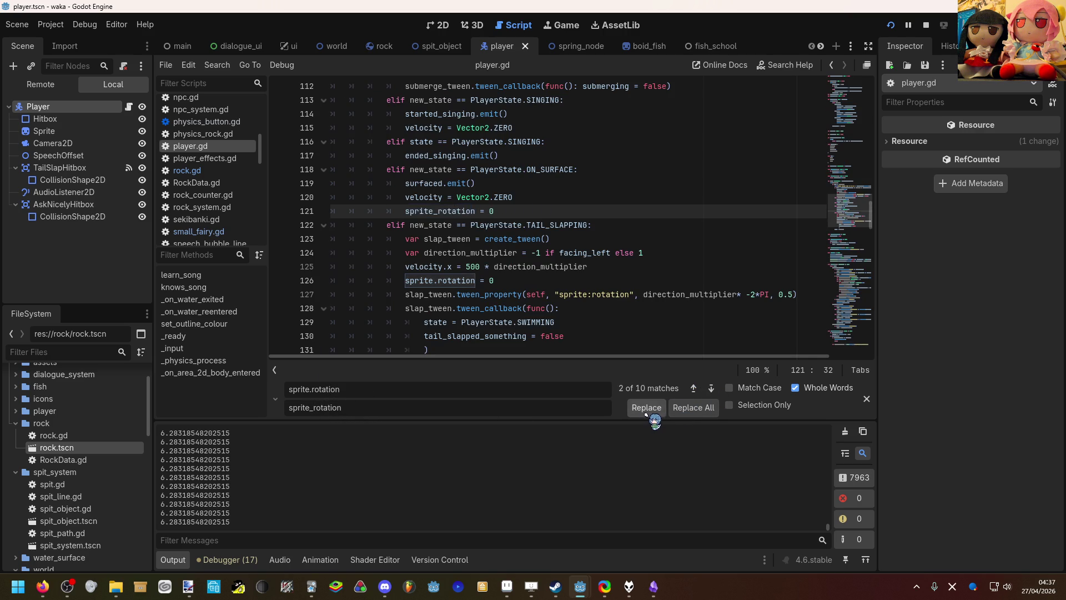
{"action": "left_click", "coordinate": [711, 388]}
{"action": "left_click", "coordinate": [647, 407]}
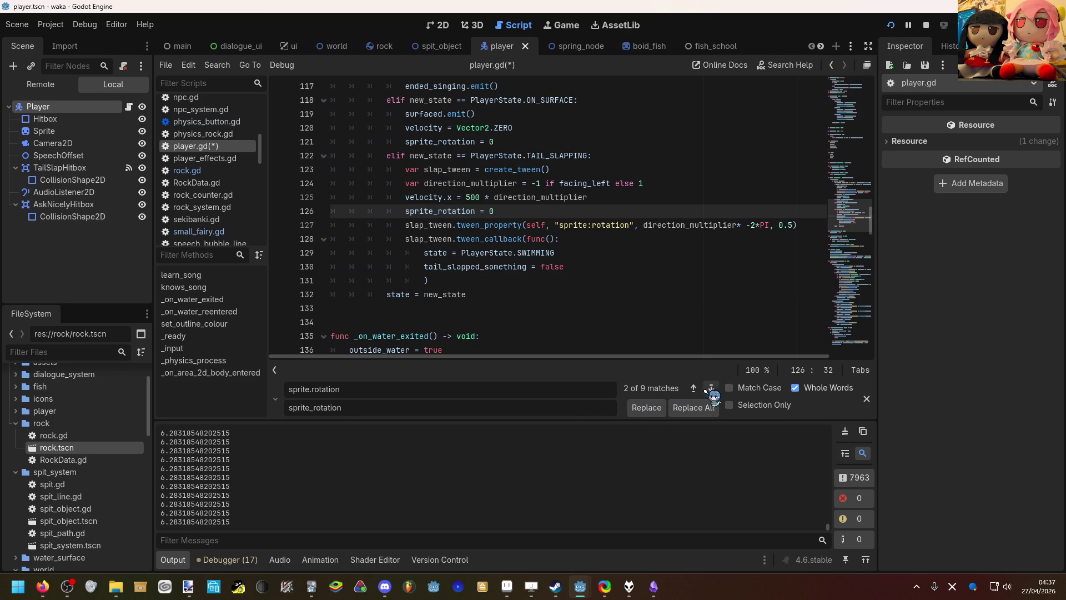
{"action": "left_click", "coordinate": [711, 388]}
{"action": "left_click", "coordinate": [647, 407]}
{"action": "left_click", "coordinate": [711, 389]}
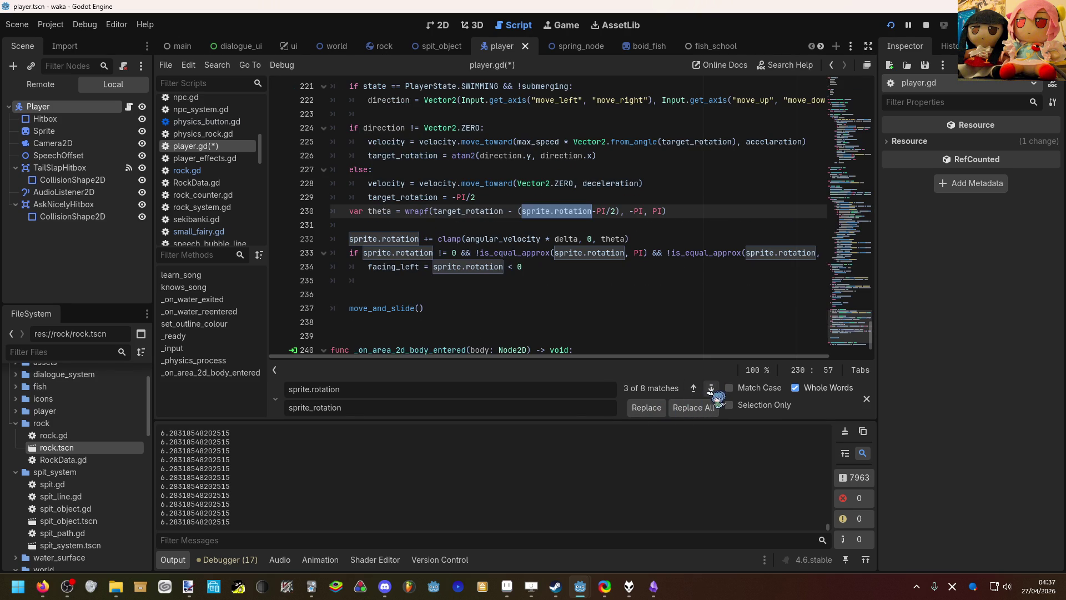
{"action": "left_click", "coordinate": [653, 408]}
{"action": "left_click", "coordinate": [710, 388]}
{"action": "left_click", "coordinate": [651, 410]}
{"action": "left_click", "coordinate": [648, 408]}
{"action": "left_click", "coordinate": [711, 389]}
{"action": "left_click", "coordinate": [646, 407]}
{"action": "left_click", "coordinate": [712, 388]}
{"action": "left_click", "coordinate": [647, 407]}
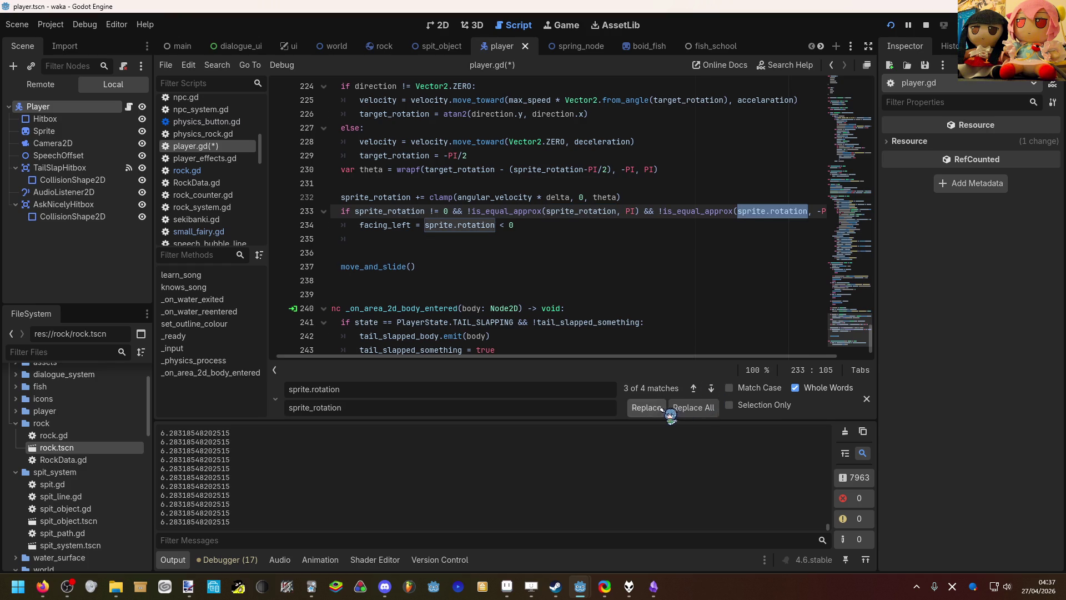
{"action": "left_click", "coordinate": [646, 408]}
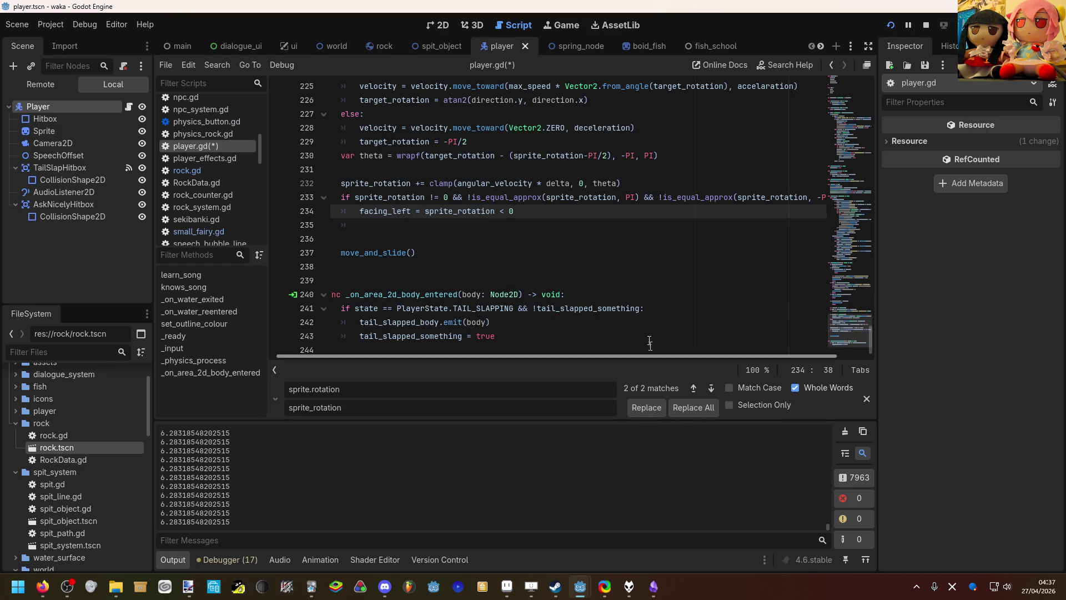
Step: Save player.gd and run the game
{"action": "left_click", "coordinate": [621, 296]}
{"action": "key", "text": "ctrl+s"}
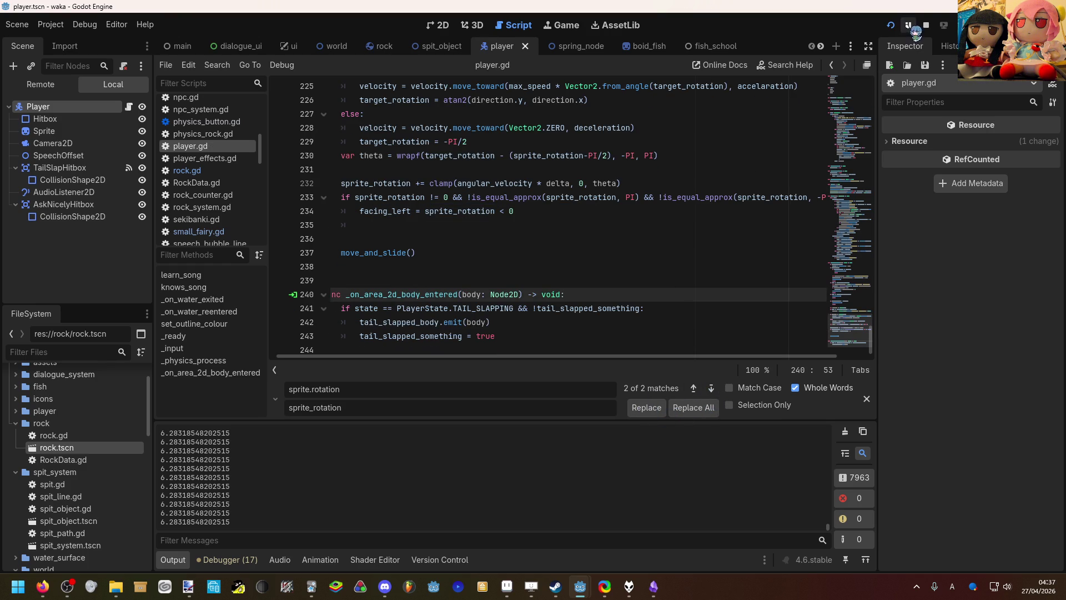
{"action": "left_click", "coordinate": [911, 28]}
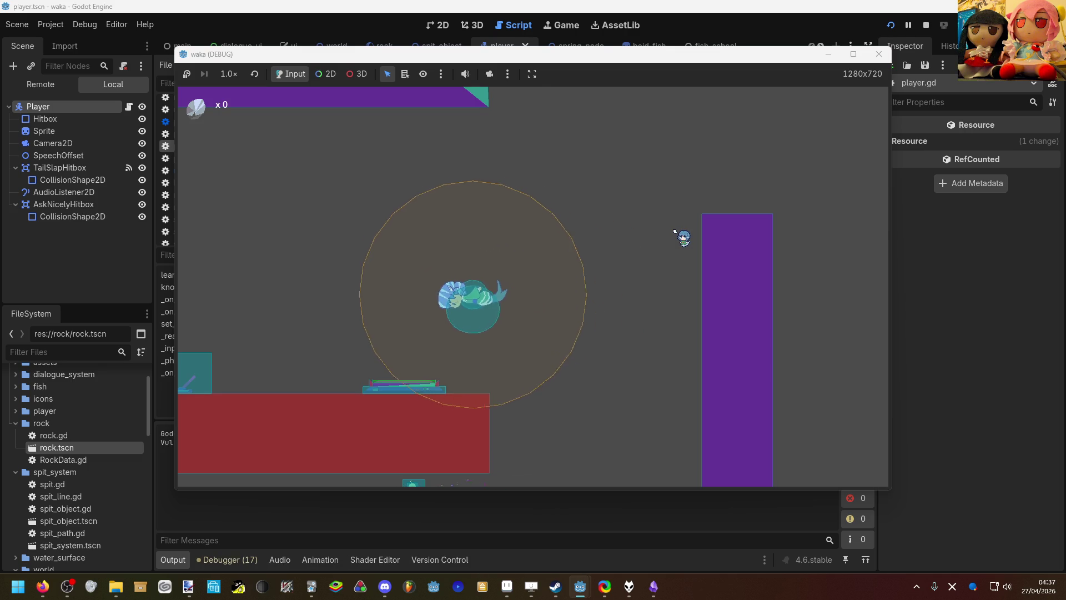
Step: Swim the player left, right, down and up around the level
{"action": "key", "text": "a"}
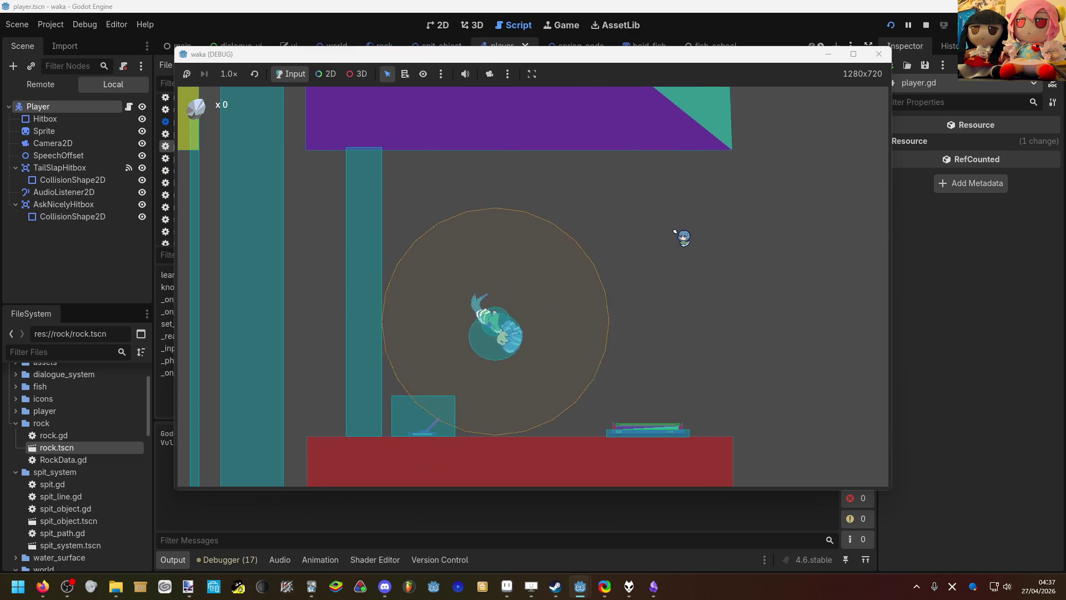
{"action": "key", "text": "d"}
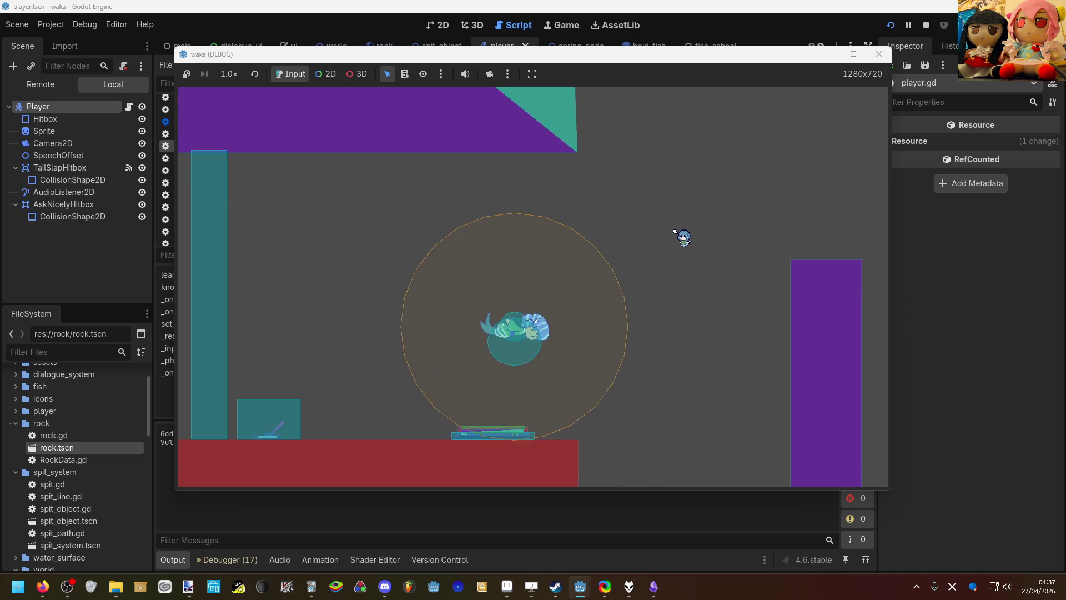
{"action": "key", "text": "a"}
{"action": "key", "text": "d"}
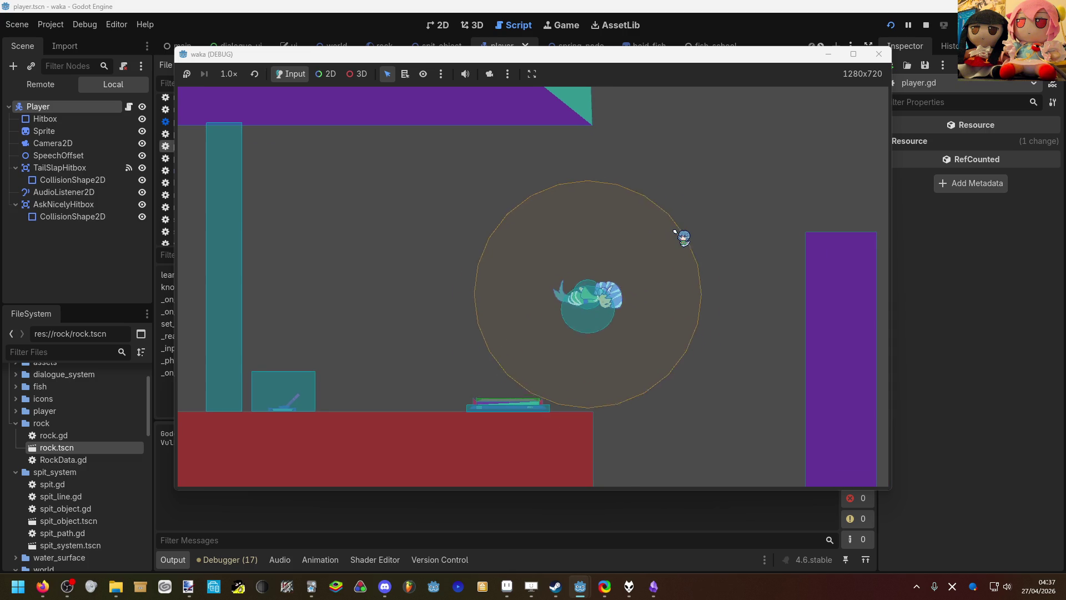
{"action": "key", "text": "a"}
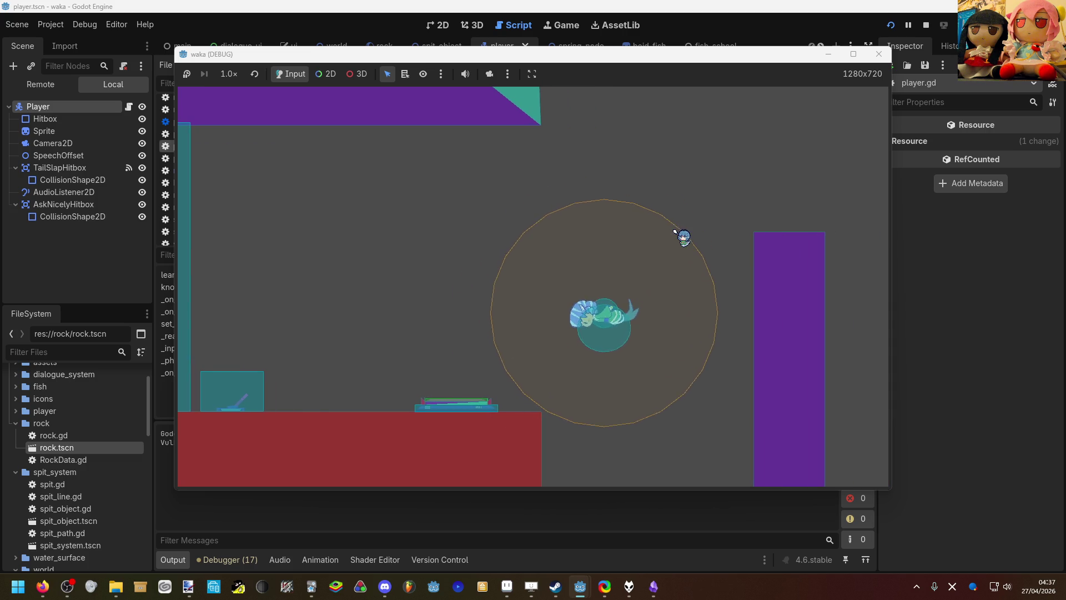
{"action": "key", "text": "d"}
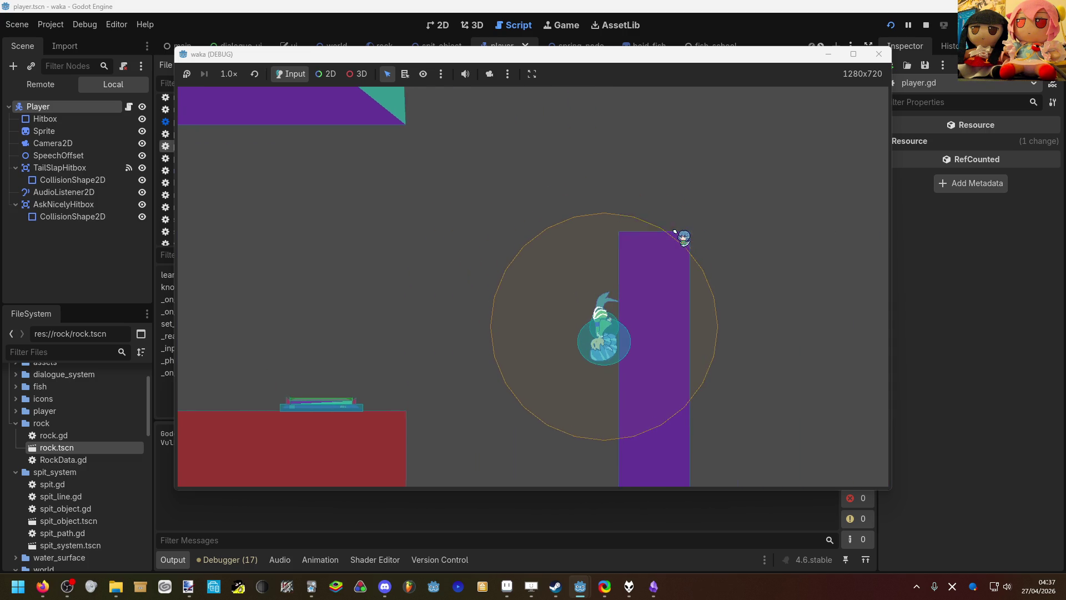
{"action": "key", "text": "s"}
{"action": "key", "text": "a"}
{"action": "key", "text": "w"}
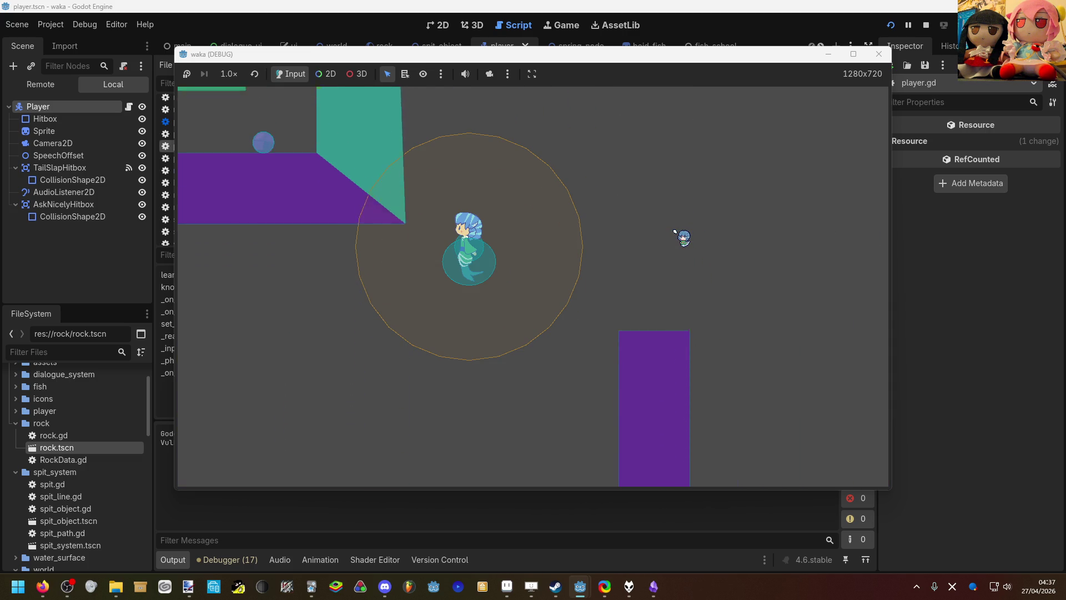
{"action": "key", "text": "w"}
{"action": "key", "text": "a"}
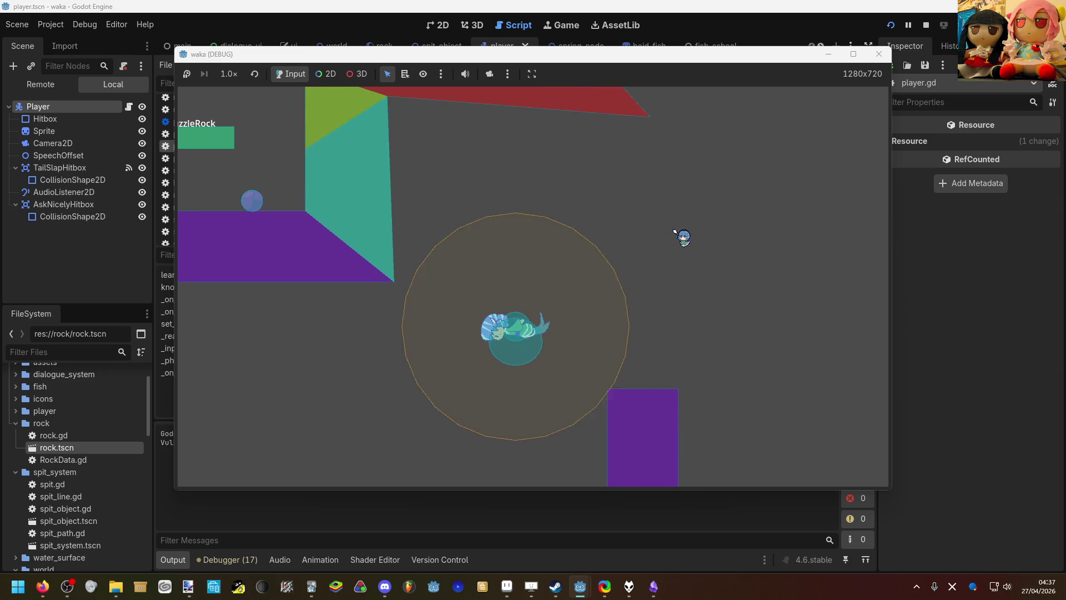
{"action": "key", "text": "d"}
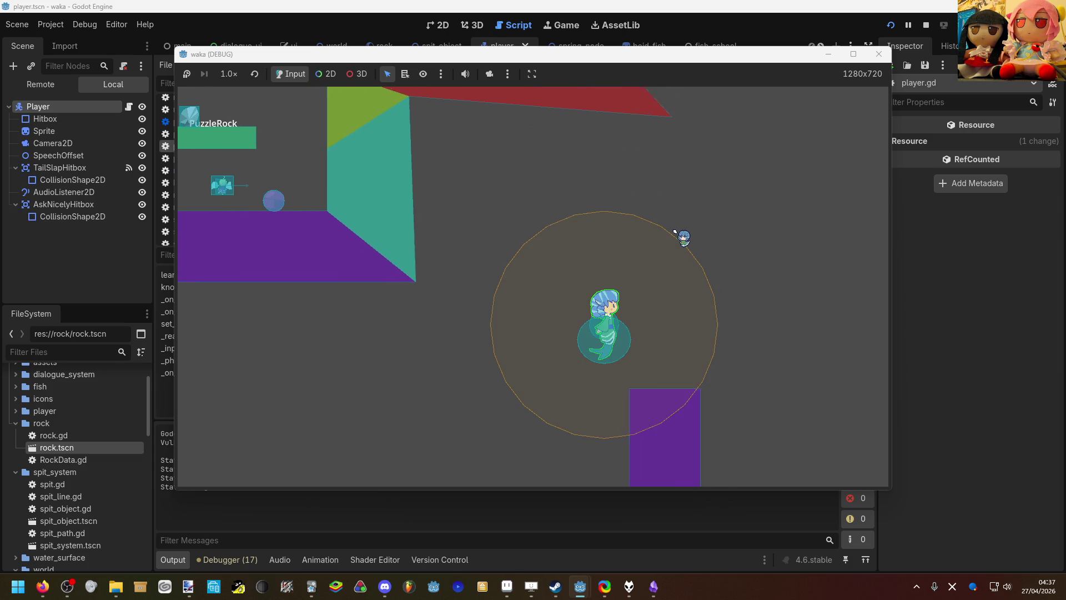
Step: Make the player tail-slap twice, then sing with a right-click
{"action": "left_click", "coordinate": [675, 231]}
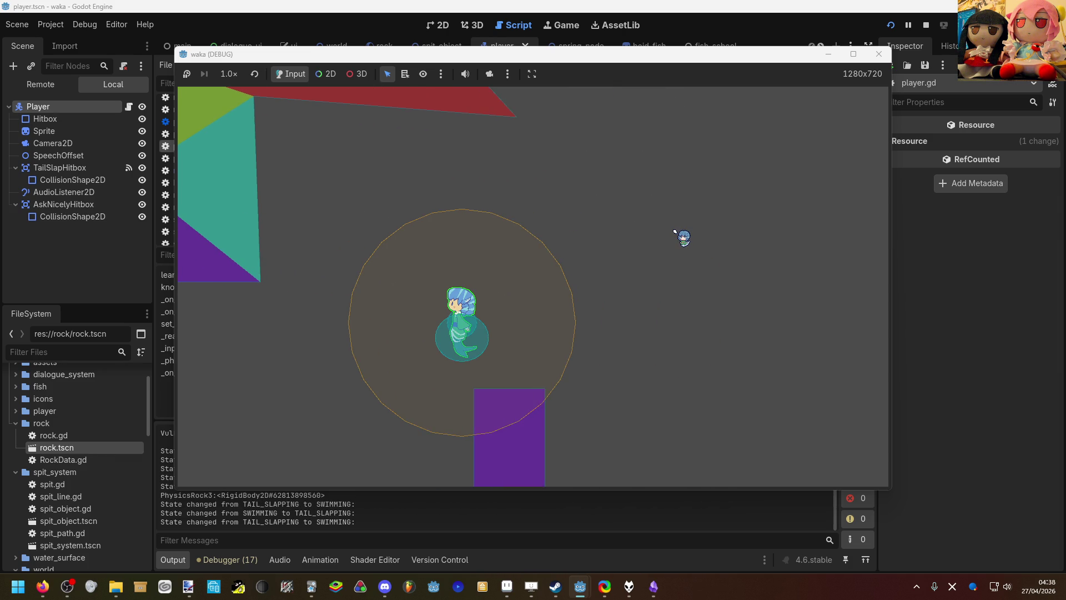
{"action": "key", "text": "a"}
{"action": "left_click", "coordinate": [675, 231]}
{"action": "key", "text": "w"}
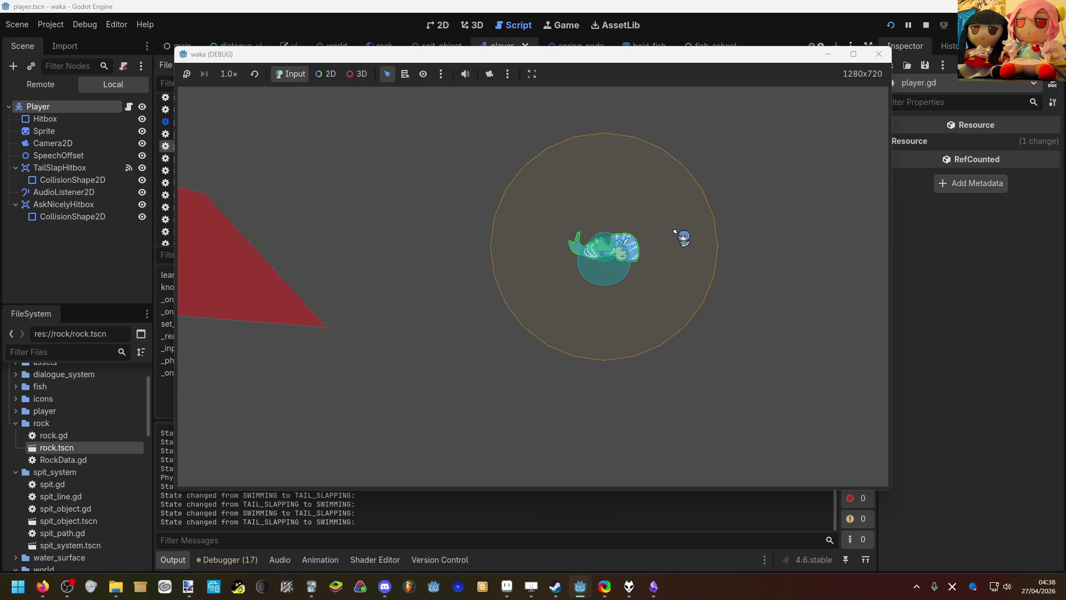
{"action": "right_click", "coordinate": [675, 230]}
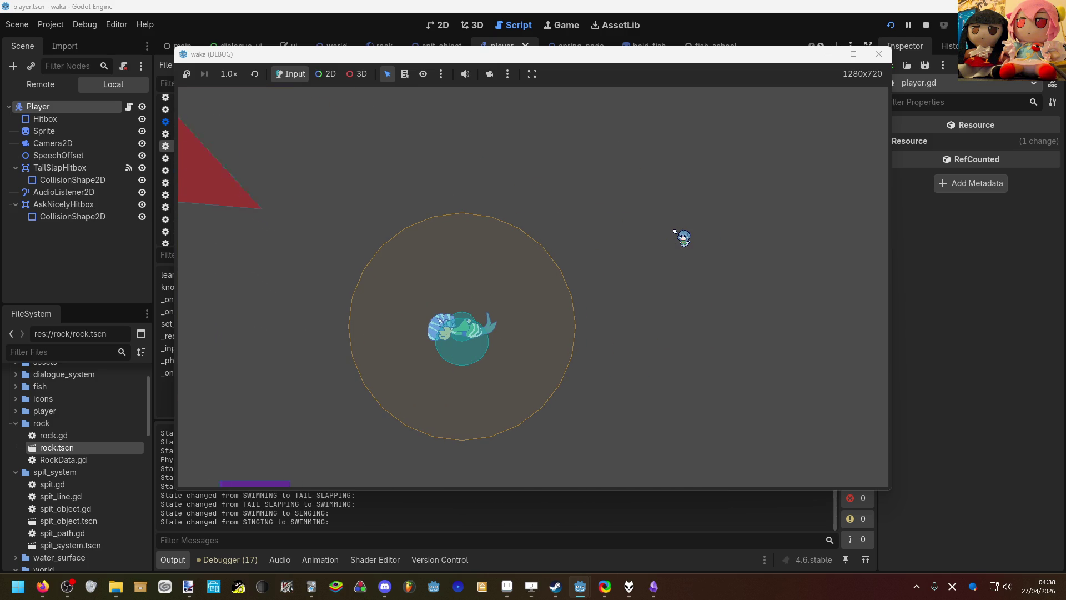
Step: Swim the player up beneath the pink fairy and back down to the right
{"action": "key", "text": "s"}
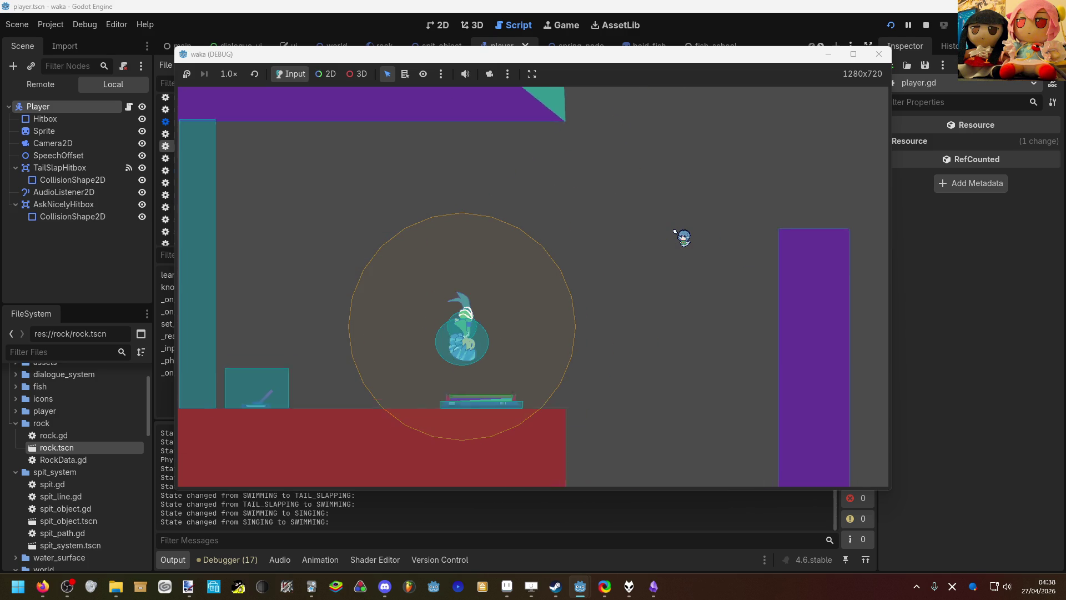
{"action": "key", "text": "a"}
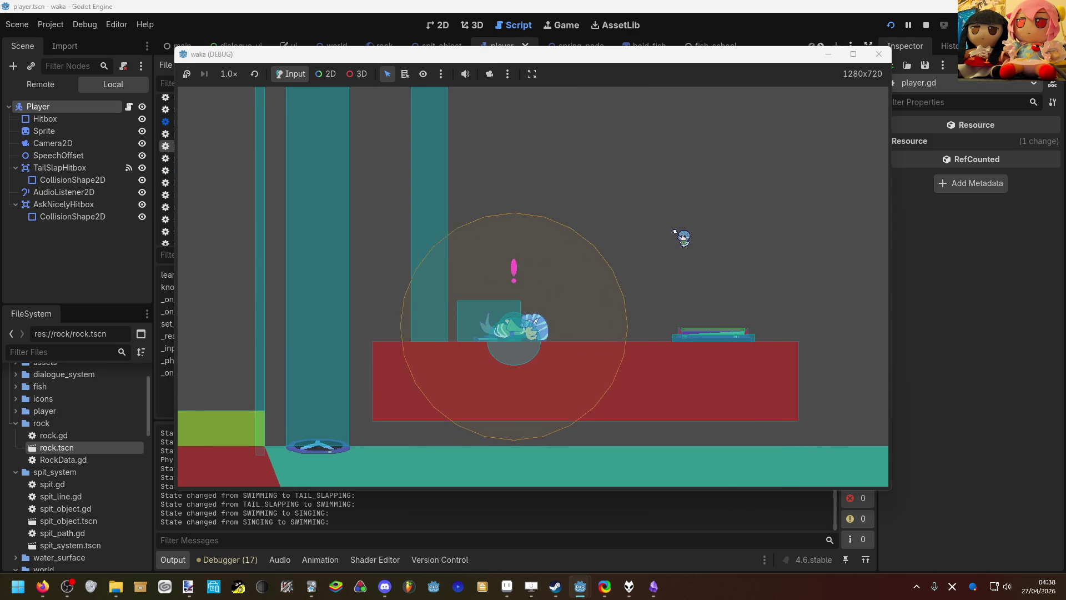
{"action": "key", "text": "w"}
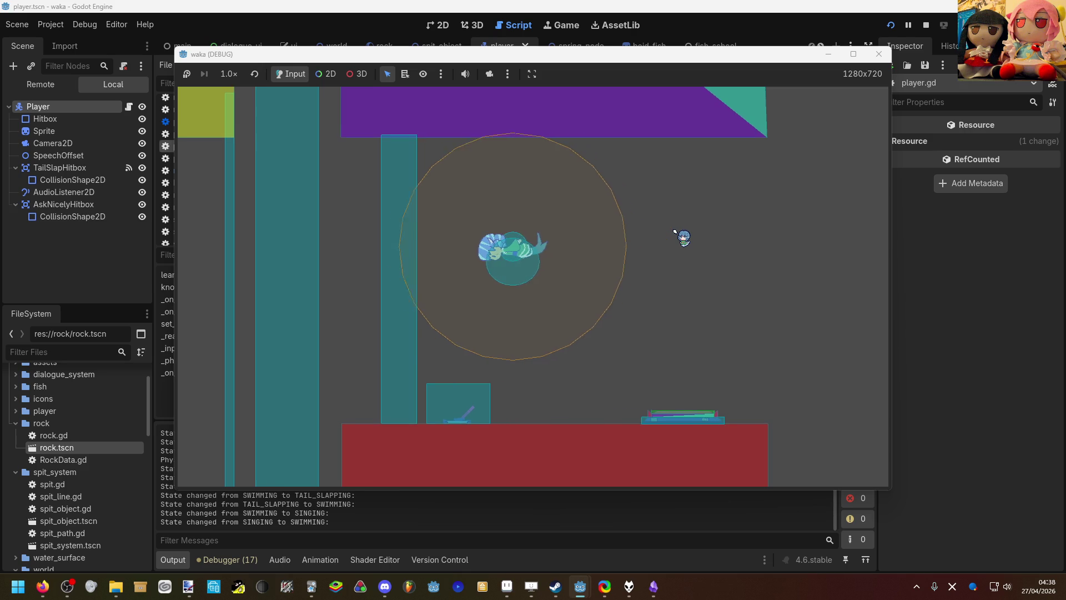
{"action": "key", "text": "w"}
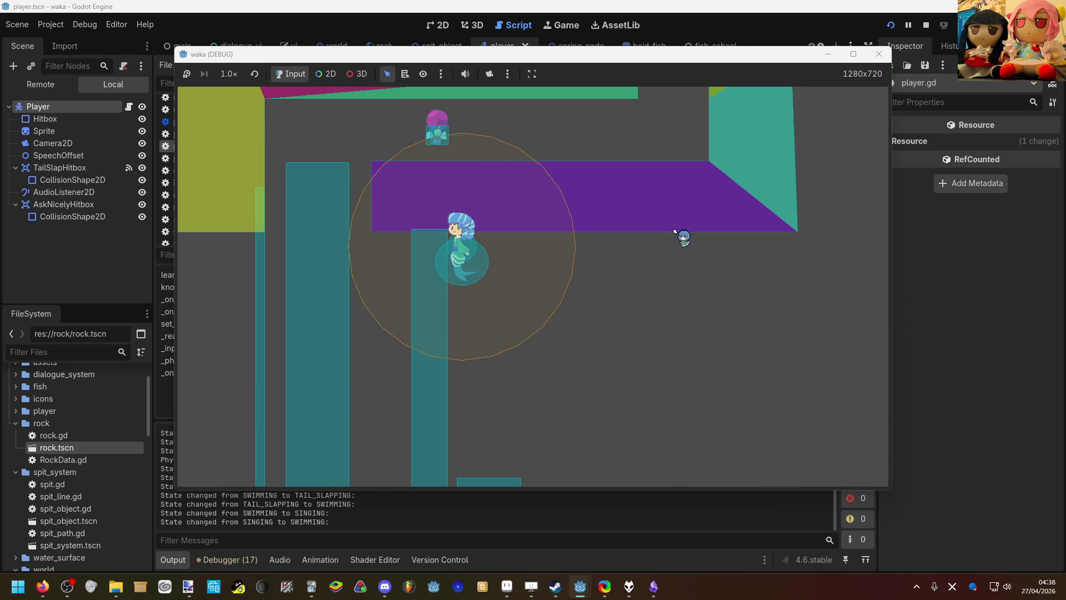
{"action": "key", "text": "d"}
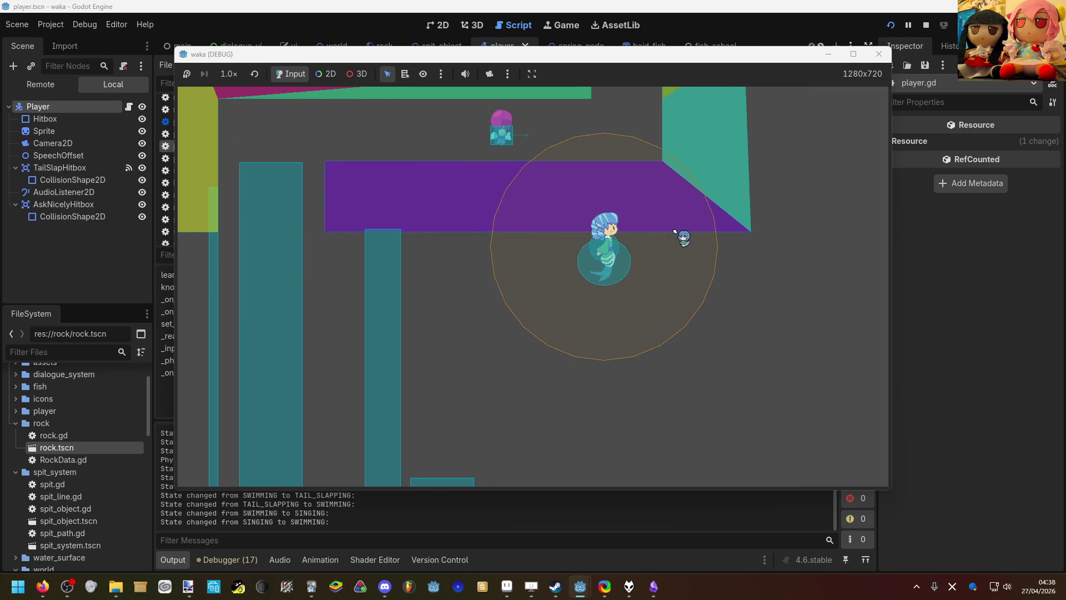
{"action": "key", "text": "a"}
{"action": "key", "text": "s"}
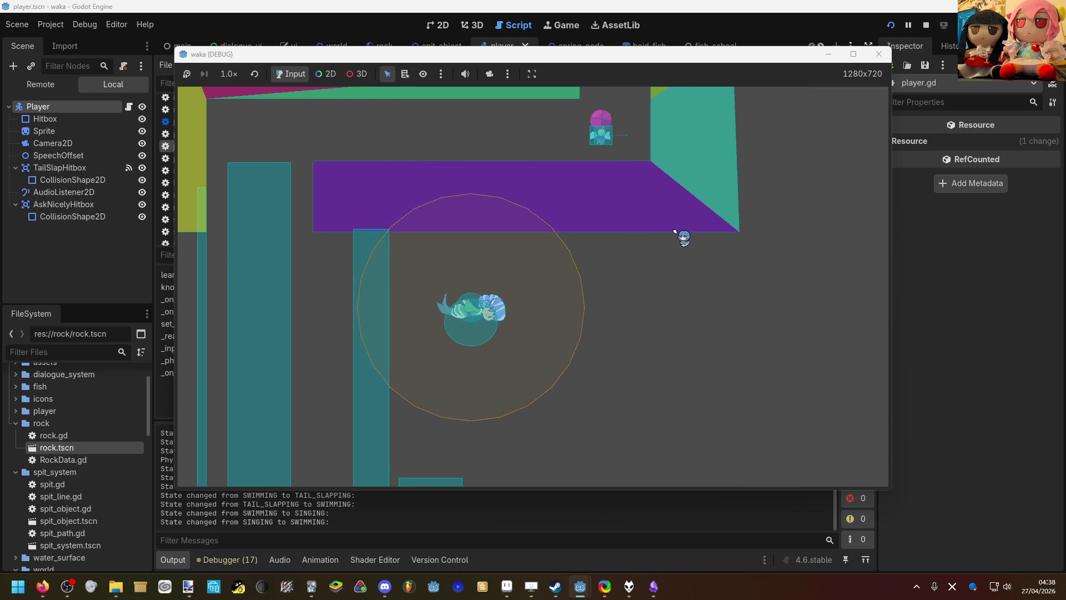
{"action": "key", "text": "d"}
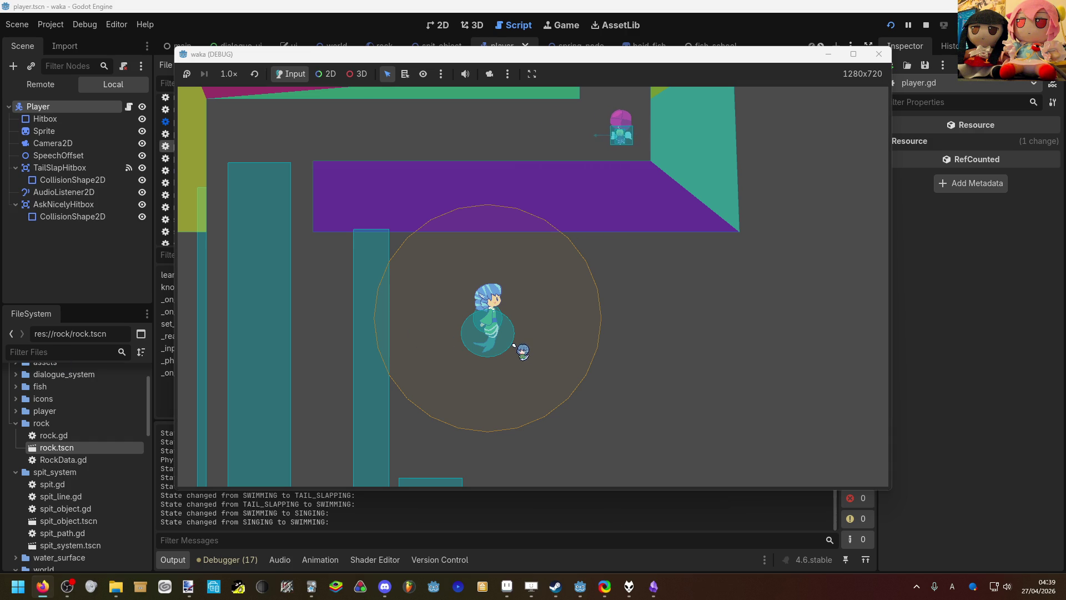
{"action": "key", "text": "Right"}
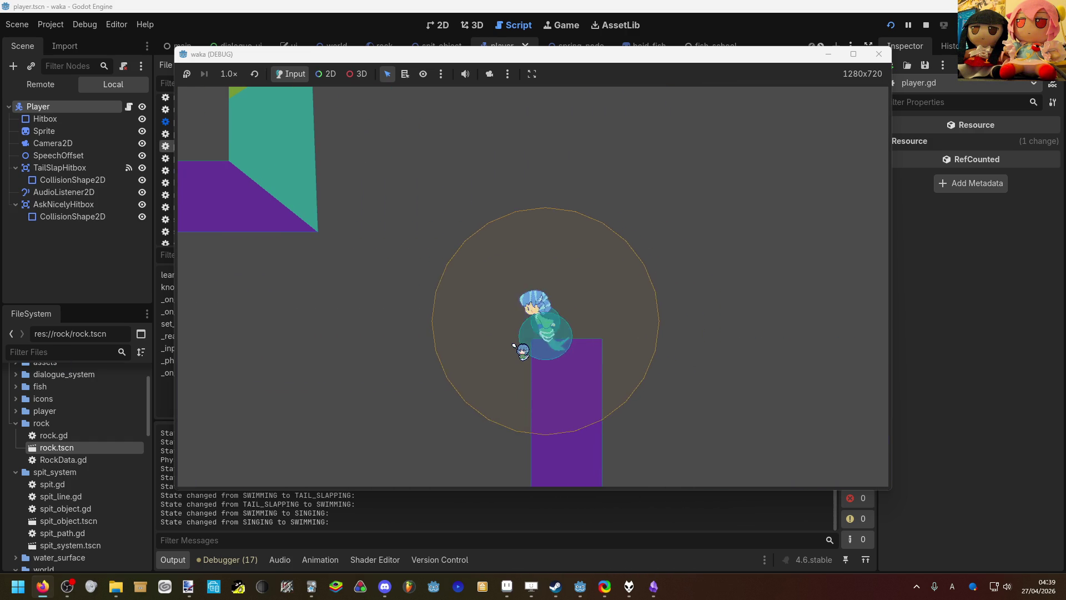
Step: Swim the player up, left, down and right around the level in the running game
{"action": "key", "text": "Up"}
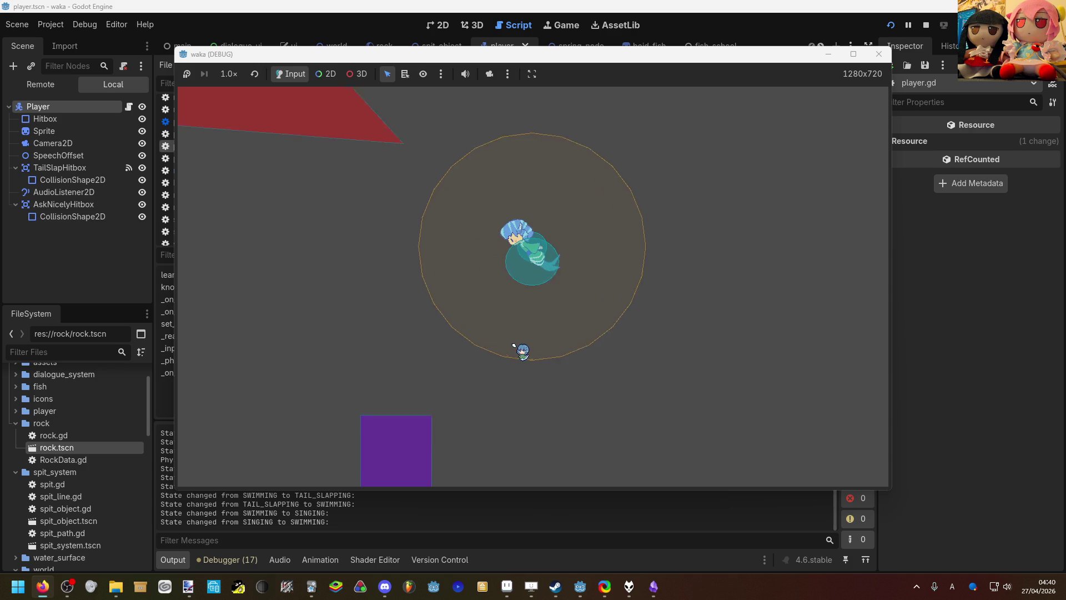
{"action": "key", "text": "Left"}
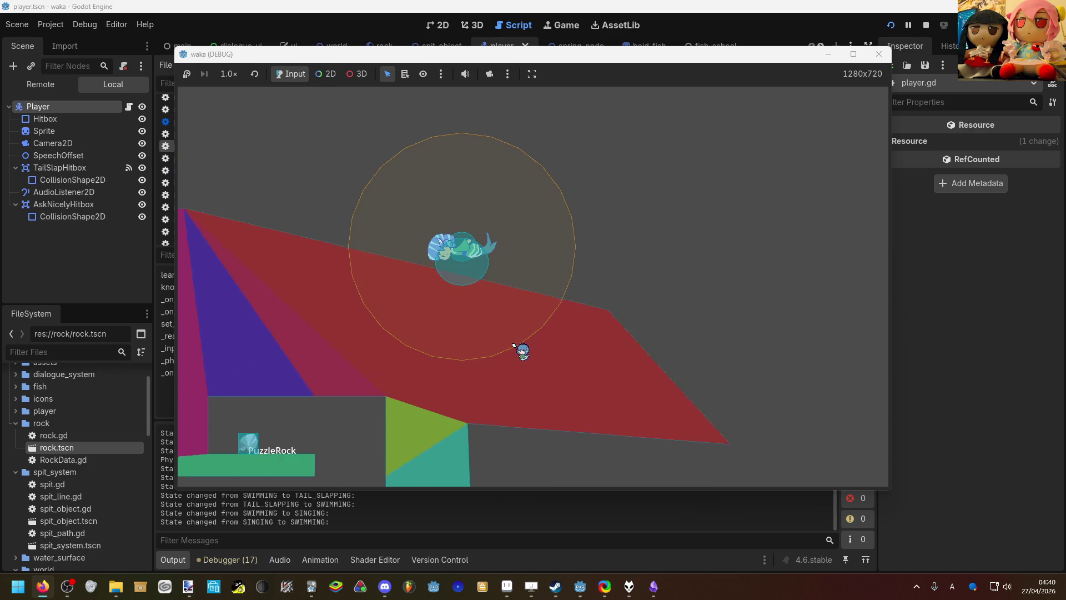
{"action": "key", "text": "Down"}
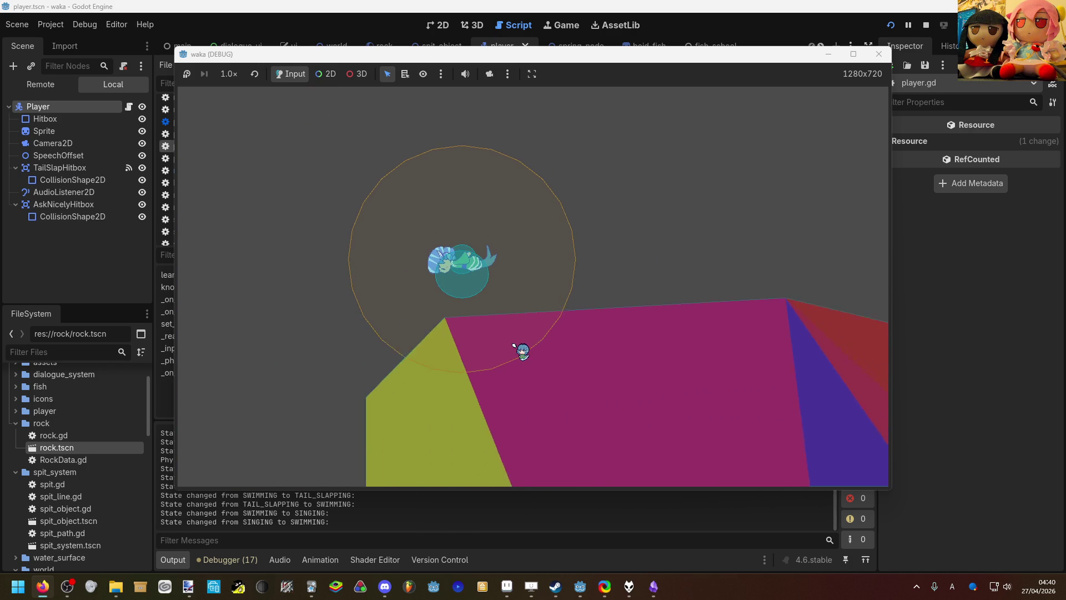
{"action": "key", "text": "Right"}
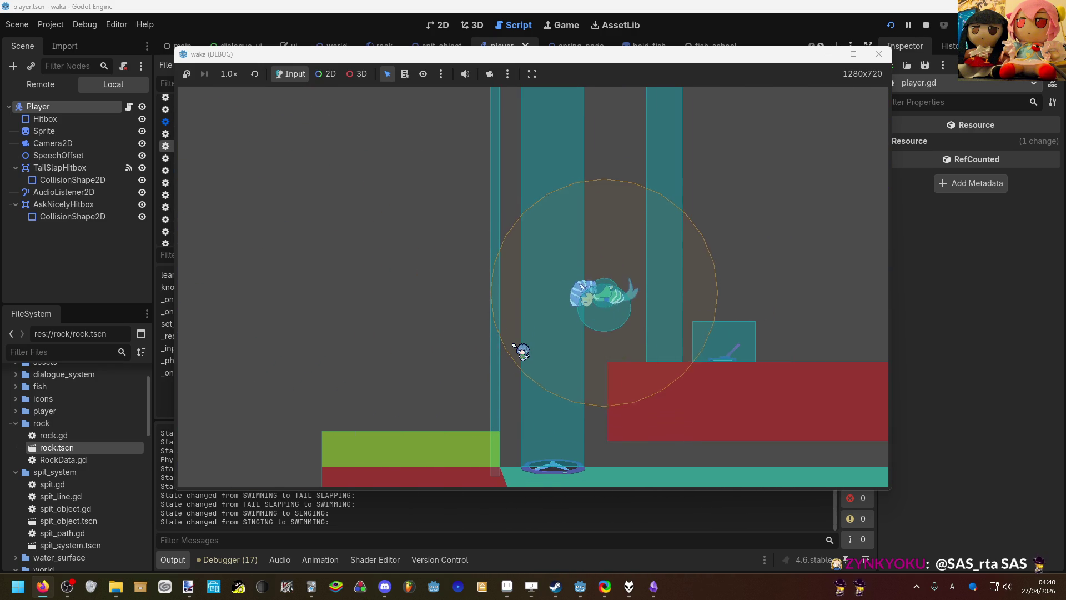
{"action": "key", "text": "Up"}
{"action": "key", "text": "Left"}
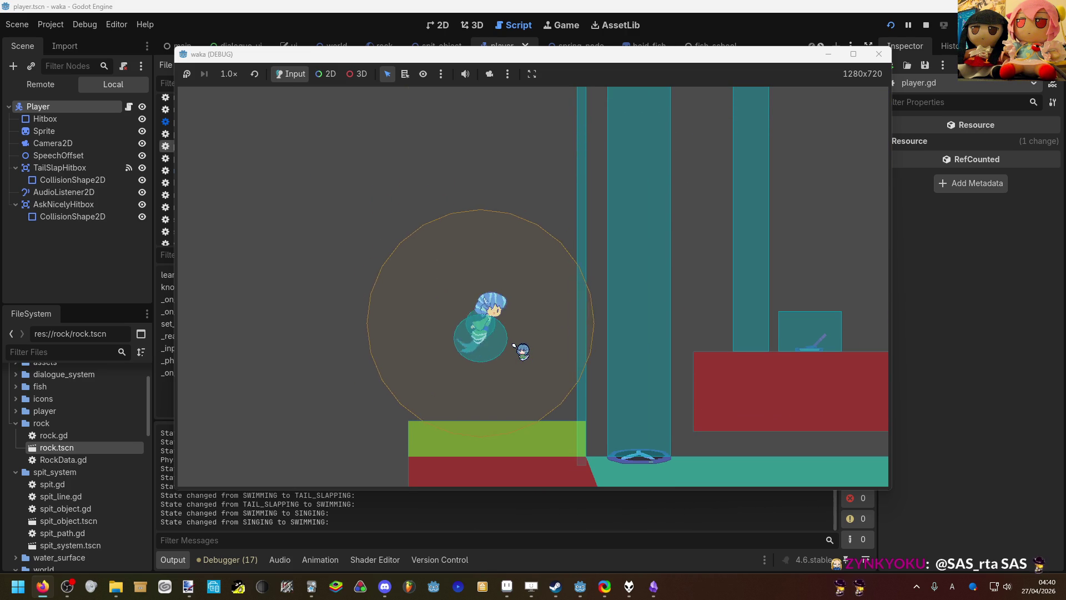
{"action": "key", "text": "Right"}
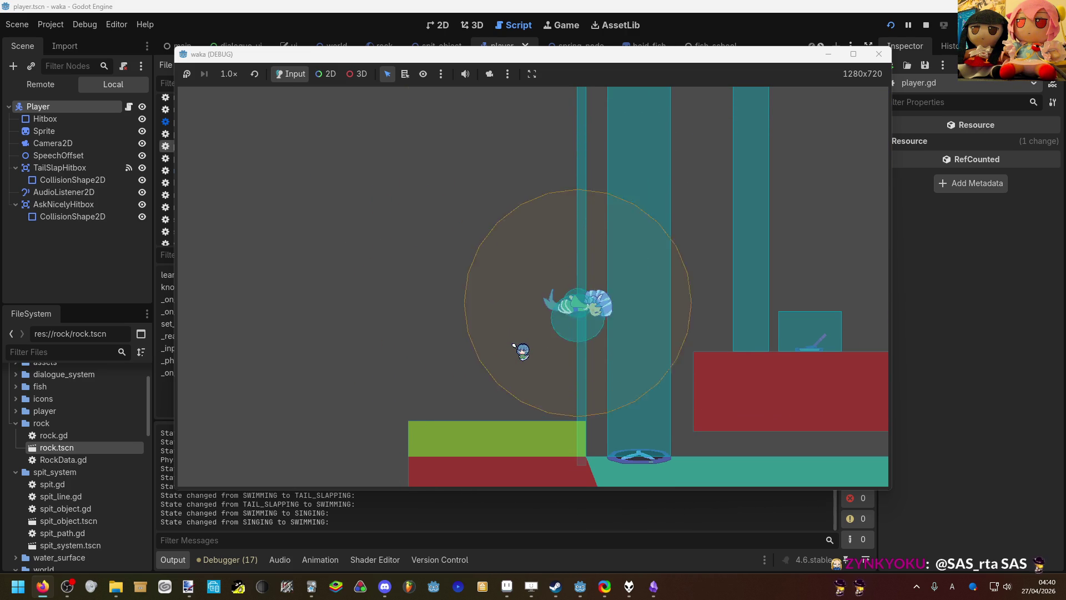
{"action": "key", "text": "Up"}
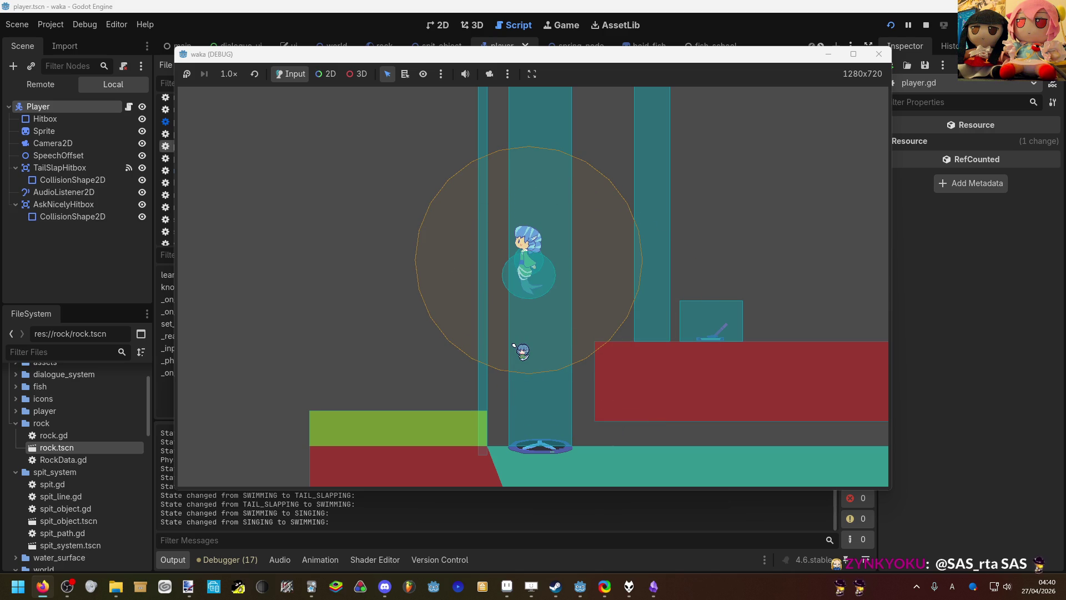
{"action": "key", "text": "F8"}
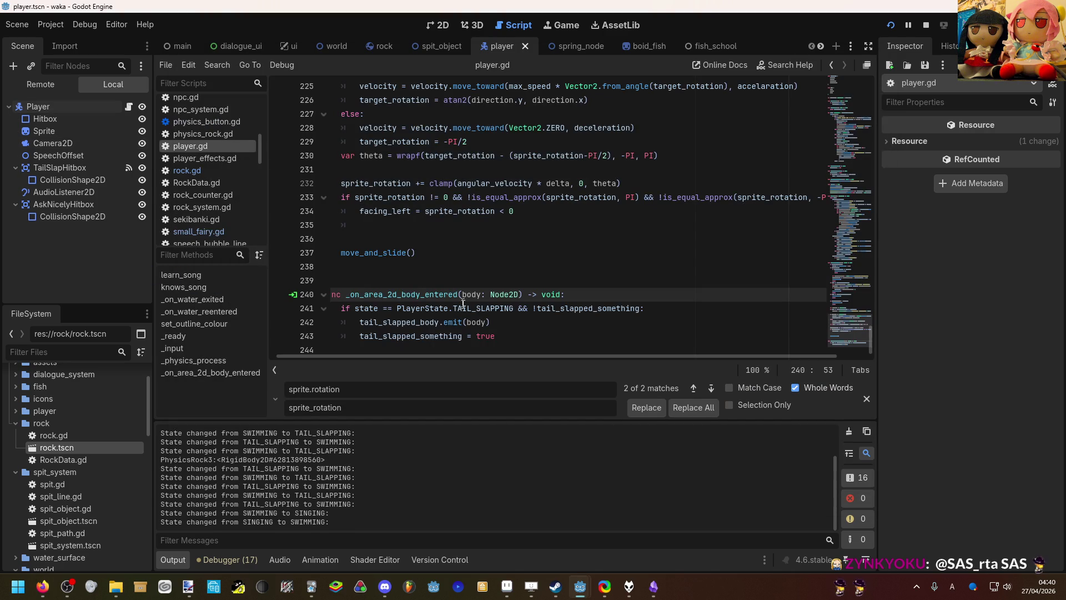
Step: Refocus the game, swim and tail-slap between the pillars, leap out of the water, then return to the editor
{"action": "mouse_move", "coordinate": [580, 583]}
{"action": "left_click", "coordinate": [669, 533]}
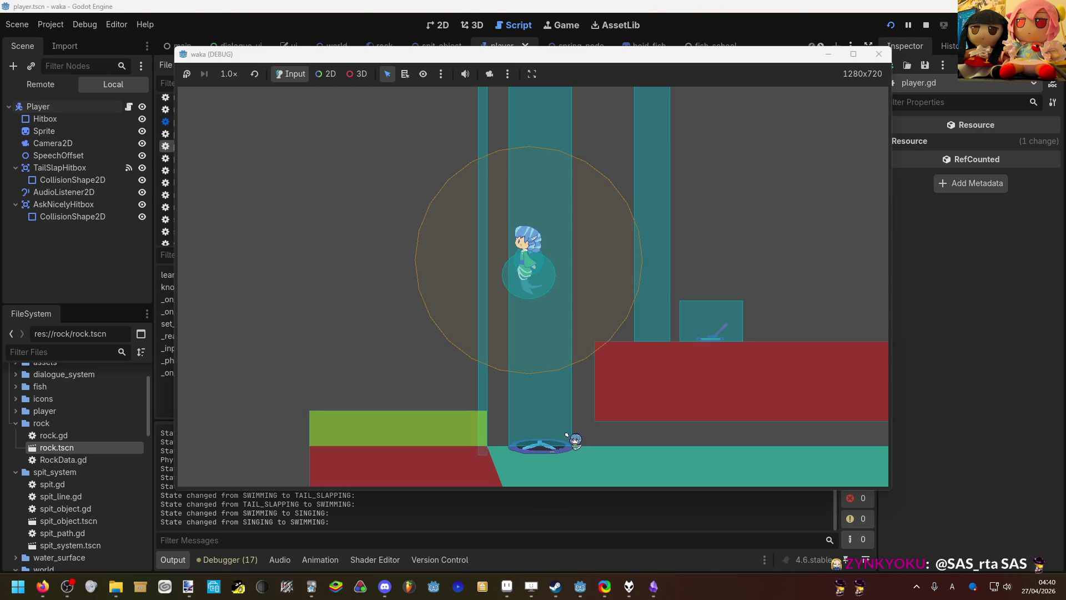
{"action": "key", "text": "Up"}
{"action": "key", "text": "Left"}
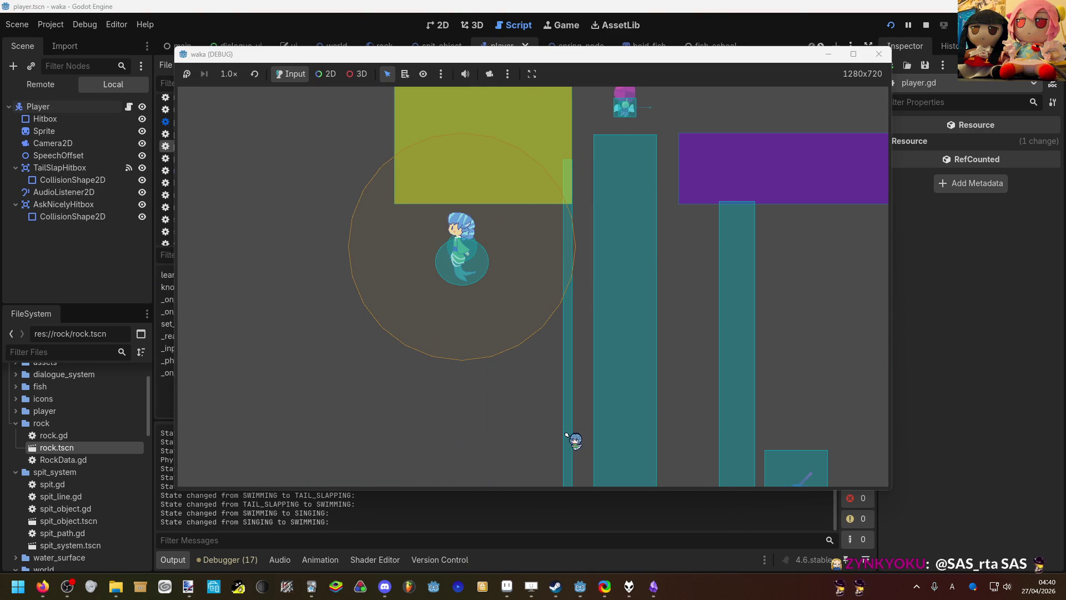
{"action": "key", "text": "Right"}
{"action": "key", "text": "Up"}
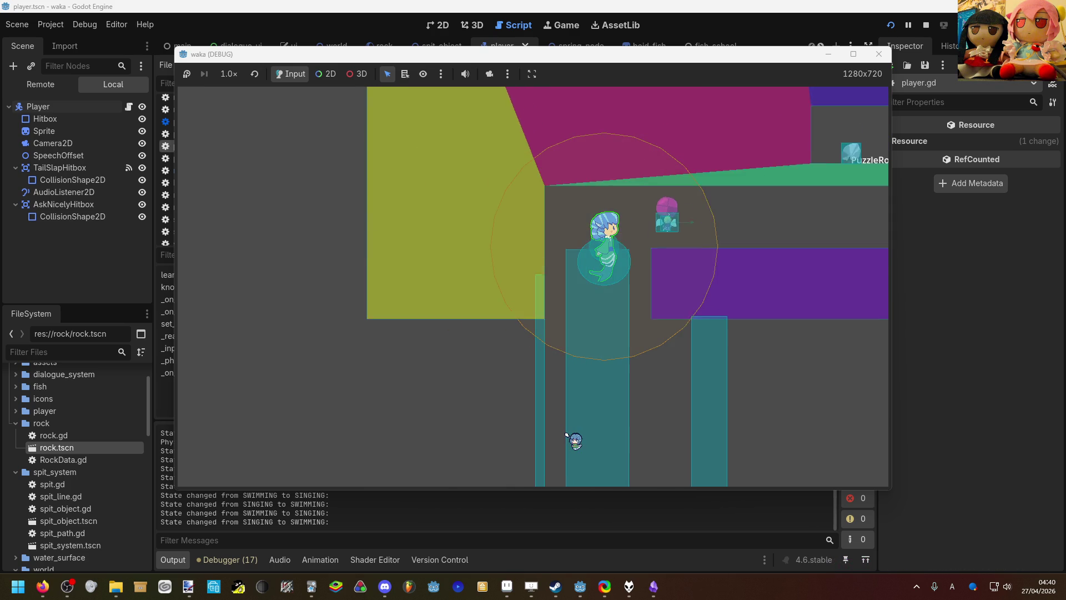
{"action": "key", "text": "Right"}
{"action": "key", "text": "Left"}
{"action": "key", "text": "Down"}
{"action": "key", "text": "Right"}
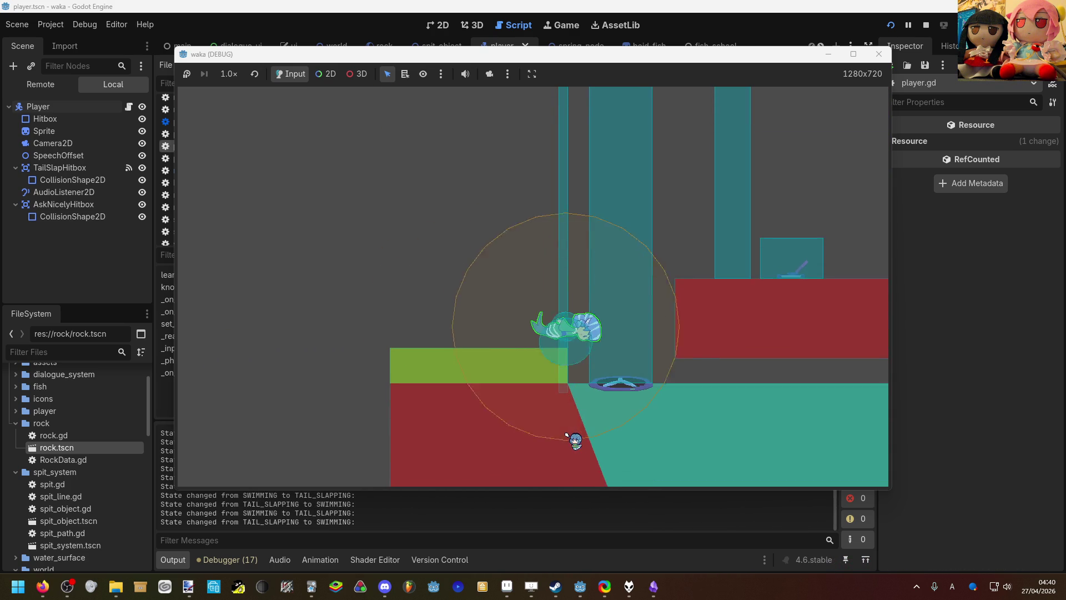
{"action": "key", "text": "Left"}
{"action": "key", "text": "Up"}
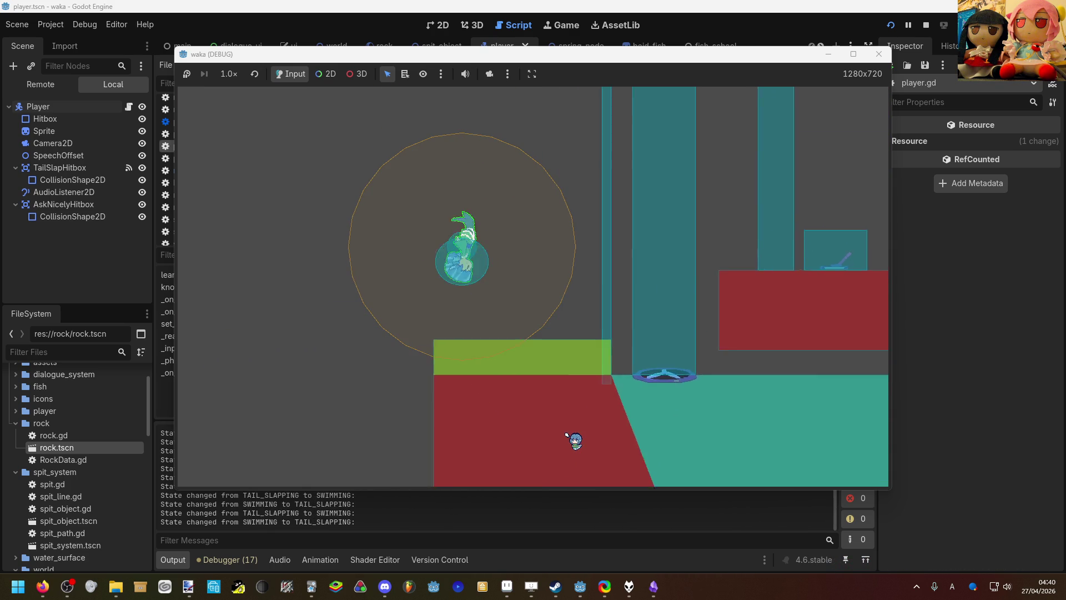
{"action": "key", "text": "Left"}
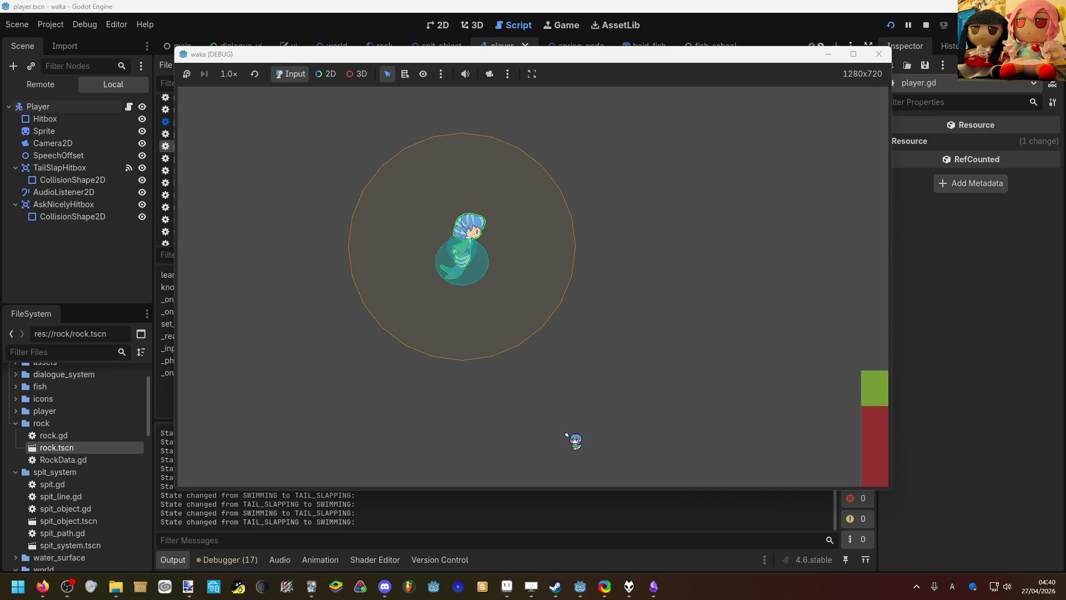
{"action": "key", "text": "Right"}
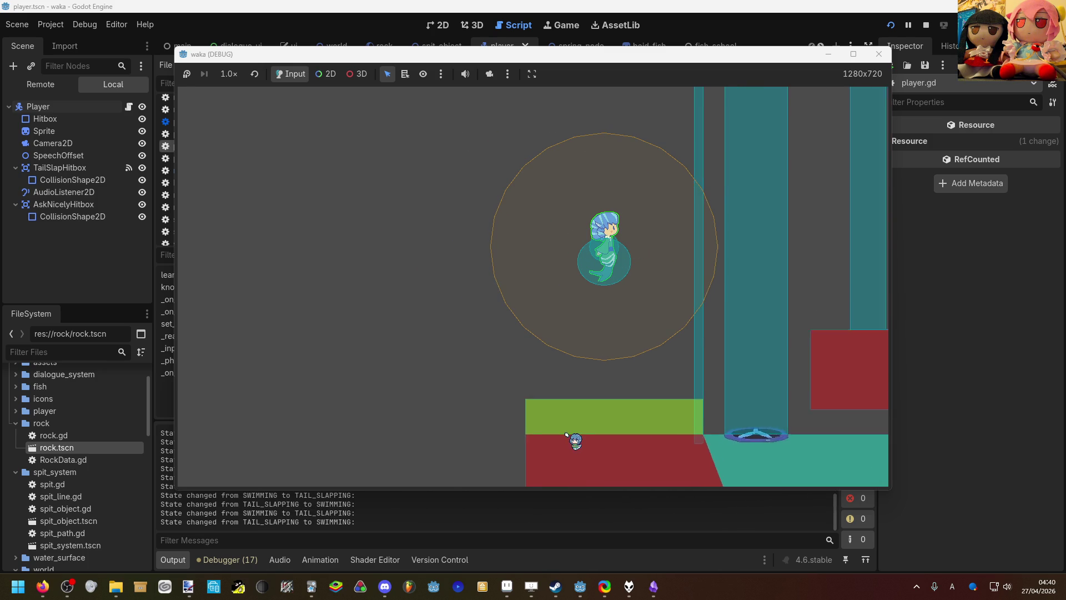
{"action": "key", "text": "Down"}
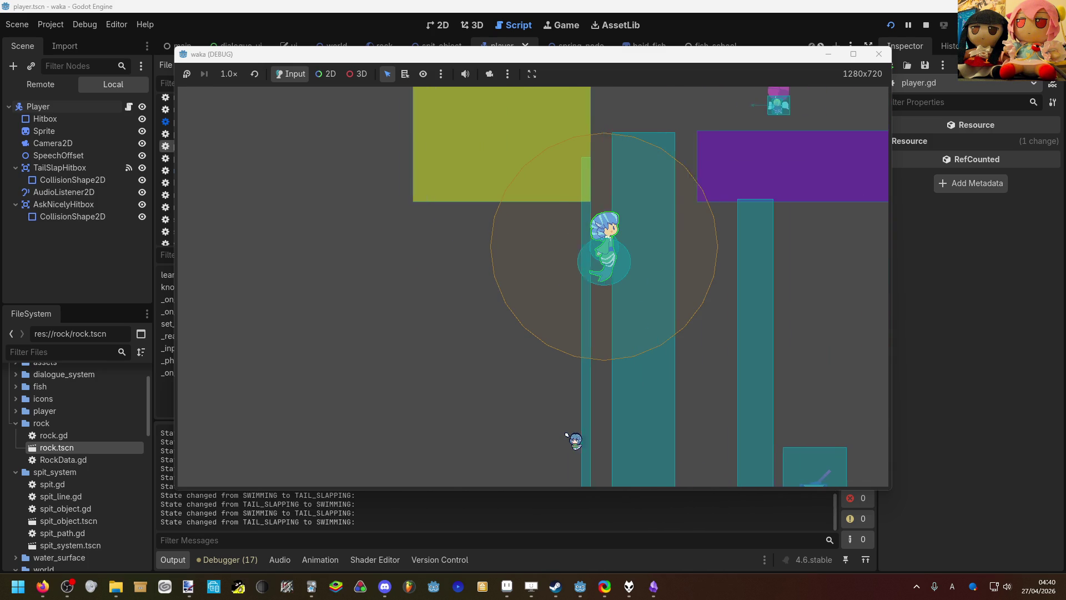
{"action": "key", "text": "Up"}
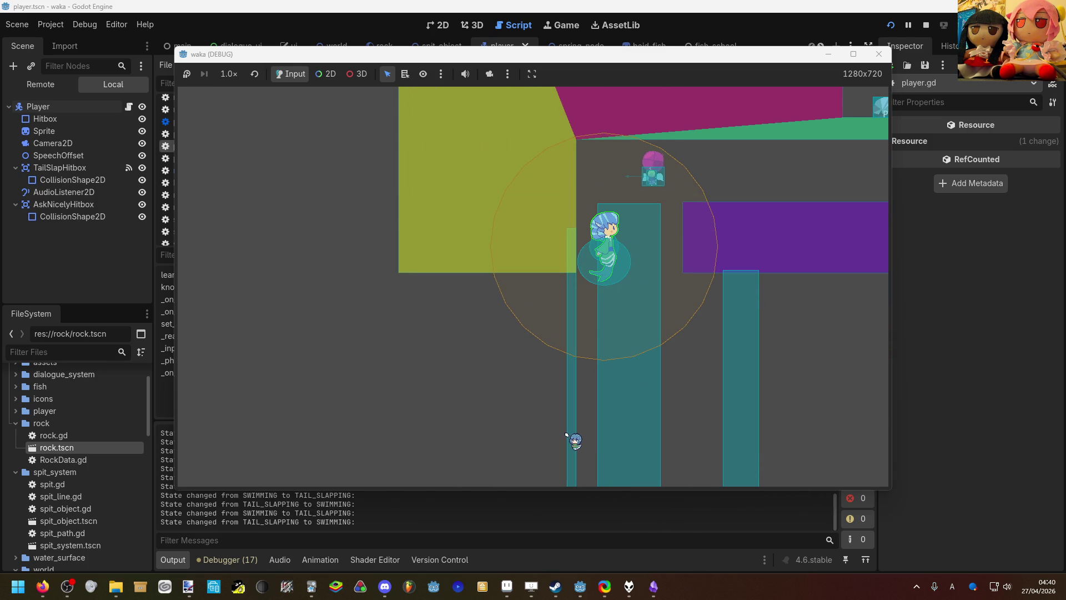
{"action": "key", "text": "Down"}
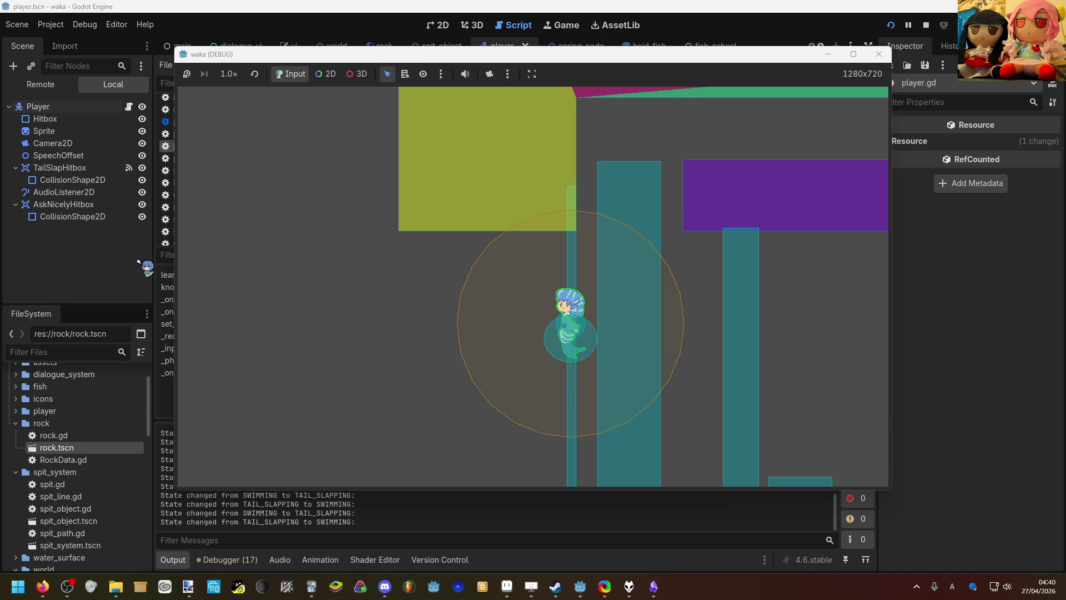
{"action": "left_click", "coordinate": [139, 261]}
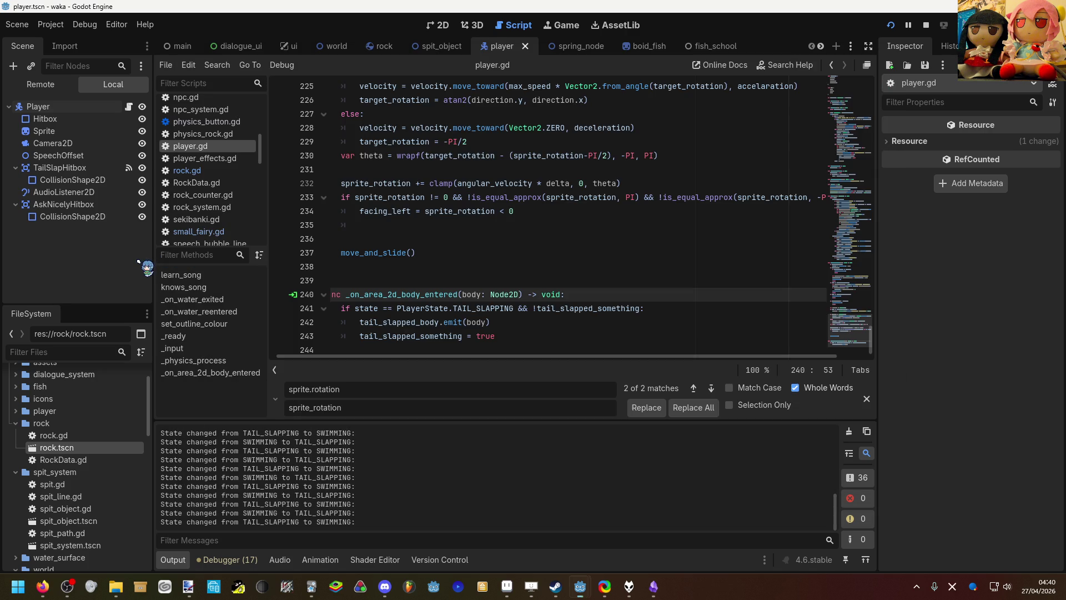
Step: Go from main to the world scene and open SmallFairy from Area2's Objects group
{"action": "left_click", "coordinate": [179, 48]}
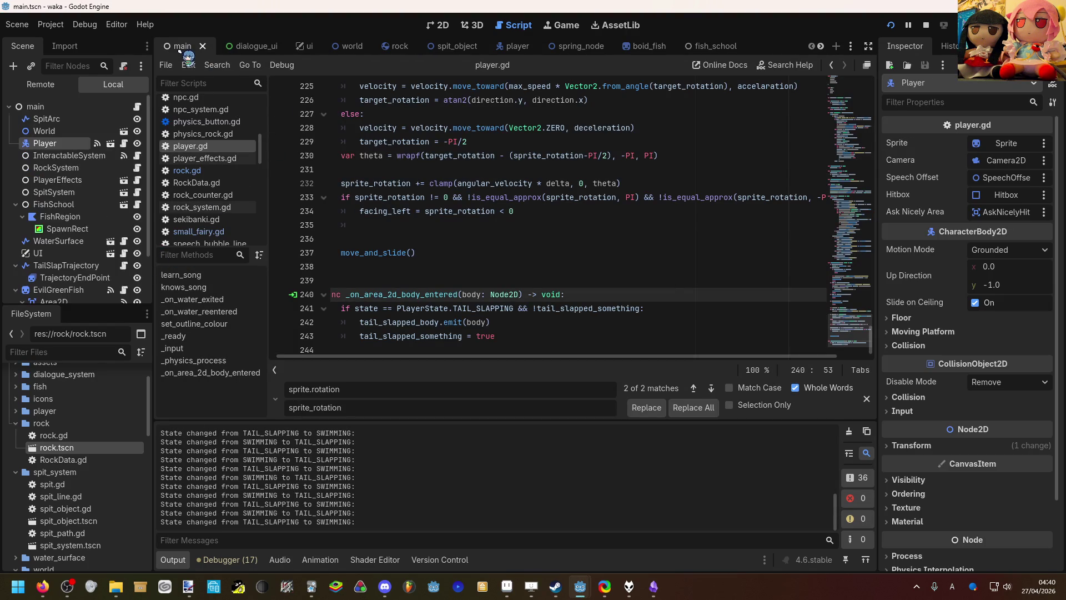
{"action": "left_click", "coordinate": [346, 48]}
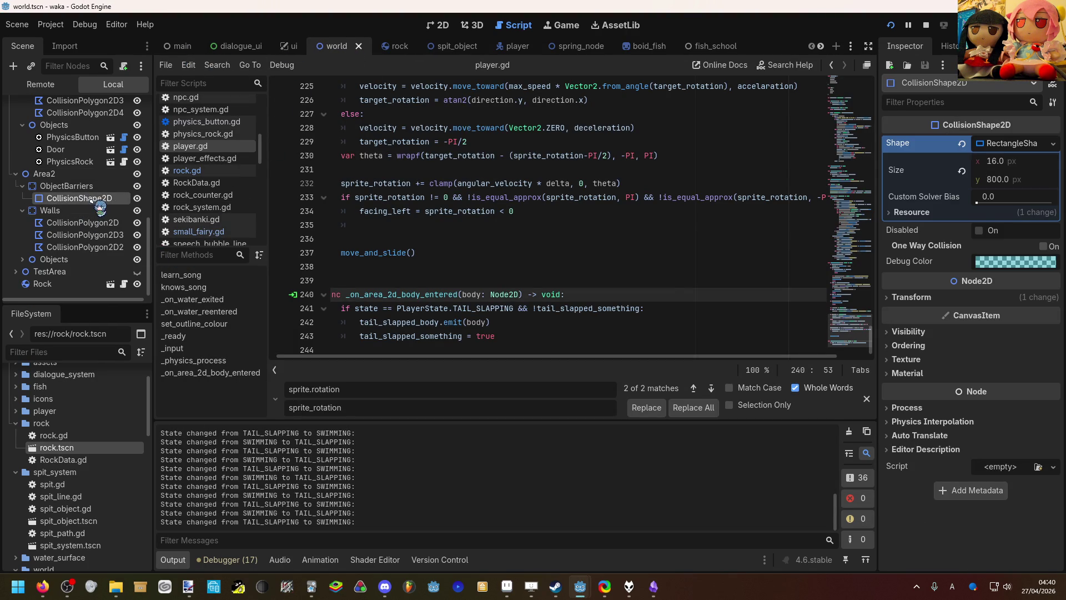
{"action": "left_click", "coordinate": [22, 259]}
{"action": "scroll", "coordinate": [33, 256], "scroll_direction": "down", "scroll_amount": 3}
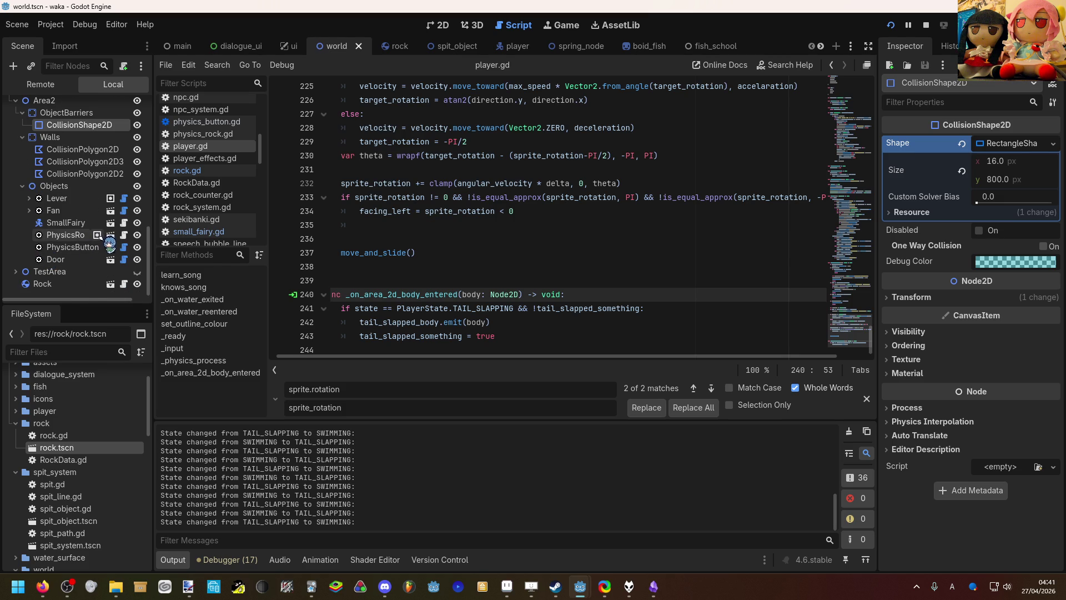
{"action": "left_click", "coordinate": [112, 223]}
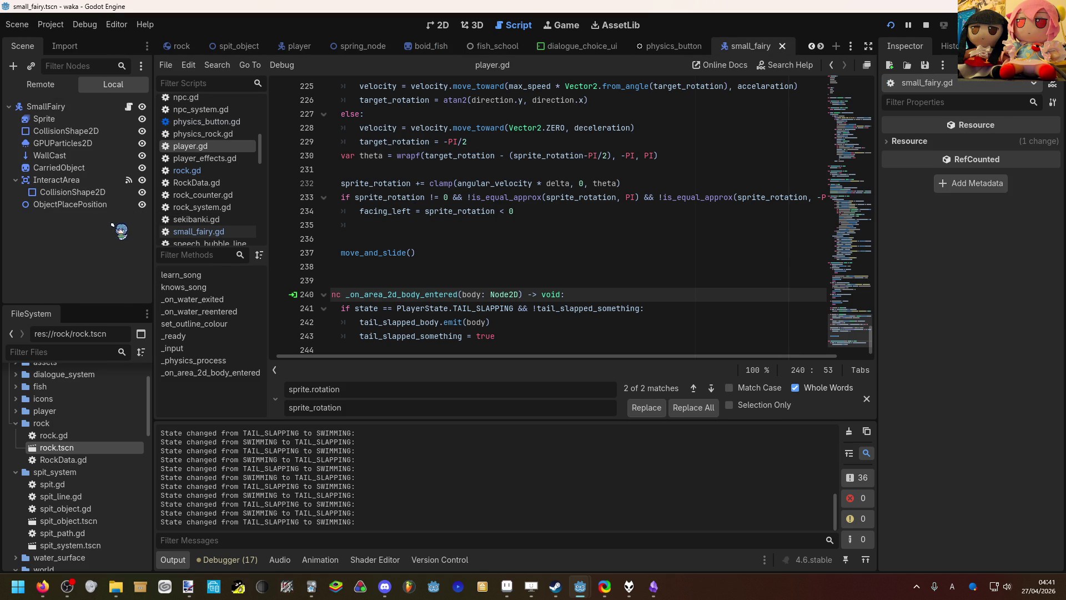
{"action": "left_click", "coordinate": [129, 106]}
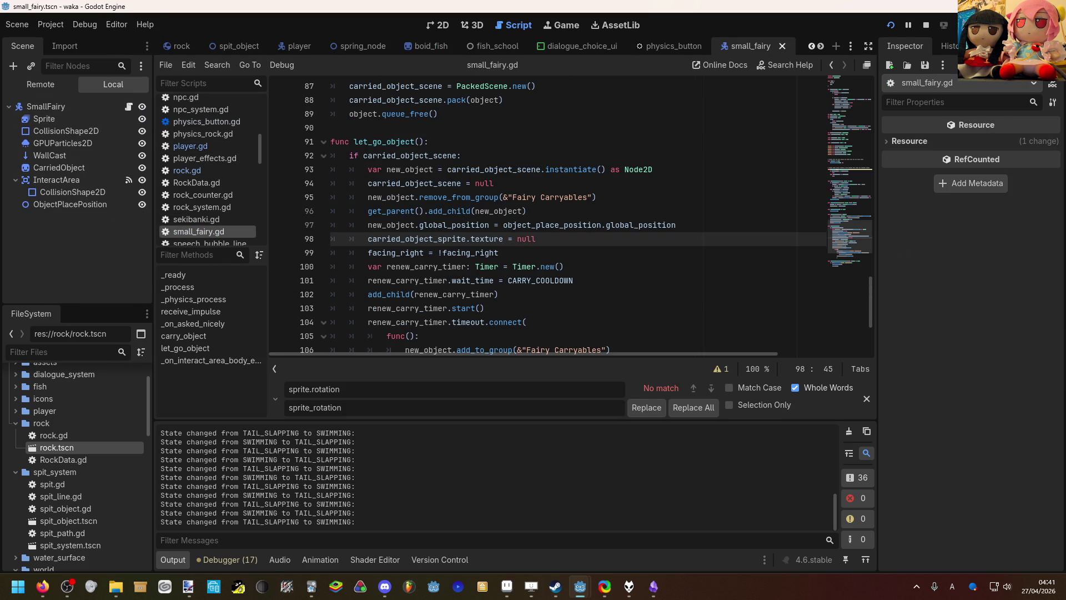
{"action": "scroll", "coordinate": [916, 45], "scroll_direction": "down", "scroll_amount": 1}
{"action": "scroll", "coordinate": [644, 201], "scroll_direction": "down", "scroll_amount": 2}
{"action": "scroll", "coordinate": [583, 184], "scroll_direction": "down", "scroll_amount": 2}
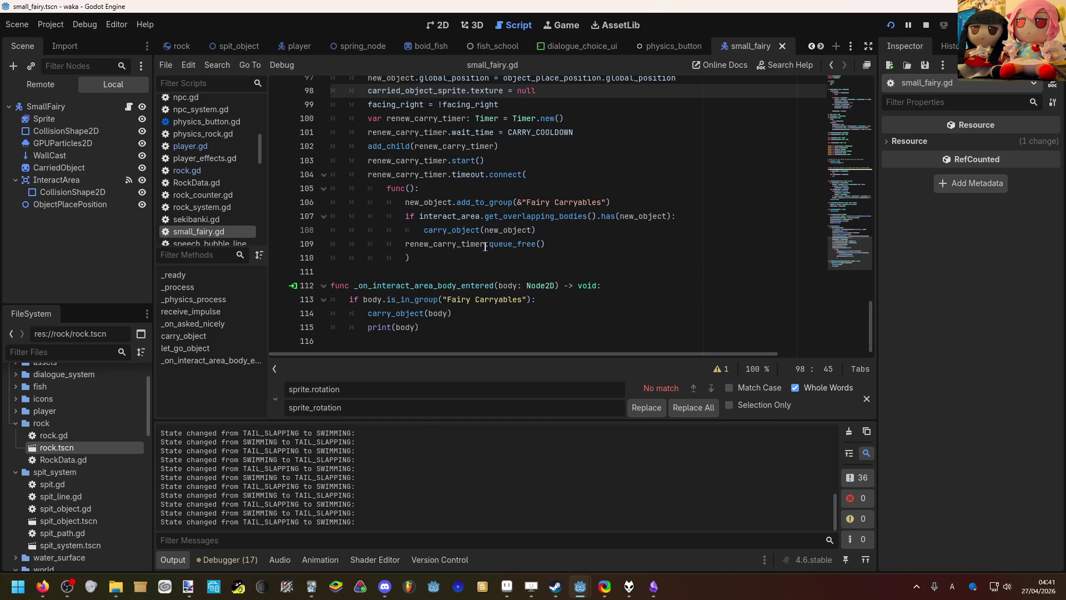
{"action": "scroll", "coordinate": [435, 254], "scroll_direction": "up", "scroll_amount": 4}
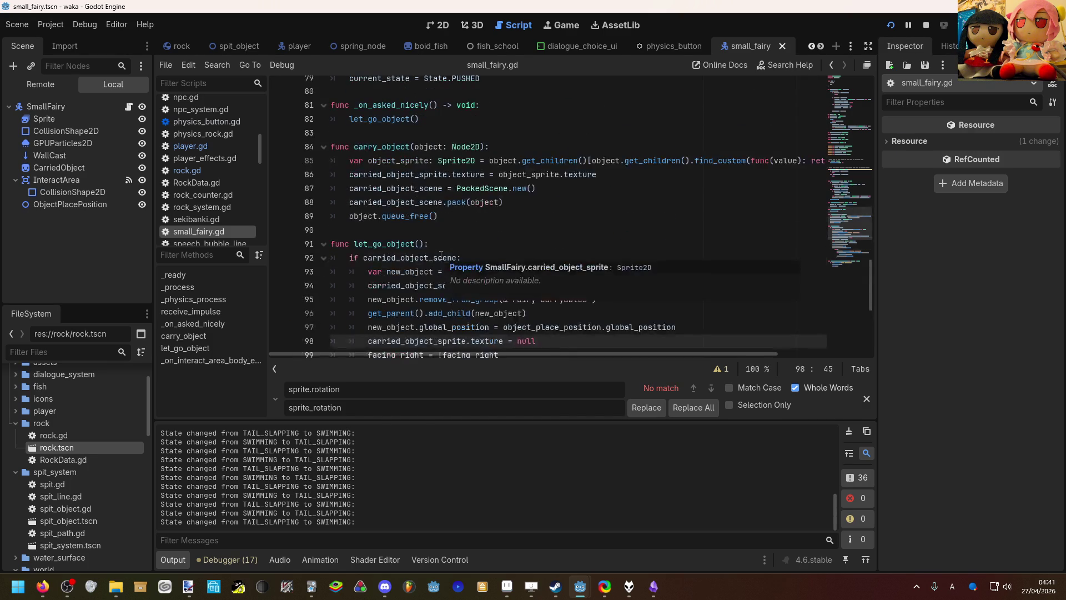
{"action": "scroll", "coordinate": [440, 254], "scroll_direction": "down", "scroll_amount": 3}
{"action": "scroll", "coordinate": [440, 255], "scroll_direction": "up", "scroll_amount": 2}
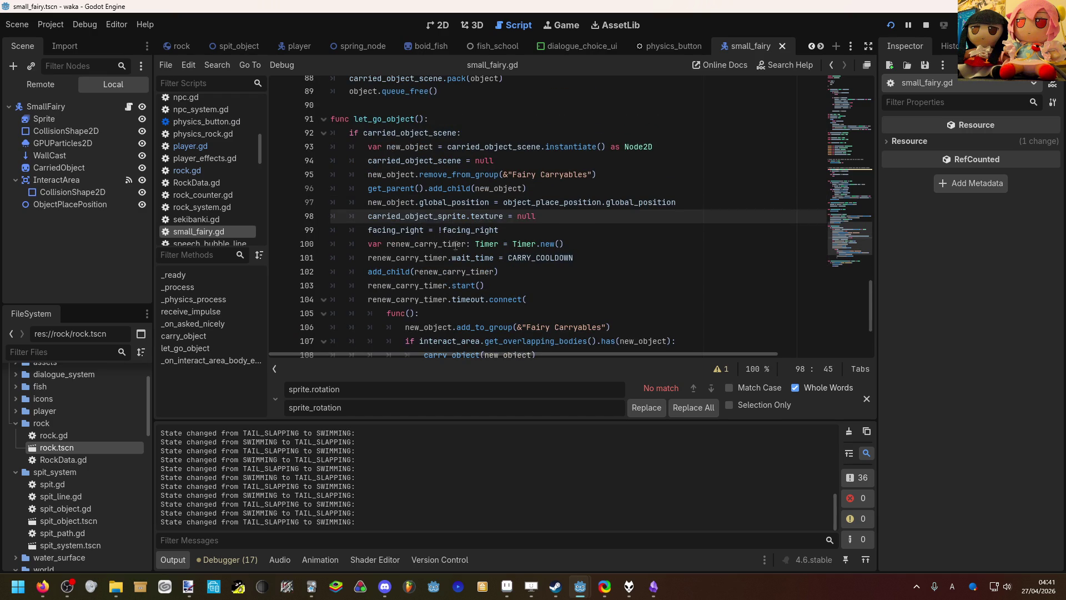
{"action": "scroll", "coordinate": [451, 248], "scroll_direction": "down", "scroll_amount": 1}
{"action": "scroll", "coordinate": [488, 245], "scroll_direction": "up", "scroll_amount": 1}
{"action": "scroll", "coordinate": [534, 113], "scroll_direction": "down", "scroll_amount": 1}
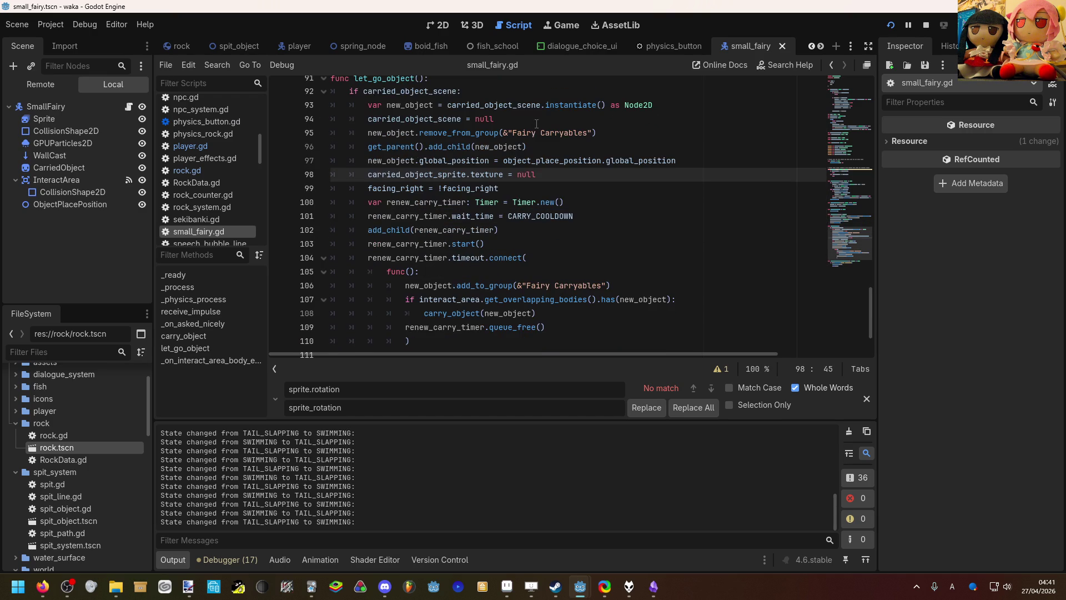
{"action": "scroll", "coordinate": [521, 208], "scroll_direction": "down", "scroll_amount": 1}
{"action": "scroll", "coordinate": [539, 159], "scroll_direction": "down", "scroll_amount": 1}
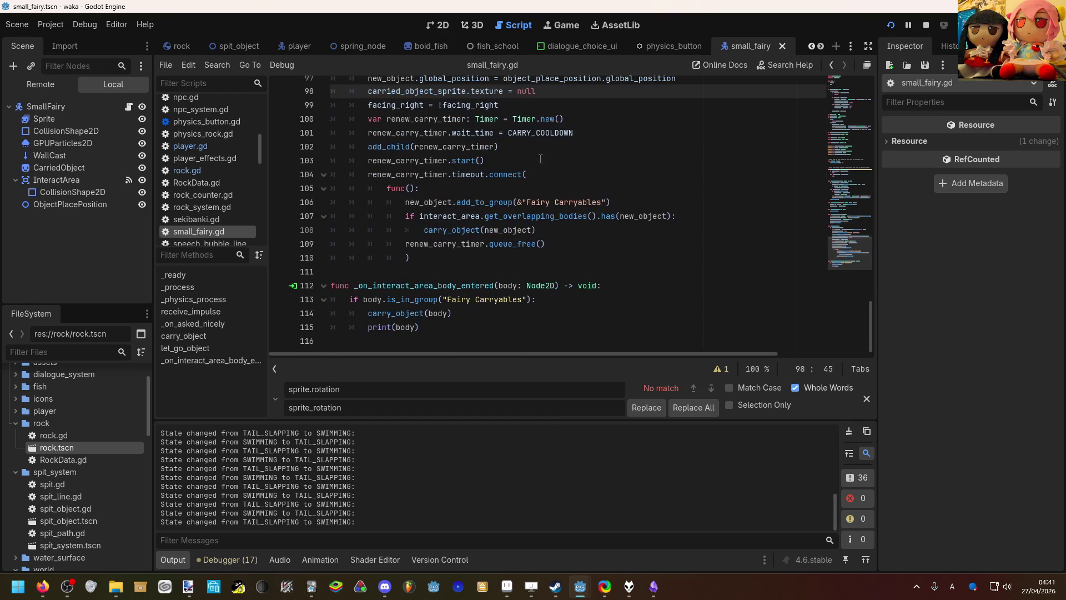
{"action": "mouse_move", "coordinate": [540, 221]}
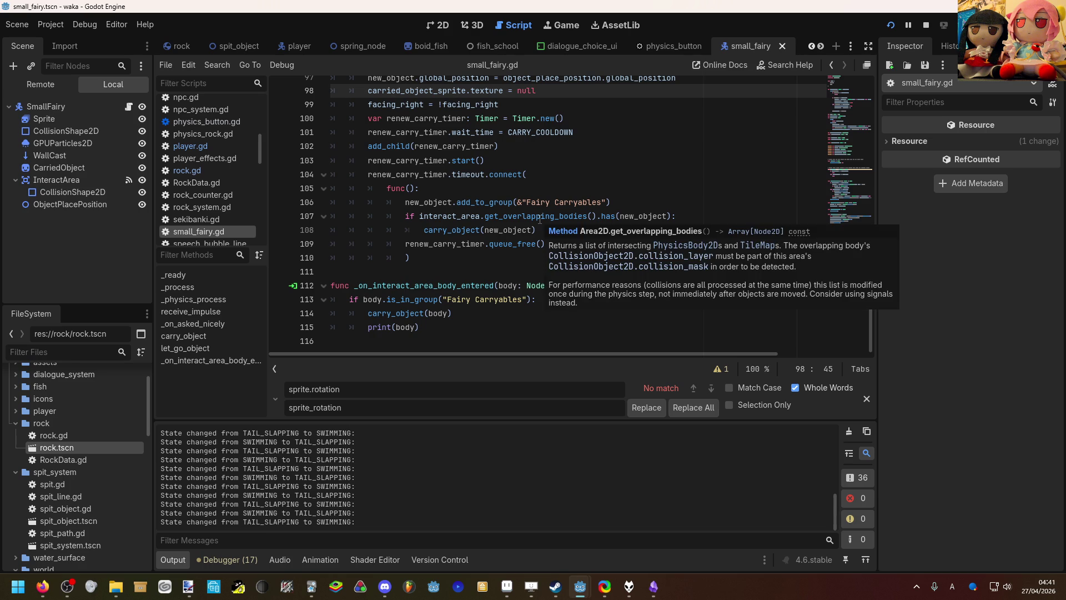
{"action": "scroll", "coordinate": [566, 166], "scroll_direction": "up", "scroll_amount": 2}
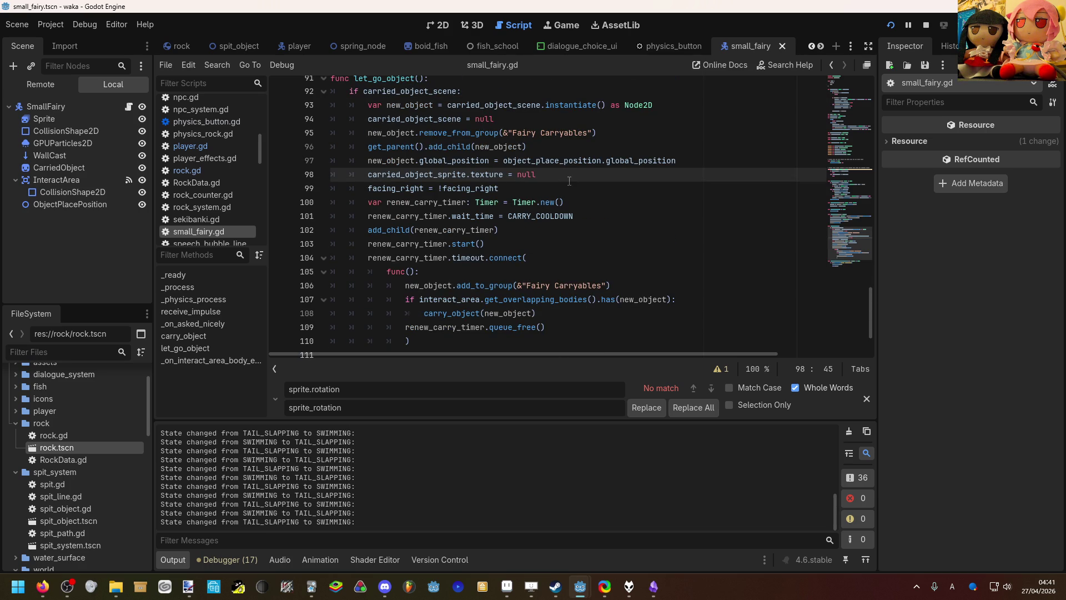
{"action": "scroll", "coordinate": [564, 171], "scroll_direction": "up", "scroll_amount": 1}
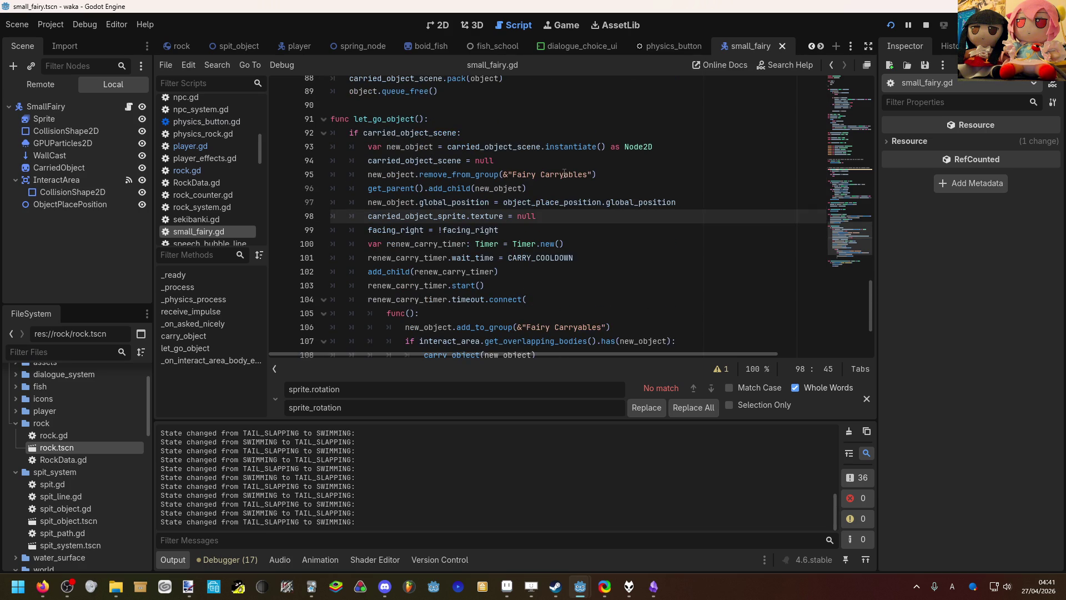
{"action": "scroll", "coordinate": [567, 177], "scroll_direction": "up", "scroll_amount": 2}
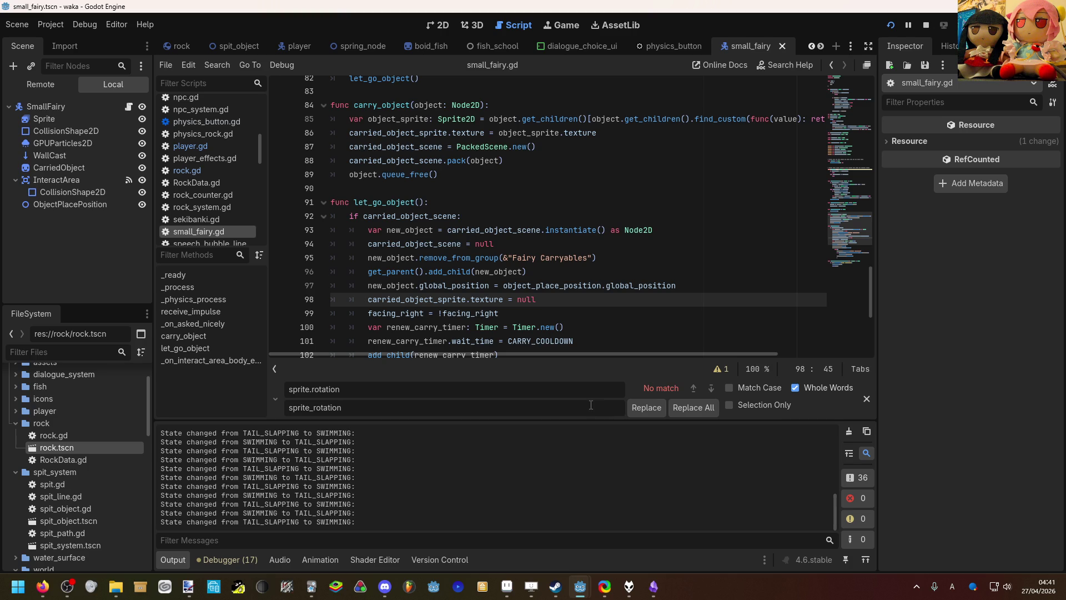
{"action": "left_click", "coordinate": [611, 541]}
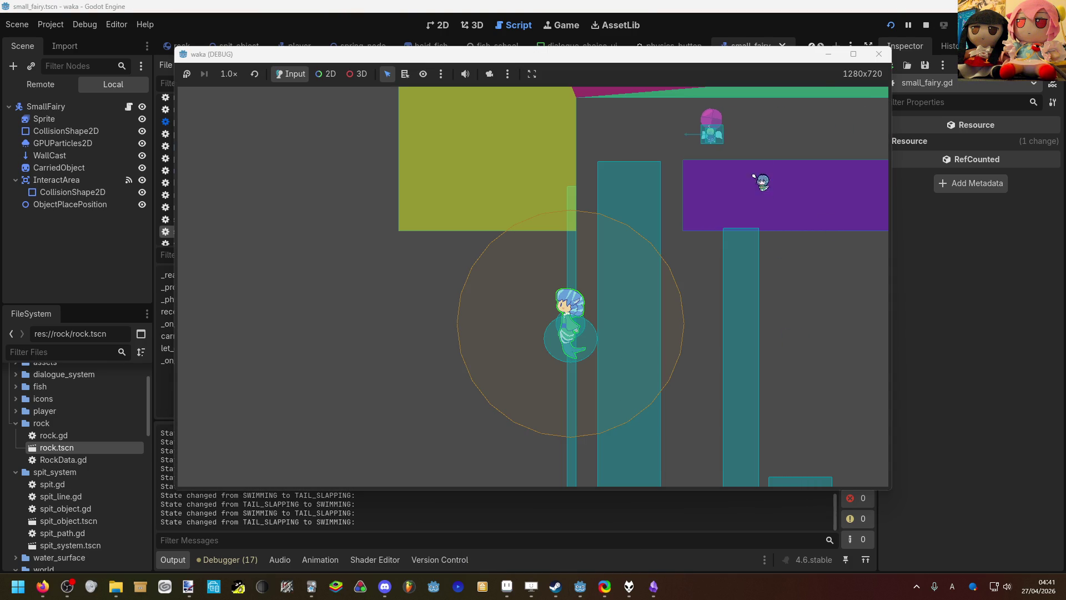
{"action": "left_click", "coordinate": [974, 383]}
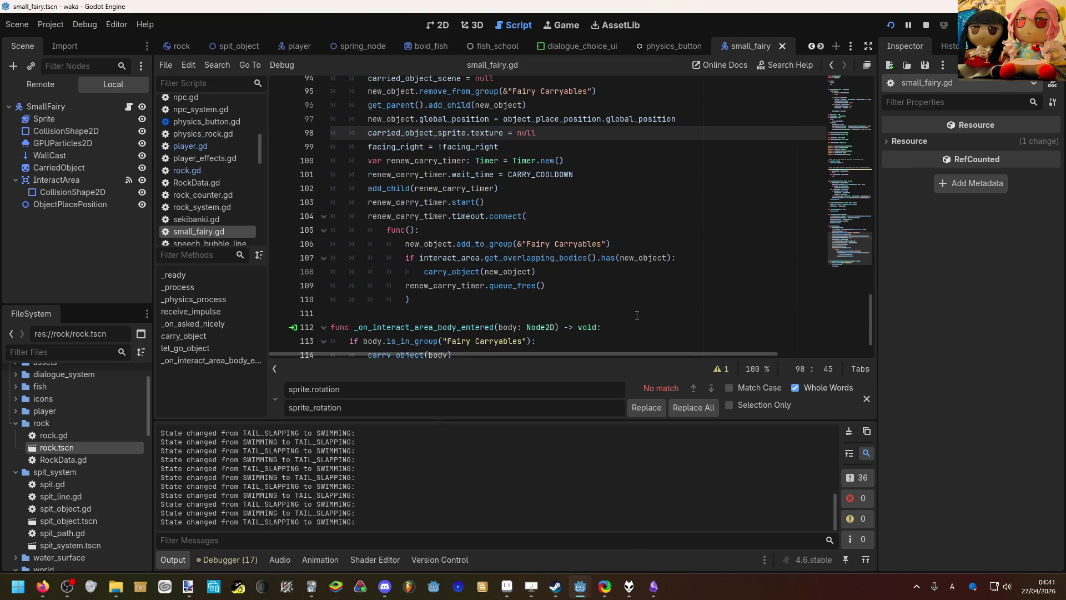
{"action": "scroll", "coordinate": [568, 251], "scroll_direction": "up", "scroll_amount": 1}
{"action": "left_click", "coordinate": [525, 191]}
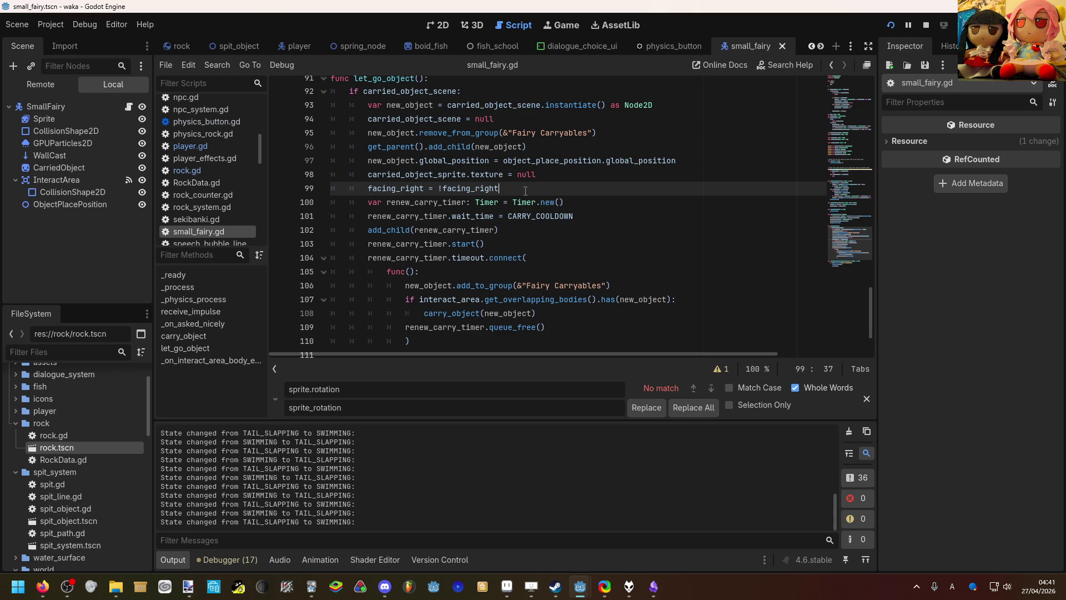
Step: Add a blank line 100 and select the IDLE_SPEED facing expression on line 73
{"action": "key", "text": "Return"}
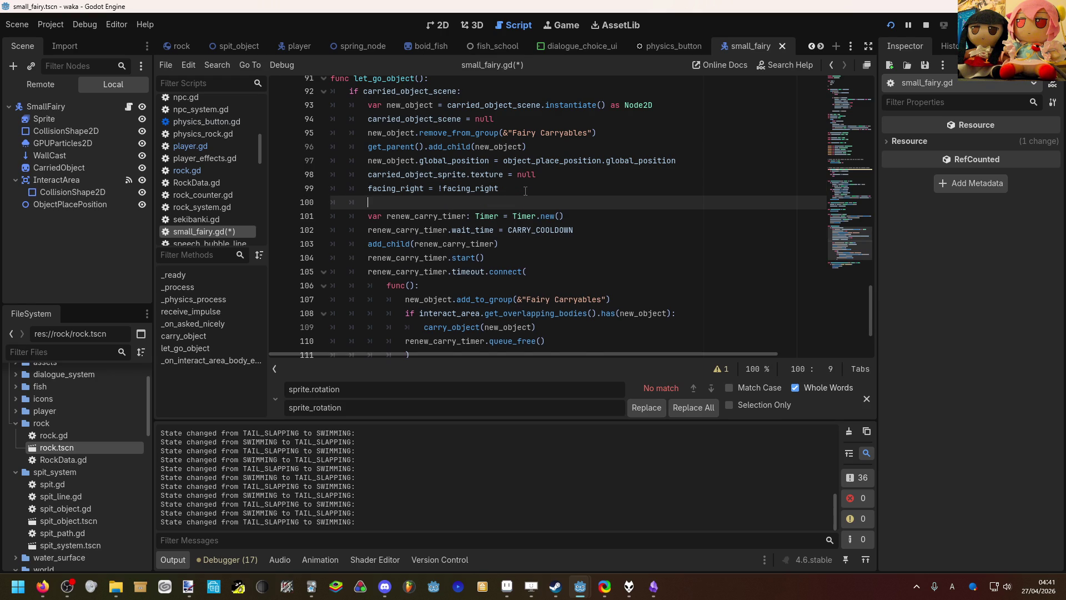
{"action": "scroll", "coordinate": [525, 190], "scroll_direction": "up", "scroll_amount": 2}
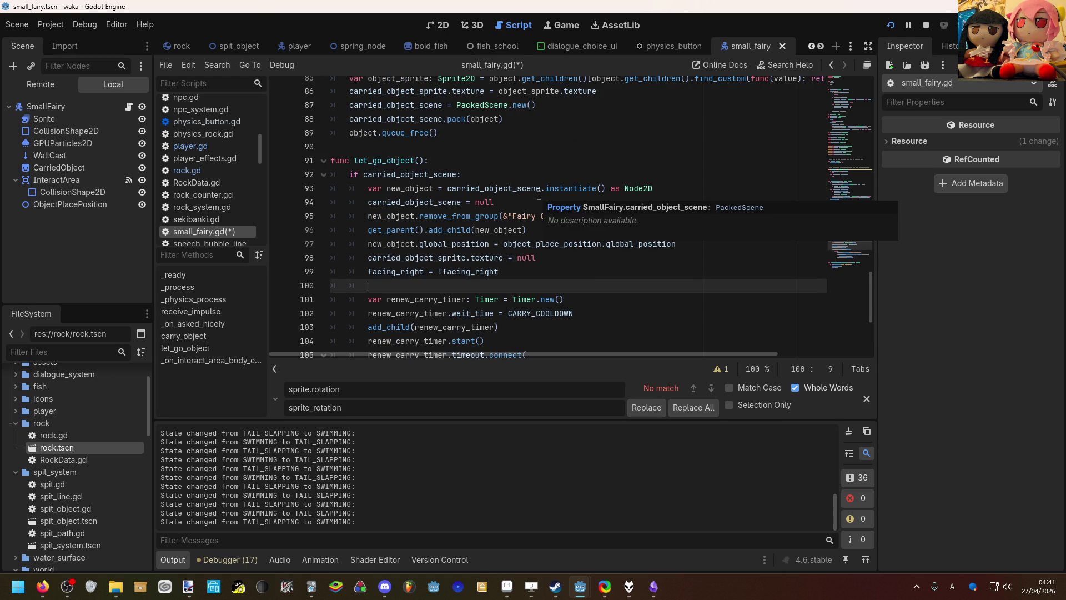
{"action": "scroll", "coordinate": [538, 195], "scroll_direction": "up", "scroll_amount": 6}
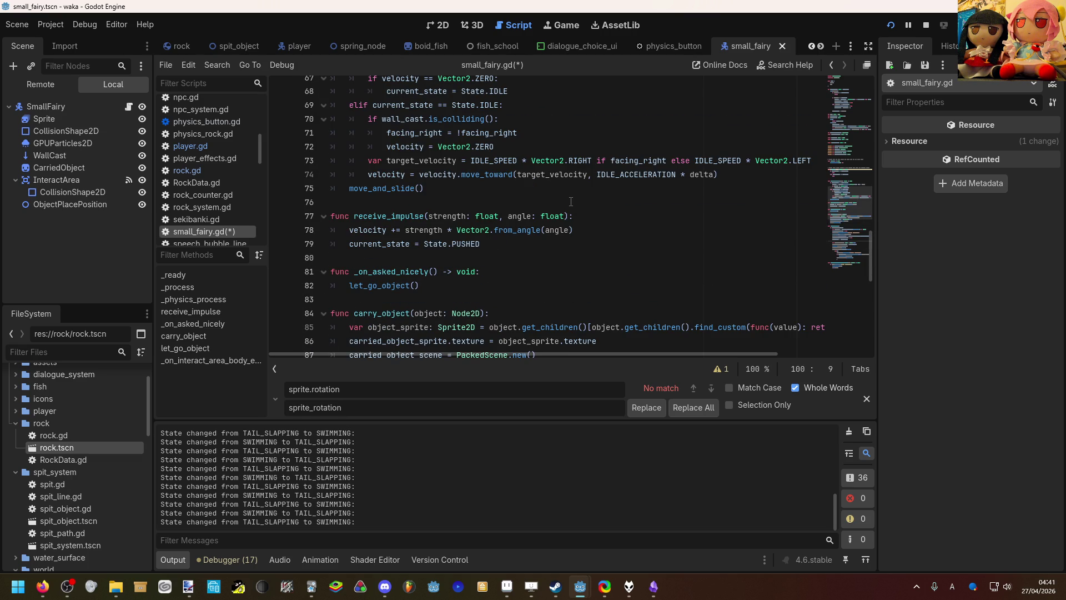
{"action": "scroll", "coordinate": [570, 202], "scroll_direction": "up", "scroll_amount": 2}
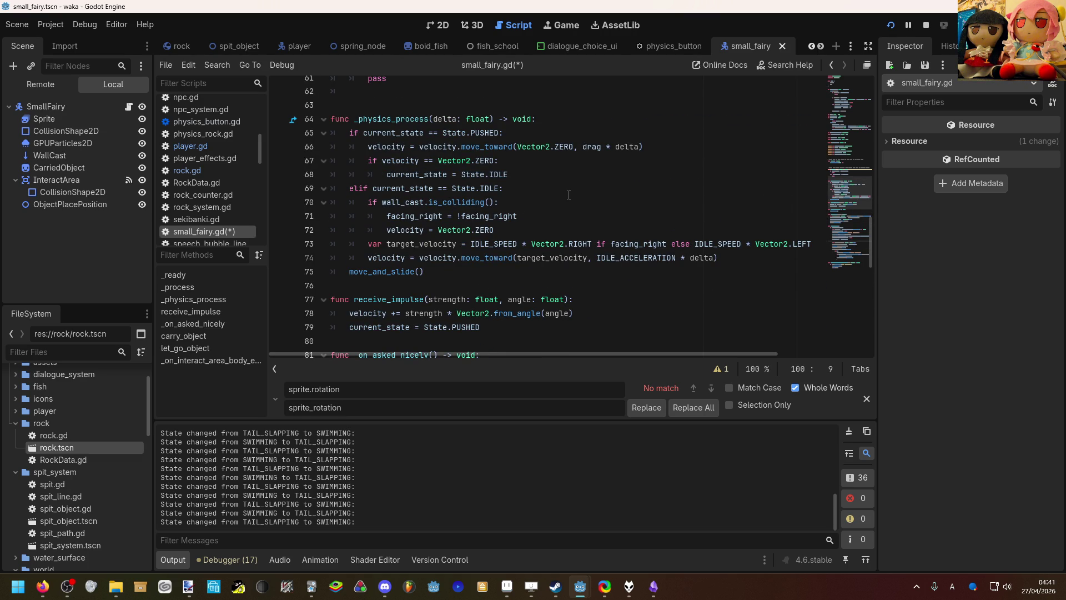
{"action": "scroll", "coordinate": [566, 174], "scroll_direction": "down", "scroll_amount": 4}
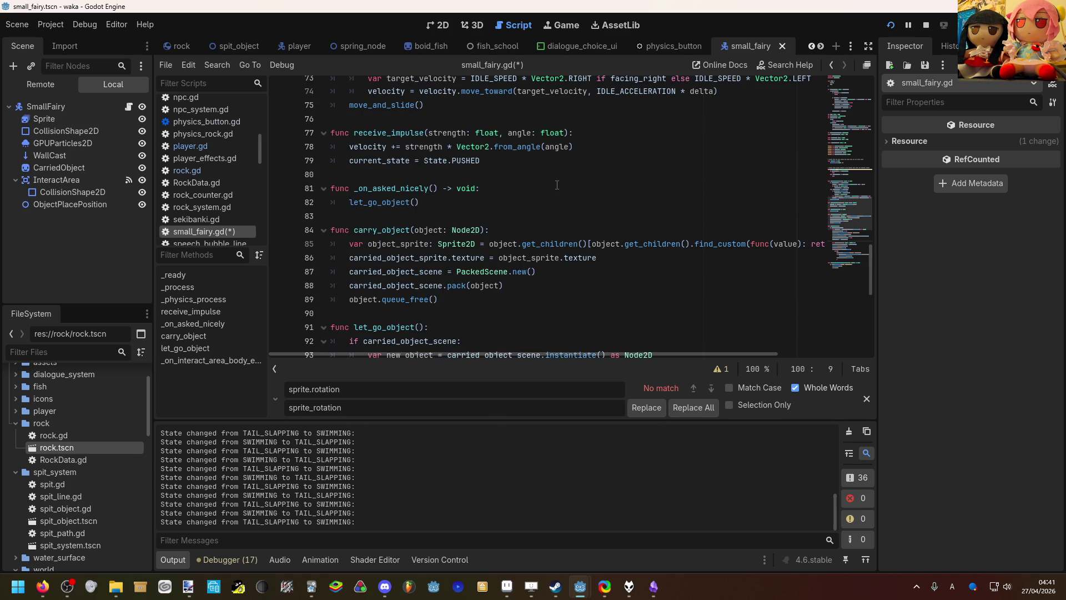
{"action": "scroll", "coordinate": [557, 184], "scroll_direction": "down", "scroll_amount": 2}
{"action": "scroll", "coordinate": [554, 211], "scroll_direction": "down", "scroll_amount": 2}
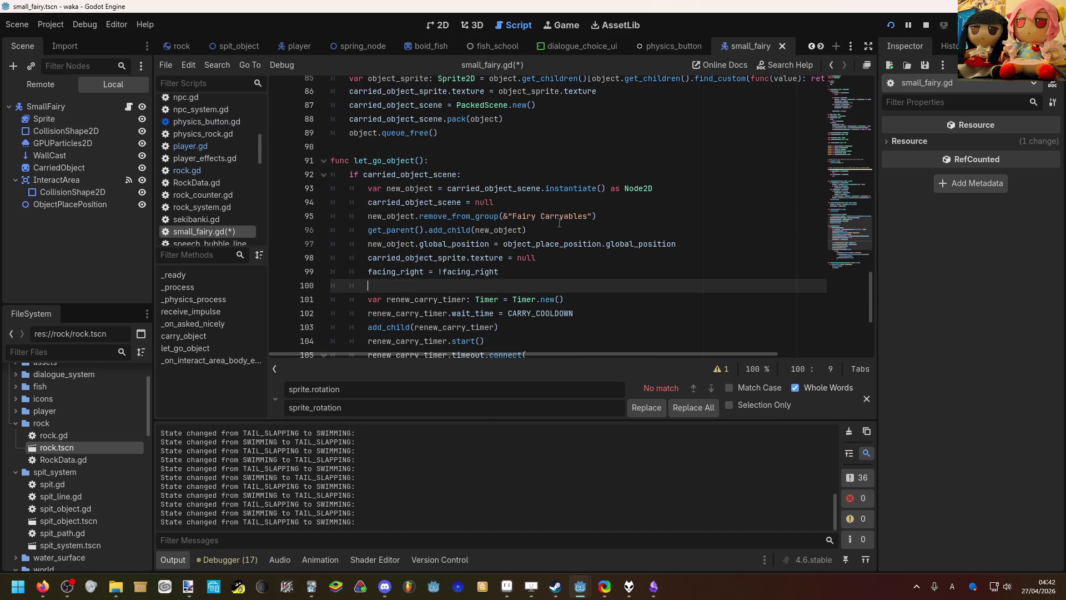
{"action": "scroll", "coordinate": [559, 223], "scroll_direction": "up", "scroll_amount": 6}
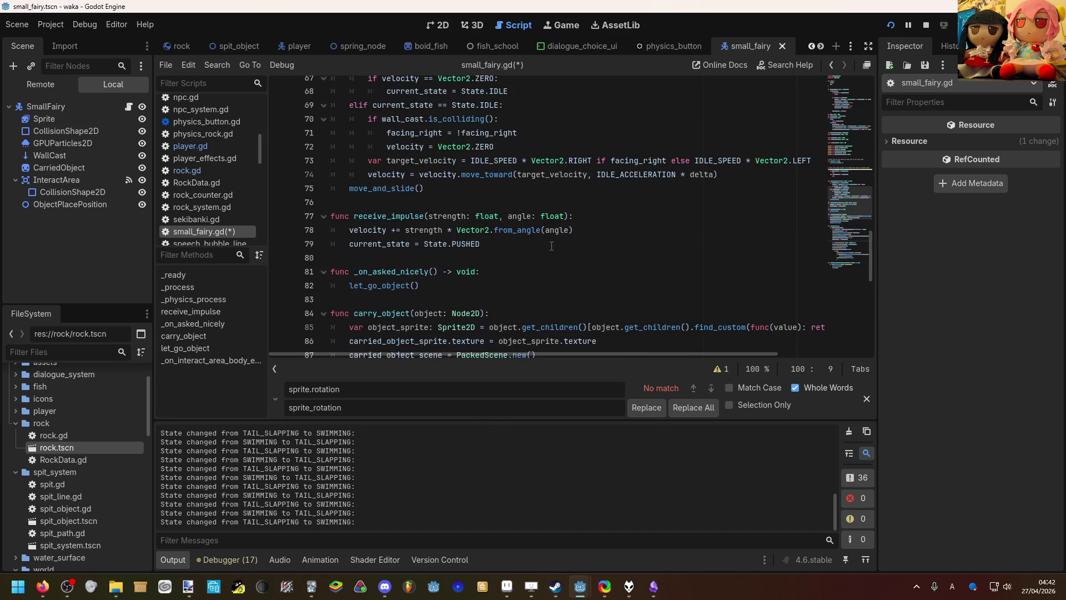
{"action": "scroll", "coordinate": [576, 222], "scroll_direction": "up", "scroll_amount": 2}
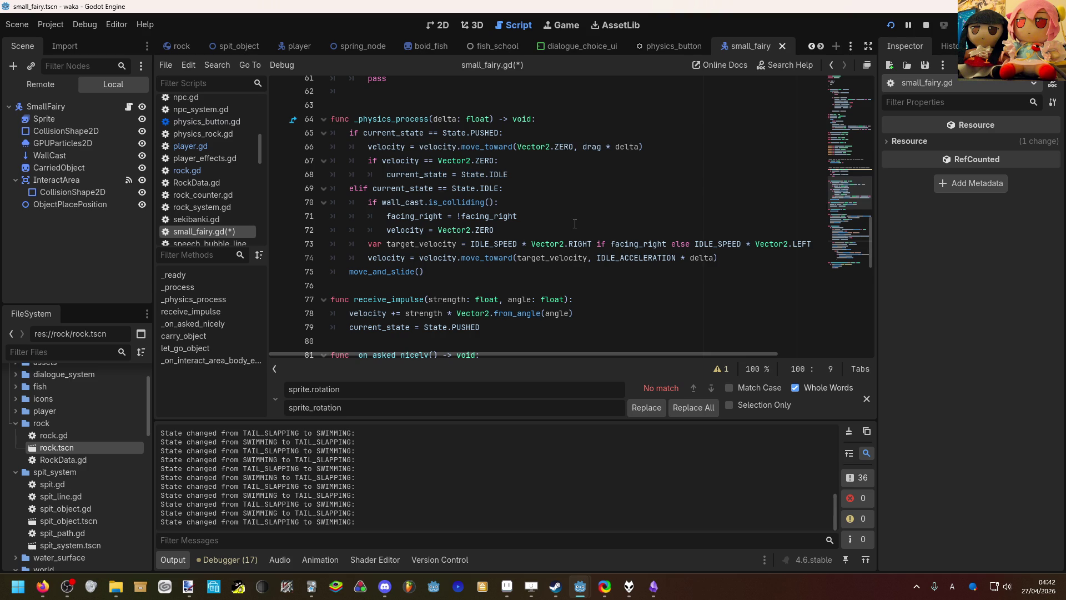
{"action": "scroll", "coordinate": [575, 224], "scroll_direction": "down", "scroll_amount": 7}
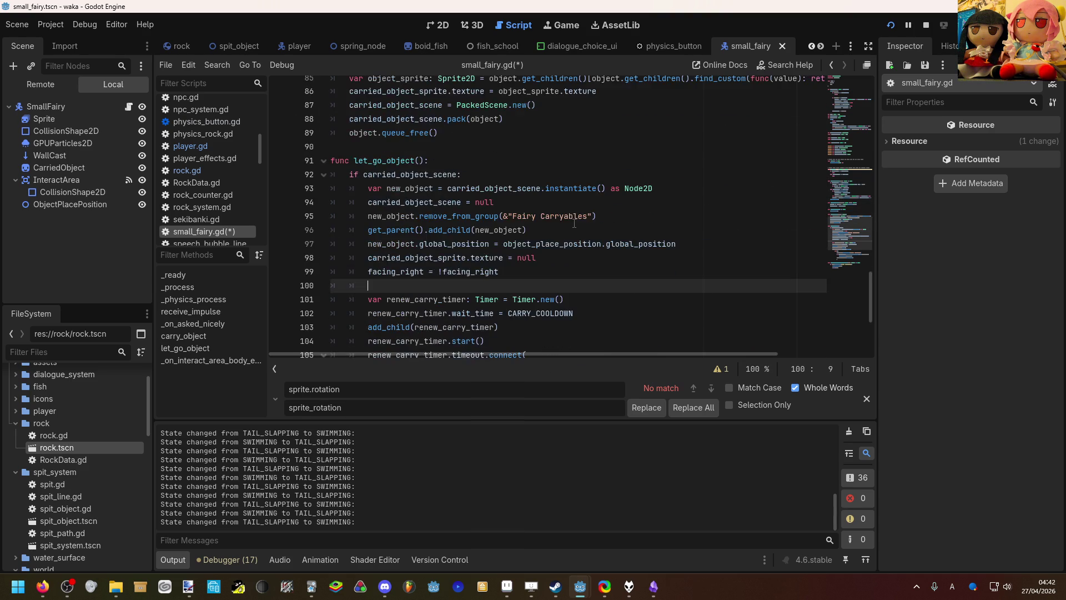
{"action": "scroll", "coordinate": [569, 232], "scroll_direction": "up", "scroll_amount": 8}
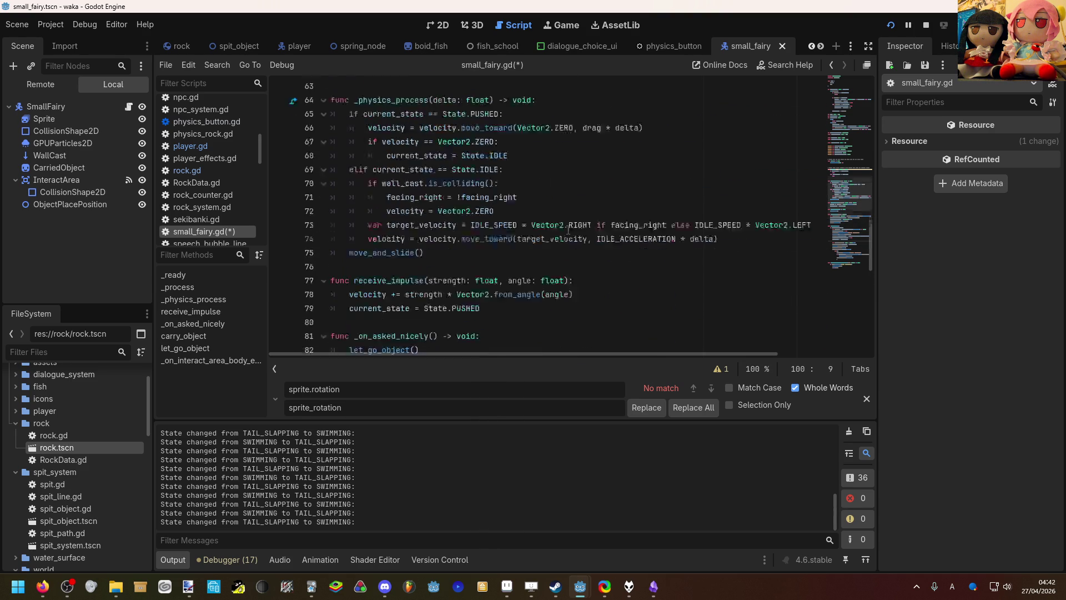
{"action": "scroll", "coordinate": [567, 229], "scroll_direction": "up", "scroll_amount": 3}
{"action": "scroll", "coordinate": [567, 228], "scroll_direction": "down", "scroll_amount": 5}
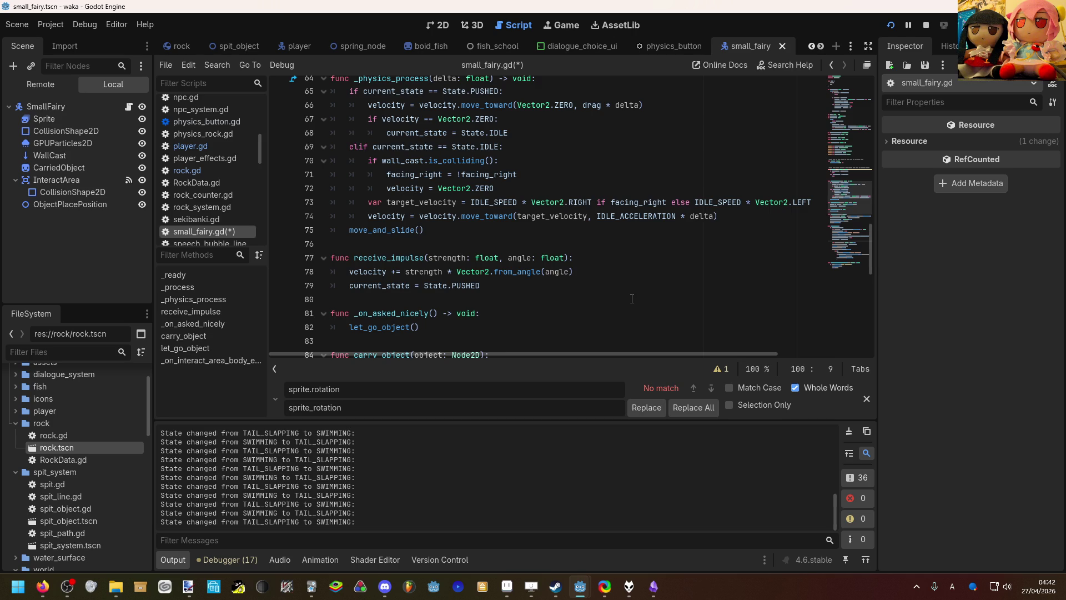
{"action": "scroll", "coordinate": [632, 299], "scroll_direction": "down", "scroll_amount": 1}
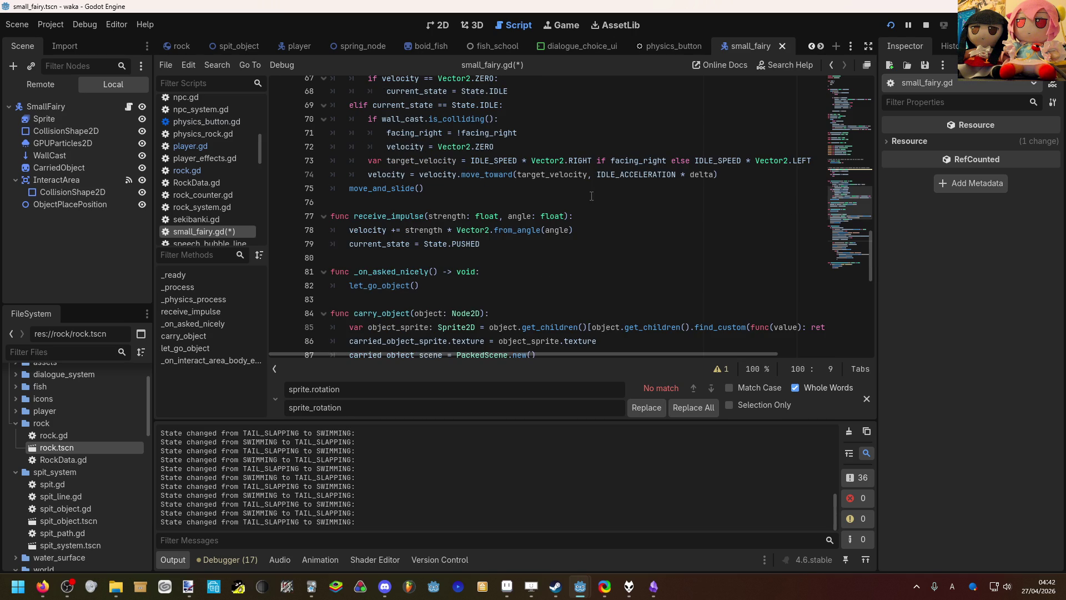
{"action": "scroll", "coordinate": [586, 204], "scroll_direction": "down", "scroll_amount": 6}
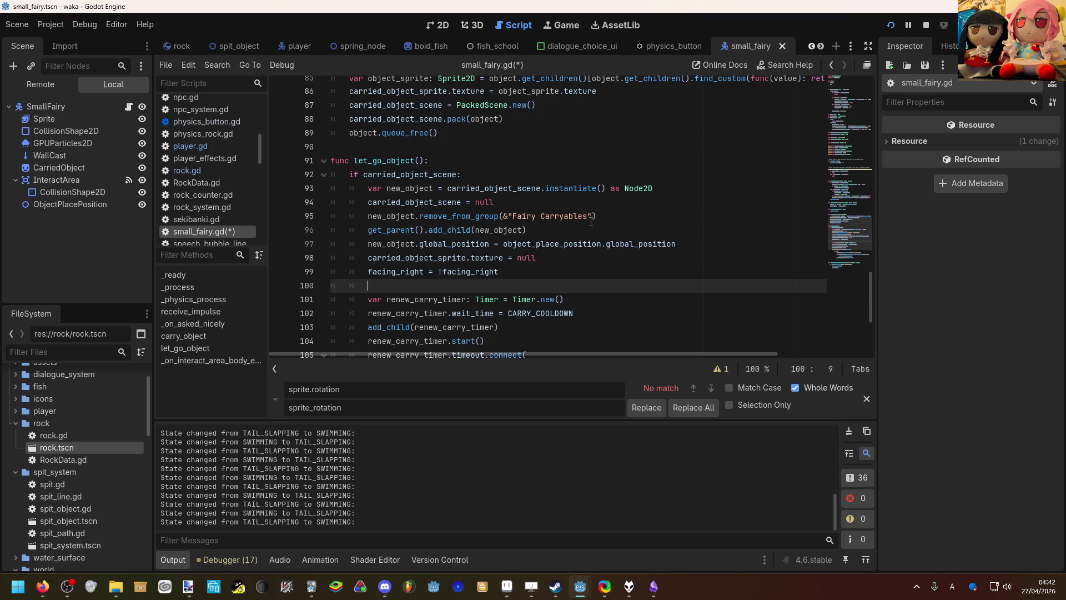
{"action": "scroll", "coordinate": [590, 221], "scroll_direction": "up", "scroll_amount": 5}
{"action": "scroll", "coordinate": [590, 221], "scroll_direction": "down", "scroll_amount": 4}
{"action": "scroll", "coordinate": [589, 221], "scroll_direction": "up", "scroll_amount": 4}
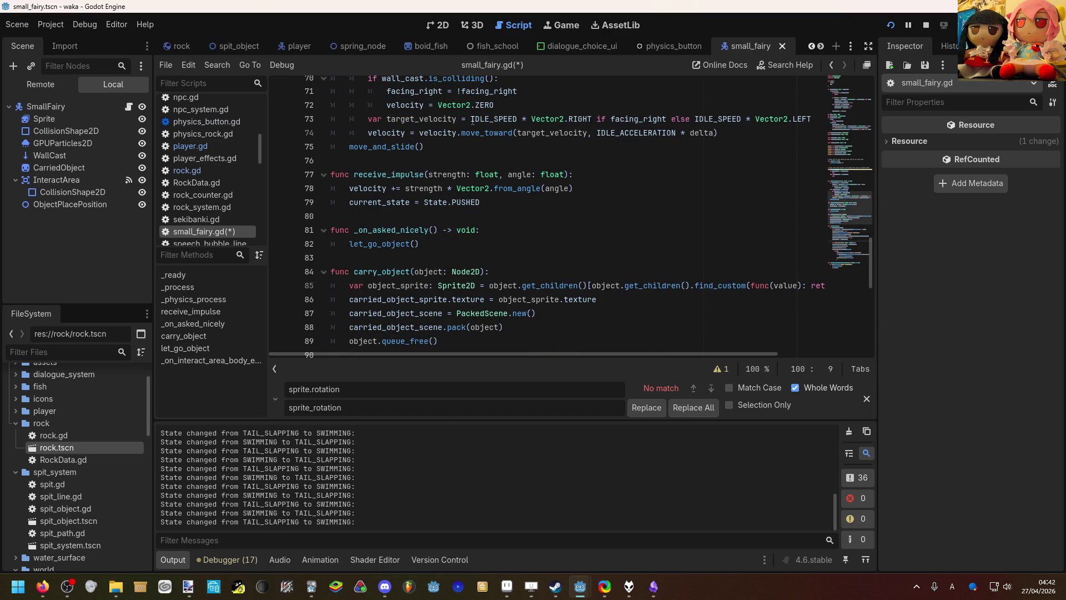
{"action": "left_click", "coordinate": [499, 118]}
{"action": "scroll", "coordinate": [502, 155], "scroll_direction": "up", "scroll_amount": 1}
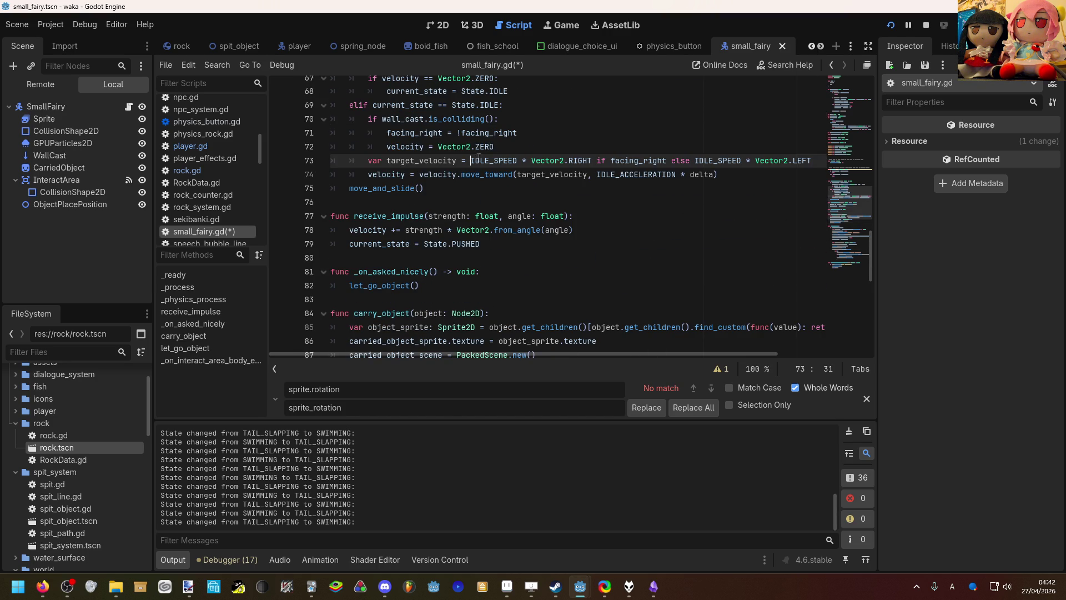
{"action": "left_click_drag", "start_coordinate": [471, 160], "coordinate": [850, 162]}
{"action": "key", "text": "ctrl+c"}
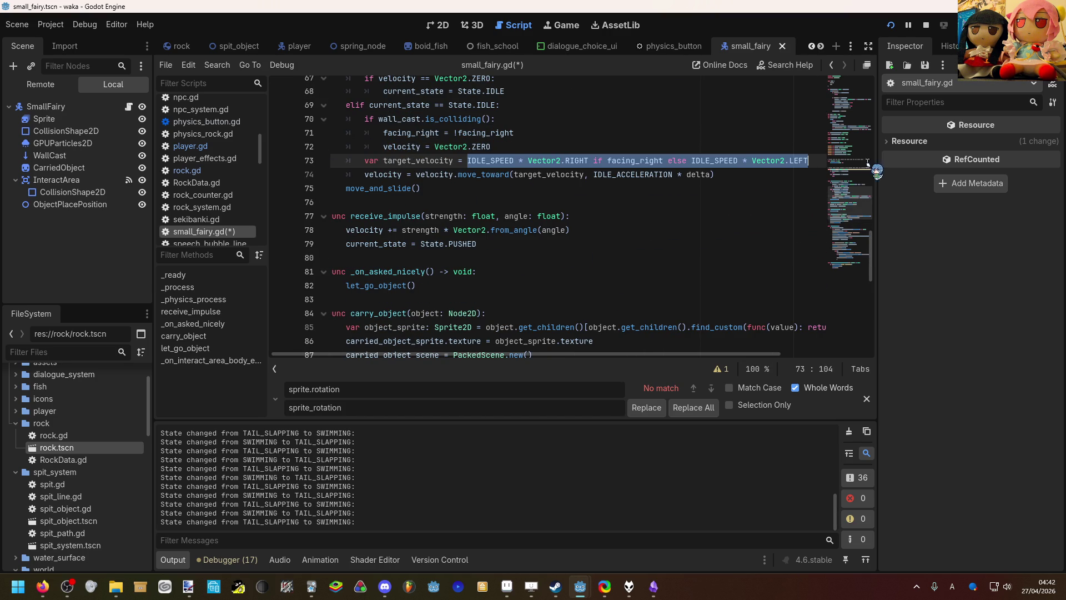
{"action": "scroll", "coordinate": [723, 116], "scroll_direction": "down", "scroll_amount": 6}
Step: Set velocity on line 100 to the pasted IDLE_SPEED expression, save small_fairy.gd and run the project
{"action": "left_click", "coordinate": [533, 285]}
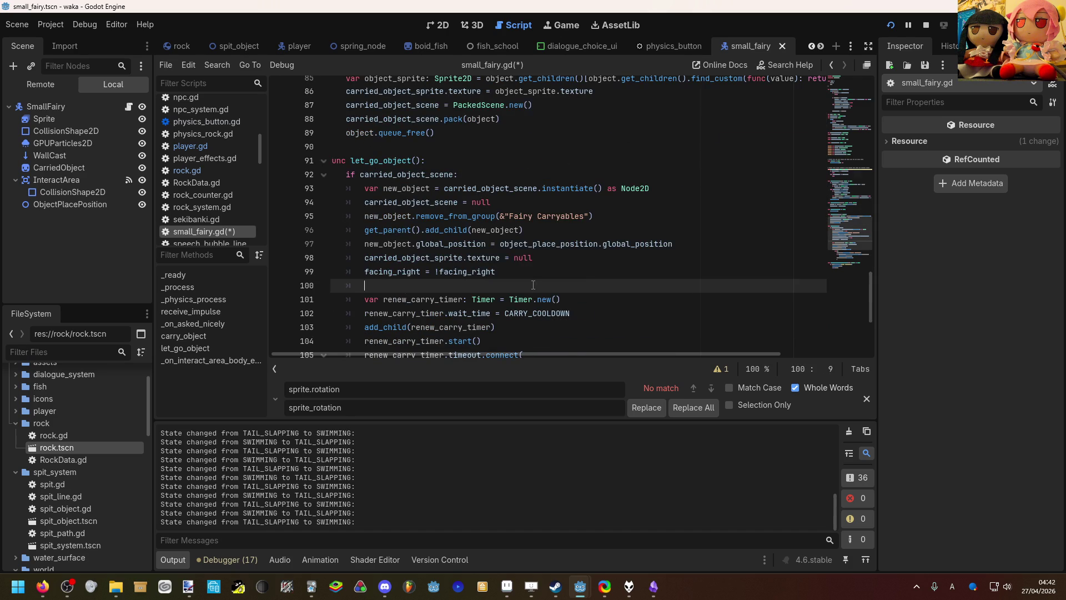
{"action": "type", "text": "v"}
{"action": "key", "text": "Return"}
{"action": "key", "text": "ctrl+v"}
{"action": "key", "text": "ctrl+s"}
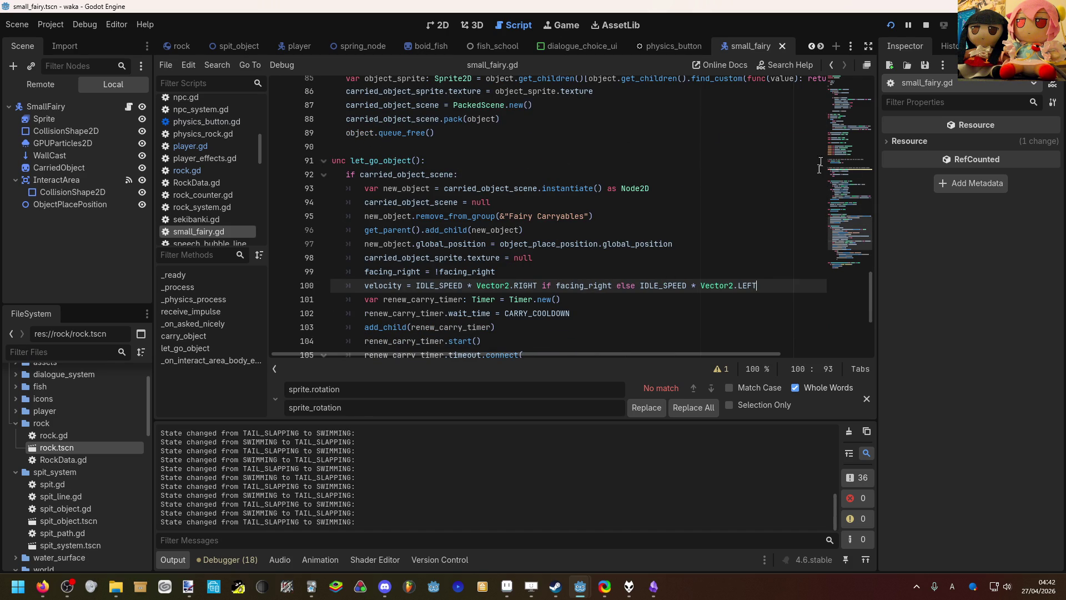
{"action": "left_click", "coordinate": [891, 26]}
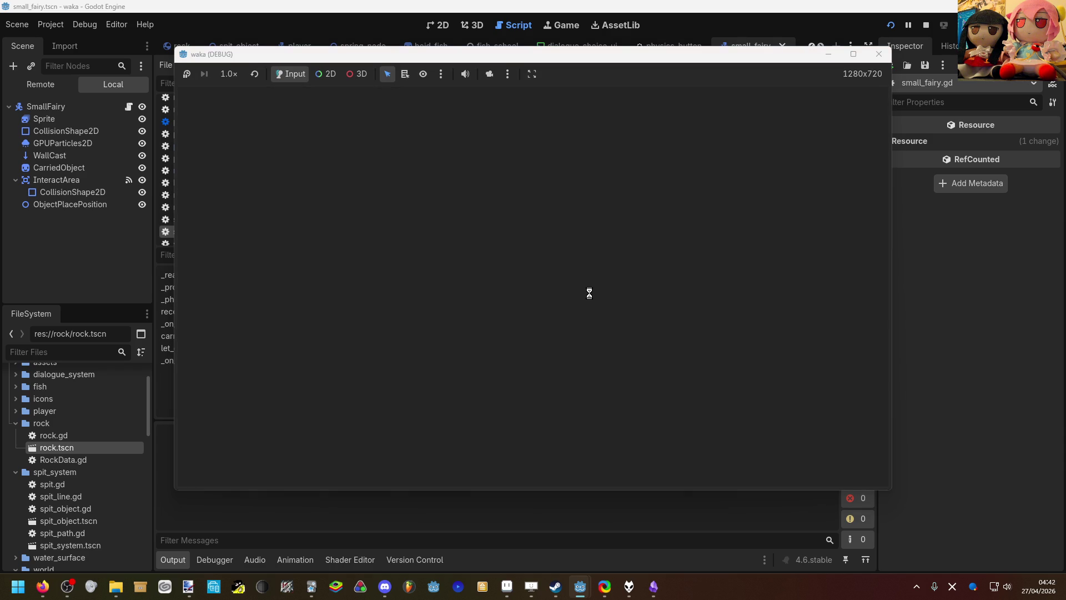
Step: Swim the mermaid left and up, then down to nudge into the fairy's box
{"action": "key", "text": "a"}
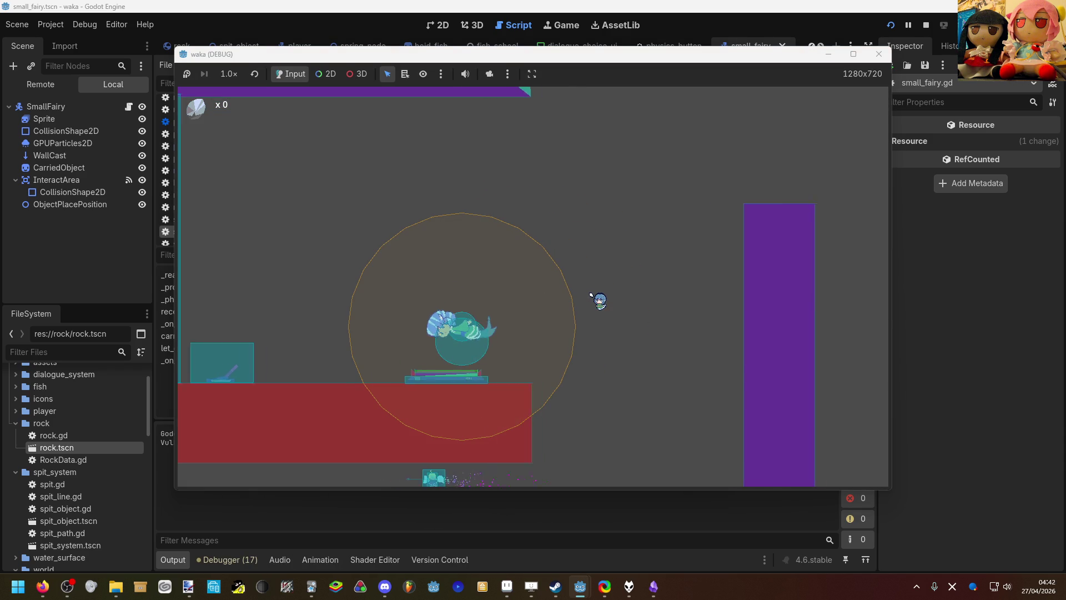
{"action": "key", "text": "a"}
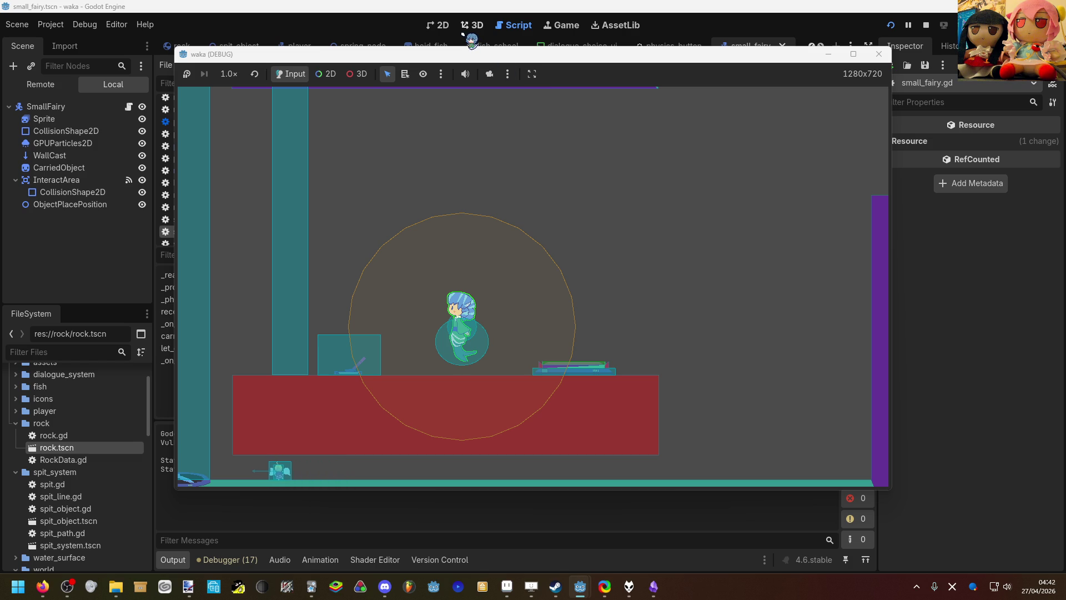
{"action": "key", "text": "w"}
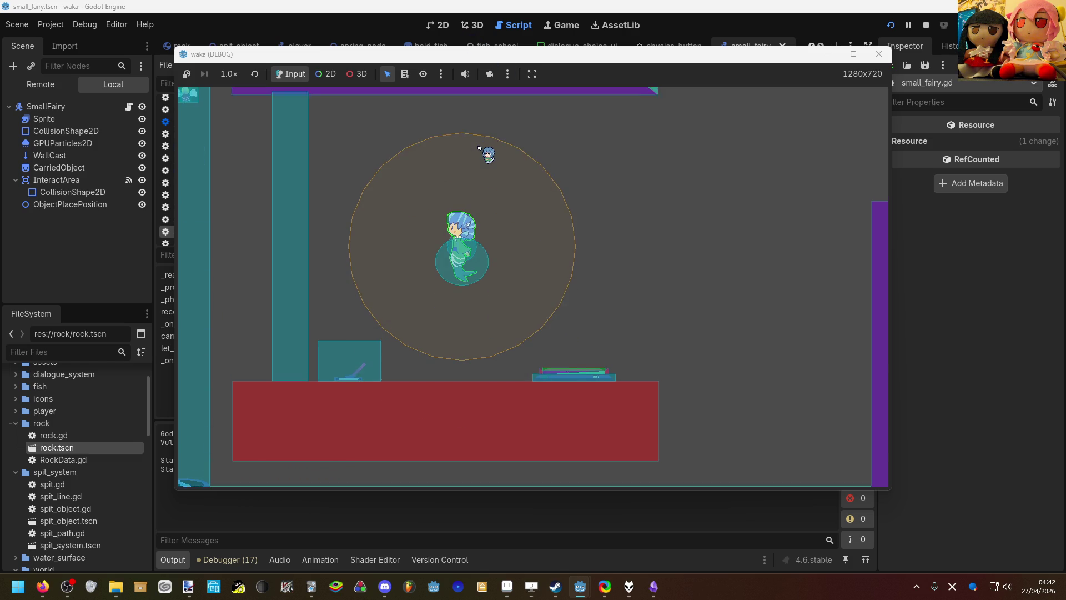
{"action": "key", "text": "a"}
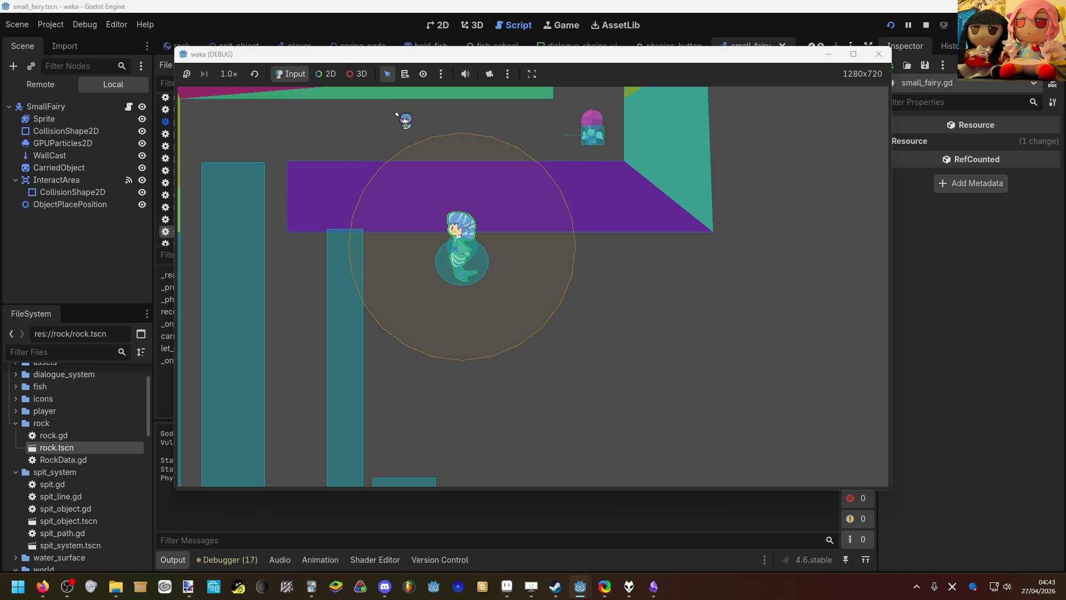
{"action": "key", "text": "Right"}
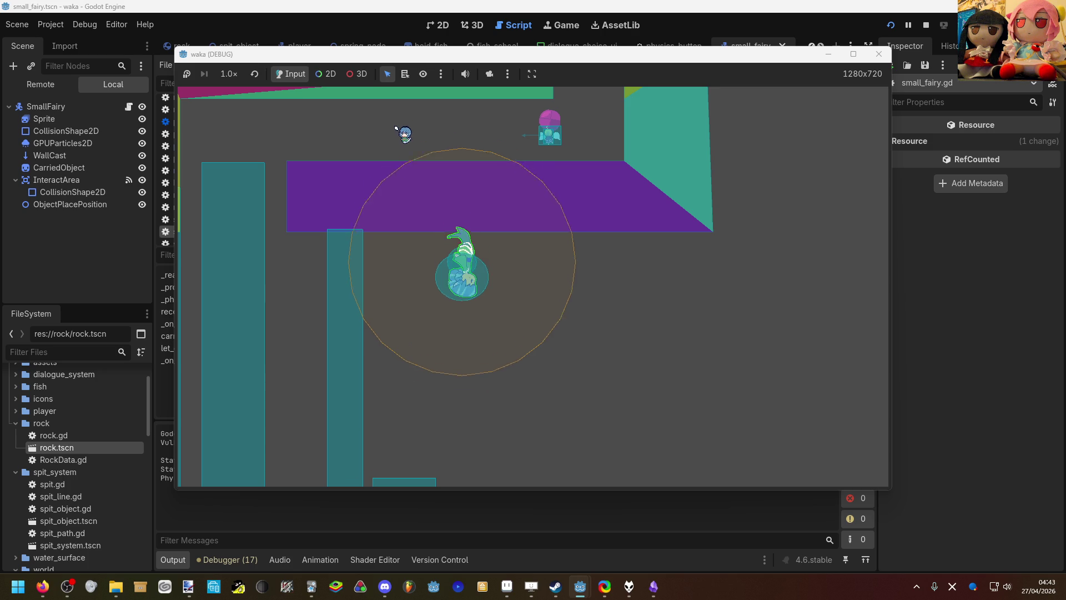
{"action": "key", "text": "Left"}
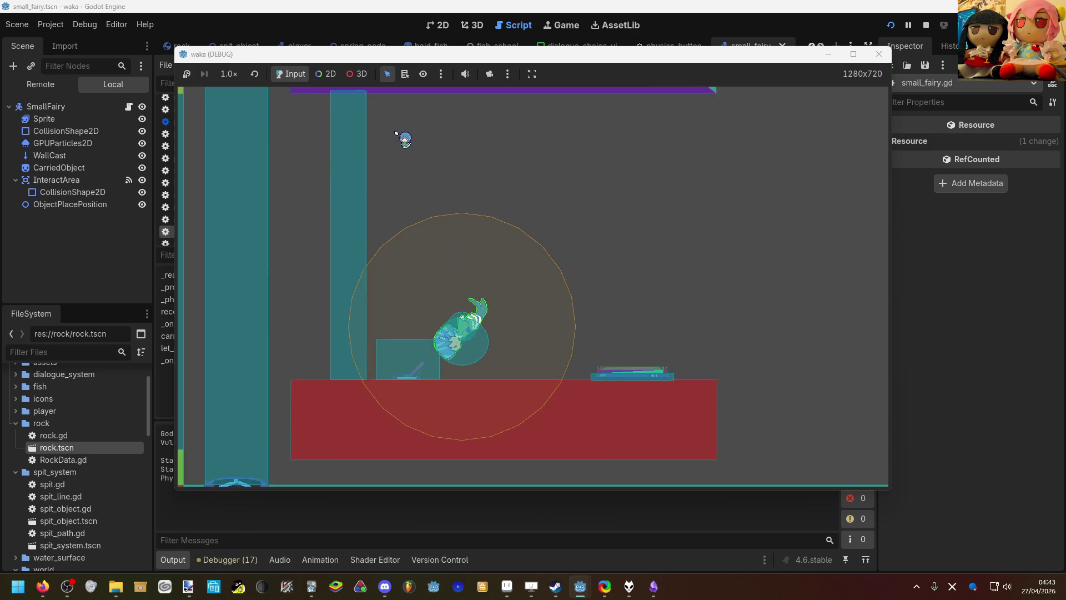
{"action": "key", "text": "Up"}
{"action": "key", "text": "Down"}
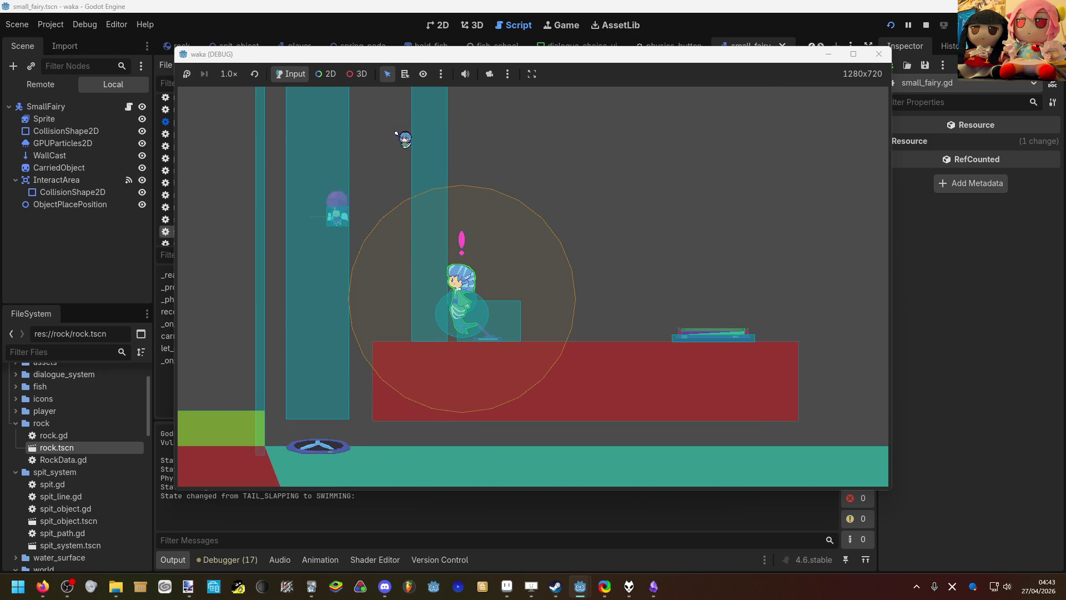
{"action": "key", "text": "Right"}
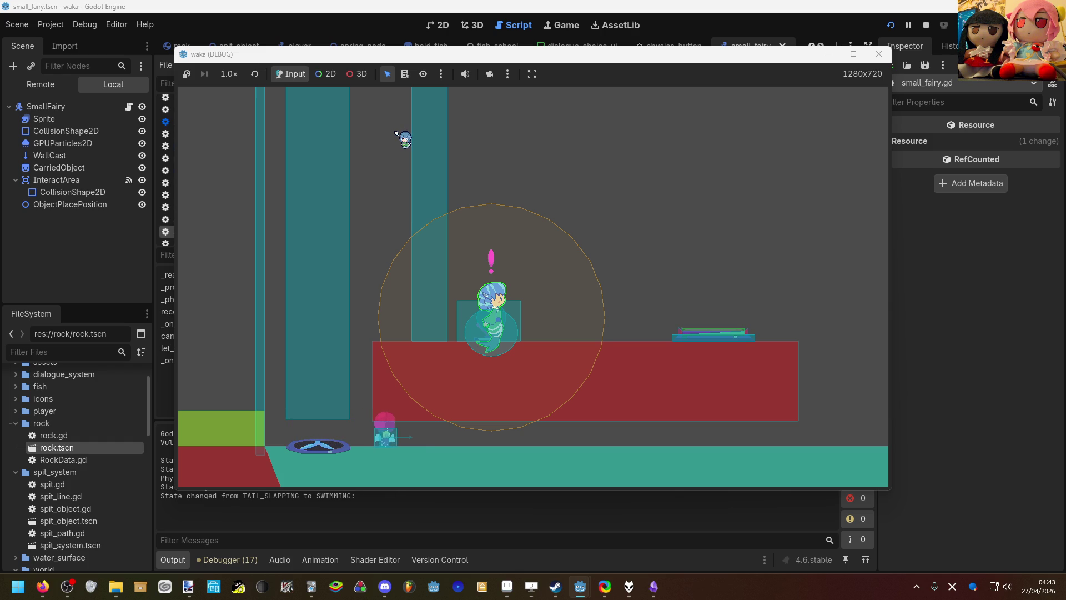
Step: Rise out of the box, swim right to the purple wall and aim a spit shot upward
{"action": "key", "text": "Up"}
{"action": "key", "text": "Right"}
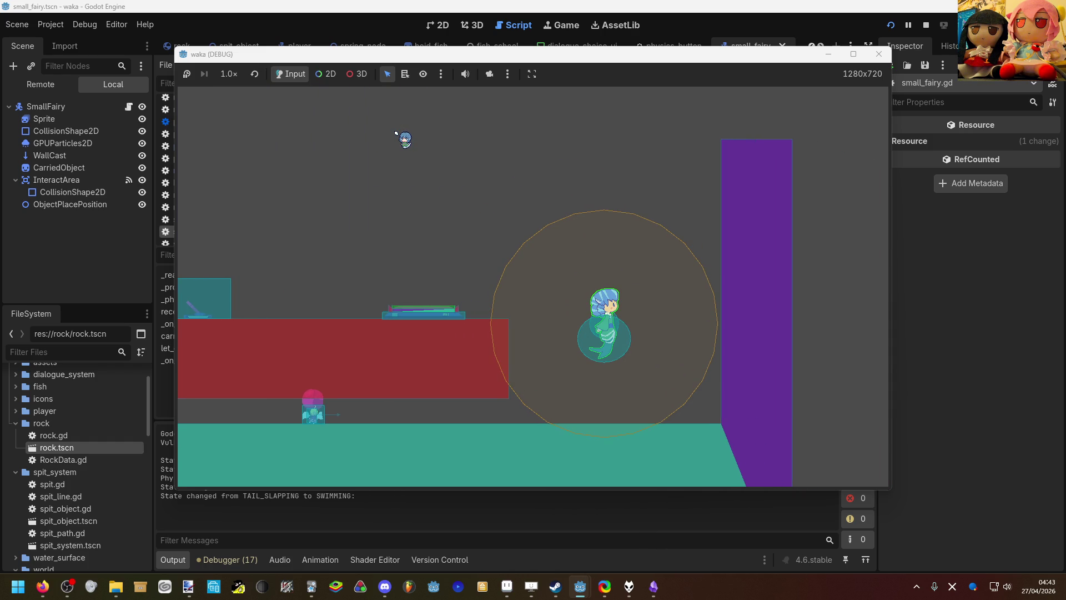
{"action": "key", "text": "Down"}
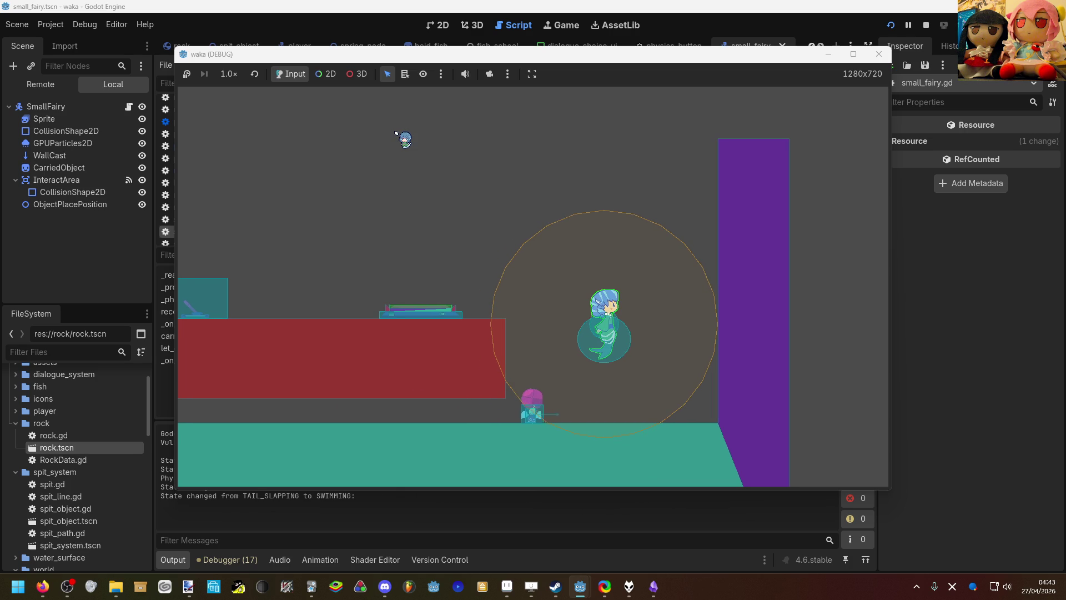
{"action": "key", "text": "Right"}
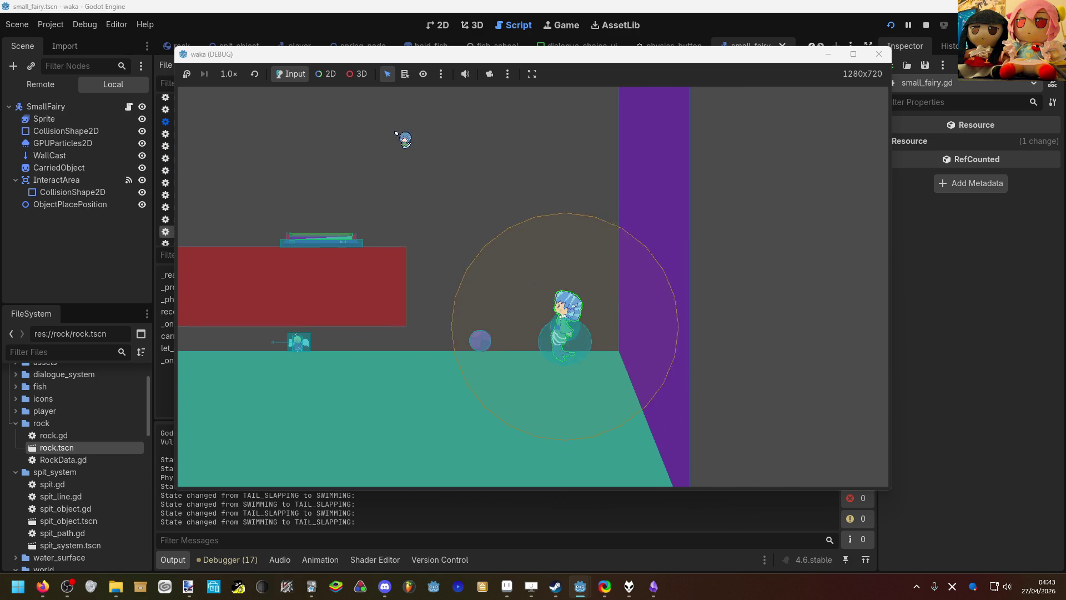
{"action": "mouse_move", "coordinate": [389, 330]}
{"action": "left_mouse_down"}
{"action": "mouse_move", "coordinate": [368, 330]}
{"action": "mouse_move", "coordinate": [357, 244]}
{"action": "mouse_move", "coordinate": [516, 121]}
{"action": "mouse_move", "coordinate": [466, 183]}
{"action": "mouse_move", "coordinate": [536, 189]}
{"action": "mouse_move", "coordinate": [630, 136]}
{"action": "left_mouse_up"}
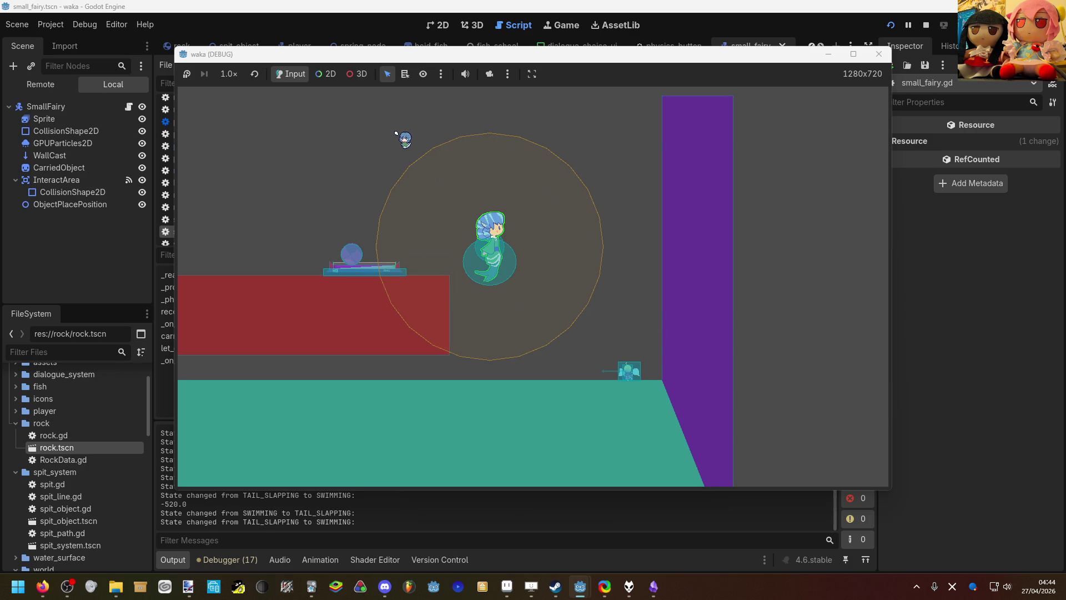
{"action": "left_click", "coordinate": [108, 292]}
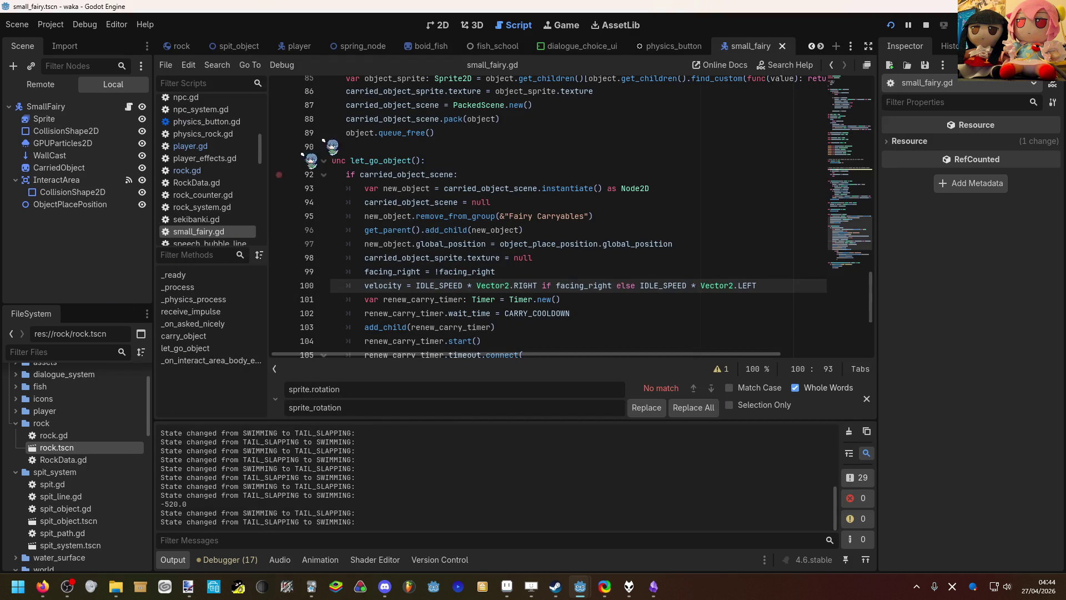
{"action": "mouse_move", "coordinate": [598, 592]}
{"action": "left_click", "coordinate": [638, 533]}
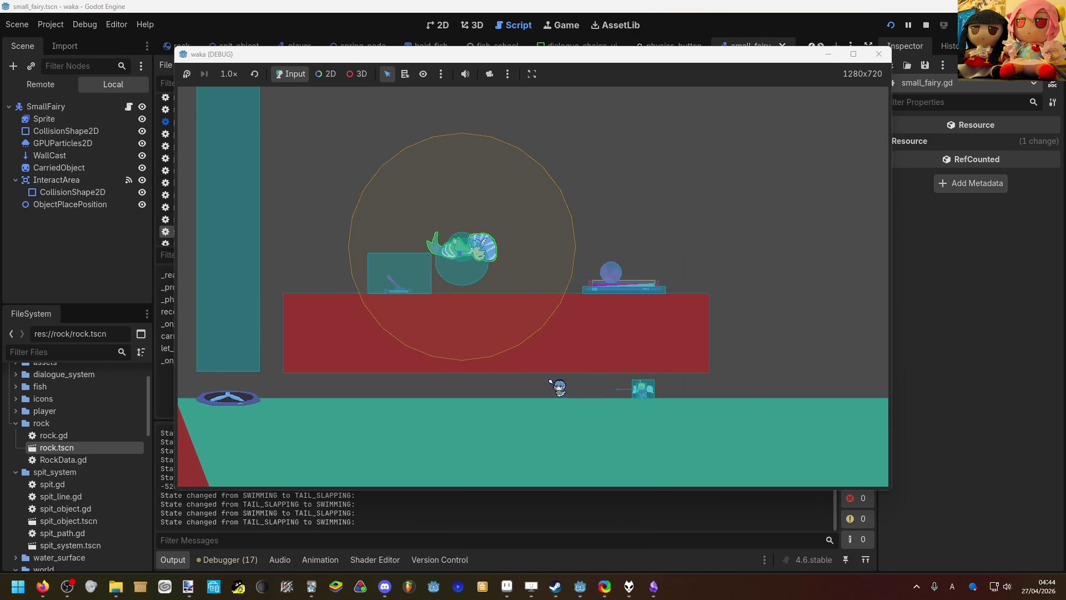
Step: Aim a spit shot up-right, then swim back and forth along the red platform toward the wall
{"action": "mouse_move", "coordinate": [457, 148]}
{"action": "left_mouse_down"}
{"action": "mouse_move", "coordinate": [507, 143]}
{"action": "mouse_move", "coordinate": [583, 175]}
{"action": "left_mouse_up"}
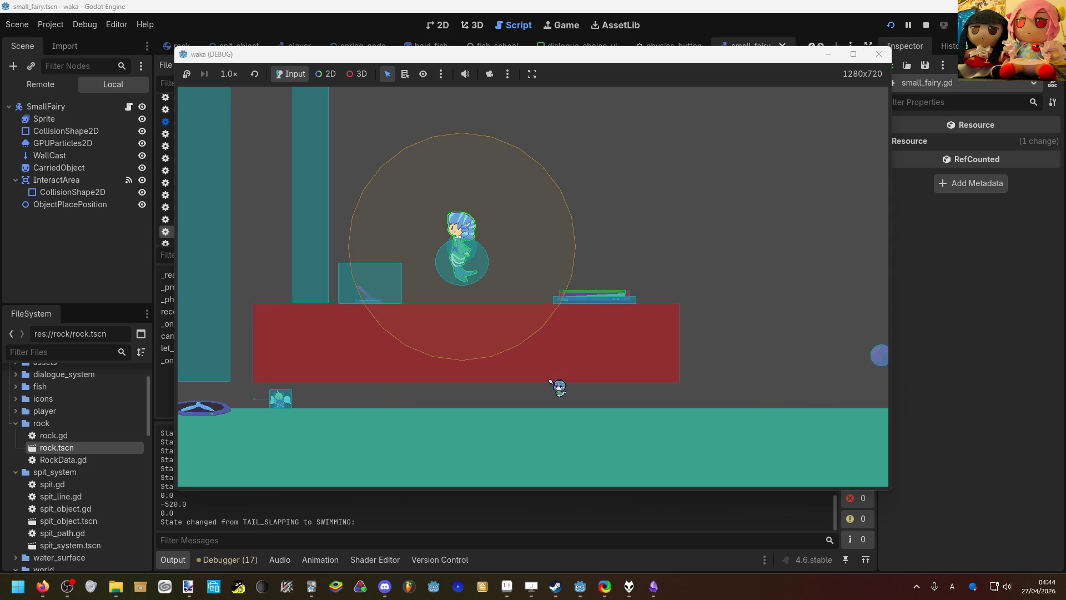
{"action": "key", "text": "d"}
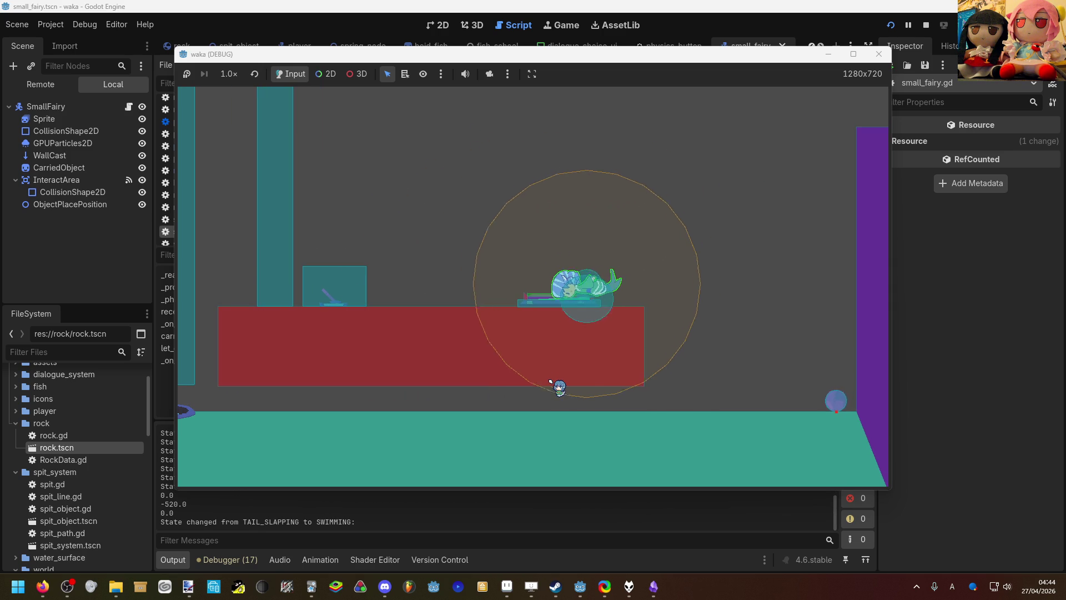
{"action": "key", "text": "a"}
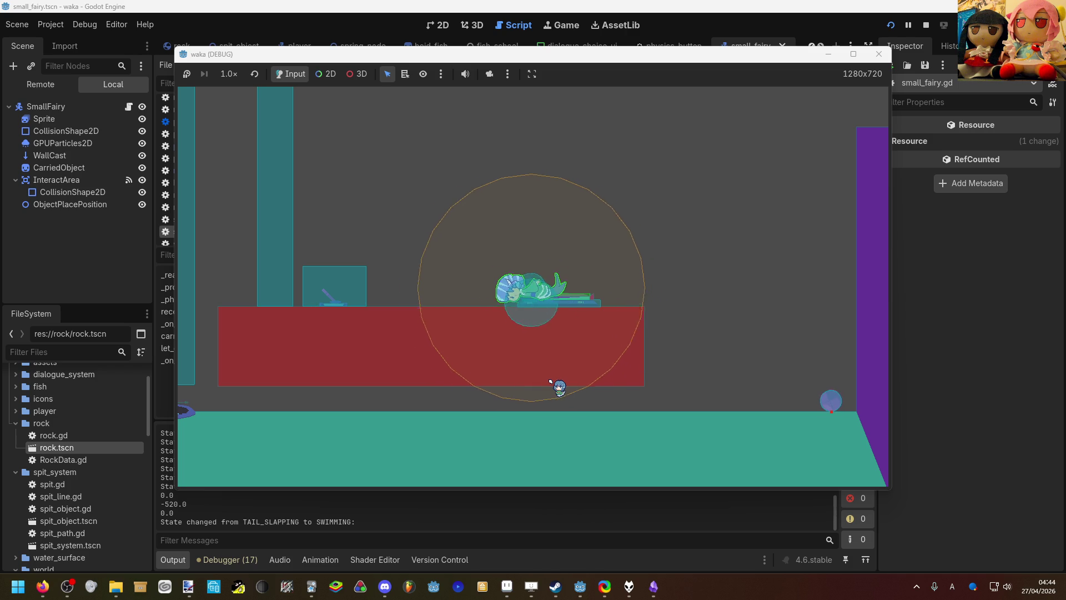
{"action": "key", "text": "d"}
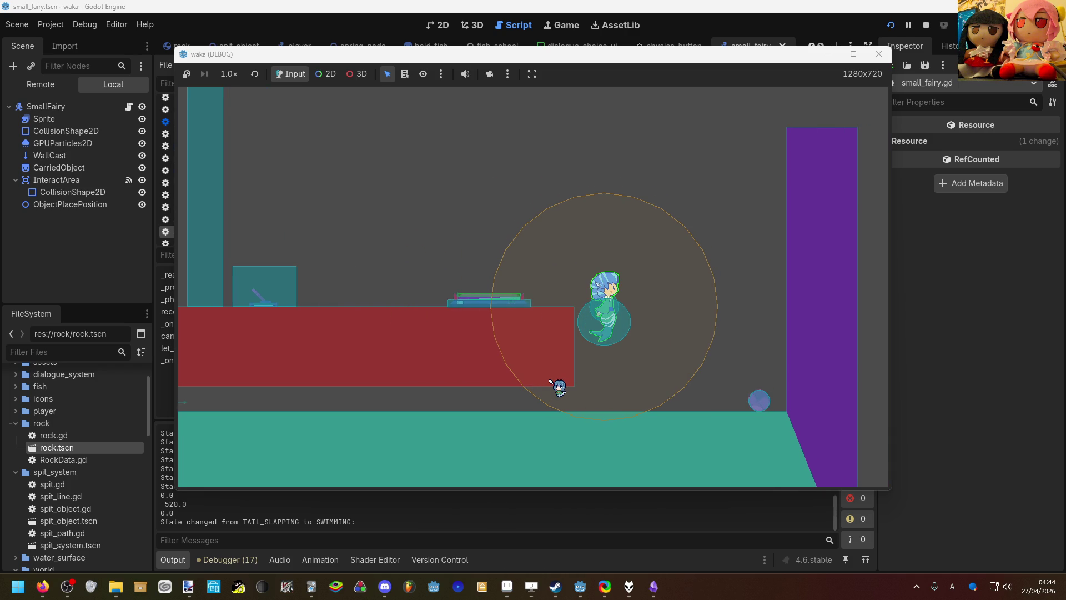
{"action": "key", "text": "a"}
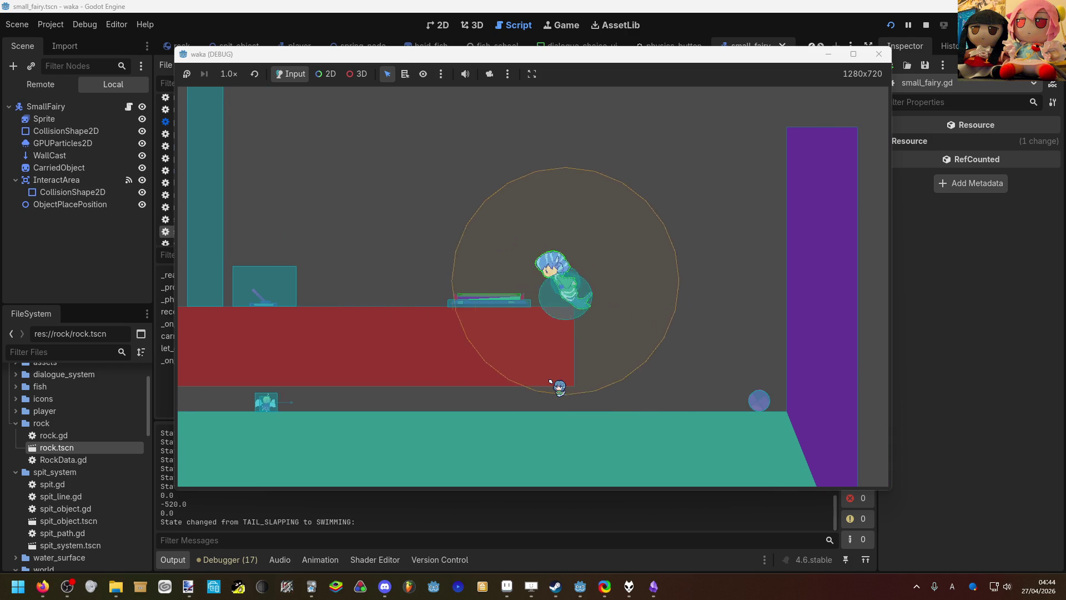
{"action": "key", "text": "d"}
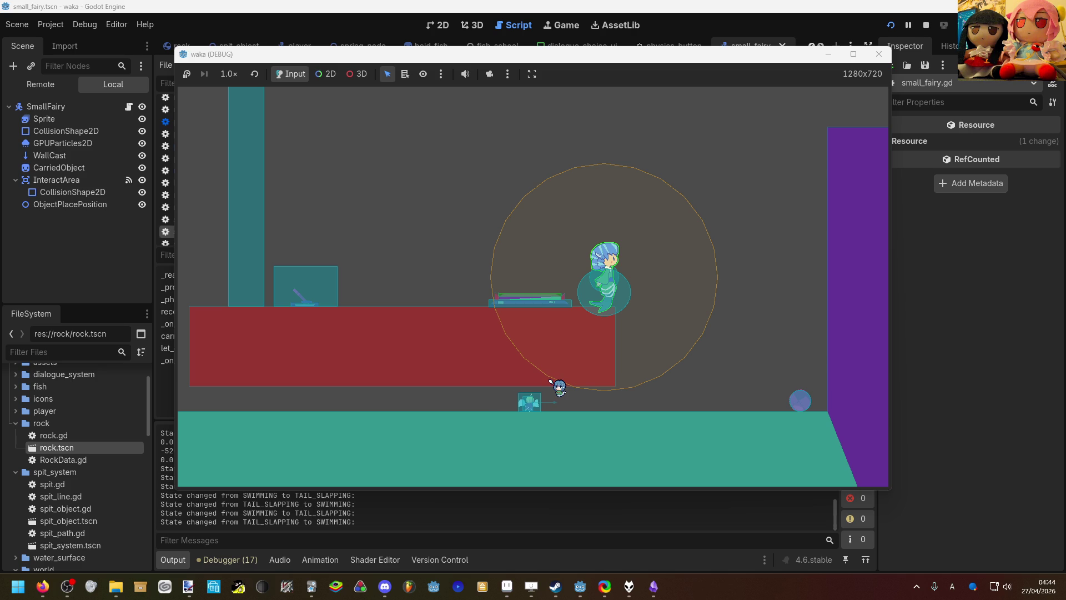
{"action": "key", "text": "d"}
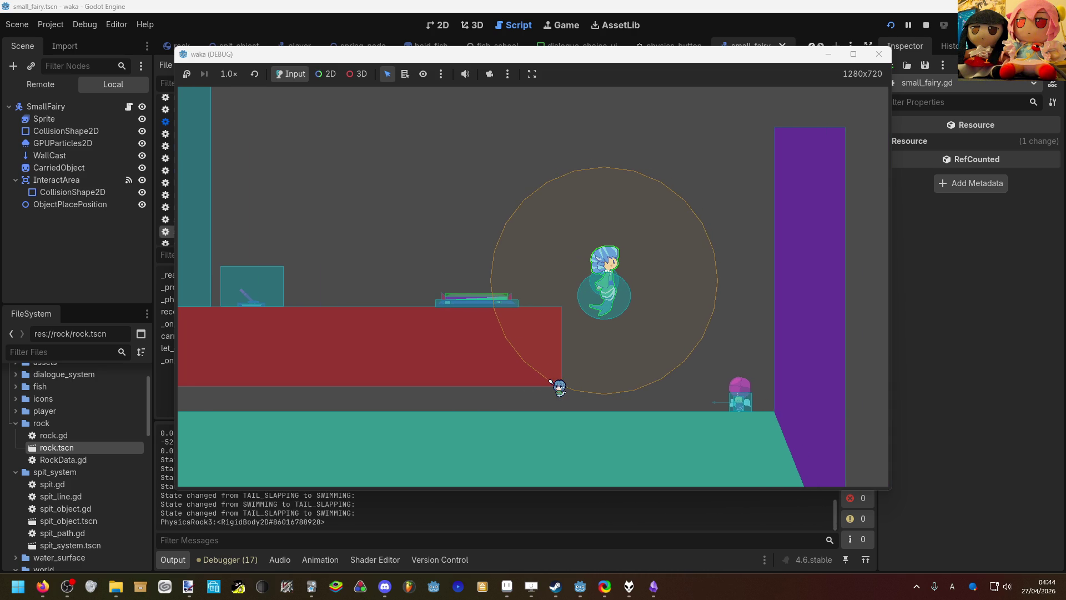
{"action": "key", "text": "d"}
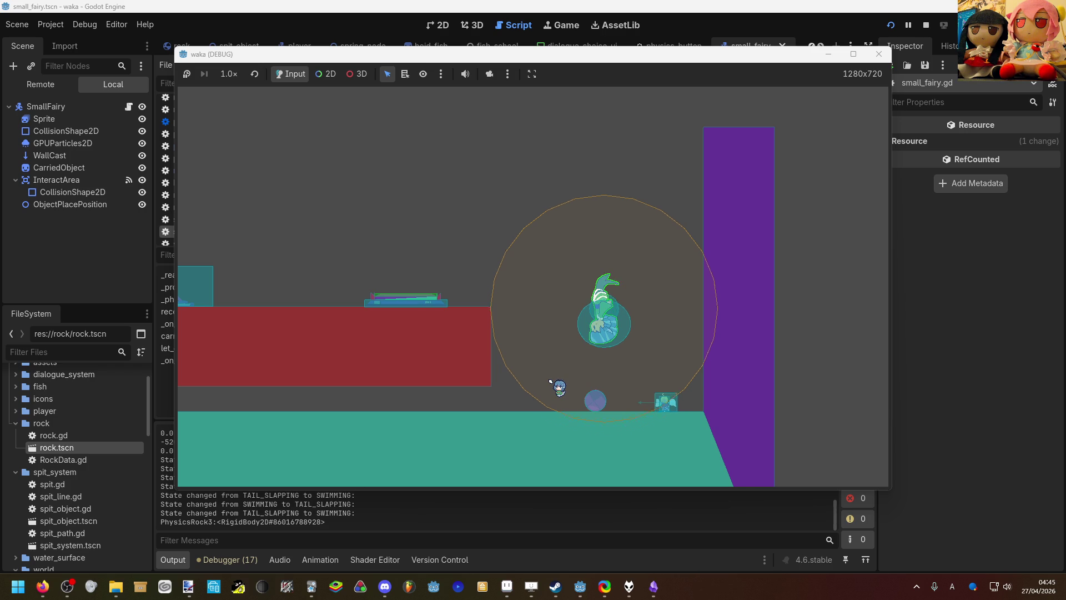
Step: Tail-slap the rock and a bubble upward, swim up-left across the level, then return to small_fairy.gd
{"action": "key", "text": "s"}
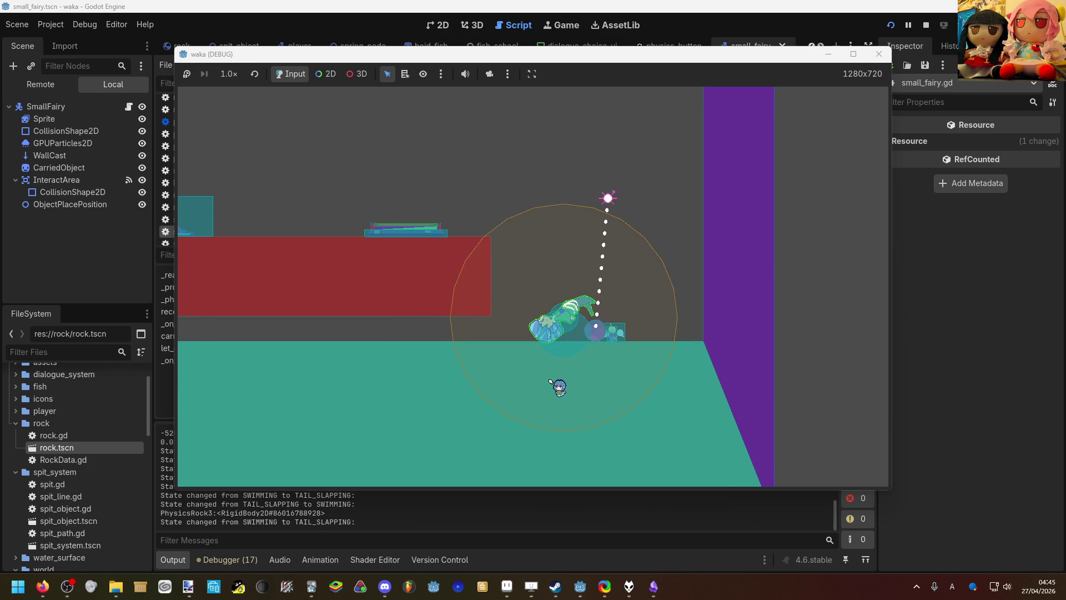
{"action": "key", "text": "w"}
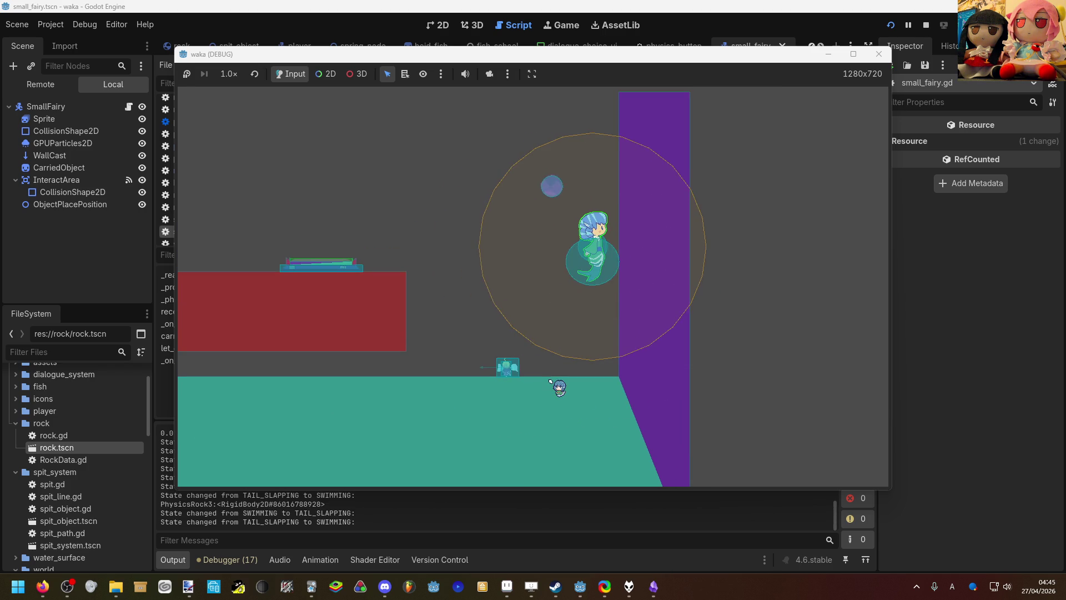
{"action": "key", "text": "s"}
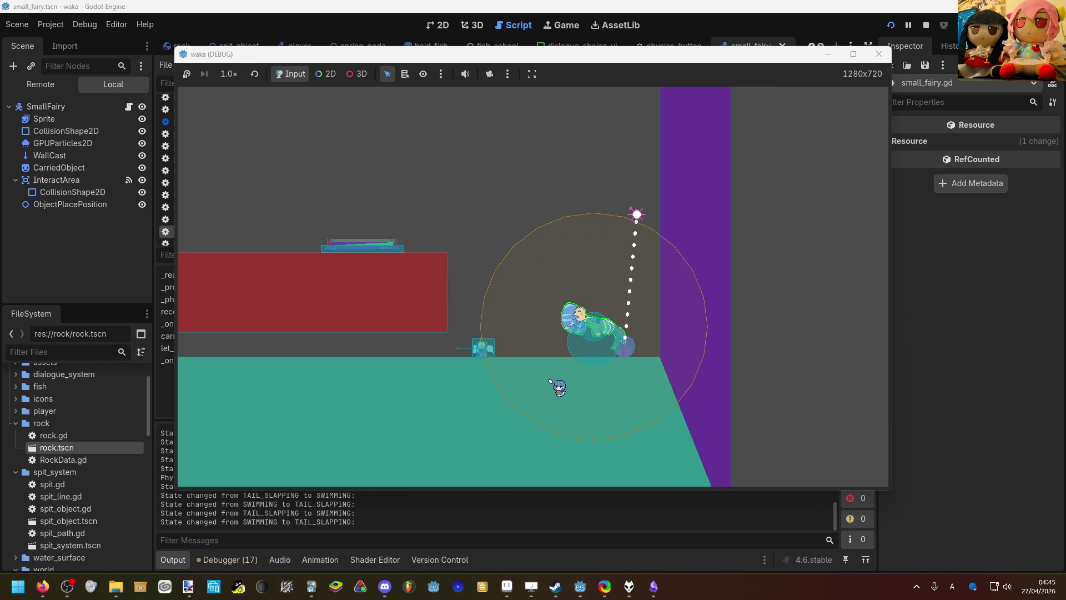
{"action": "key", "text": "w"}
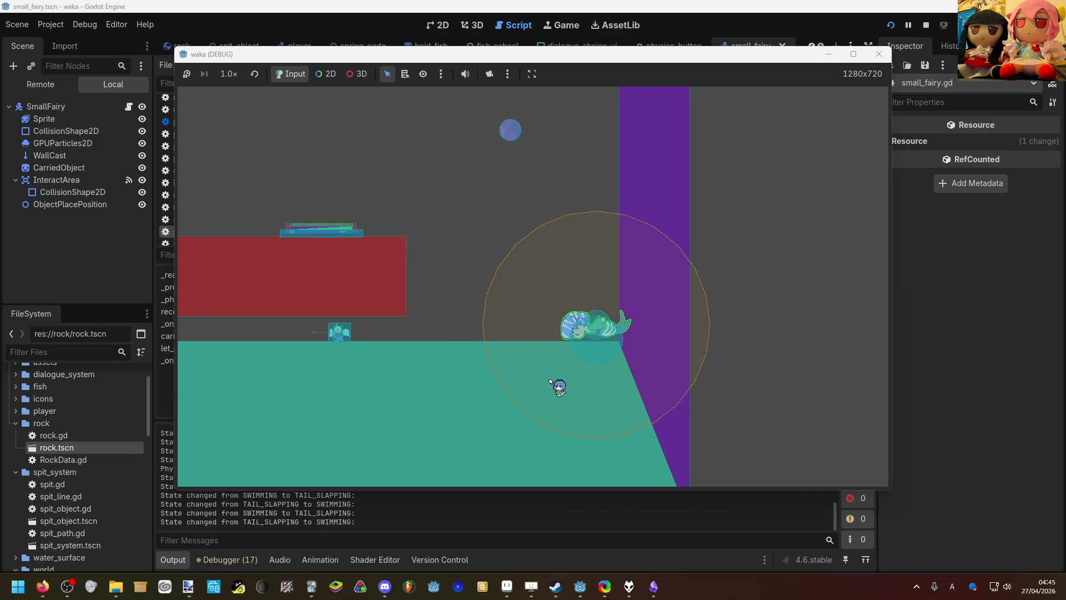
{"action": "key", "text": "a"}
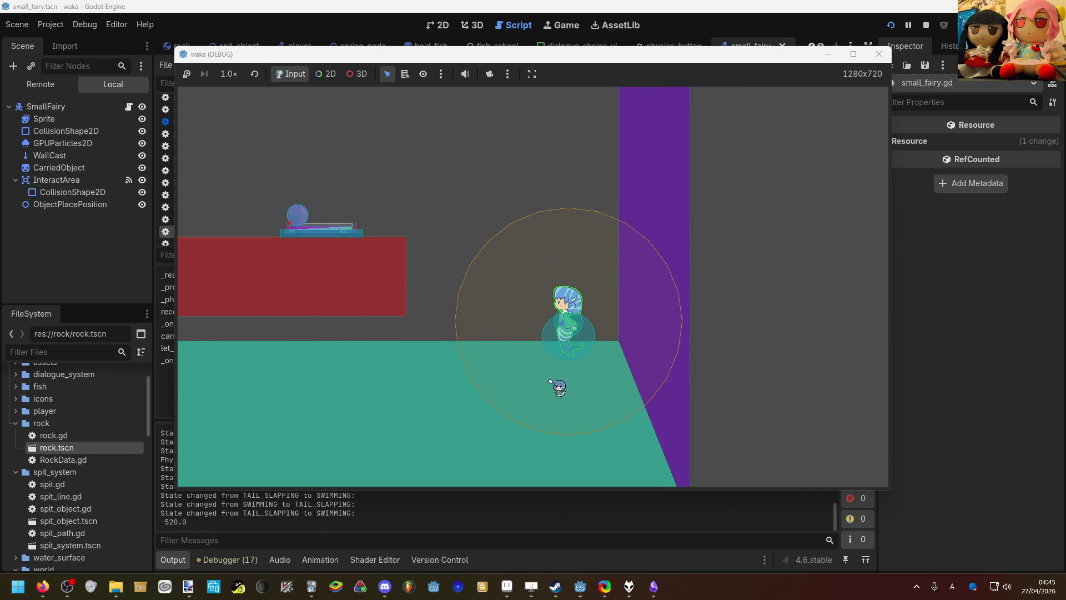
{"action": "key", "text": "a"}
{"action": "key", "text": "w"}
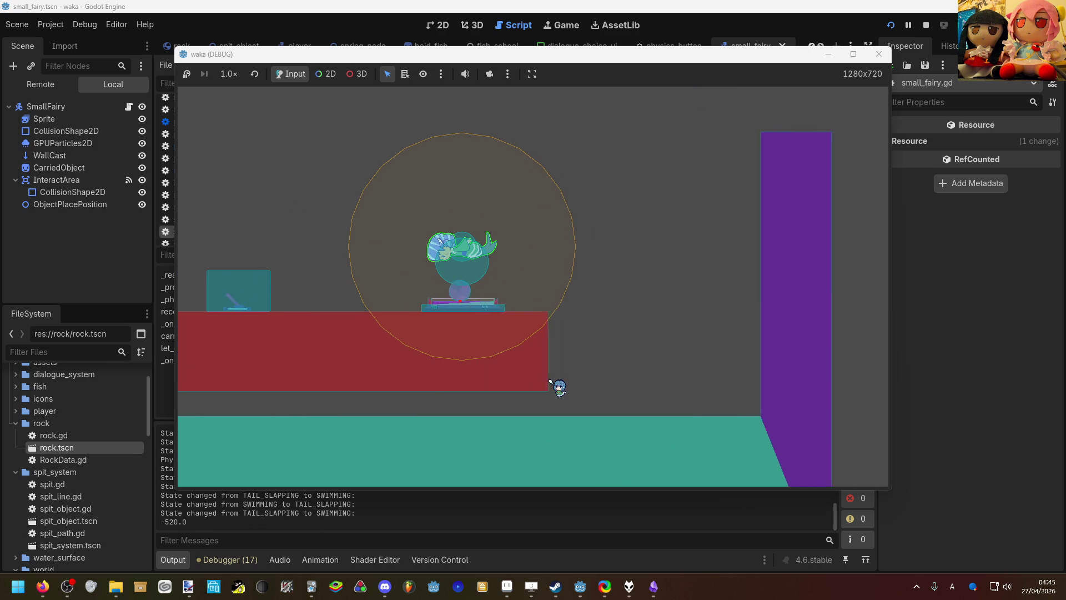
{"action": "key", "text": "a"}
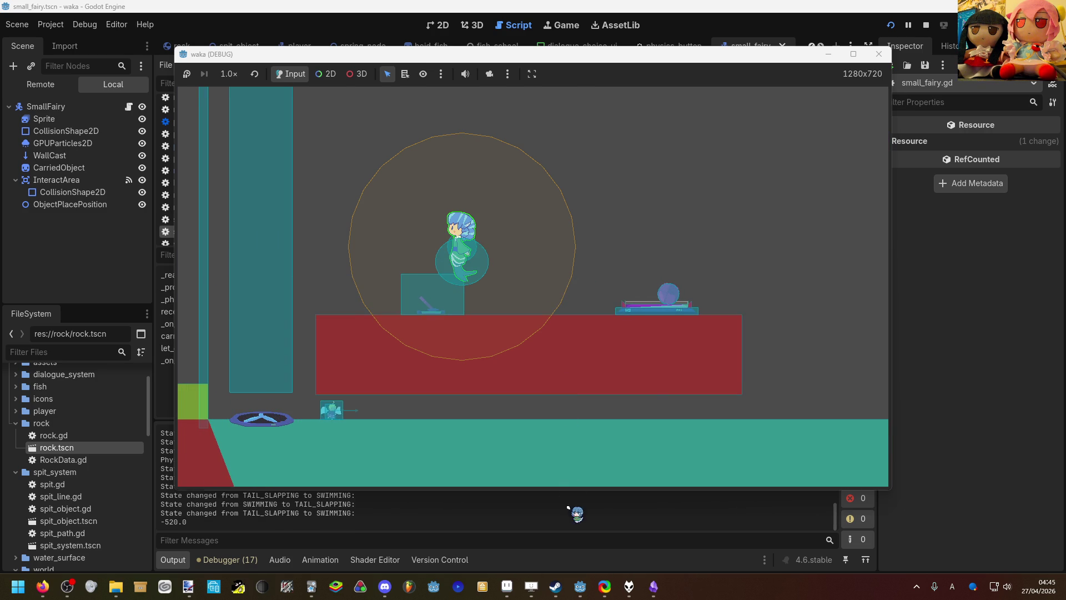
{"action": "left_click", "coordinate": [579, 586]}
{"action": "scroll", "coordinate": [597, 297], "scroll_direction": "down", "scroll_amount": 2}
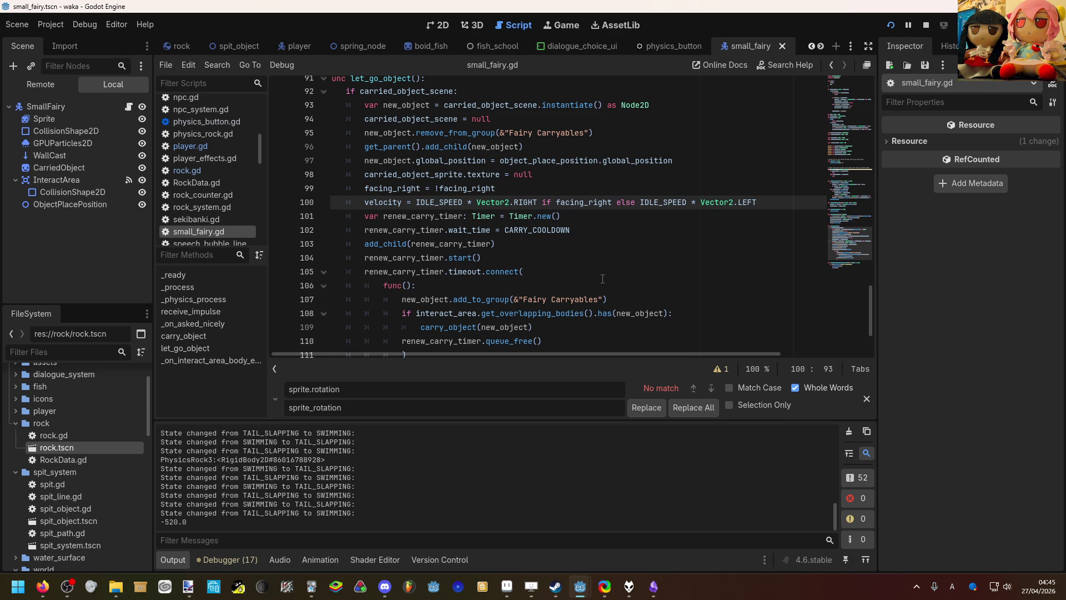
Step: Scroll through let_go_object and place the caret on the queue_free line 110
{"action": "scroll", "coordinate": [602, 279], "scroll_direction": "down", "scroll_amount": 1}
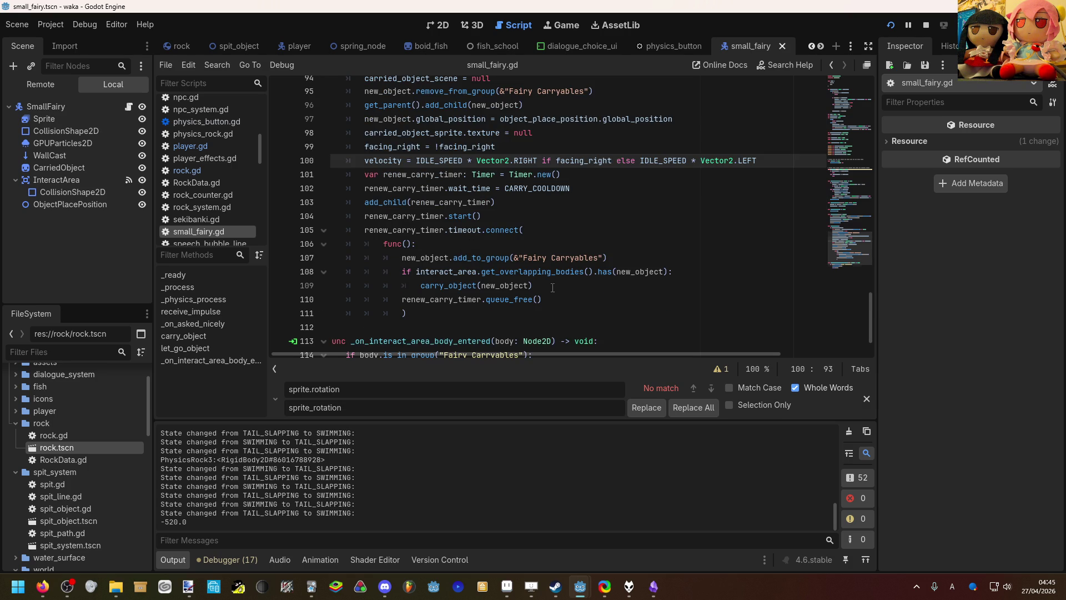
{"action": "scroll", "coordinate": [553, 287], "scroll_direction": "down", "scroll_amount": 1}
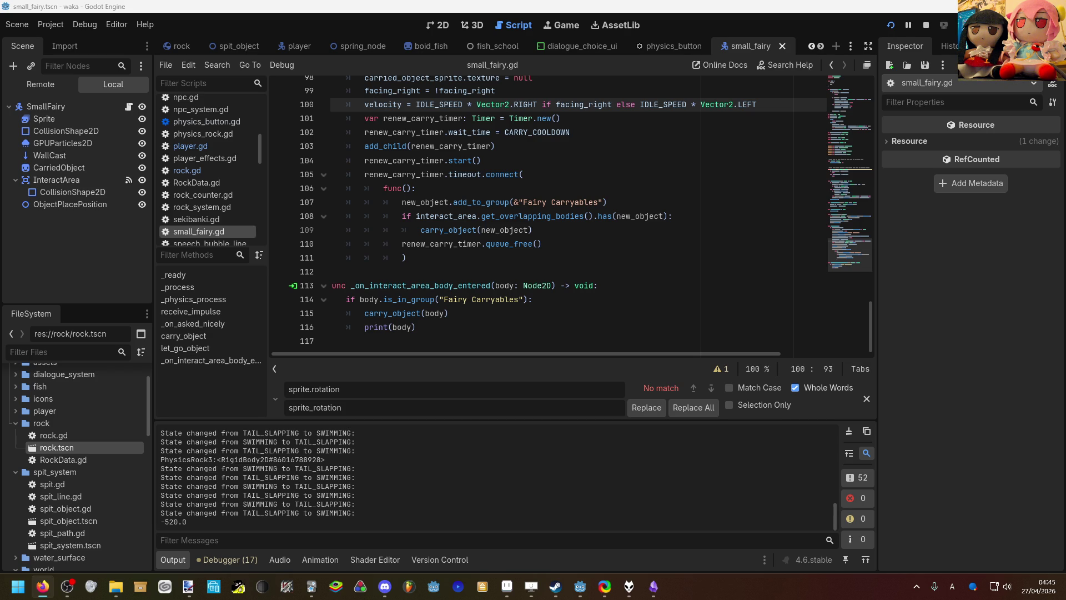
{"action": "left_click", "coordinate": [638, 245]}
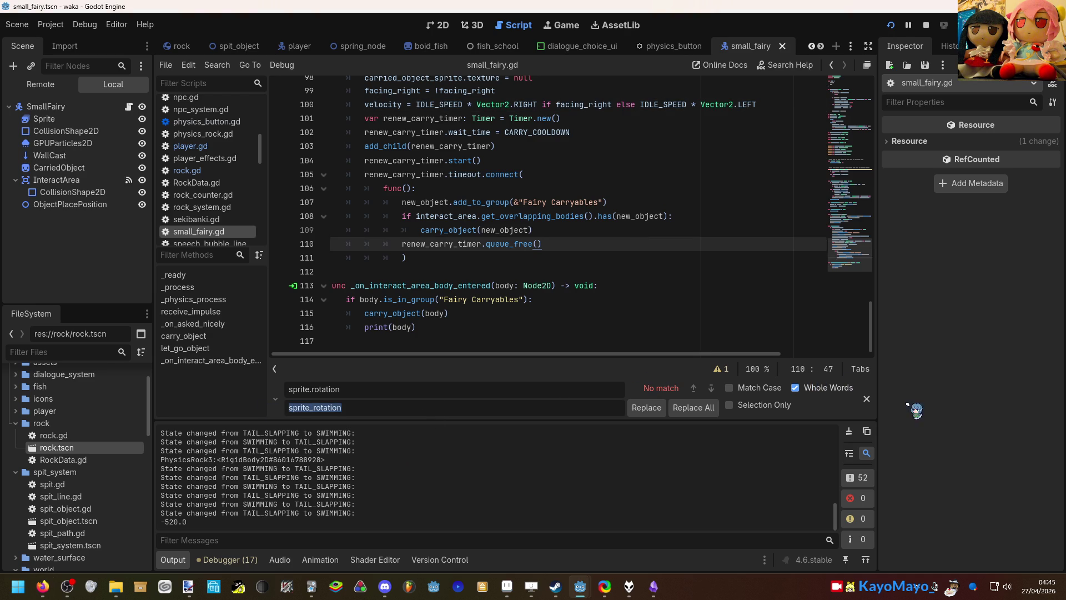
Step: Close the Find/Replace bar, scroll back through the code and bring the running game forward
{"action": "left_click", "coordinate": [867, 399]}
{"action": "left_click", "coordinate": [710, 325]}
{"action": "scroll", "coordinate": [710, 334], "scroll_direction": "up", "scroll_amount": 3}
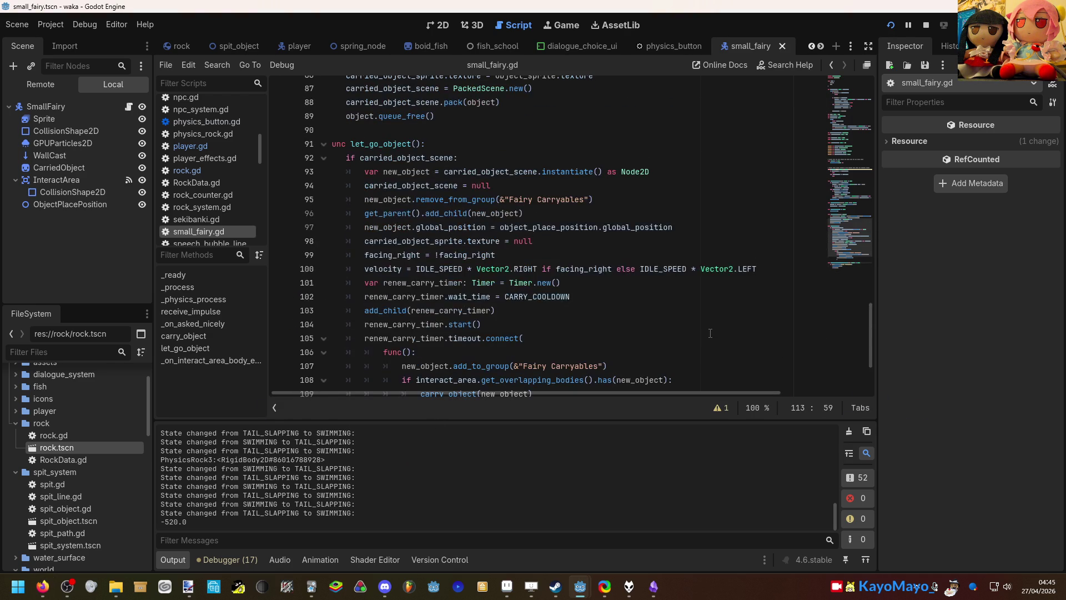
{"action": "scroll", "coordinate": [708, 335], "scroll_direction": "up", "scroll_amount": 5}
{"action": "scroll", "coordinate": [664, 292], "scroll_direction": "up", "scroll_amount": 3}
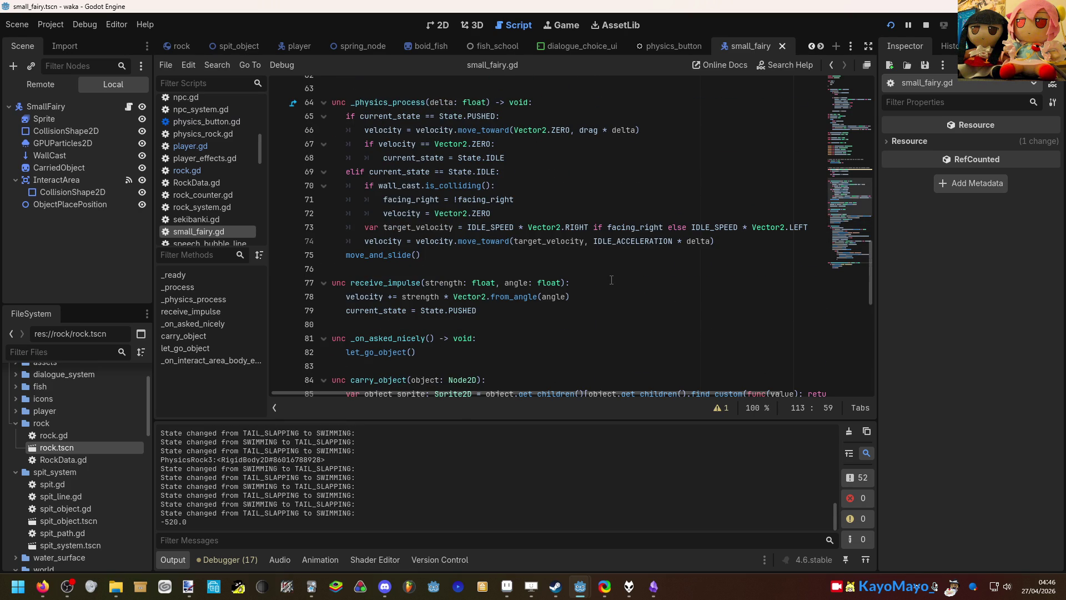
{"action": "scroll", "coordinate": [611, 280], "scroll_direction": "down", "scroll_amount": 1}
{"action": "mouse_move", "coordinate": [585, 580]}
{"action": "left_click", "coordinate": [638, 528]}
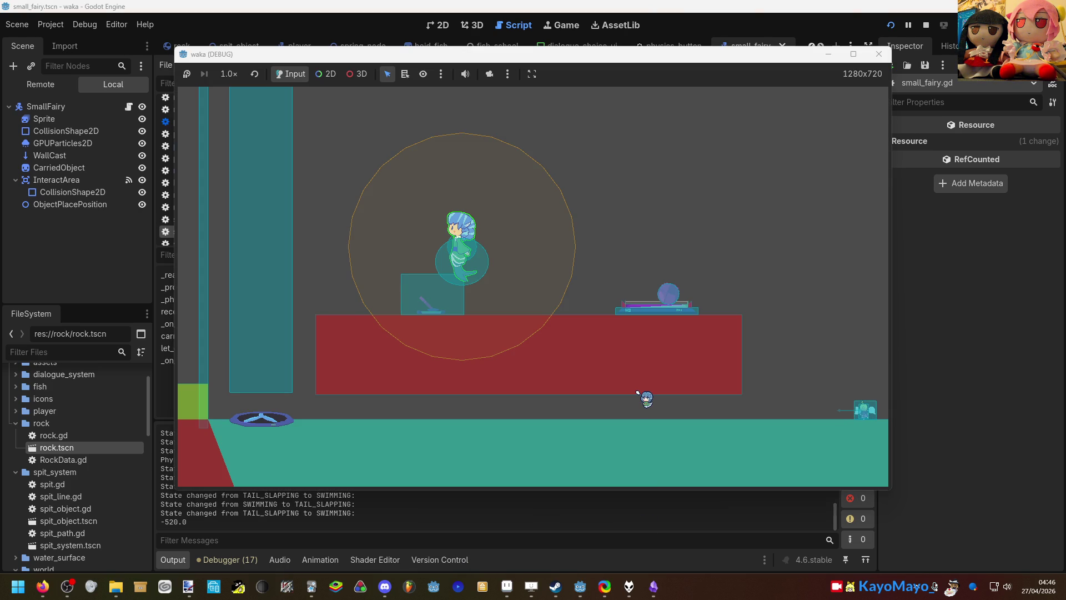
Step: Swim the mermaid left, right and up around the teal columns while watching the fairy
{"action": "key", "text": "Right"}
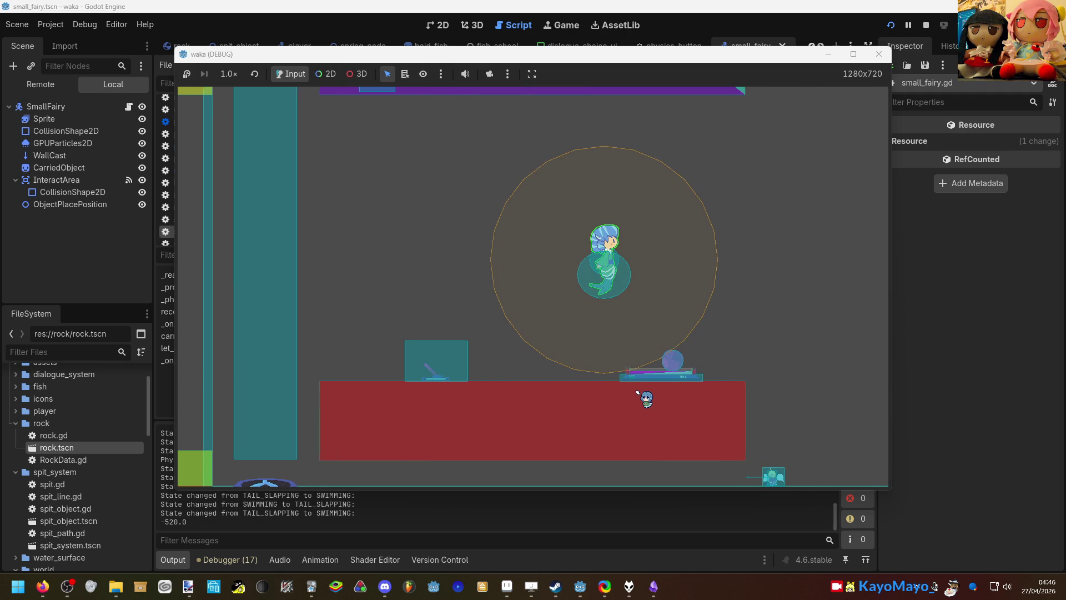
{"action": "key", "text": "Left"}
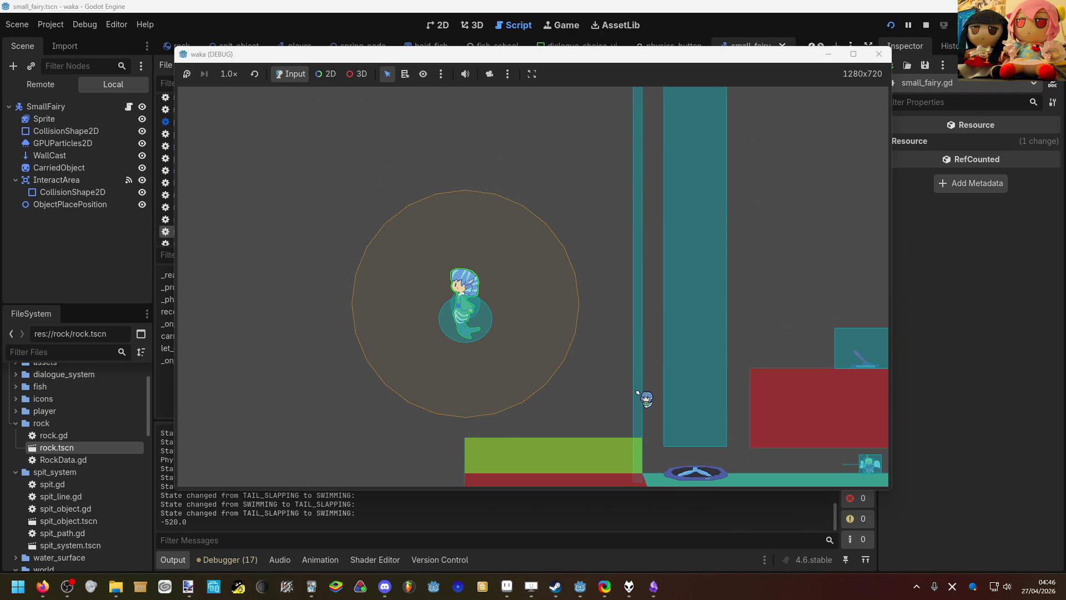
{"action": "key", "text": "Right"}
{"action": "key", "text": "Up"}
{"action": "key", "text": "Left"}
{"action": "key", "text": "Right"}
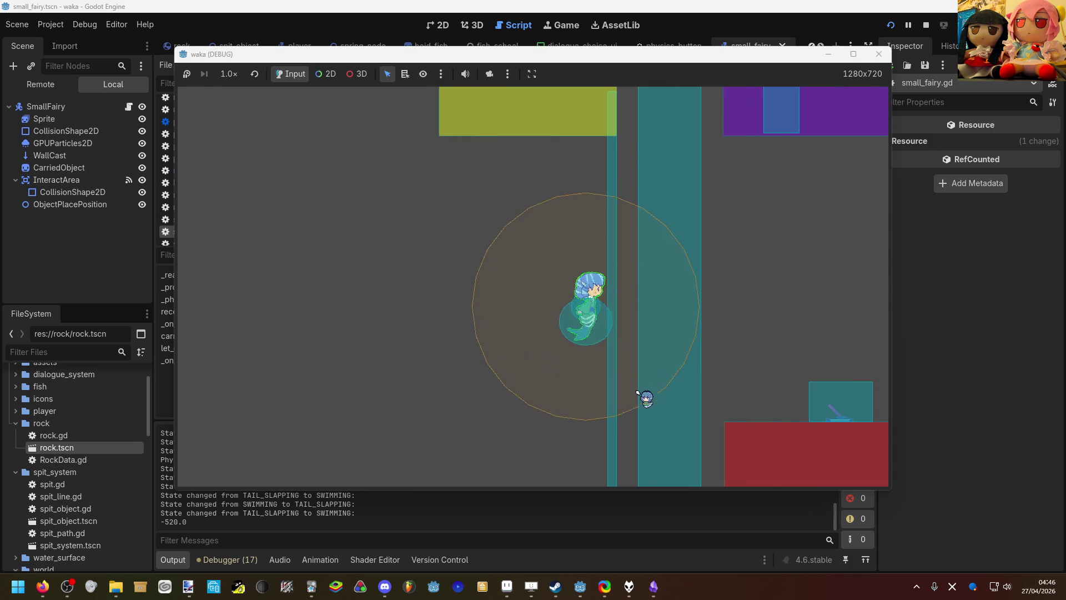
{"action": "key", "text": "Left"}
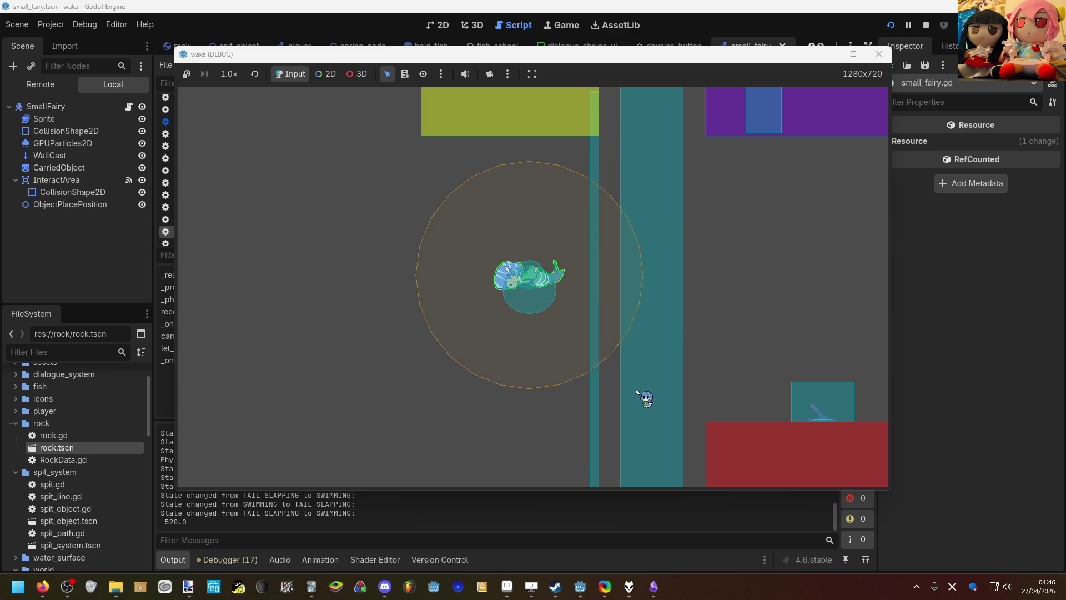
{"action": "key", "text": "Left"}
{"action": "key", "text": "Down"}
{"action": "key", "text": "Up"}
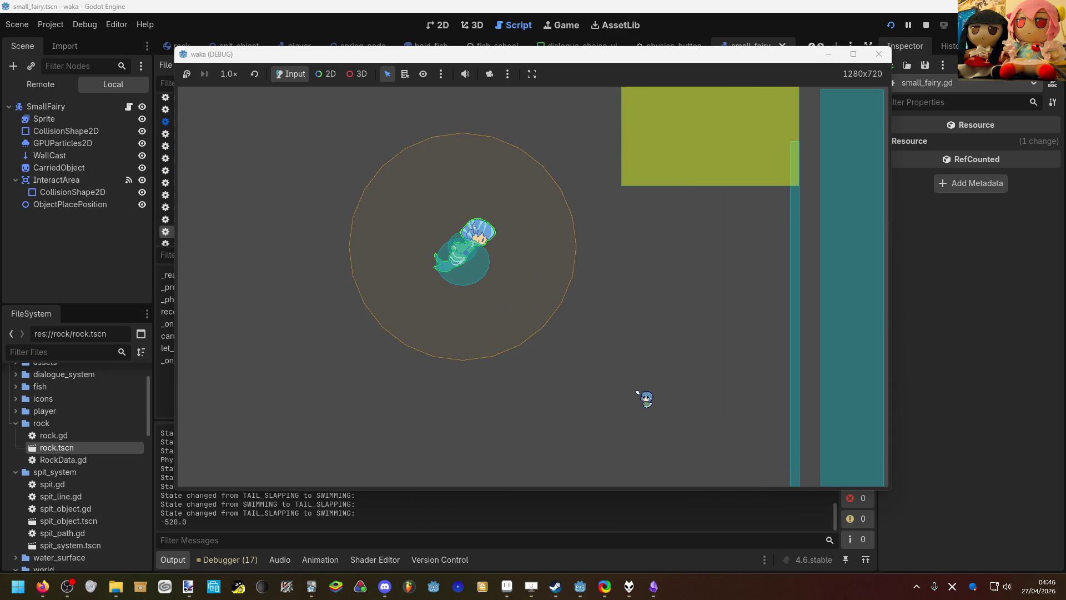
{"action": "key", "text": "Up"}
Step: Dive the mermaid down past the slopes and blocks, swim back up-left, then return to the editor
{"action": "key", "text": "Right"}
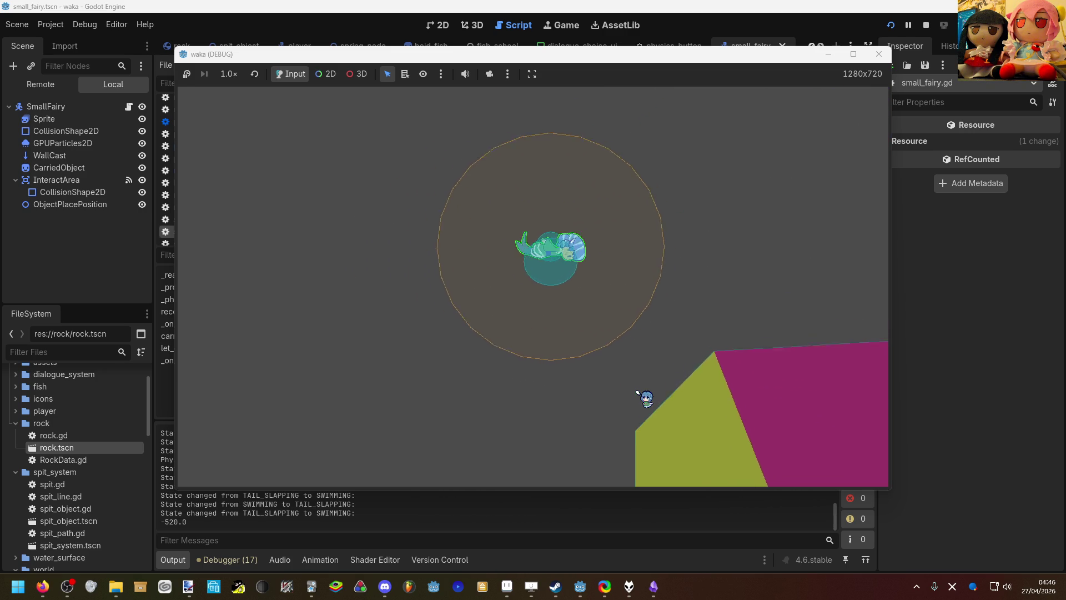
{"action": "key", "text": "Down"}
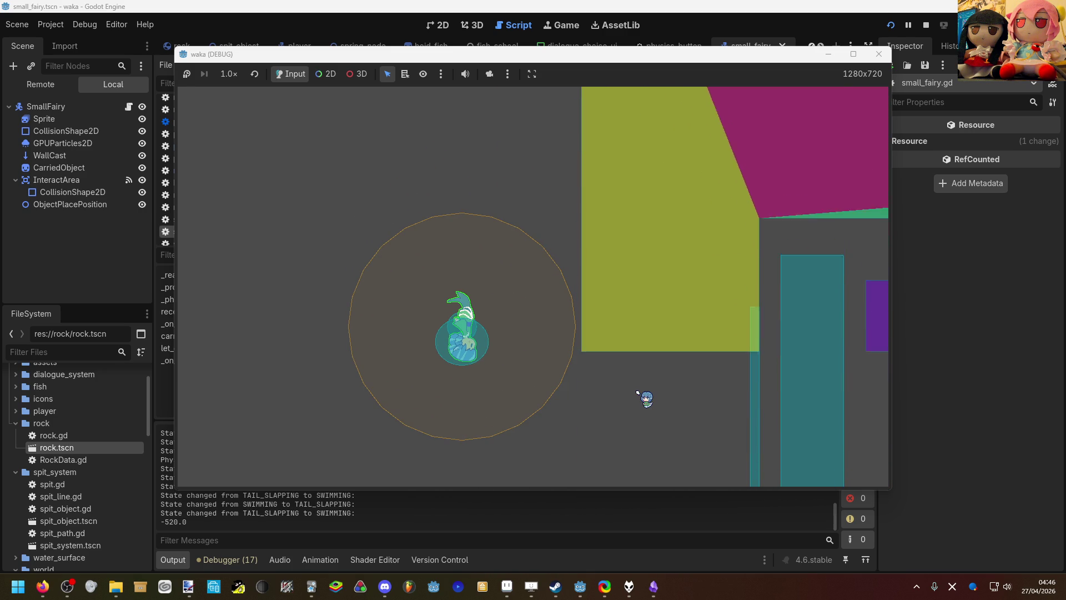
{"action": "key", "text": "Up"}
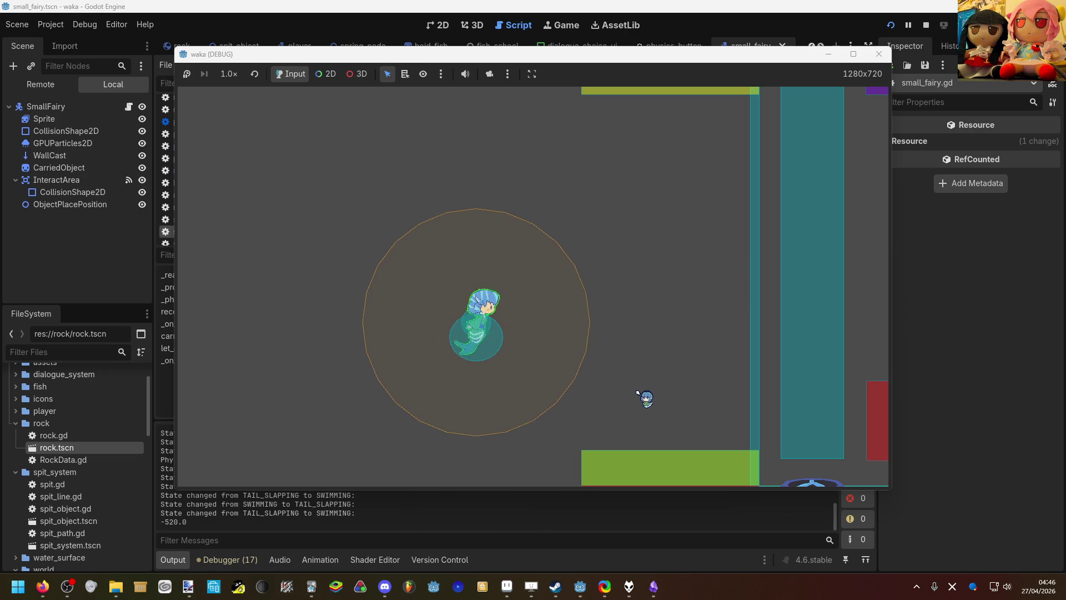
{"action": "key", "text": "Down"}
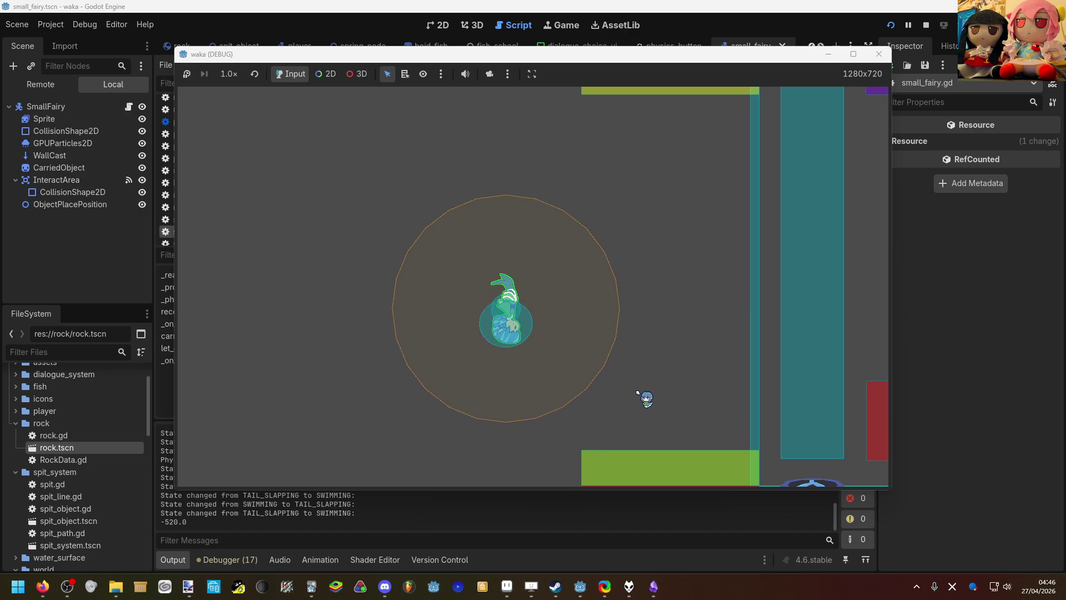
{"action": "key", "text": "Up"}
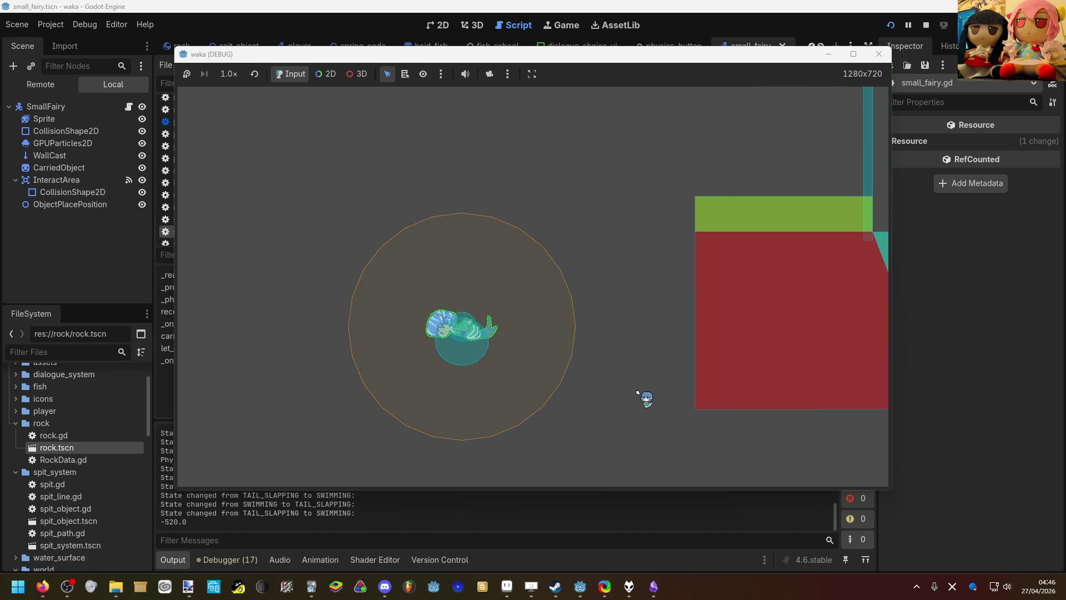
{"action": "key", "text": "Left"}
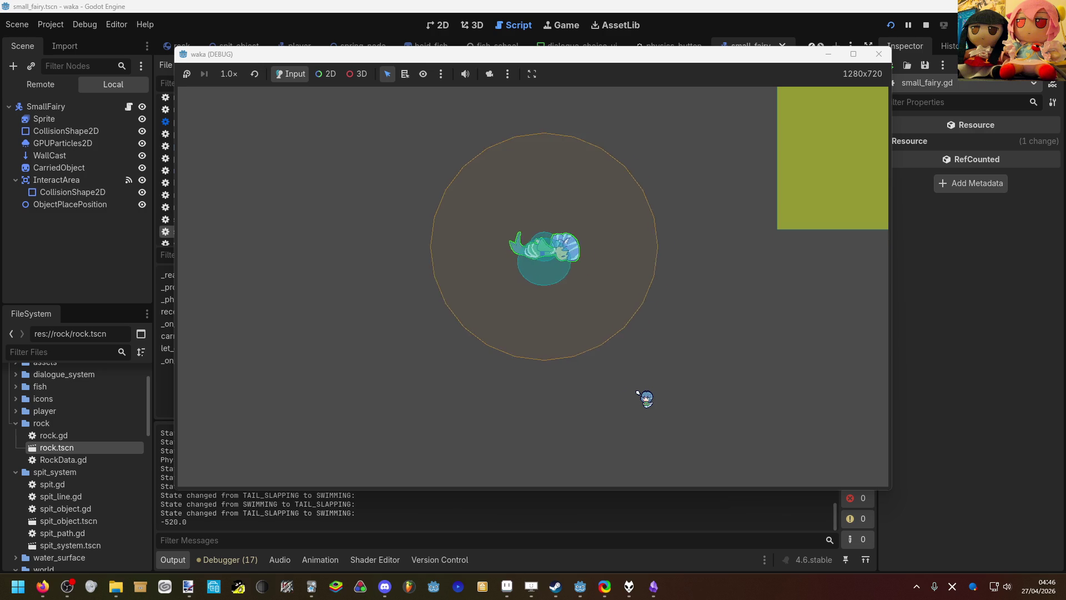
{"action": "key", "text": "Right"}
{"action": "key", "text": "Up"}
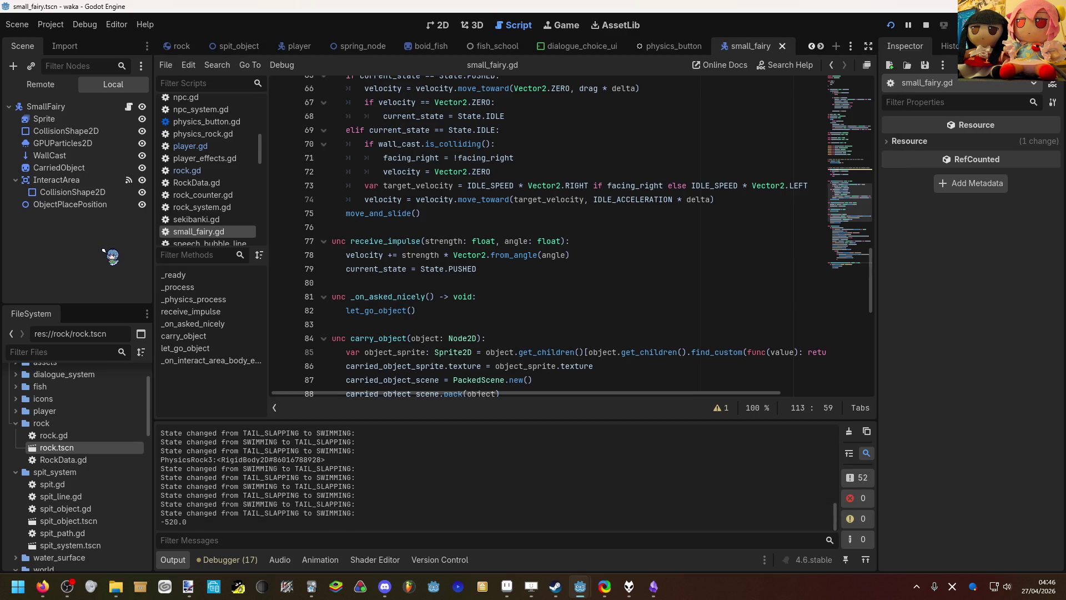
{"action": "left_click", "coordinate": [104, 252]}
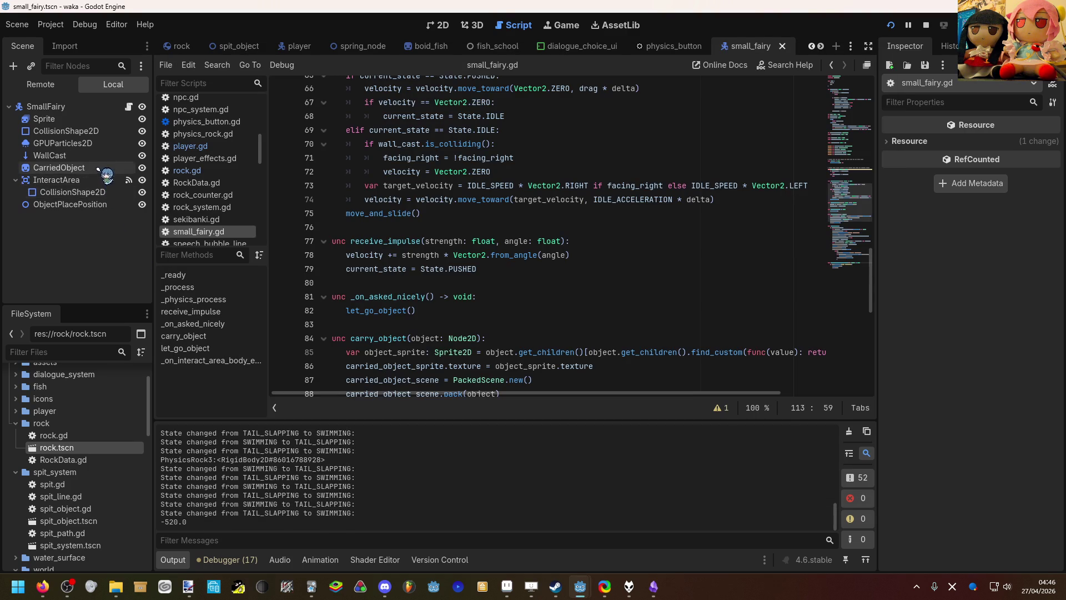
Step: Select the WallCast node to inspect its ray, then swim the player left and up in the game
{"action": "left_click", "coordinate": [98, 166]}
{"action": "left_click", "coordinate": [94, 156]}
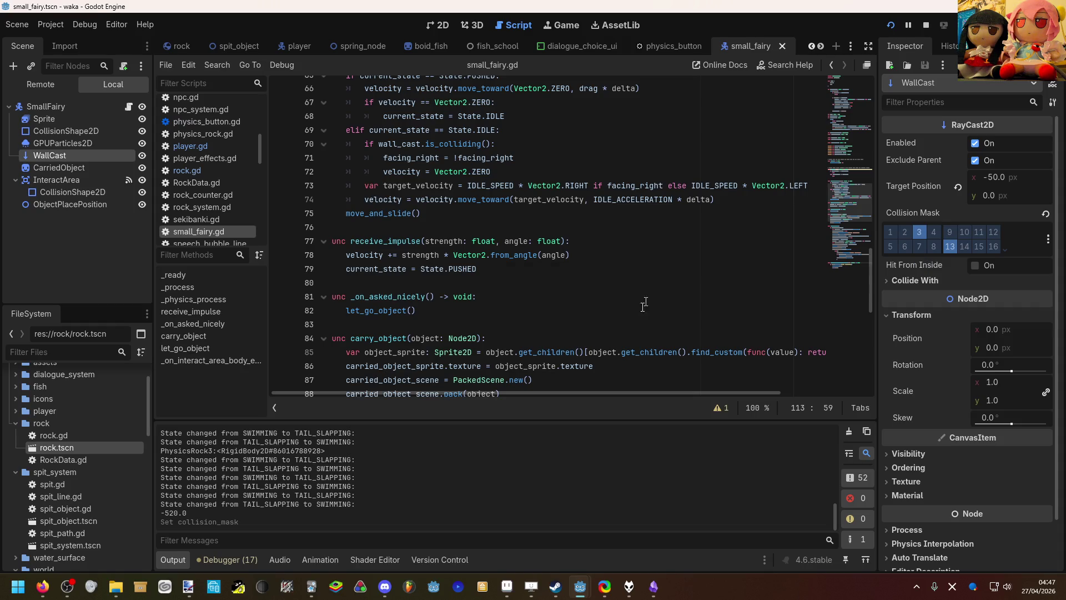
{"action": "mouse_move", "coordinate": [577, 585]}
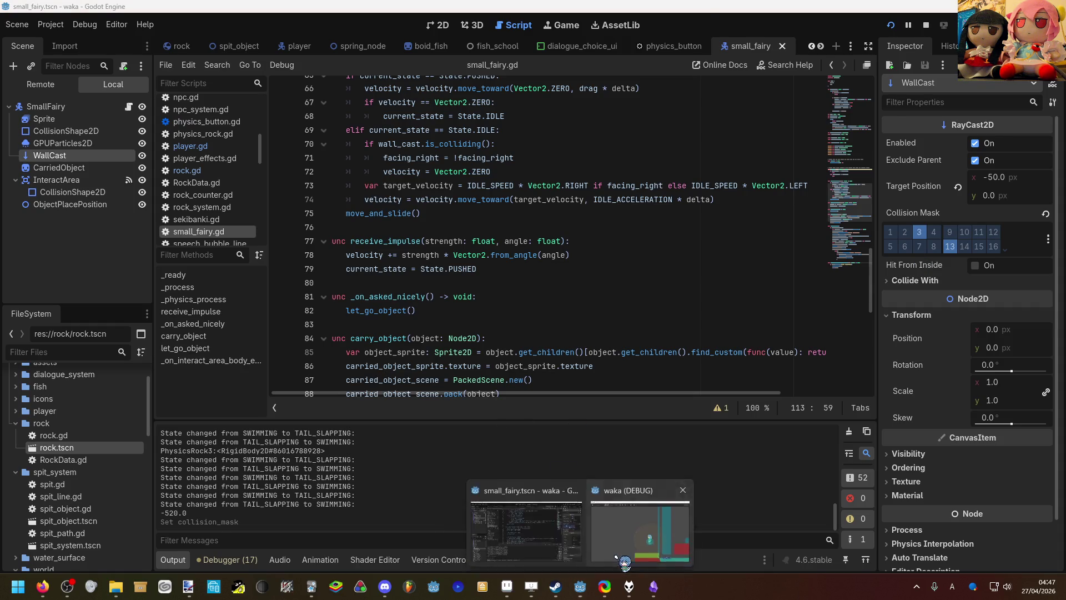
{"action": "left_click", "coordinate": [637, 533]}
{"action": "key", "text": "Left"}
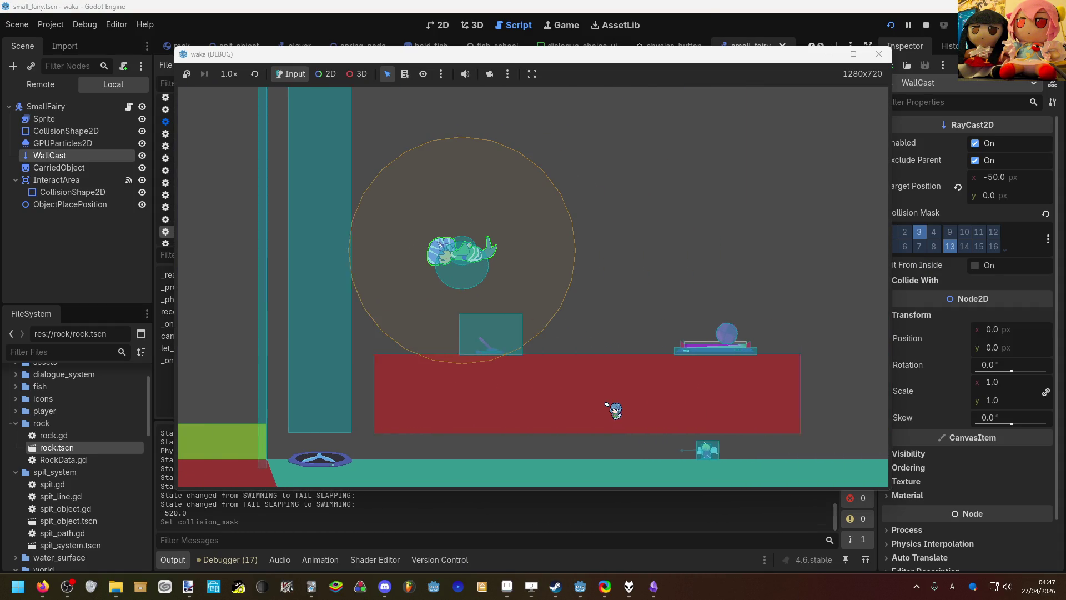
{"action": "key", "text": "Up"}
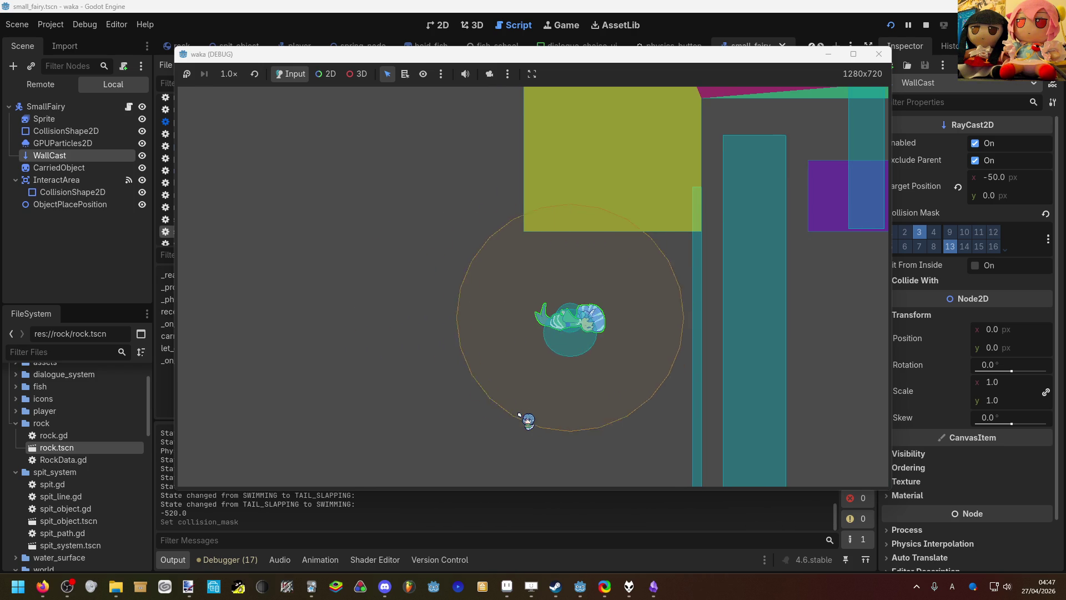
Step: Return to the editor, switch to the 2D view and open the main scene
{"action": "left_click", "coordinate": [440, 34]}
{"action": "left_click", "coordinate": [439, 29]}
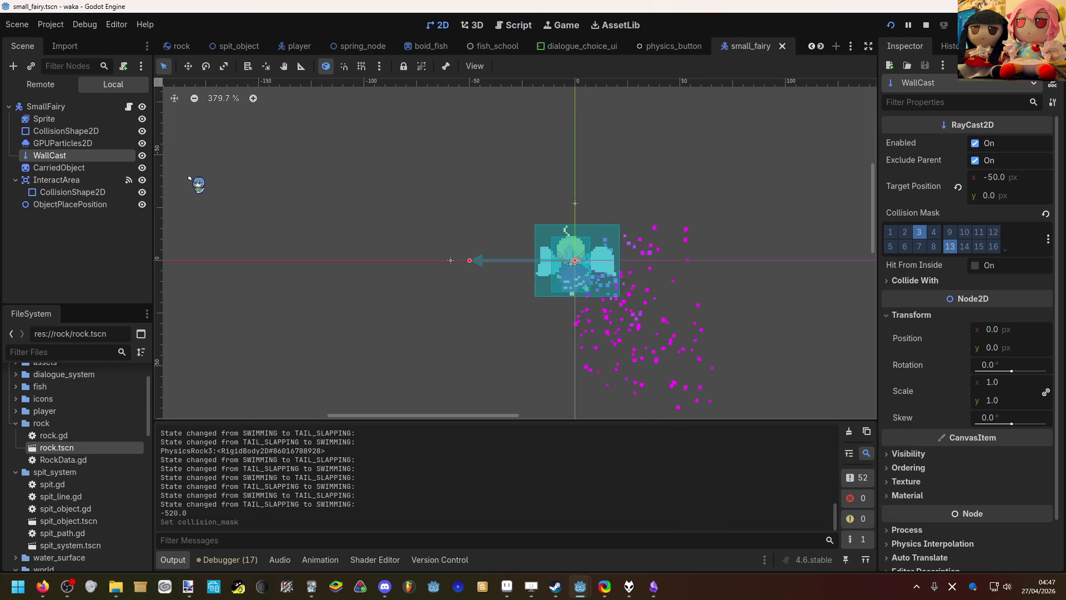
{"action": "left_click", "coordinate": [811, 46]}
{"action": "left_click", "coordinate": [811, 46]}
{"action": "left_click", "coordinate": [811, 46]}
{"action": "left_click", "coordinate": [811, 46]}
{"action": "left_click", "coordinate": [178, 46]}
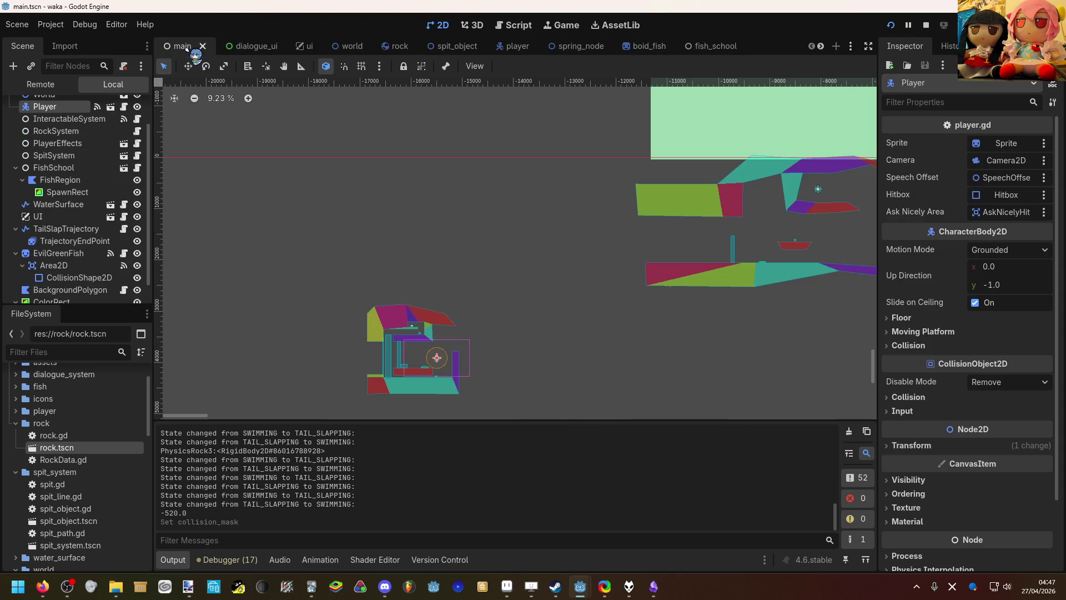
{"action": "left_click", "coordinate": [334, 46]}
{"action": "scroll", "coordinate": [361, 169], "scroll_direction": "up", "scroll_amount": 3}
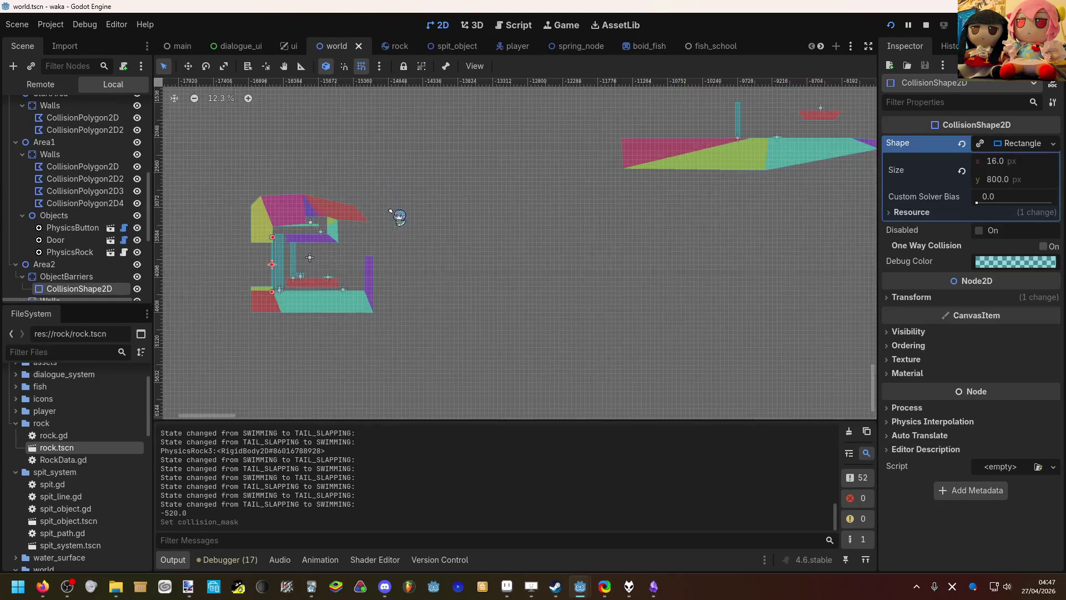
{"action": "scroll", "coordinate": [443, 279], "scroll_direction": "right", "scroll_amount": 5}
{"action": "scroll", "coordinate": [622, 261], "scroll_direction": "up", "scroll_amount": 5}
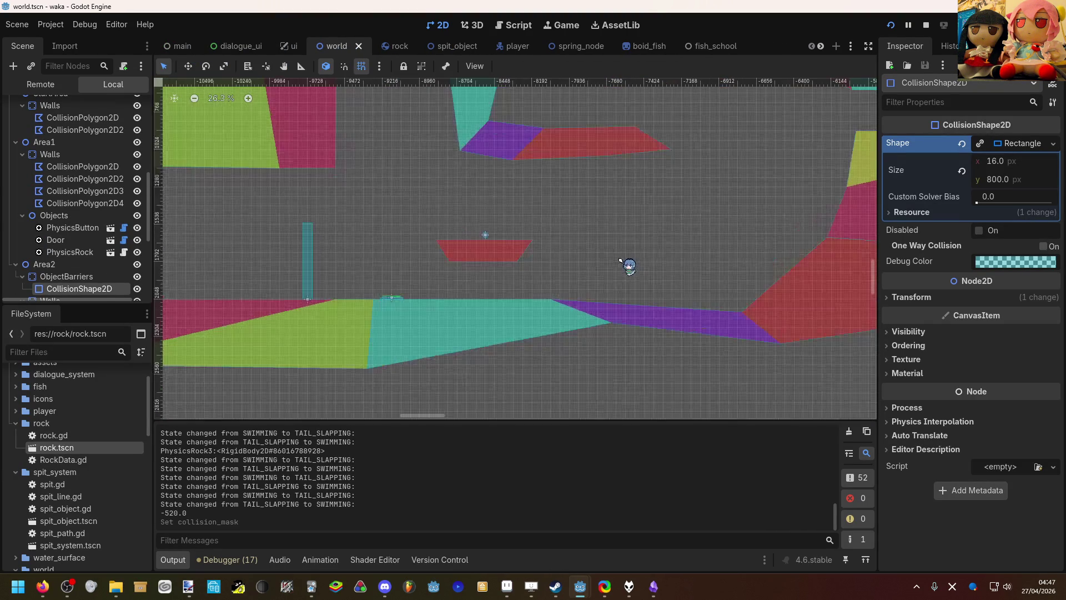
{"action": "scroll", "coordinate": [95, 259], "scroll_direction": "down", "scroll_amount": 5}
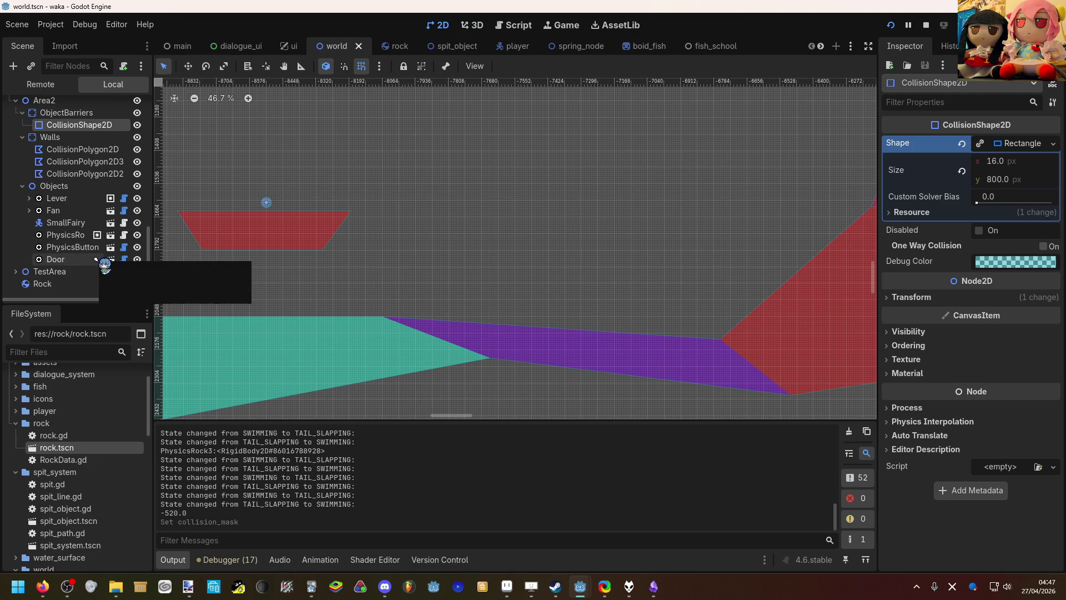
{"action": "left_click", "coordinate": [69, 221]}
{"action": "scroll", "coordinate": [69, 222], "scroll_direction": "up", "scroll_amount": 3}
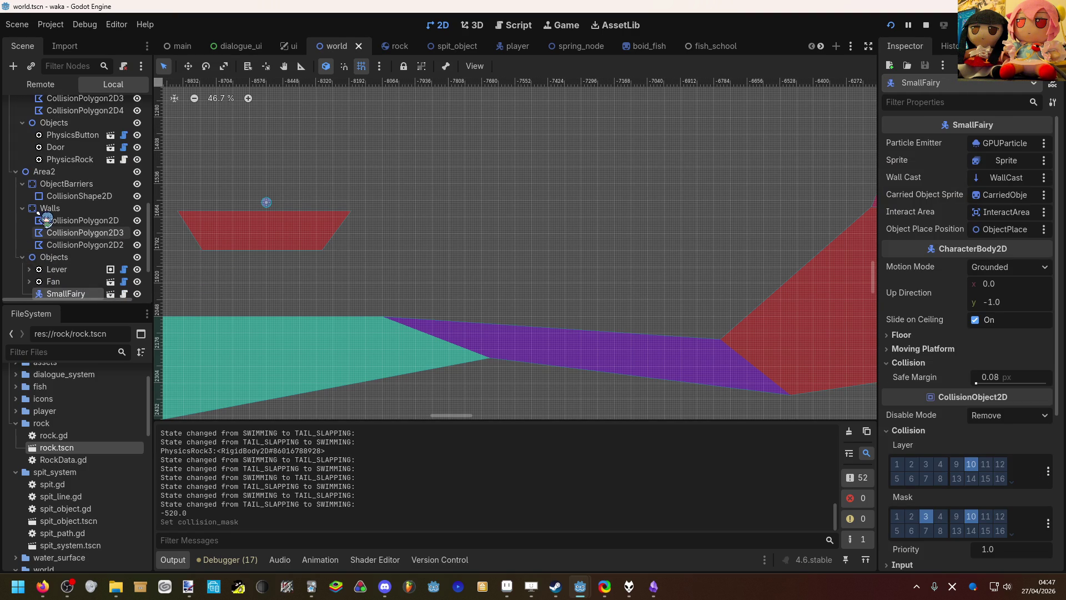
{"action": "scroll", "coordinate": [68, 211], "scroll_direction": "up", "scroll_amount": 3}
{"action": "scroll", "coordinate": [53, 377], "scroll_direction": "down", "scroll_amount": 5}
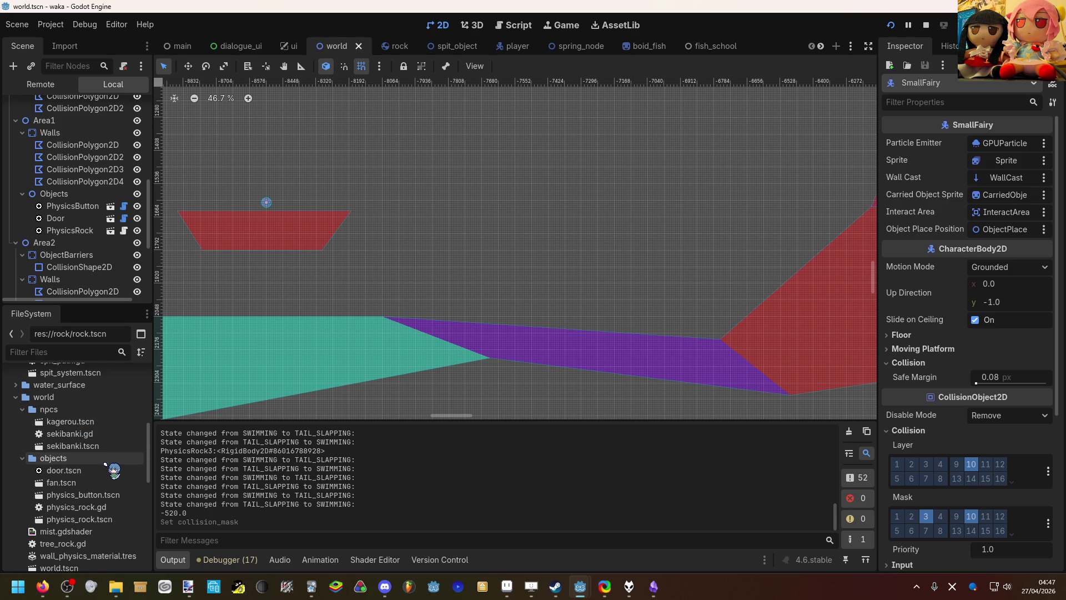
{"action": "scroll", "coordinate": [105, 466], "scroll_direction": "down", "scroll_amount": 1}
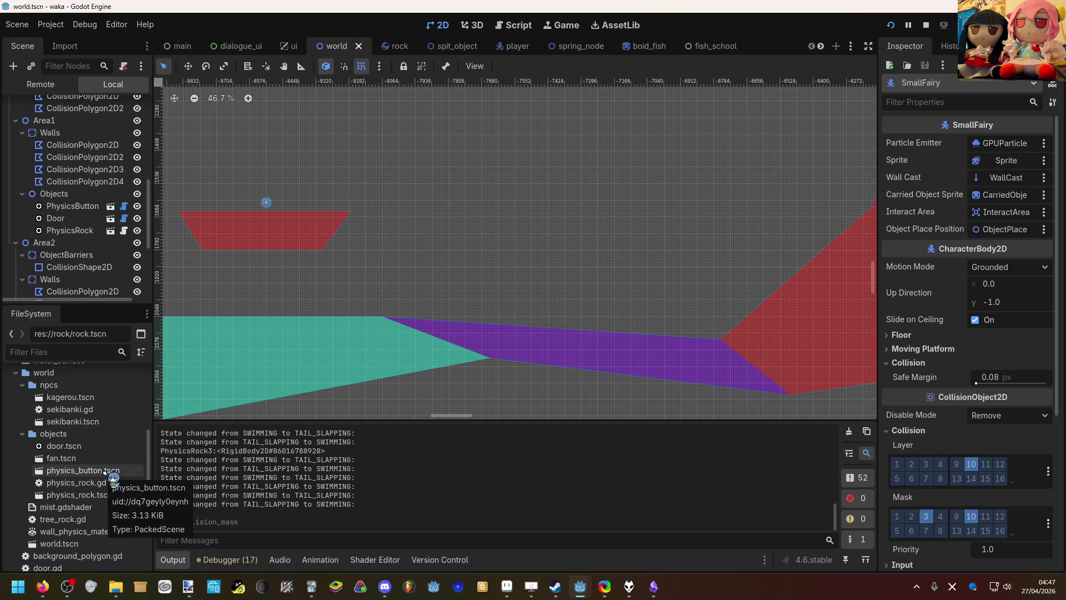
{"action": "scroll", "coordinate": [104, 471], "scroll_direction": "down", "scroll_amount": 10}
{"action": "scroll", "coordinate": [100, 467], "scroll_direction": "down", "scroll_amount": 2}
{"action": "left_click", "coordinate": [87, 516]}
Step: Instance small_fairy.tscn under Area1 > Objects in the world scene
{"action": "left_click_drag", "start_coordinate": [92, 522], "coordinate": [84, 180]}
{"action": "scroll", "coordinate": [281, 251], "scroll_direction": "down", "scroll_amount": 3}
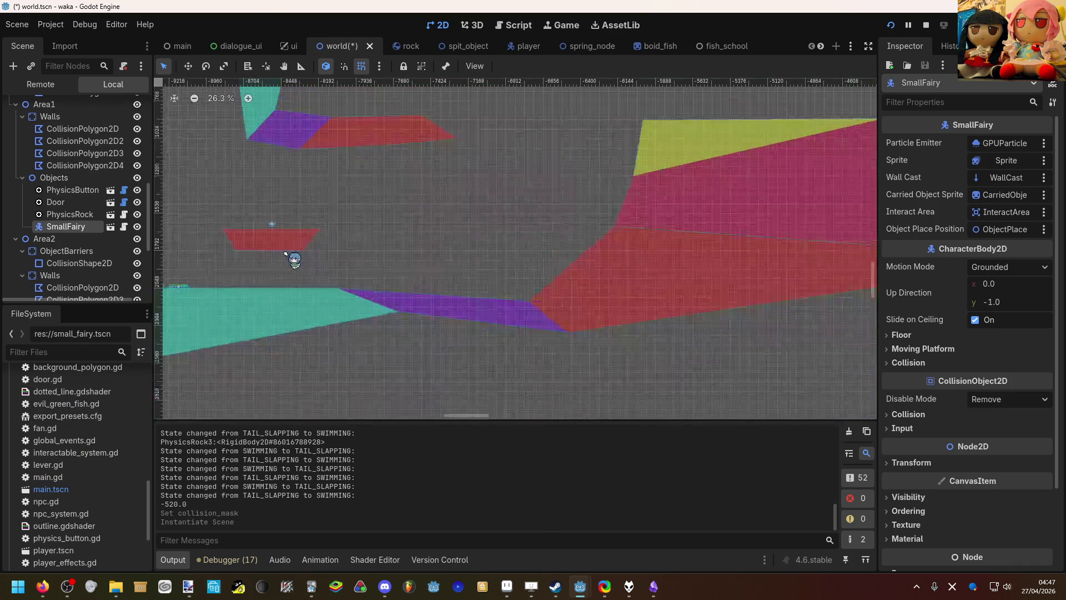
{"action": "scroll", "coordinate": [284, 254], "scroll_direction": "down", "scroll_amount": 6}
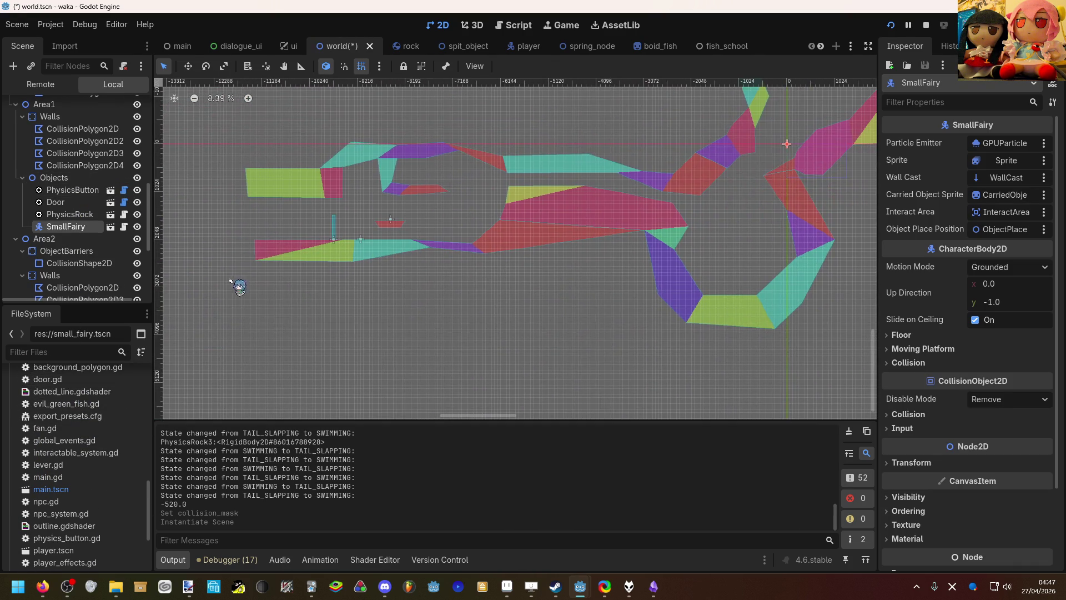
Step: Place SmallFairy beside the small red platform near the door and save world.tscn
{"action": "mouse_move", "coordinate": [787, 144]}
{"action": "left_mouse_down"}
{"action": "mouse_move", "coordinate": [544, 208]}
{"action": "mouse_move", "coordinate": [409, 223]}
{"action": "left_mouse_up"}
{"action": "scroll", "coordinate": [430, 190], "scroll_direction": "up", "scroll_amount": 2}
{"action": "scroll", "coordinate": [430, 191], "scroll_direction": "up", "scroll_amount": 6}
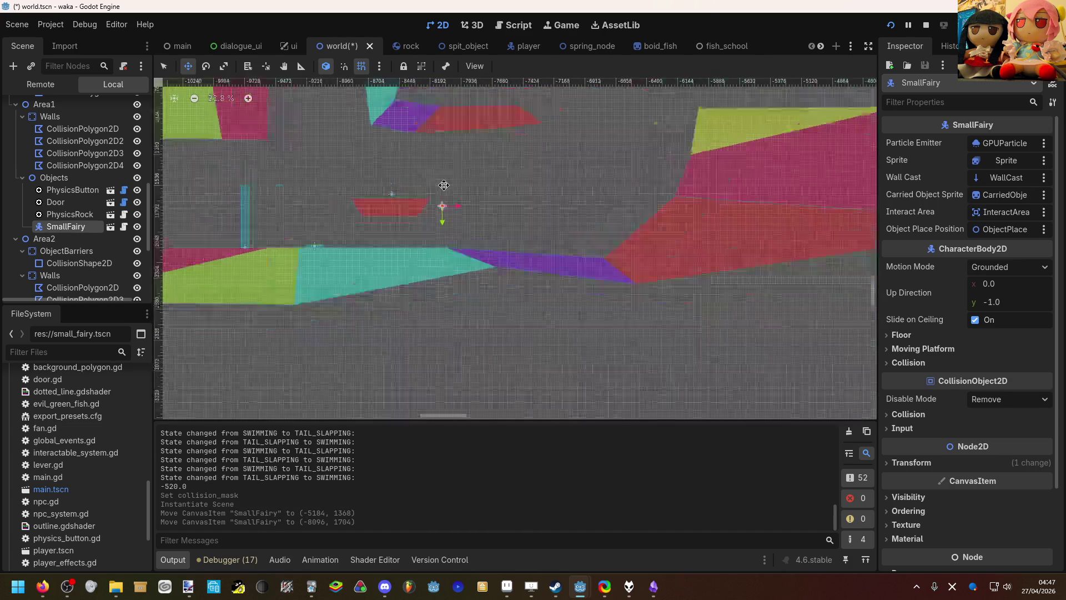
{"action": "mouse_move", "coordinate": [762, 294]}
{"action": "left_mouse_down"}
{"action": "mouse_move", "coordinate": [738, 302]}
{"action": "mouse_move", "coordinate": [764, 289]}
{"action": "mouse_move", "coordinate": [751, 287]}
{"action": "left_mouse_up"}
{"action": "scroll", "coordinate": [738, 302], "scroll_direction": "up", "scroll_amount": 5}
{"action": "key", "text": "ctrl+s"}
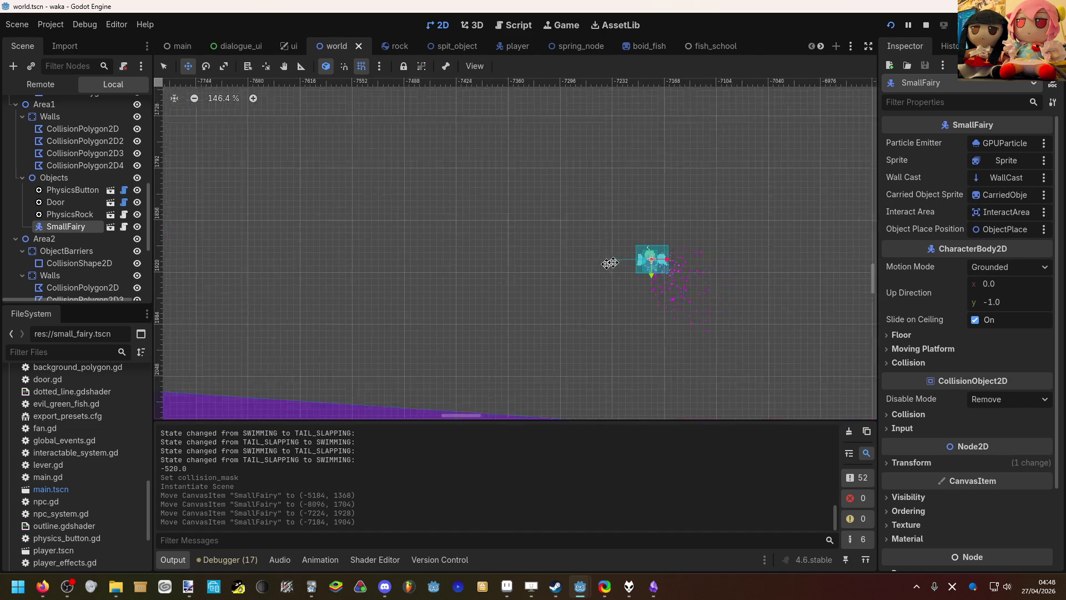
Step: Nudge SmallFairy slightly down and right to about (-7176, 1912), just above the purple floor
{"action": "scroll", "coordinate": [546, 275], "scroll_direction": "down", "scroll_amount": 4}
{"action": "mouse_move", "coordinate": [506, 243]}
{"action": "left_mouse_down"}
{"action": "mouse_move", "coordinate": [529, 260]}
{"action": "mouse_move", "coordinate": [516, 262]}
{"action": "left_mouse_up"}
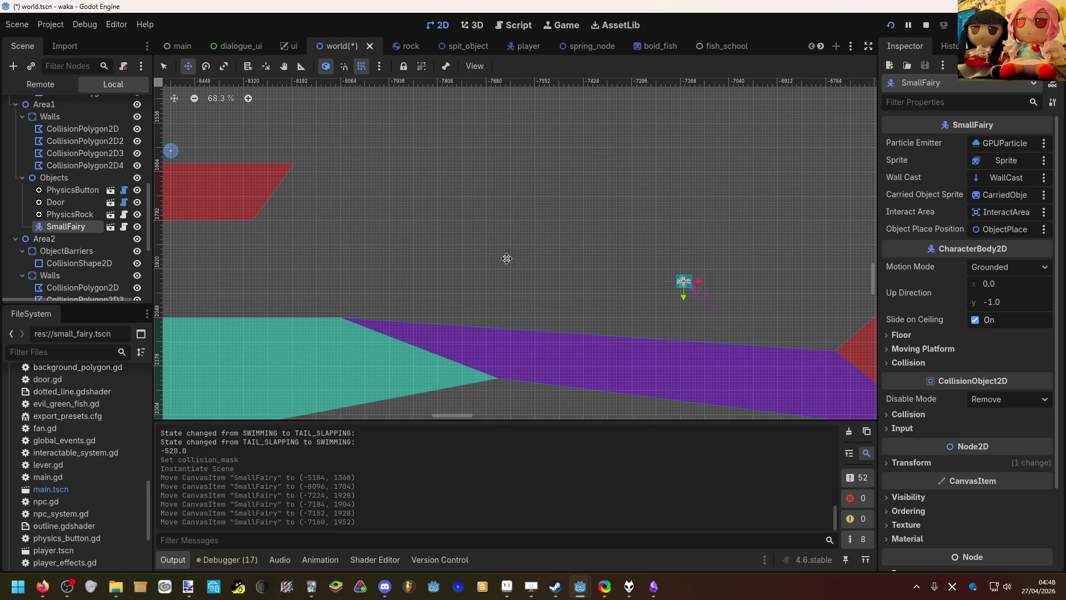
{"action": "left_click_drag", "start_coordinate": [407, 212], "coordinate": [405, 213]}
Step: Zoom and pan the viewport to check SmallFairy's position within the surrounding level
{"action": "scroll", "coordinate": [83, 239], "scroll_direction": "up", "scroll_amount": 8}
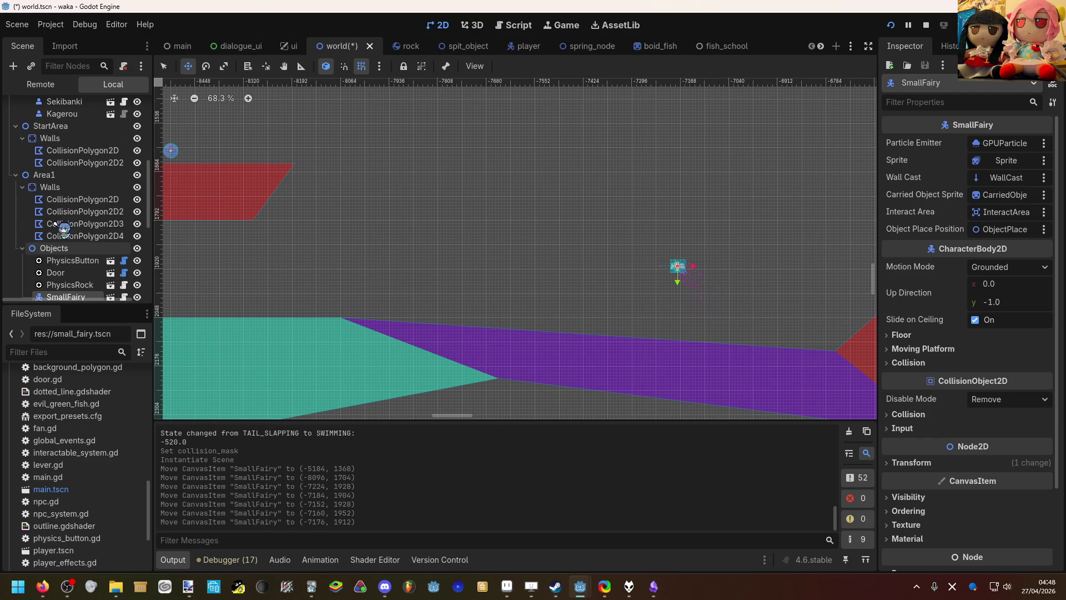
{"action": "scroll", "coordinate": [76, 234], "scroll_direction": "up", "scroll_amount": 3}
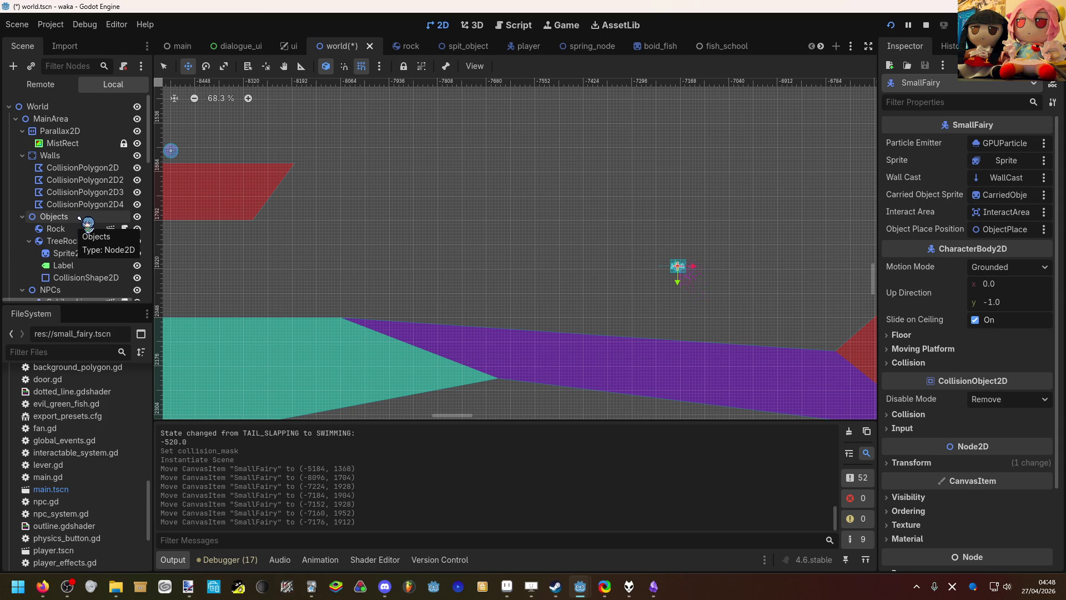
{"action": "scroll", "coordinate": [91, 182], "scroll_direction": "down", "scroll_amount": 3}
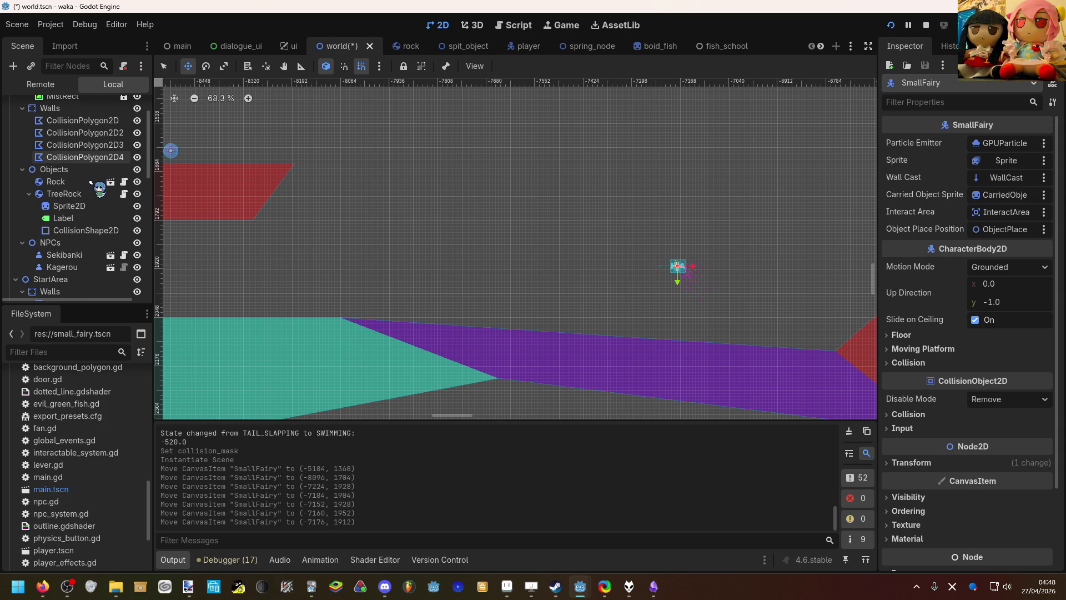
{"action": "scroll", "coordinate": [91, 182], "scroll_direction": "down", "scroll_amount": 2}
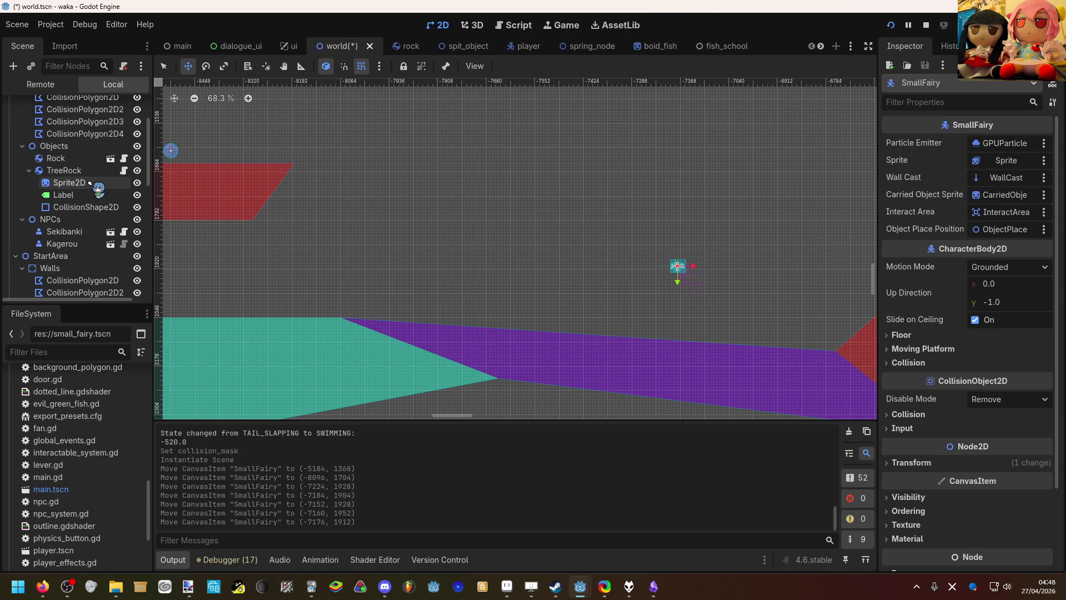
{"action": "scroll", "coordinate": [84, 191], "scroll_direction": "down", "scroll_amount": 9}
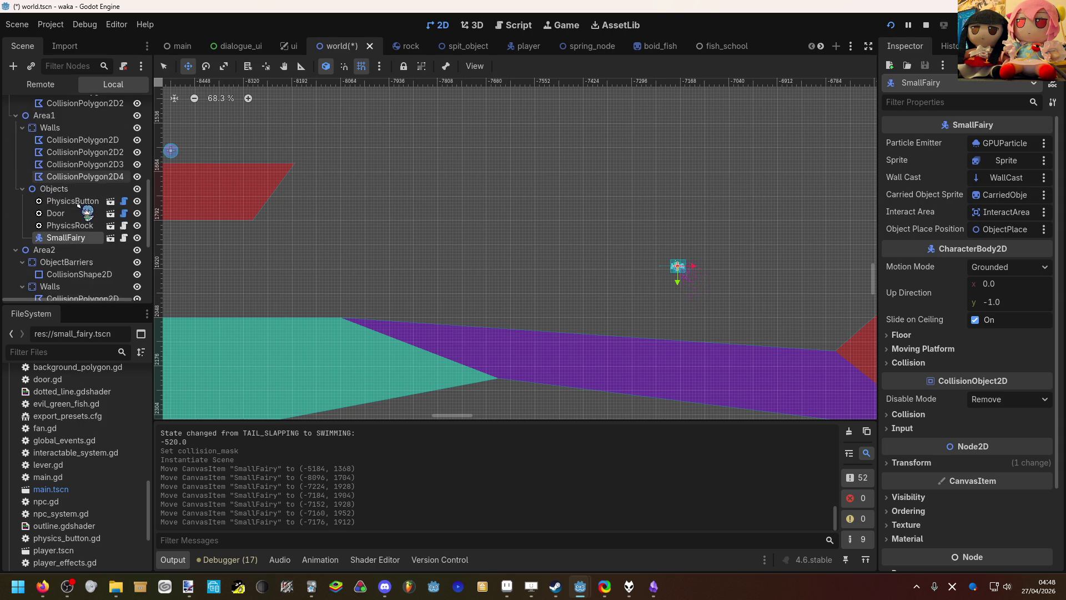
{"action": "scroll", "coordinate": [83, 222], "scroll_direction": "up", "scroll_amount": 7}
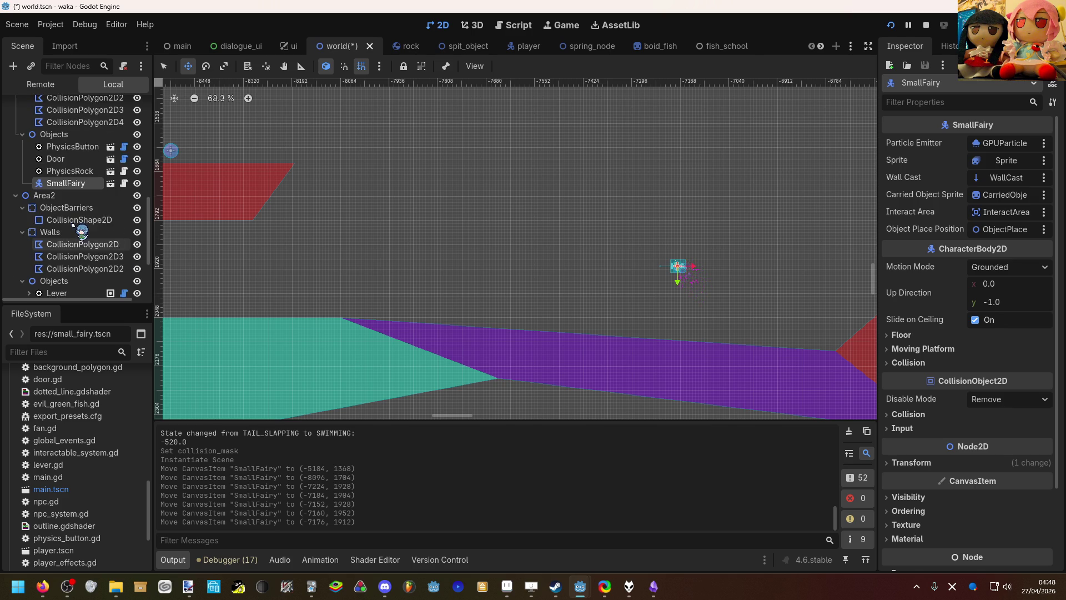
{"action": "scroll", "coordinate": [73, 226], "scroll_direction": "up", "scroll_amount": 2}
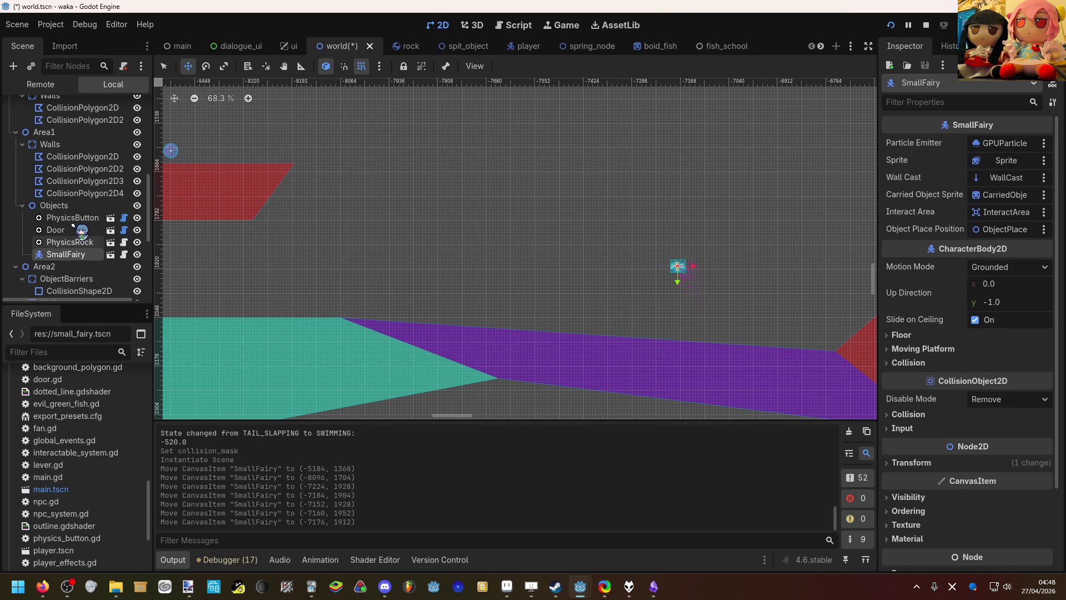
{"action": "scroll", "coordinate": [73, 225], "scroll_direction": "up", "scroll_amount": 8}
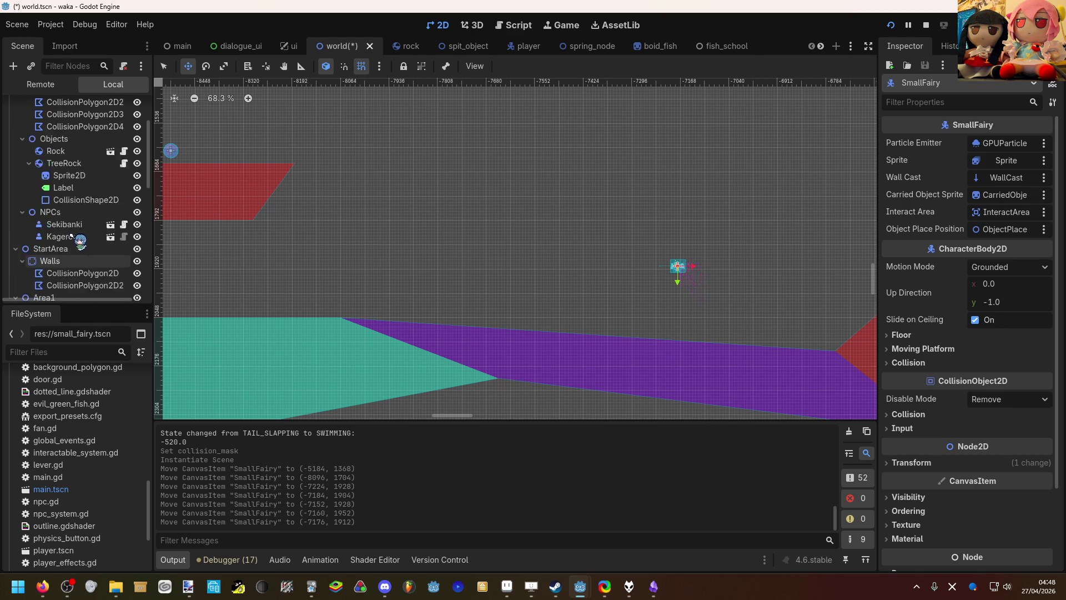
{"action": "scroll", "coordinate": [77, 240], "scroll_direction": "up", "scroll_amount": 3}
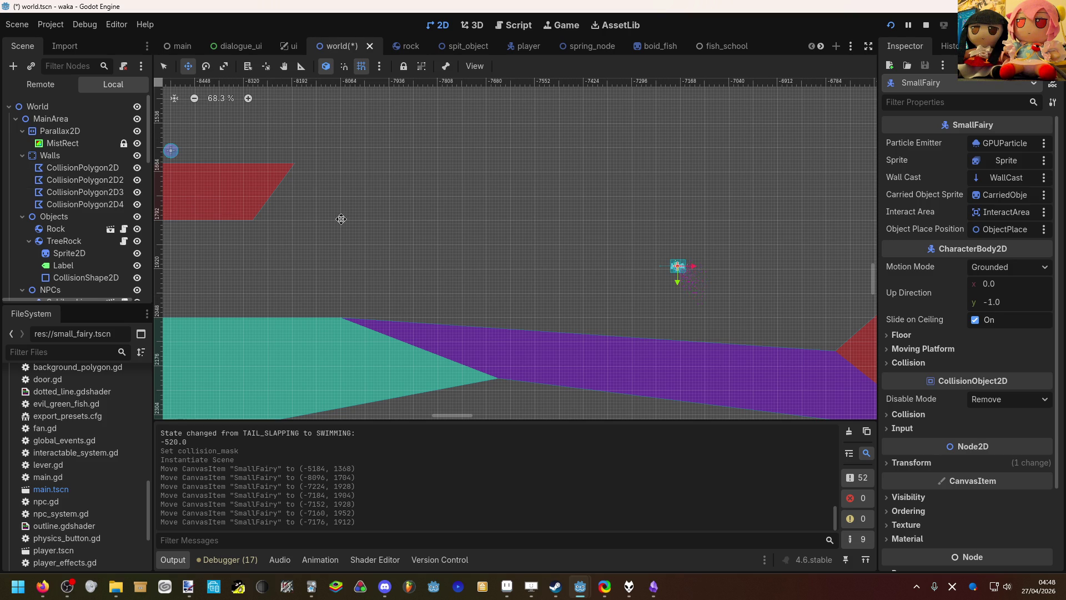
{"action": "scroll", "coordinate": [295, 214], "scroll_direction": "down", "scroll_amount": 15}
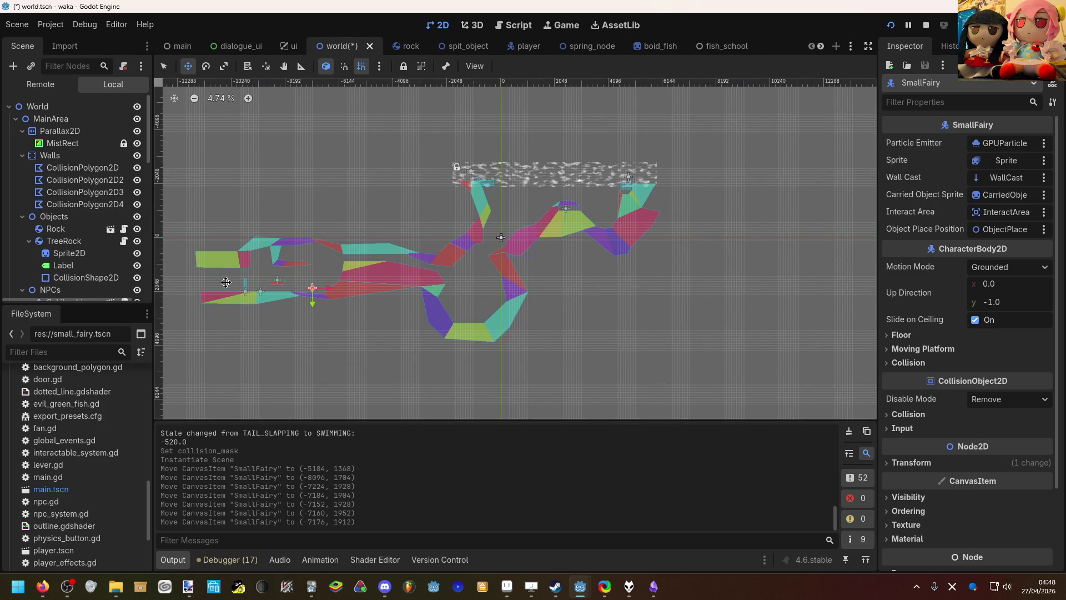
{"action": "scroll", "coordinate": [436, 257], "scroll_direction": "up", "scroll_amount": 6}
{"action": "scroll", "coordinate": [94, 243], "scroll_direction": "down", "scroll_amount": 10}
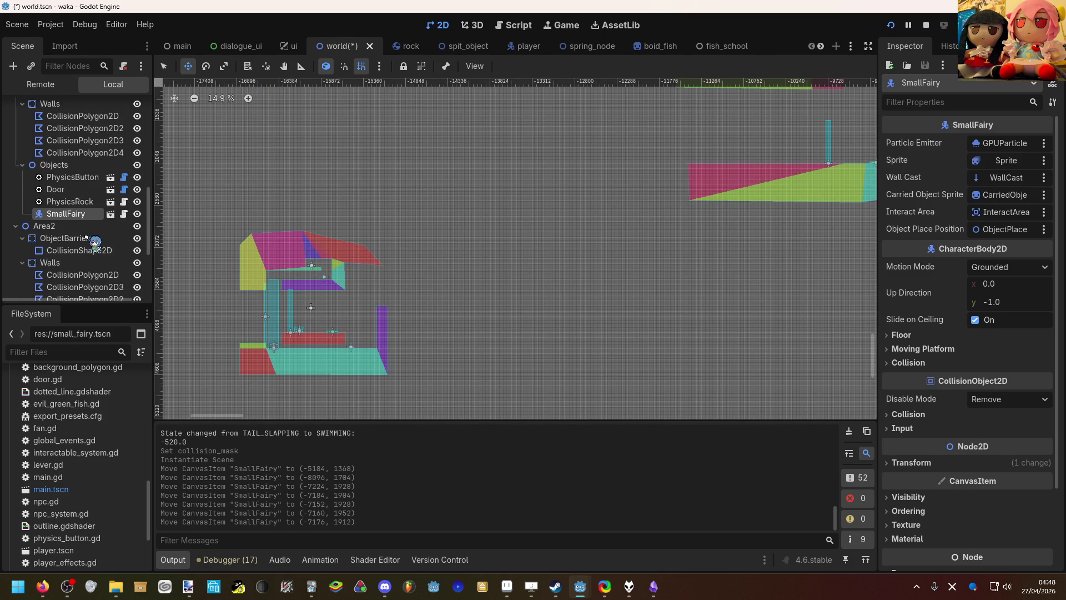
{"action": "mouse_move", "coordinate": [515, 220]}
{"action": "left_mouse_down"}
{"action": "mouse_move", "coordinate": [555, 200]}
{"action": "mouse_move", "coordinate": [1060, 285]}
{"action": "left_mouse_up"}
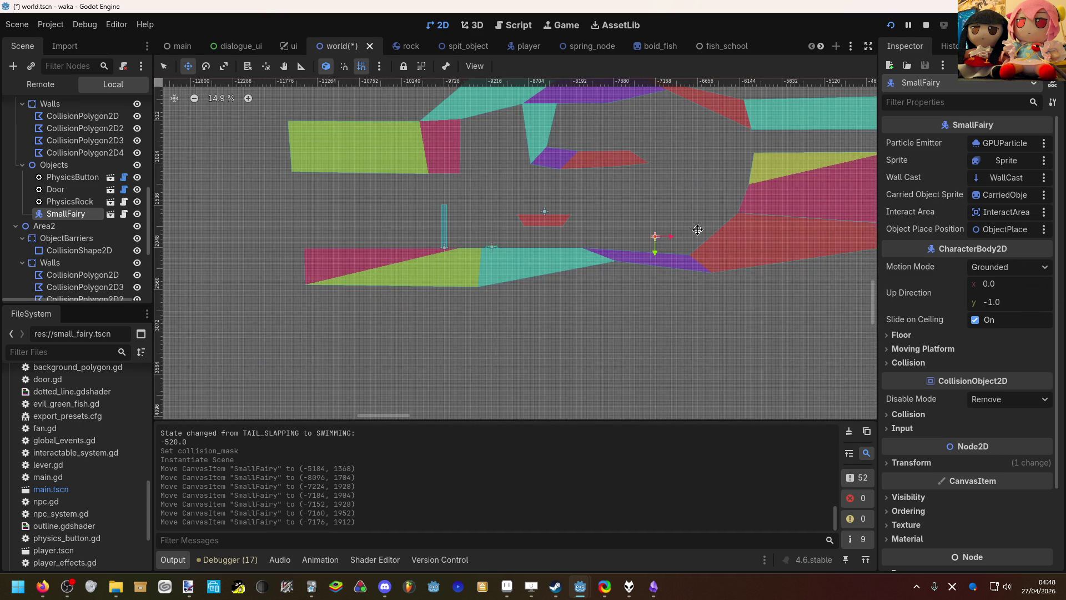
{"action": "left_click_drag", "start_coordinate": [697, 229], "coordinate": [632, 243]}
{"action": "key", "text": "q"}
{"action": "left_click", "coordinate": [424, 227]}
{"action": "left_click_drag", "start_coordinate": [399, 225], "coordinate": [798, 151]}
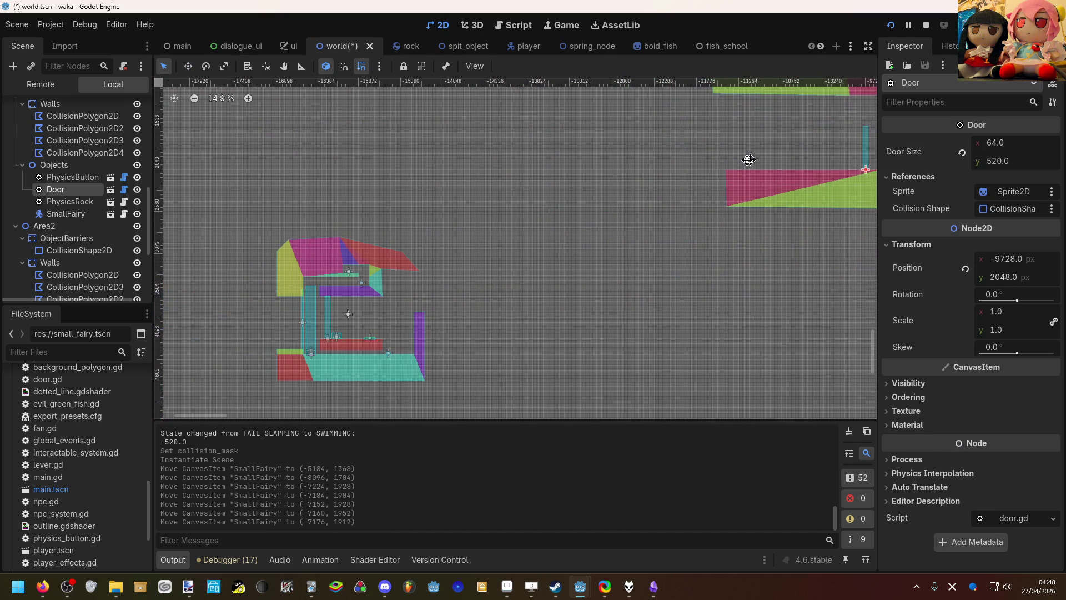
{"action": "scroll", "coordinate": [766, 160], "scroll_direction": "right", "scroll_amount": 2}
{"action": "left_click", "coordinate": [997, 163]}
{"action": "type", "text": "1000"}
{"action": "key", "text": "Return"}
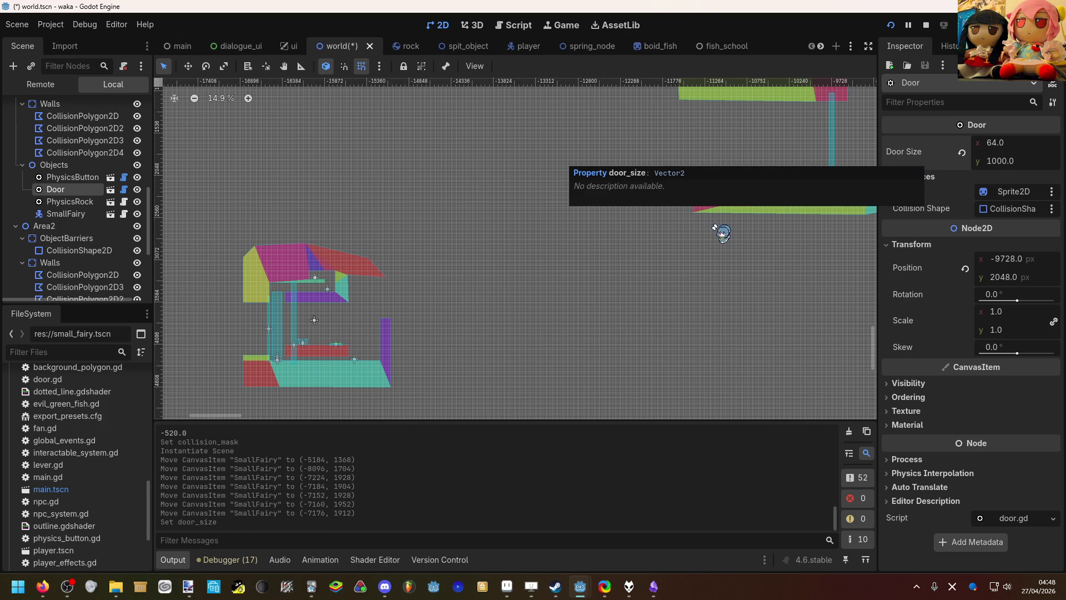
{"action": "key", "text": "ctrl+z"}
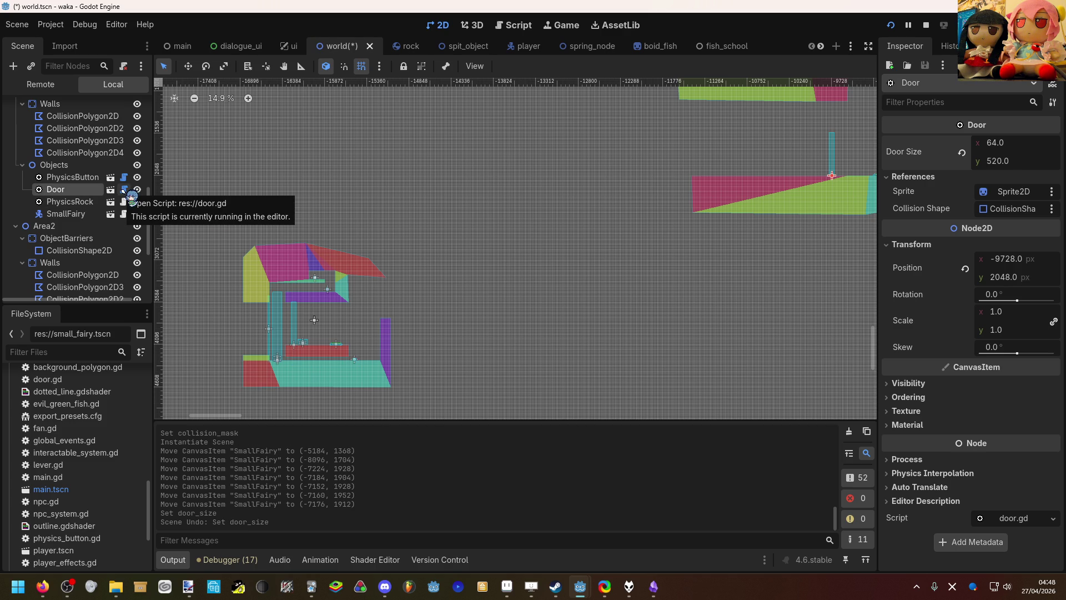
{"action": "mouse_move", "coordinate": [574, 223]}
{"action": "left_mouse_down"}
{"action": "mouse_move", "coordinate": [476, 257]}
{"action": "mouse_move", "coordinate": [420, 297]}
{"action": "left_mouse_up"}
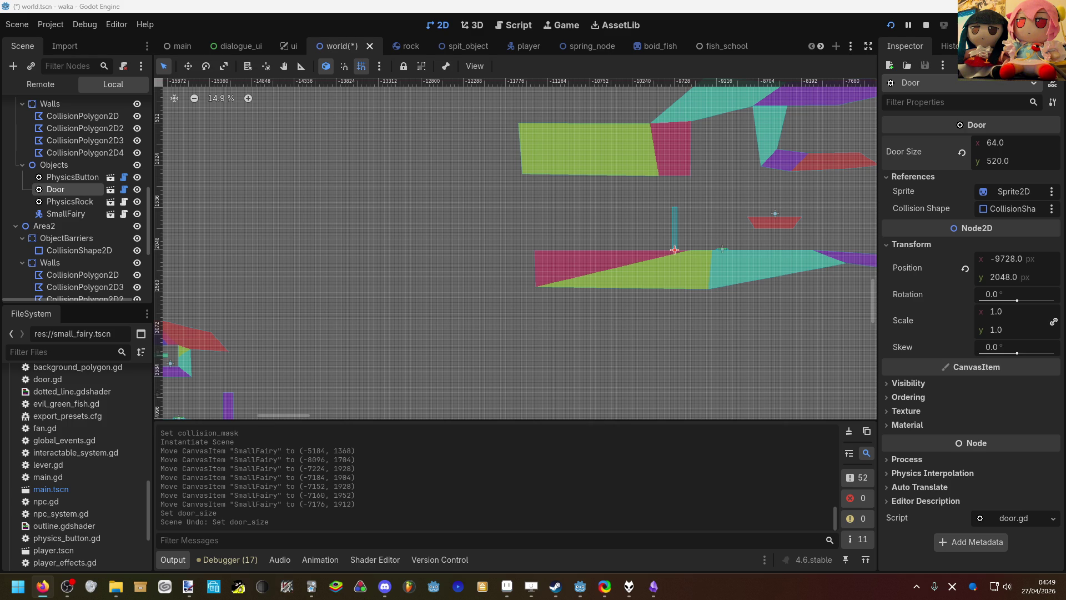
{"action": "left_click", "coordinate": [447, 66]}
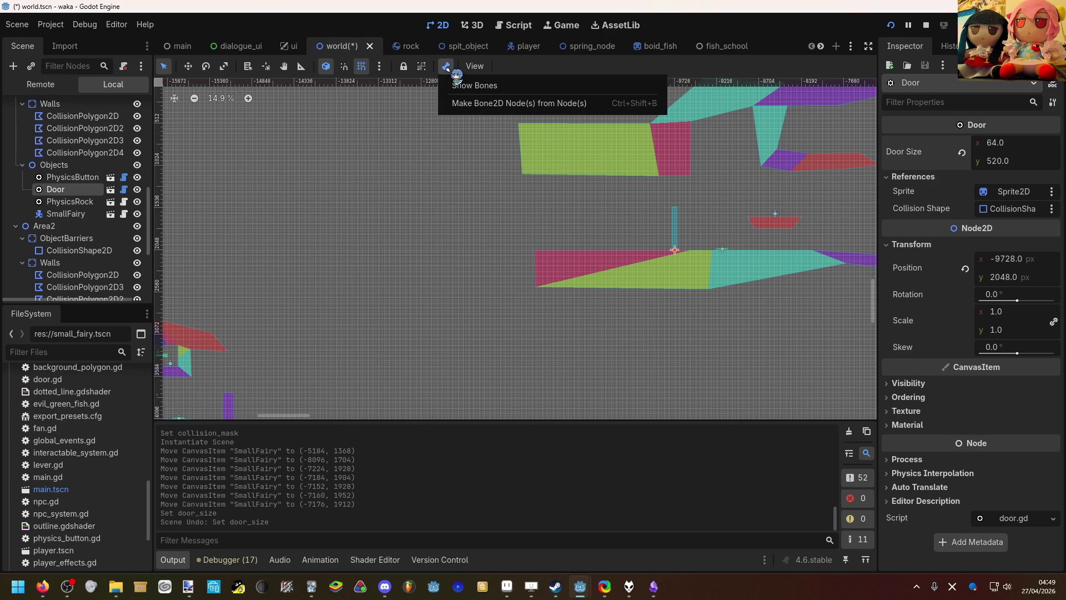
{"action": "left_click", "coordinate": [473, 66]}
{"action": "left_click", "coordinate": [474, 66]}
{"action": "left_click", "coordinate": [473, 66]}
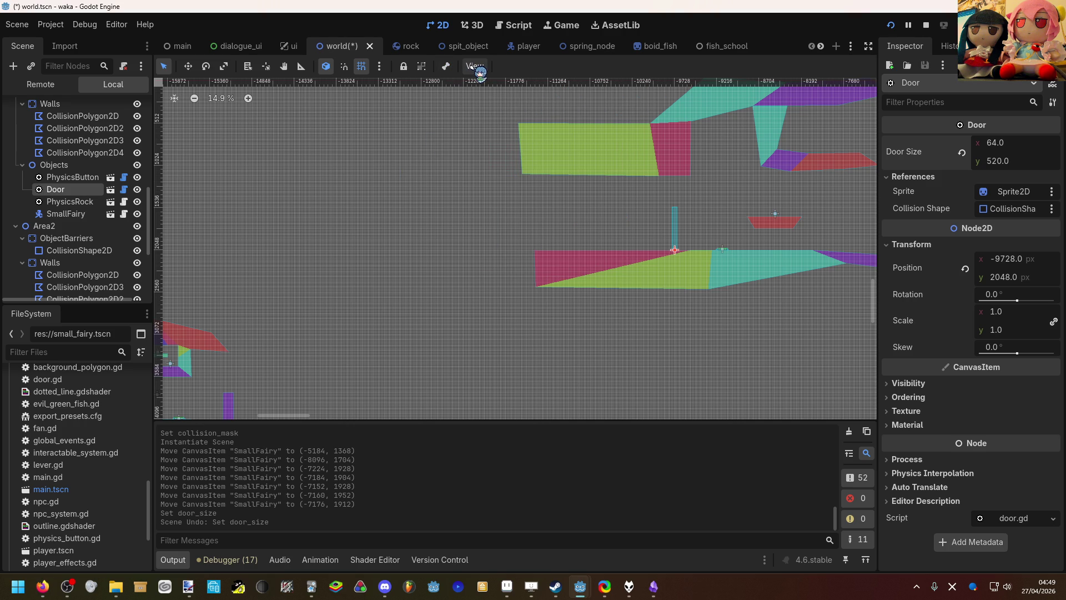
{"action": "left_click", "coordinate": [1053, 103]}
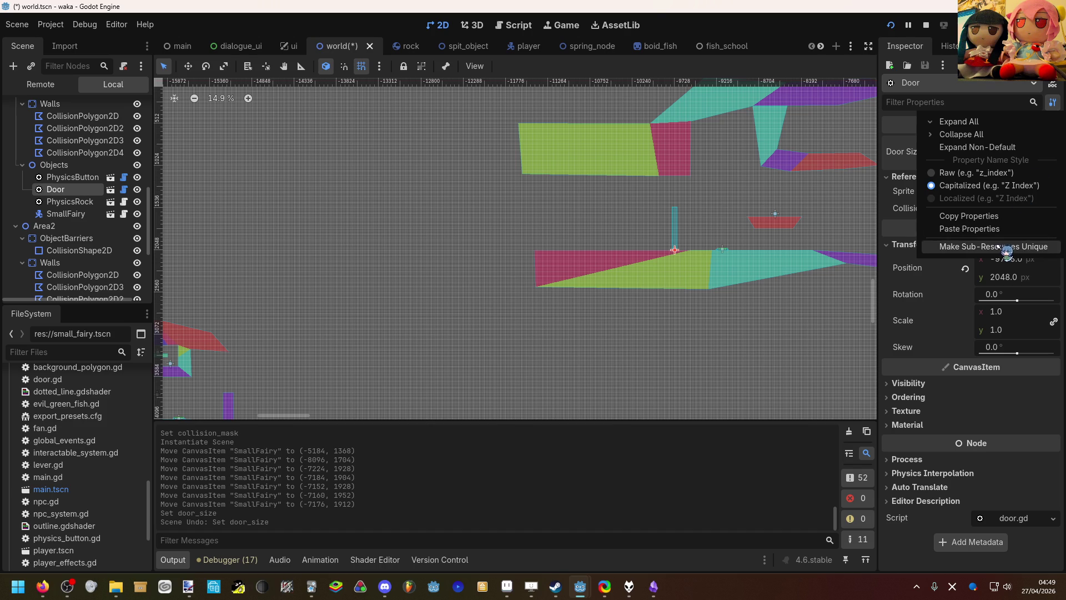
{"action": "left_click", "coordinate": [944, 246]}
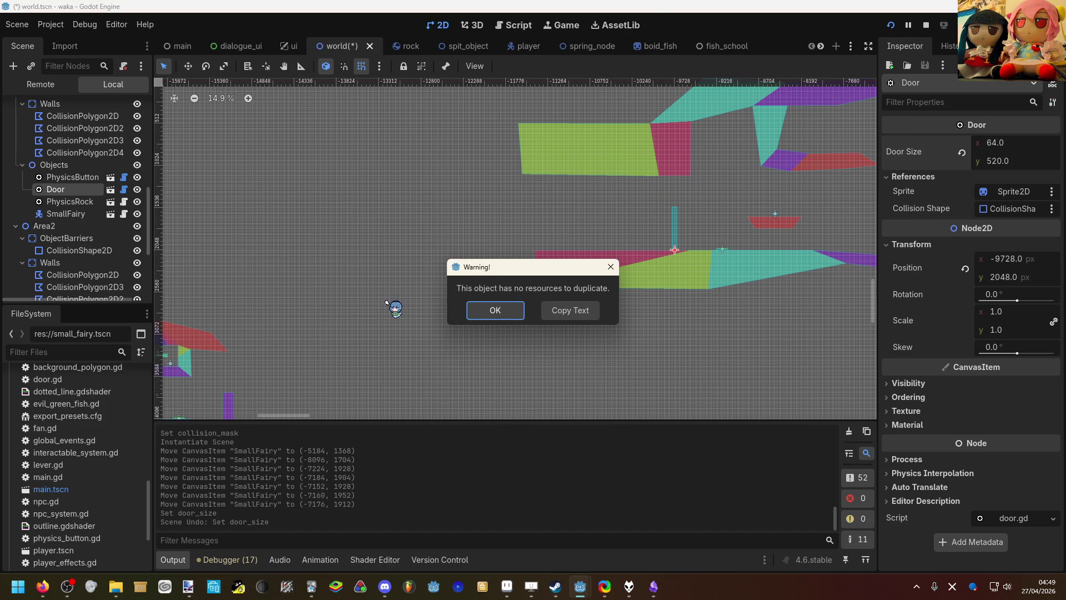
{"action": "left_click", "coordinate": [496, 313]}
{"action": "scroll", "coordinate": [527, 281], "scroll_direction": "down", "scroll_amount": 2}
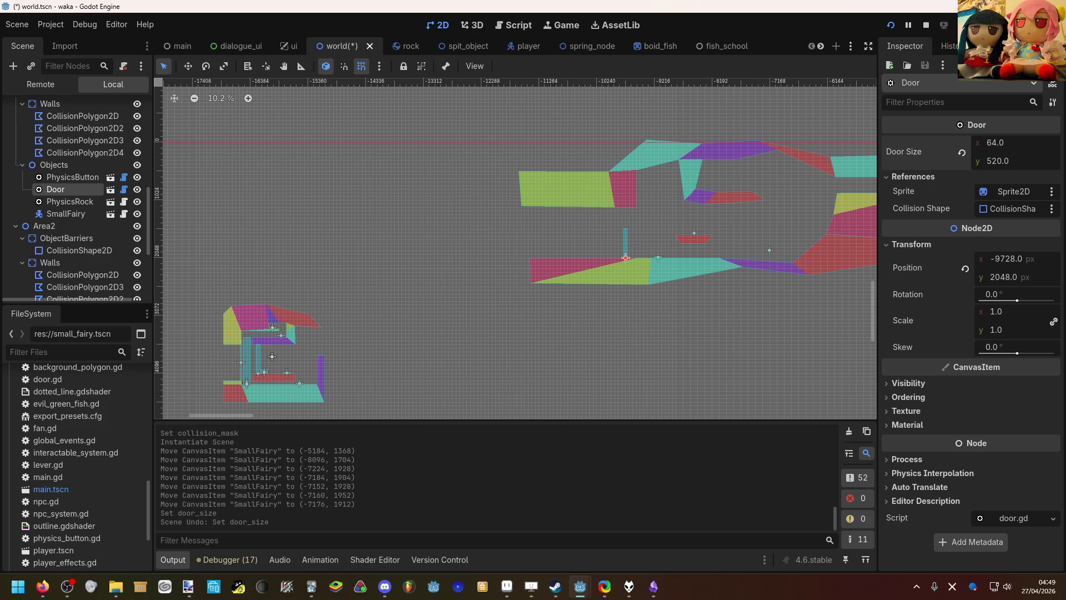
{"action": "key", "text": "alt+Tab"}
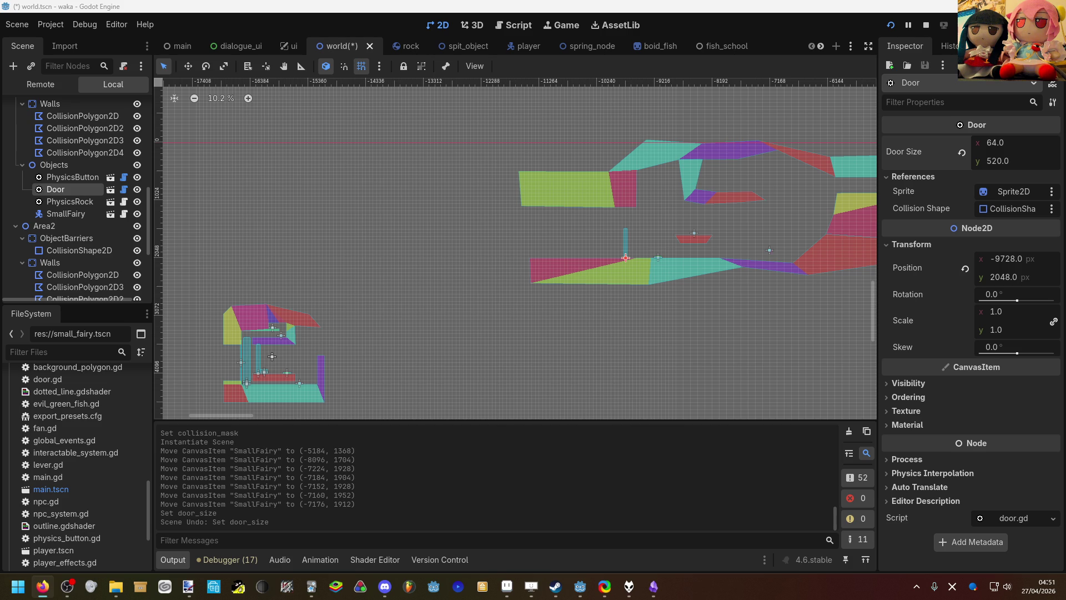
Step: Try Make Sub-Resources Unique on the Door and dismiss the nothing-to-duplicate warning
{"action": "left_click", "coordinate": [1053, 102]}
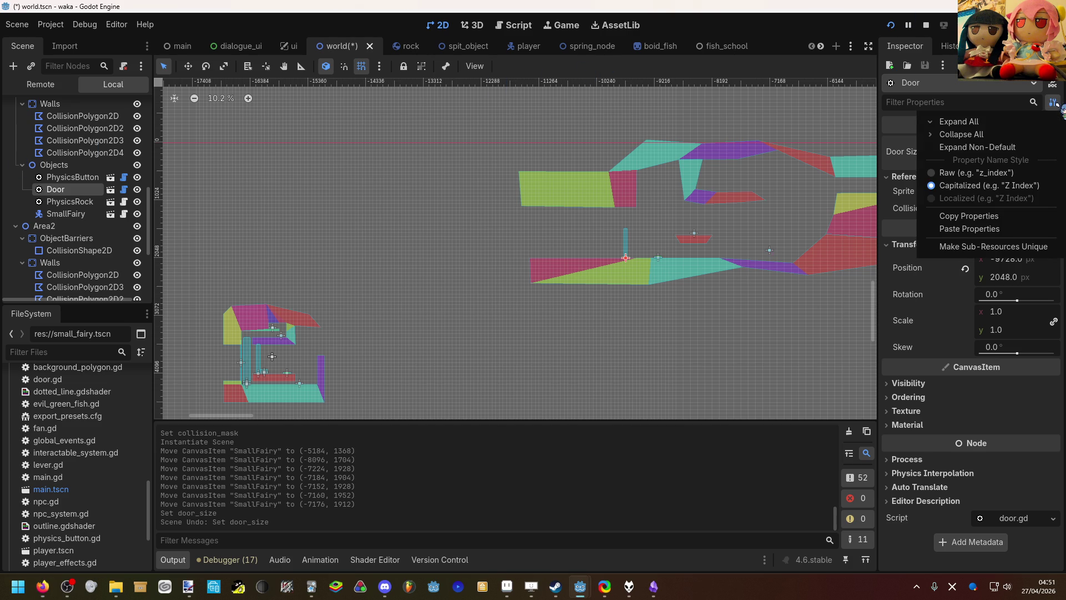
{"action": "left_click", "coordinate": [992, 248]}
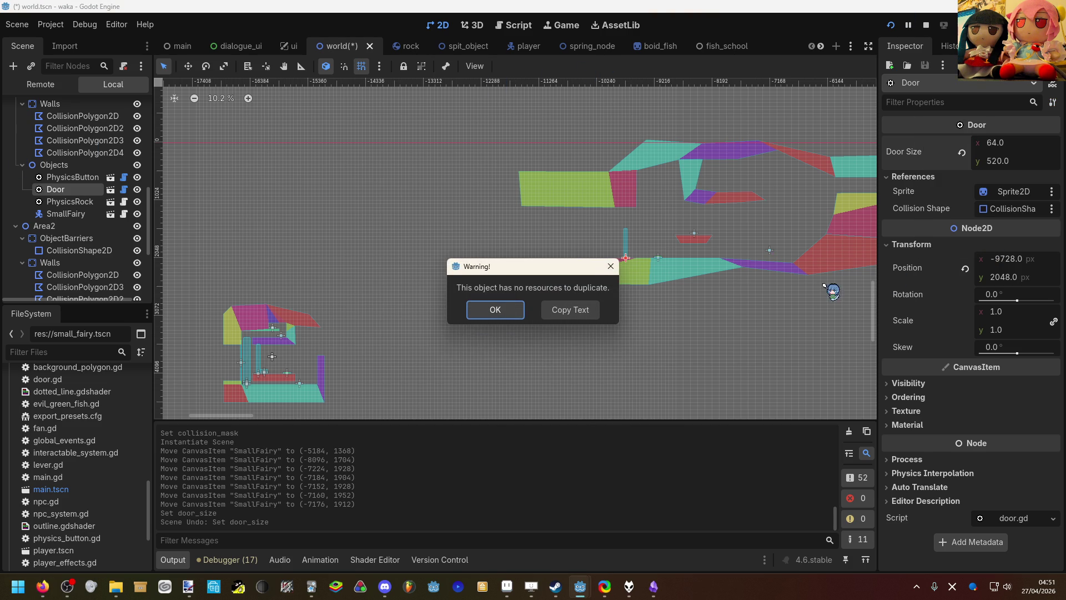
{"action": "left_click", "coordinate": [516, 309]}
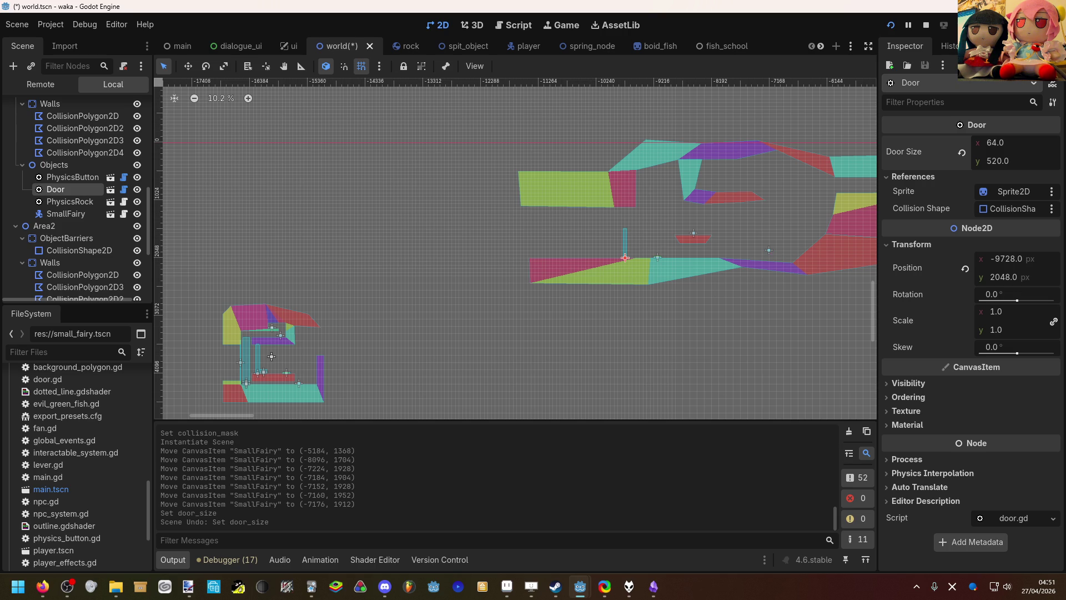
Step: Inspect the PhysicsRock3 and PhysicsButton nodes, then save and run the game in debug
{"action": "left_click", "coordinate": [42, 586]}
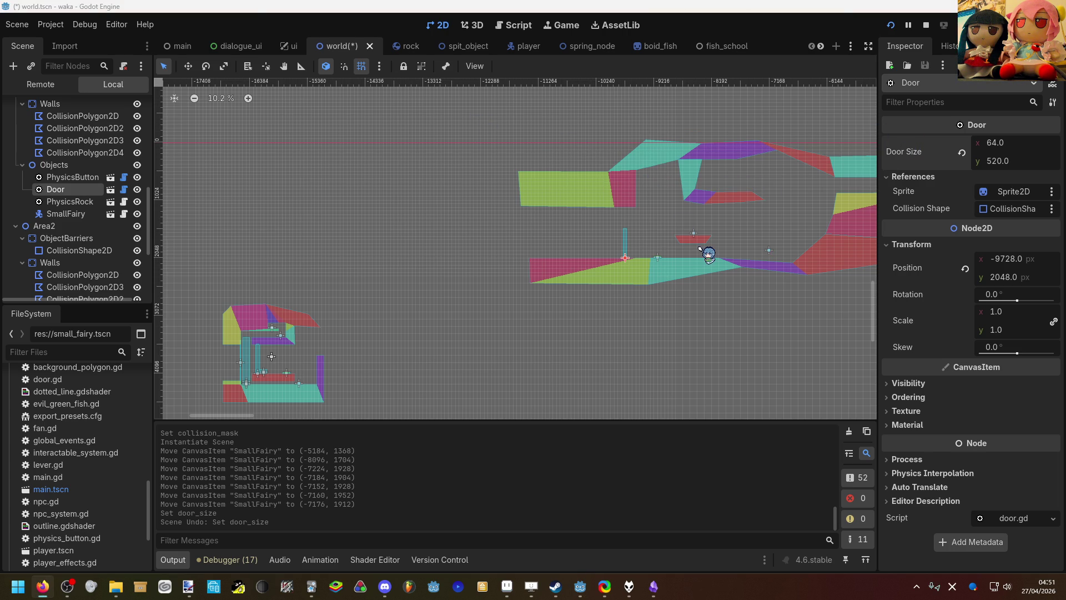
{"action": "scroll", "coordinate": [317, 367], "scroll_direction": "up", "scroll_amount": 1}
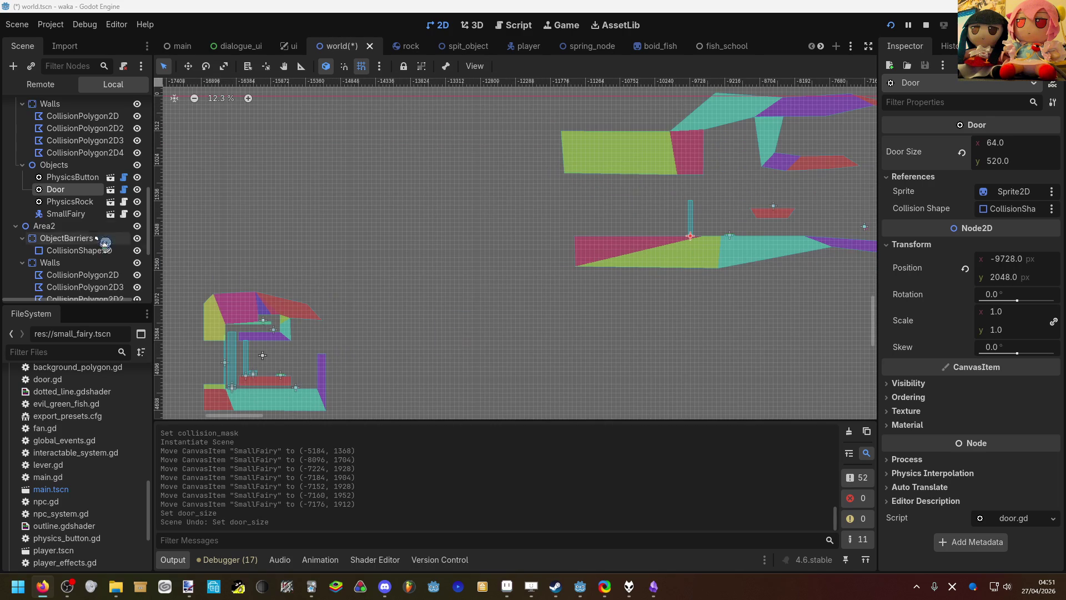
{"action": "scroll", "coordinate": [96, 194], "scroll_direction": "down", "scroll_amount": 5}
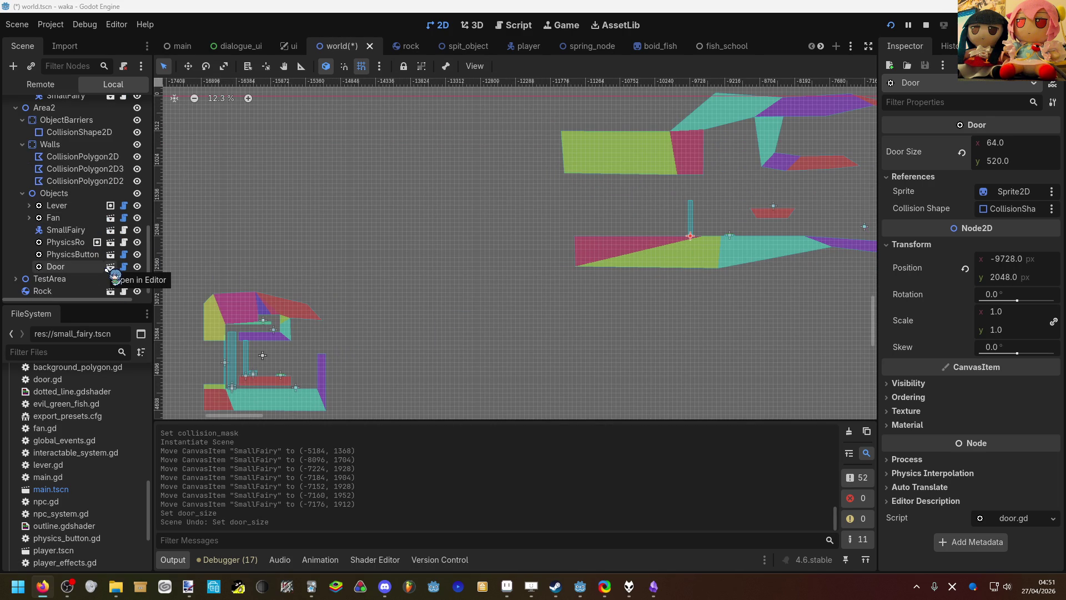
{"action": "left_click", "coordinate": [78, 242]}
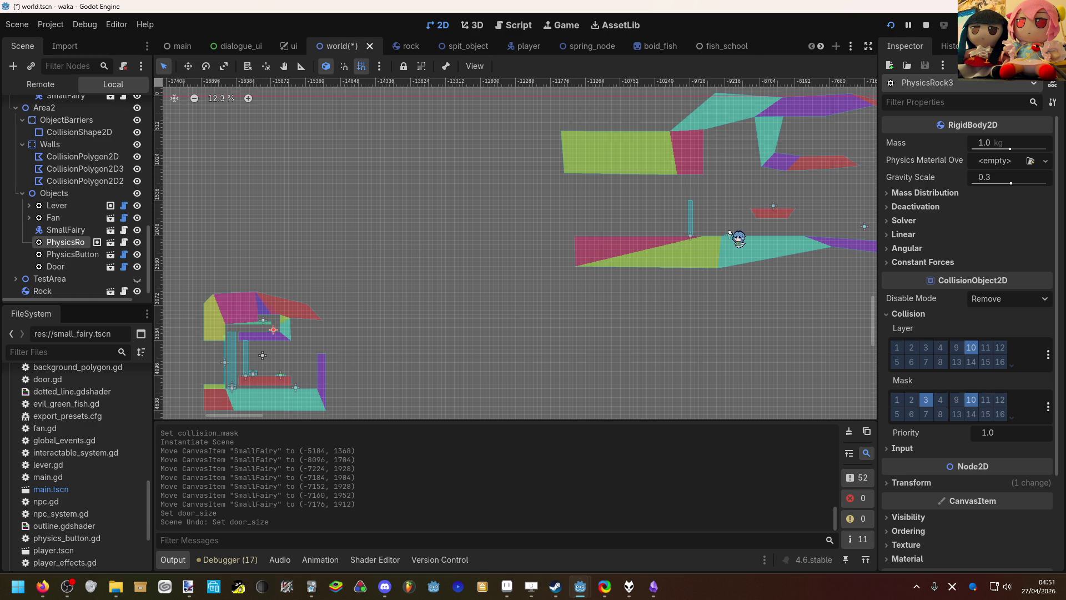
{"action": "left_click", "coordinate": [739, 238]}
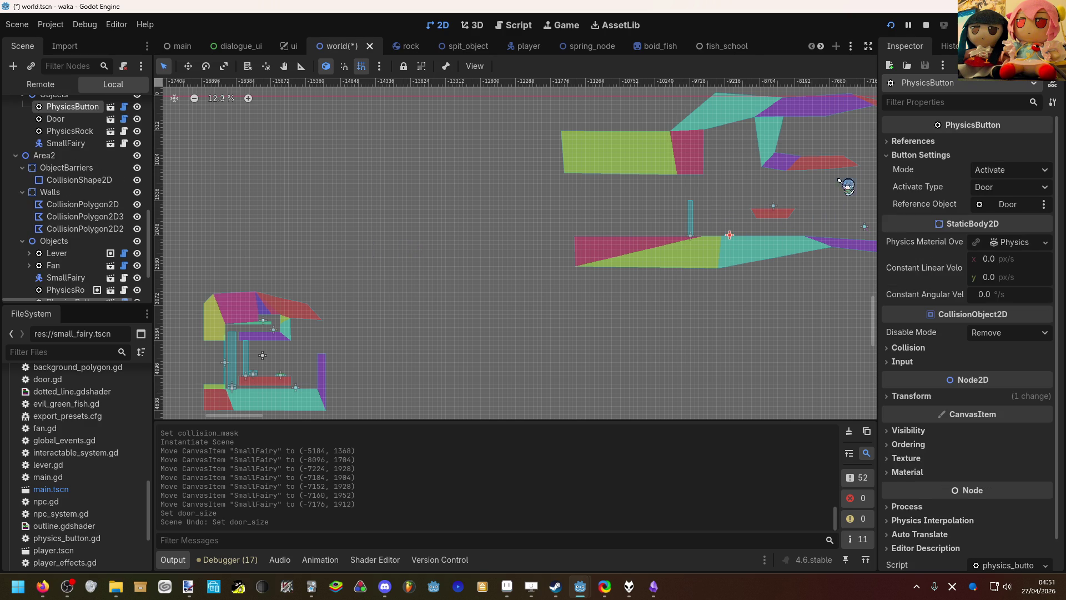
{"action": "left_click", "coordinate": [891, 25]}
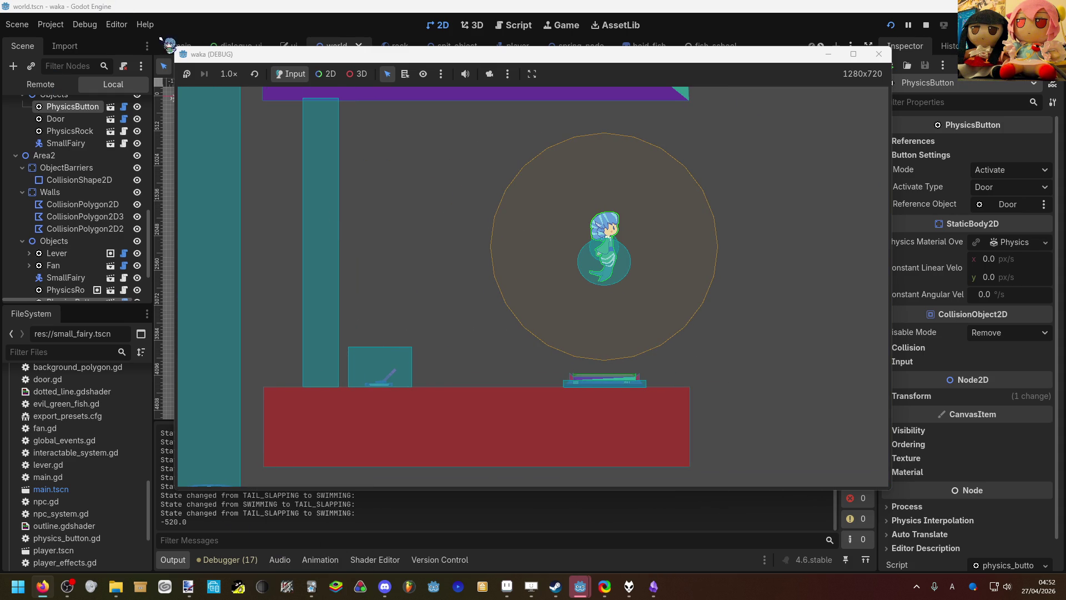
Step: Leave the debug game and return to the editor with the Door node selected
{"action": "scroll", "coordinate": [100, 178], "scroll_direction": "up", "scroll_amount": 3}
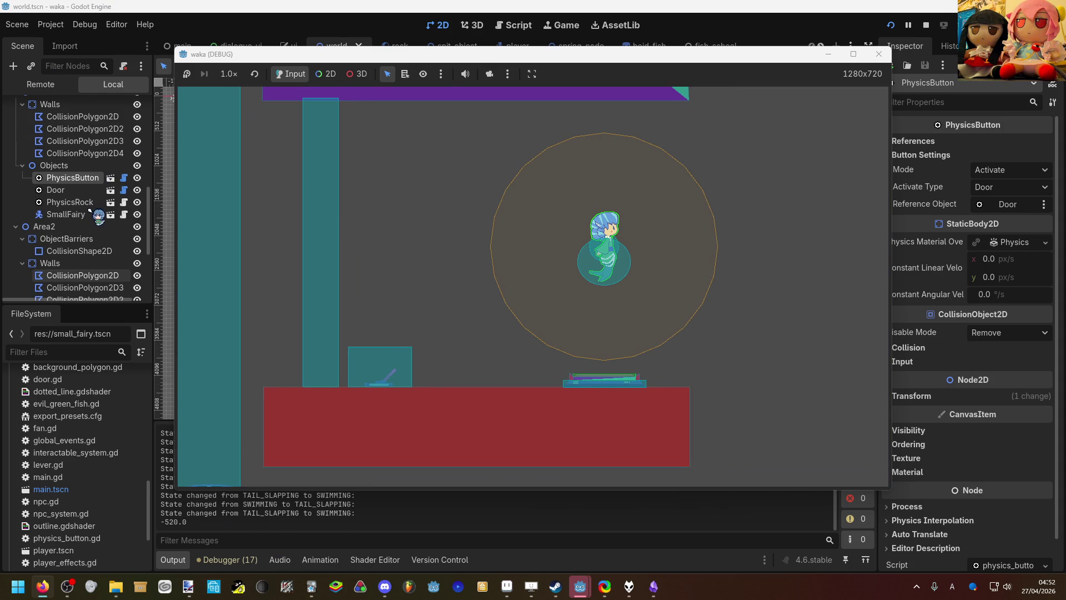
{"action": "left_click", "coordinate": [84, 191]}
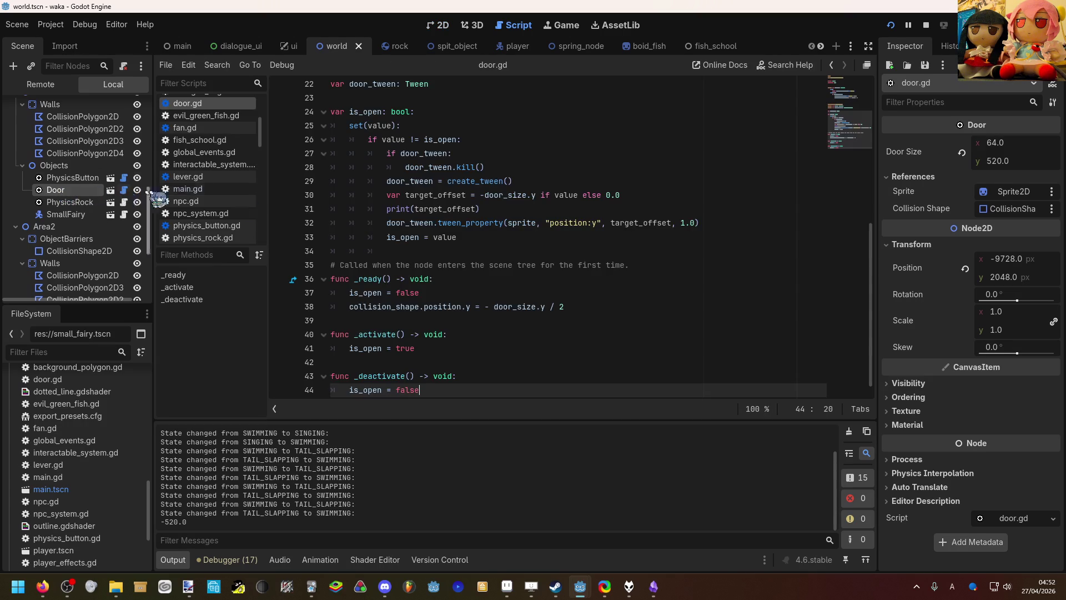
{"action": "left_click", "coordinate": [123, 190]}
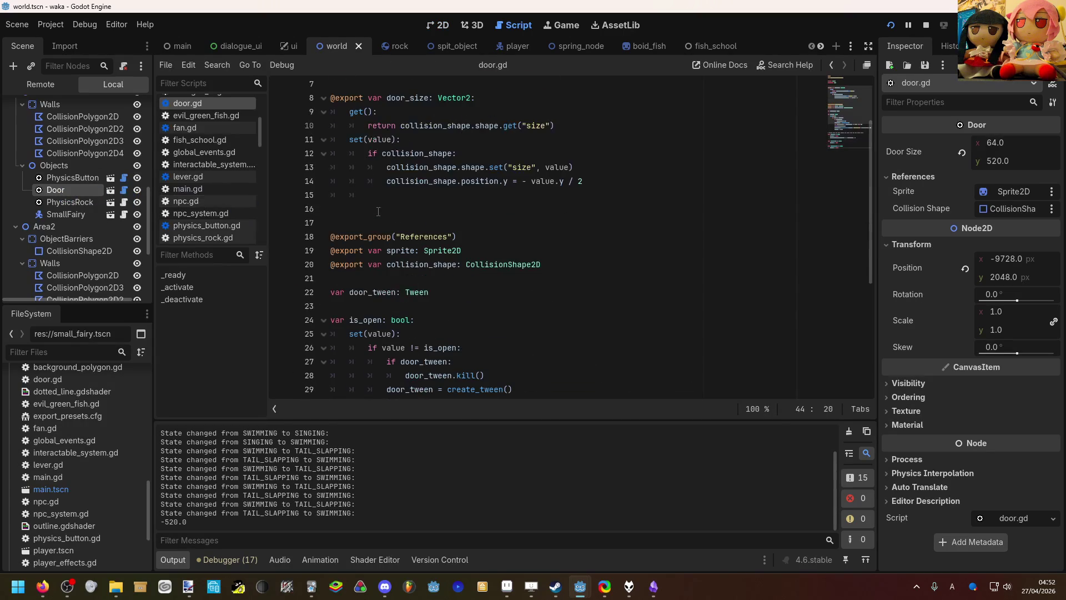
{"action": "scroll", "coordinate": [378, 221], "scroll_direction": "up", "scroll_amount": 2}
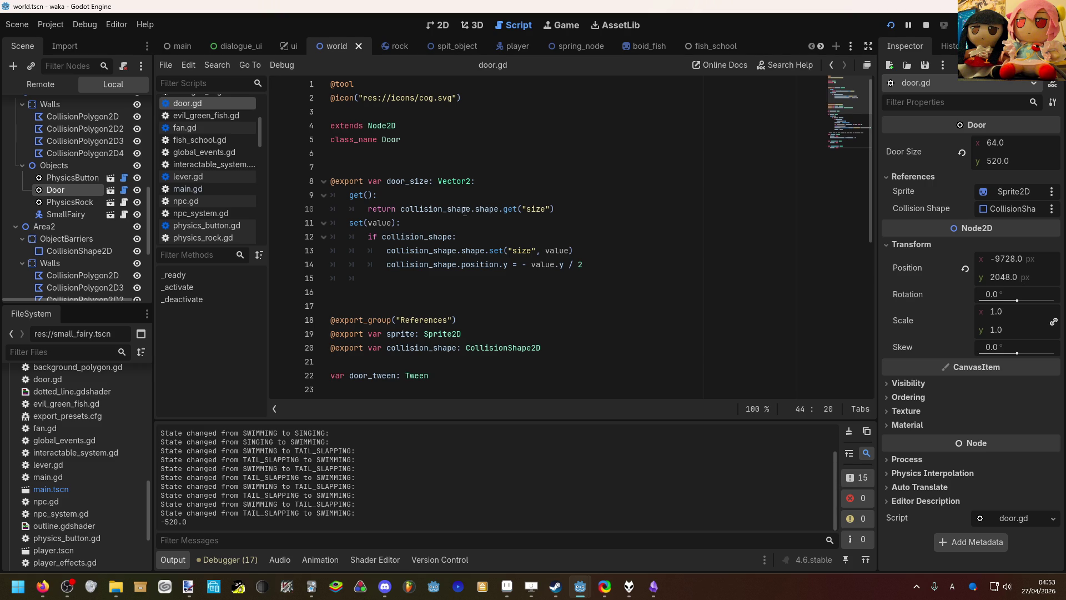
{"action": "left_click", "coordinate": [1051, 209]}
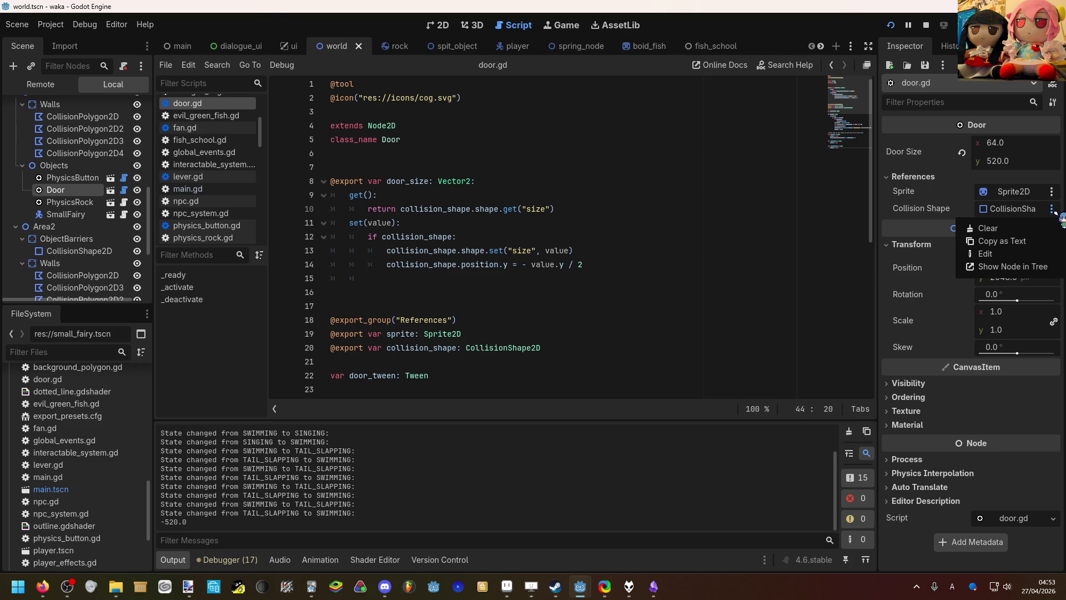
{"action": "left_click", "coordinate": [1054, 211]}
{"action": "left_click", "coordinate": [1052, 192]}
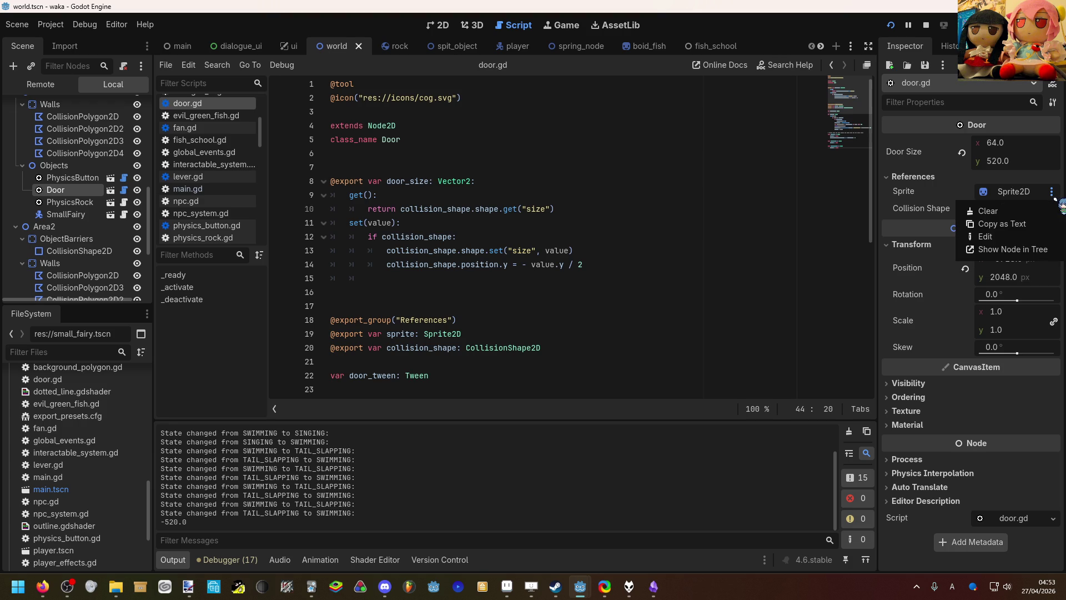
{"action": "left_click", "coordinate": [933, 245]}
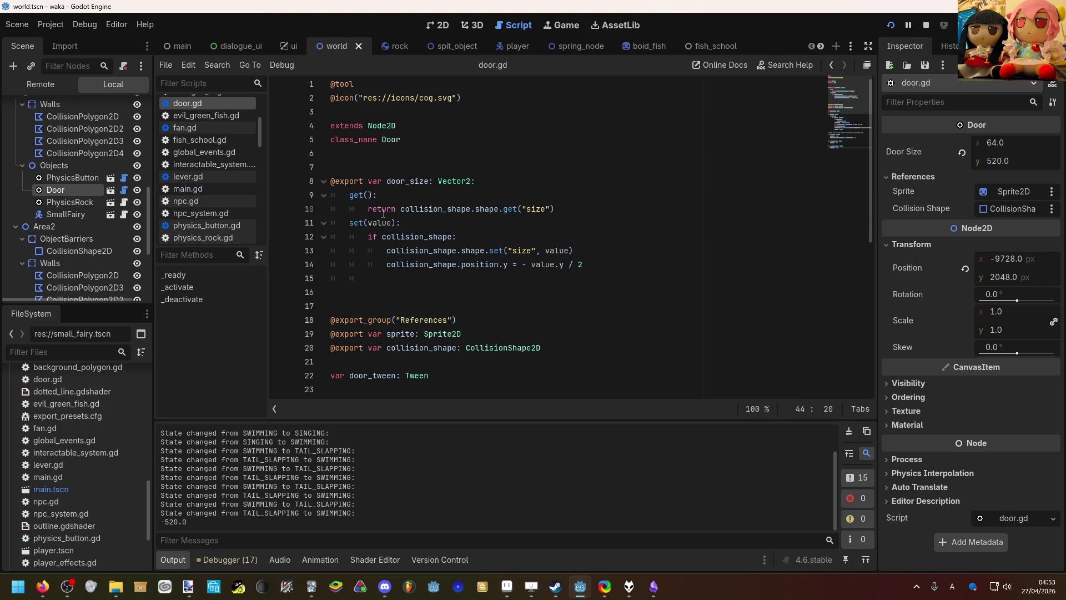
{"action": "mouse_move", "coordinate": [456, 270]}
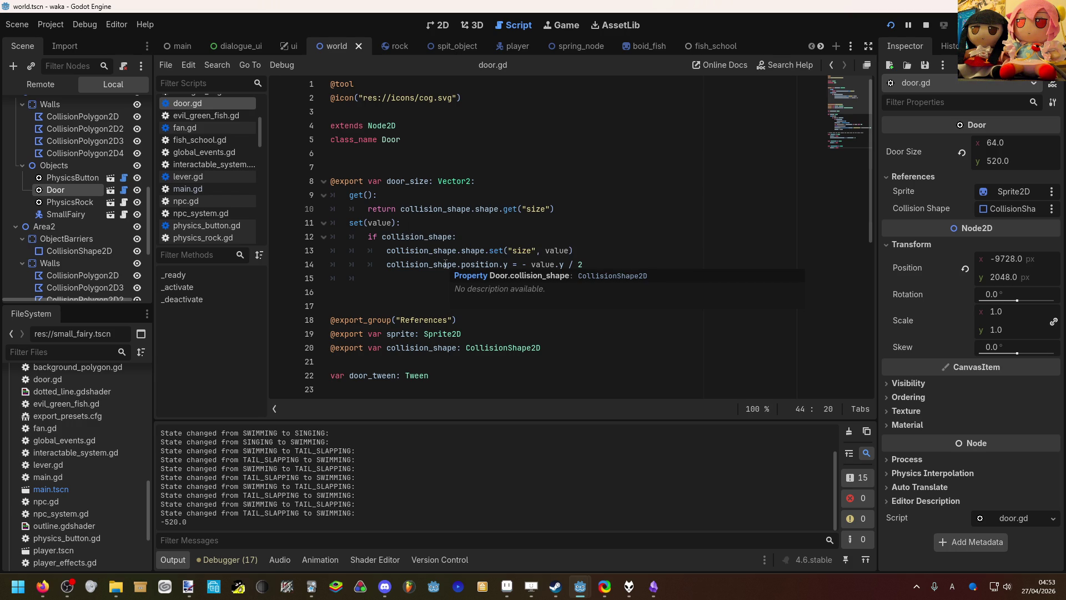
{"action": "scroll", "coordinate": [445, 264], "scroll_direction": "down", "scroll_amount": 2}
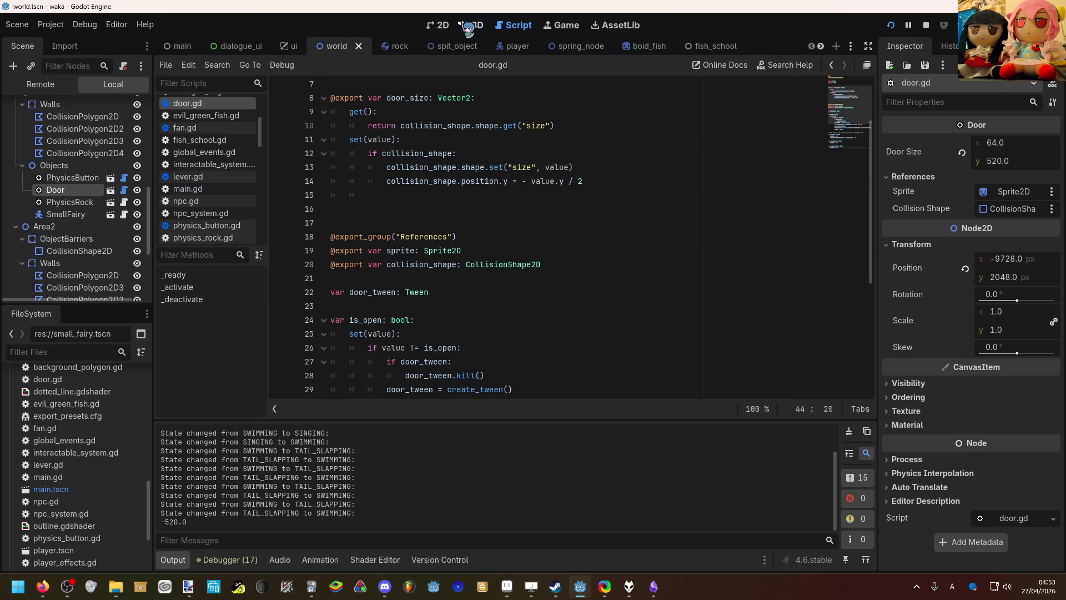
{"action": "left_click", "coordinate": [438, 25]}
{"action": "scroll", "coordinate": [473, 209], "scroll_direction": "down", "scroll_amount": 1}
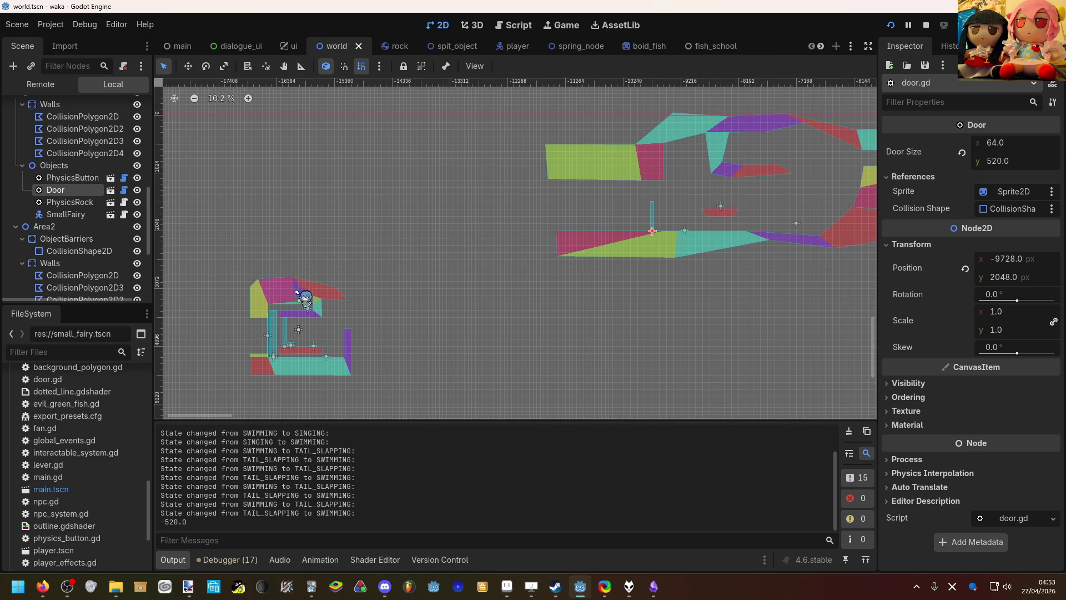
{"action": "left_click", "coordinate": [288, 334]}
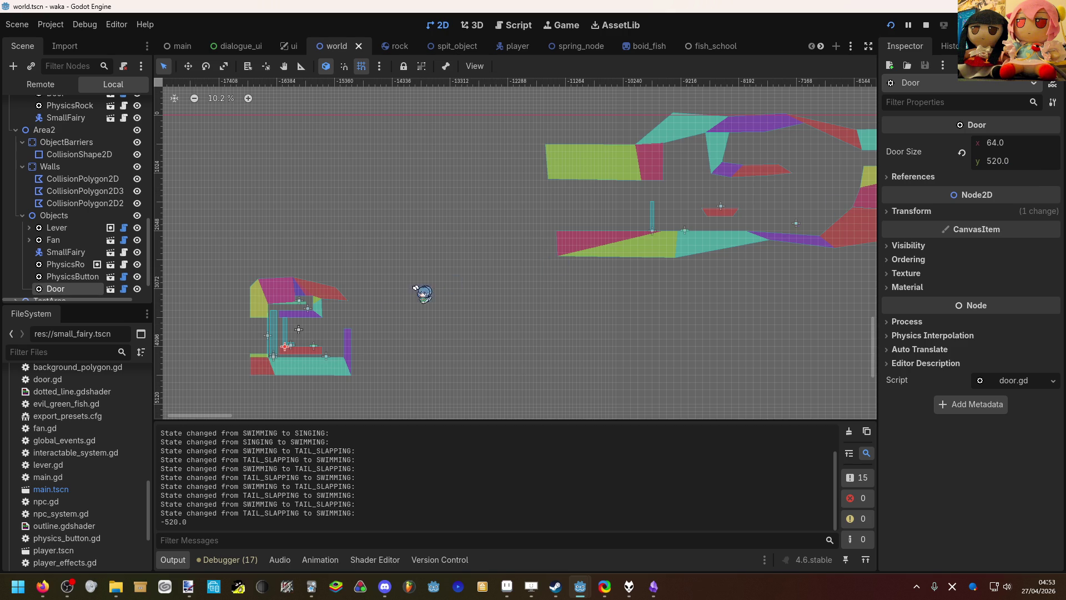
{"action": "scroll", "coordinate": [300, 344], "scroll_direction": "up", "scroll_amount": 7}
{"action": "scroll", "coordinate": [261, 330], "scroll_direction": "up", "scroll_amount": 2}
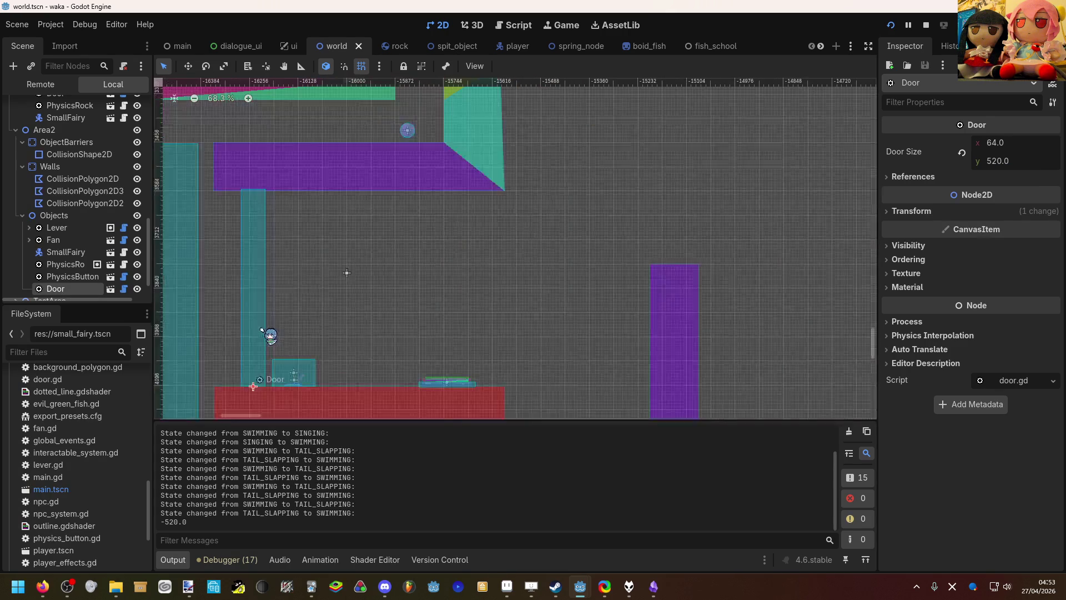
{"action": "scroll", "coordinate": [328, 328], "scroll_direction": "up", "scroll_amount": 1}
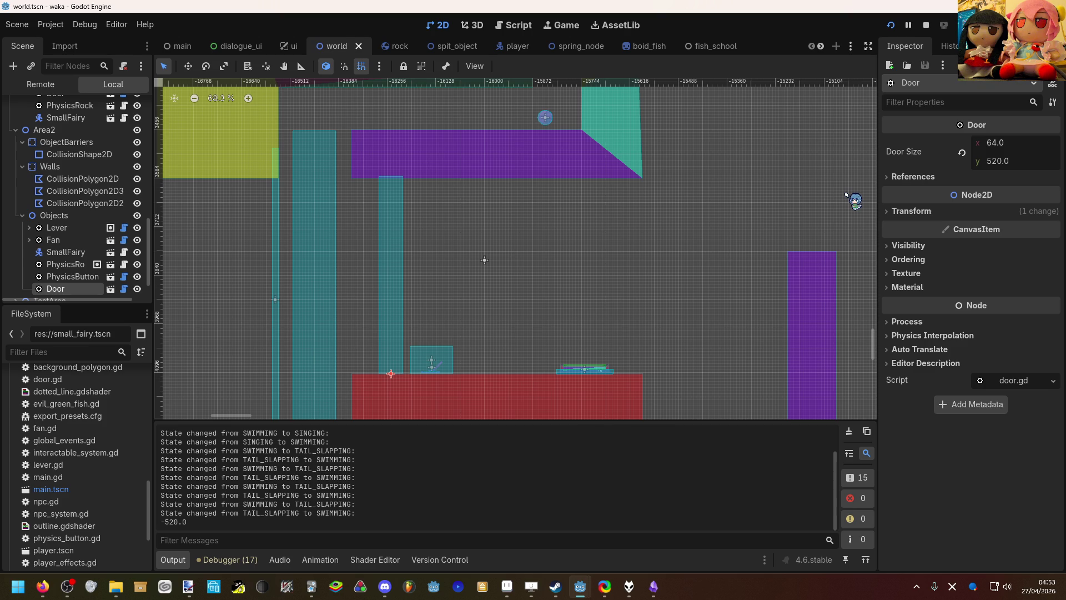
{"action": "scroll", "coordinate": [821, 196], "scroll_direction": "down", "scroll_amount": 2}
{"action": "scroll", "coordinate": [800, 197], "scroll_direction": "down", "scroll_amount": 1}
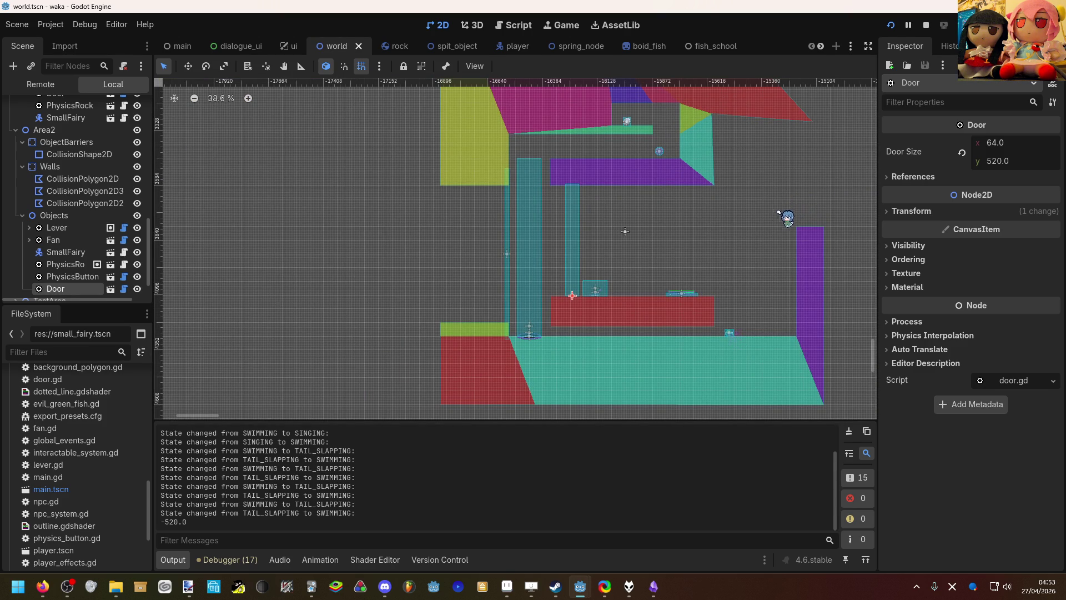
{"action": "left_click_drag", "start_coordinate": [761, 221], "coordinate": [708, 250]}
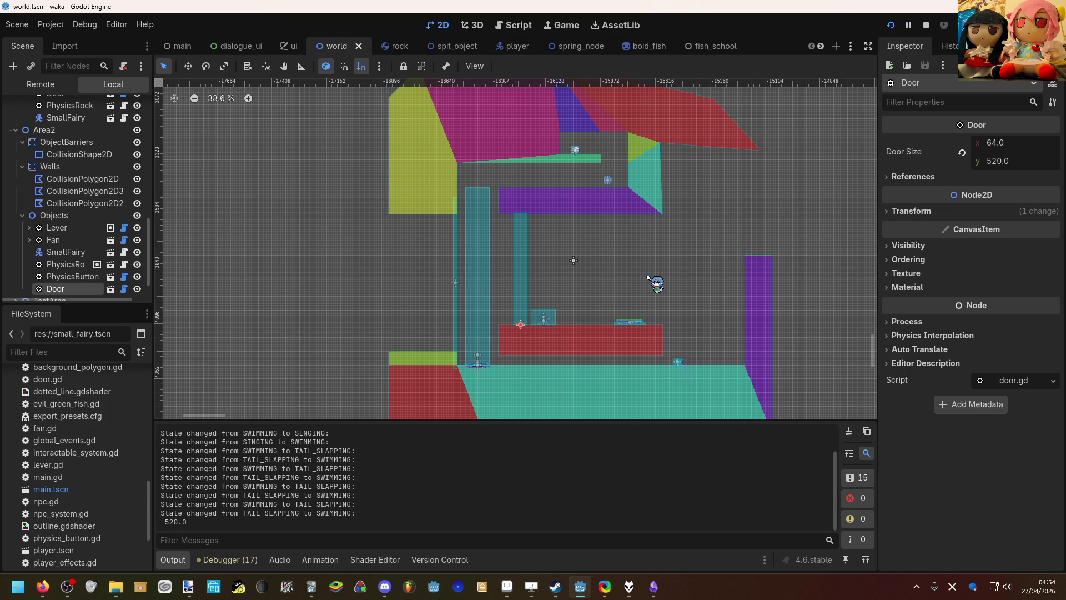
{"action": "scroll", "coordinate": [647, 276], "scroll_direction": "down", "scroll_amount": 7}
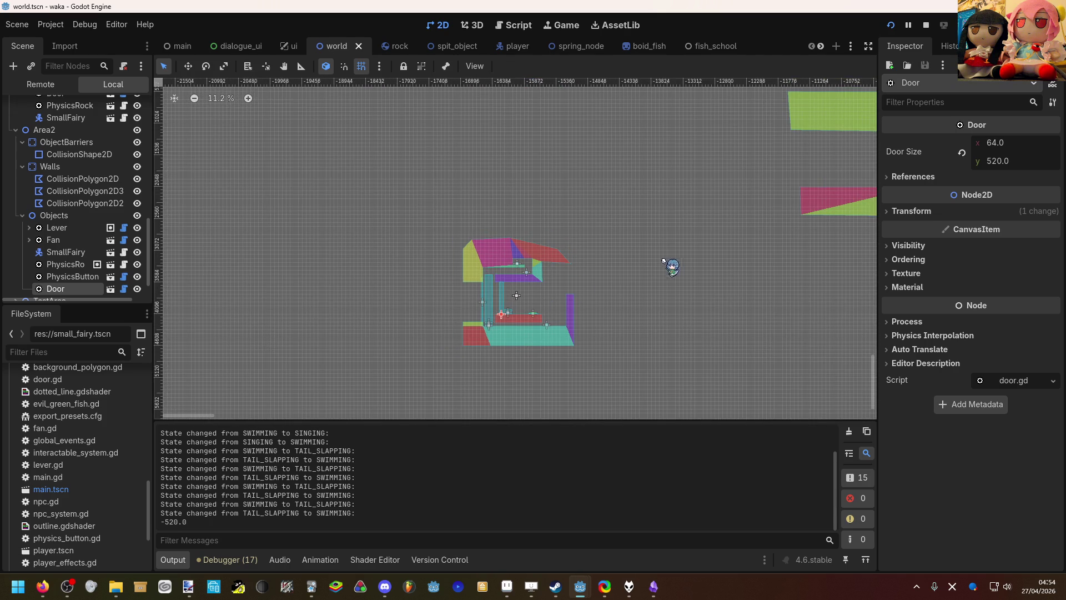
{"action": "left_click", "coordinate": [894, 176]}
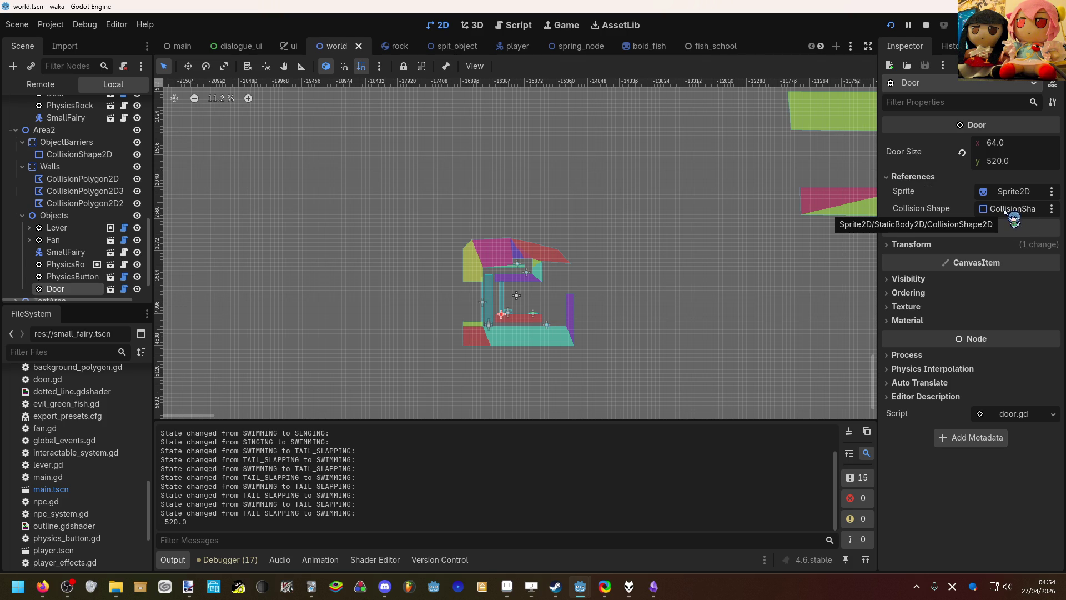
{"action": "left_click", "coordinate": [936, 180]}
{"action": "scroll", "coordinate": [522, 318], "scroll_direction": "up", "scroll_amount": 4}
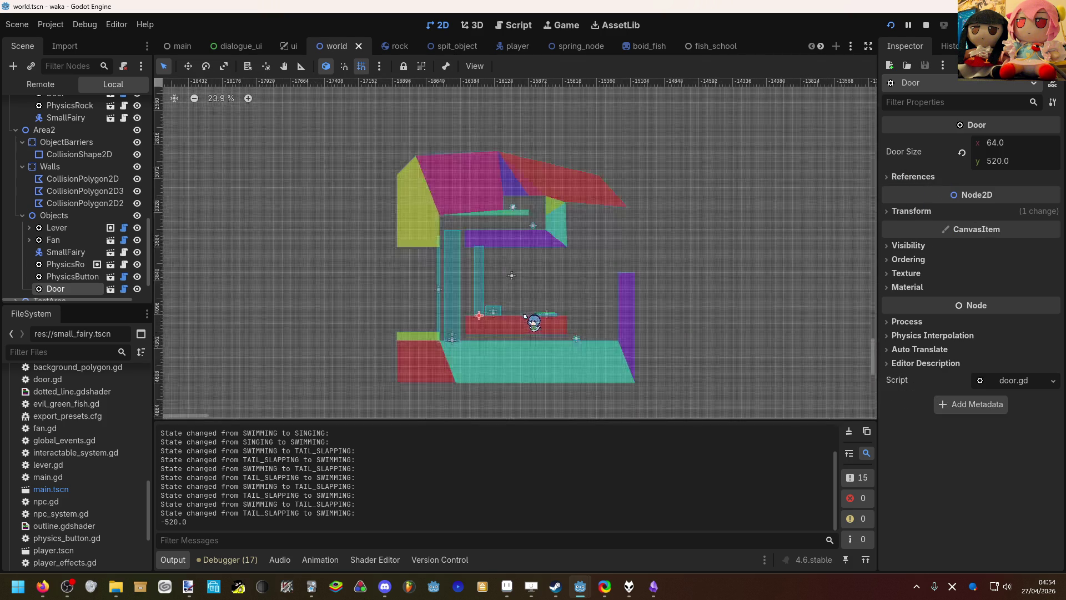
{"action": "scroll", "coordinate": [527, 316], "scroll_direction": "up", "scroll_amount": 5}
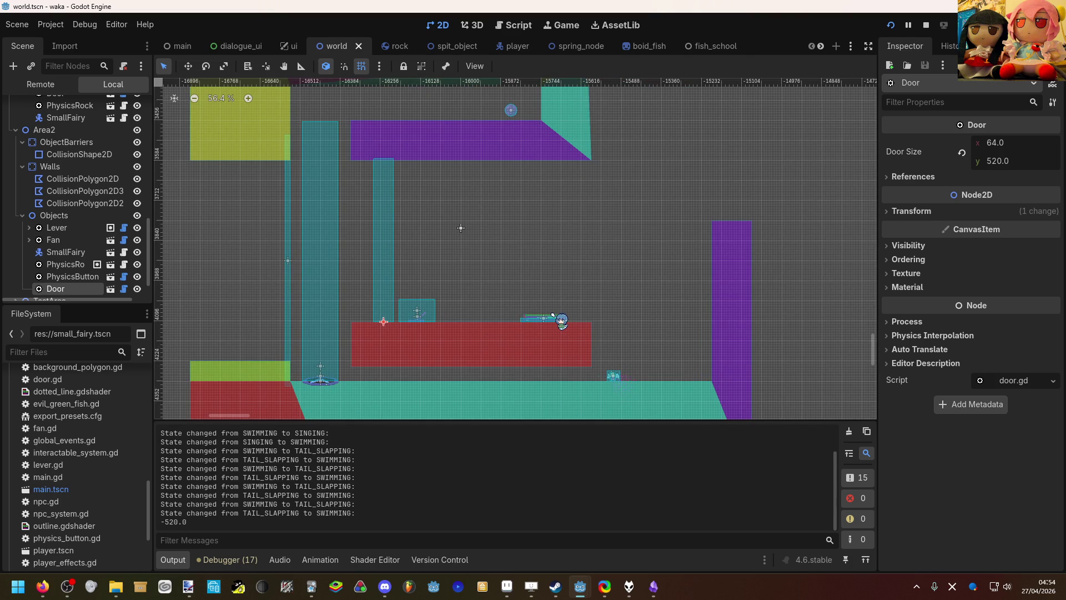
{"action": "scroll", "coordinate": [552, 315], "scroll_direction": "down", "scroll_amount": 5}
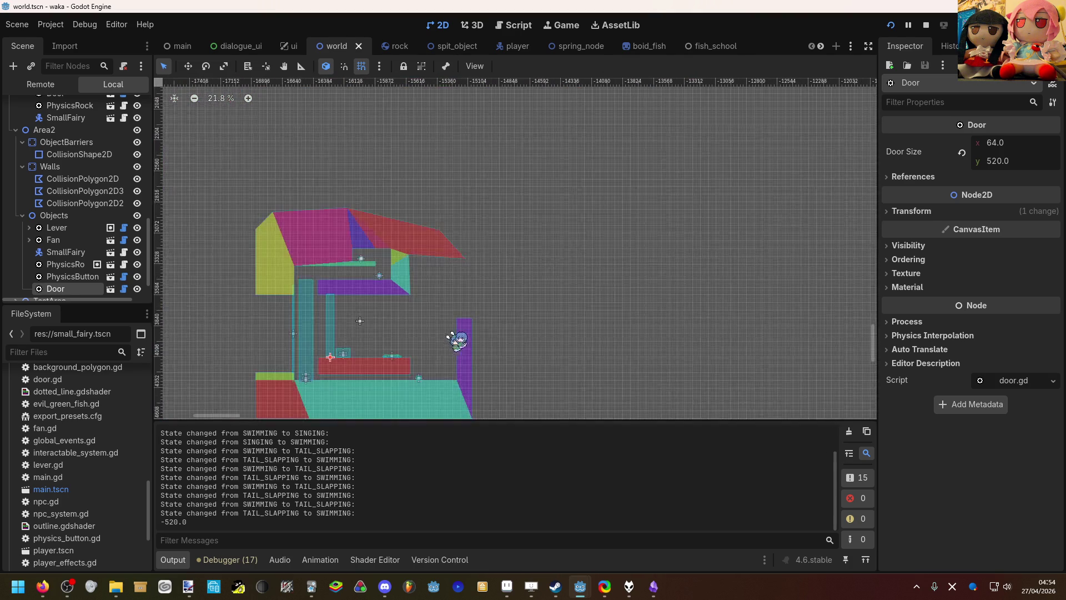
{"action": "scroll", "coordinate": [444, 339], "scroll_direction": "right", "scroll_amount": 10}
{"action": "scroll", "coordinate": [444, 340], "scroll_direction": "down", "scroll_amount": 4}
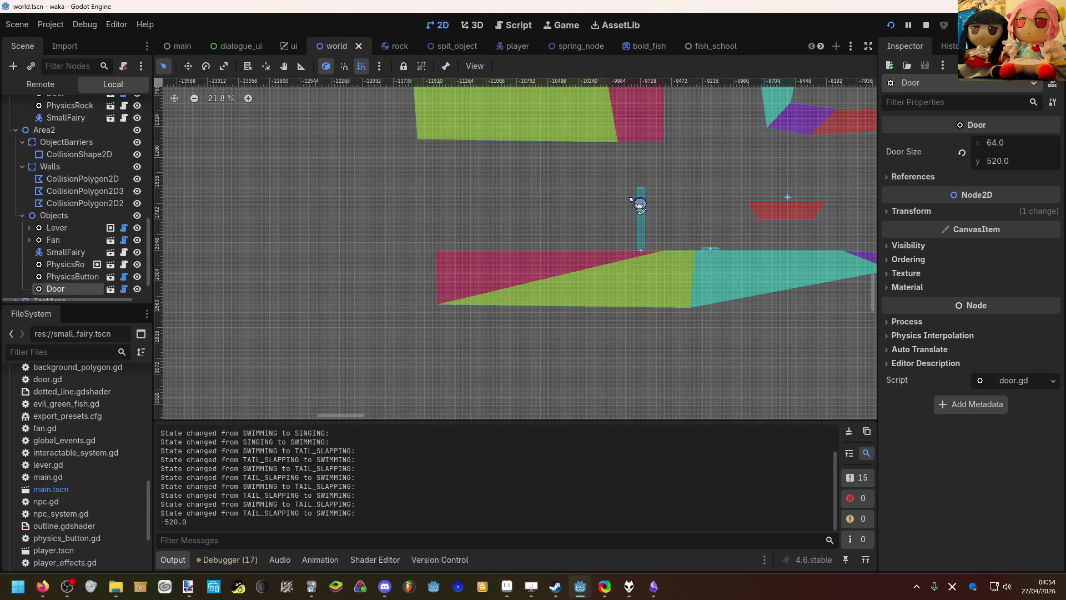
{"action": "scroll", "coordinate": [631, 199], "scroll_direction": "up", "scroll_amount": 7}
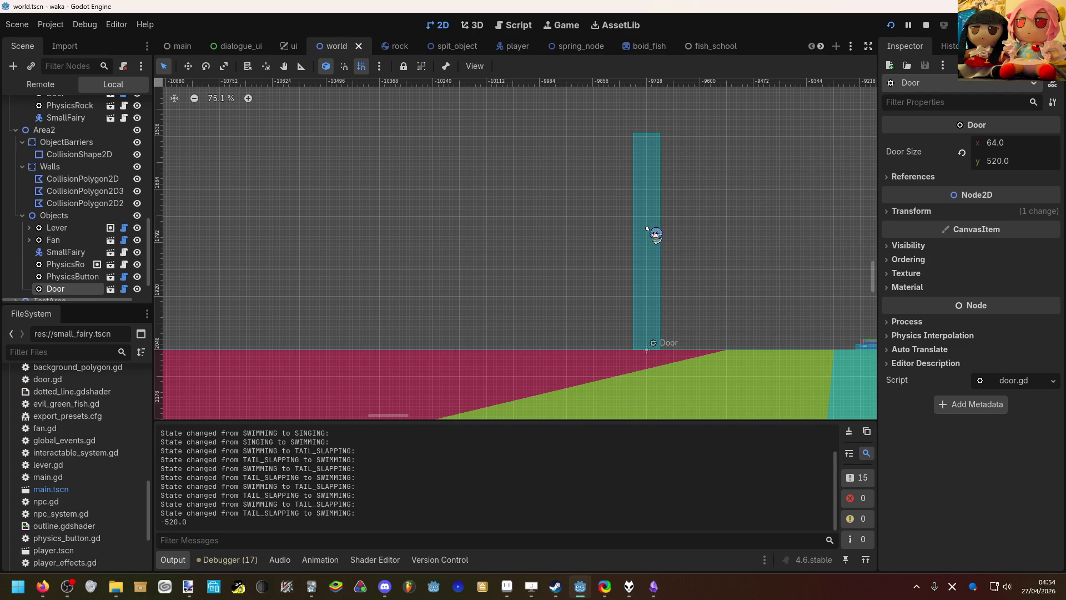
{"action": "scroll", "coordinate": [648, 230], "scroll_direction": "down", "scroll_amount": 6}
{"action": "scroll", "coordinate": [637, 249], "scroll_direction": "down", "scroll_amount": 4}
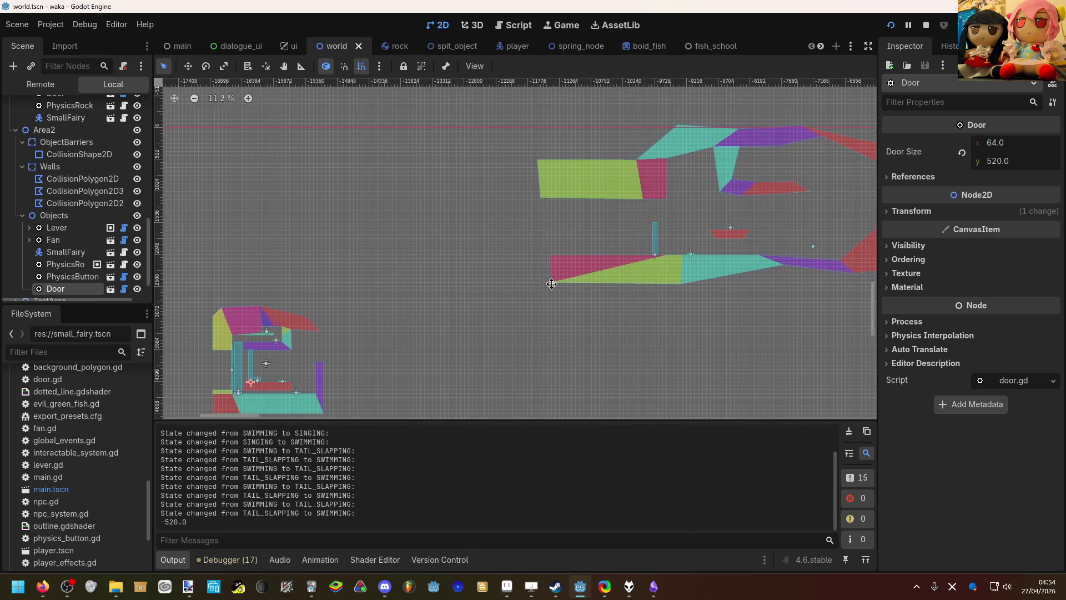
{"action": "left_click_drag", "start_coordinate": [543, 286], "coordinate": [660, 232]}
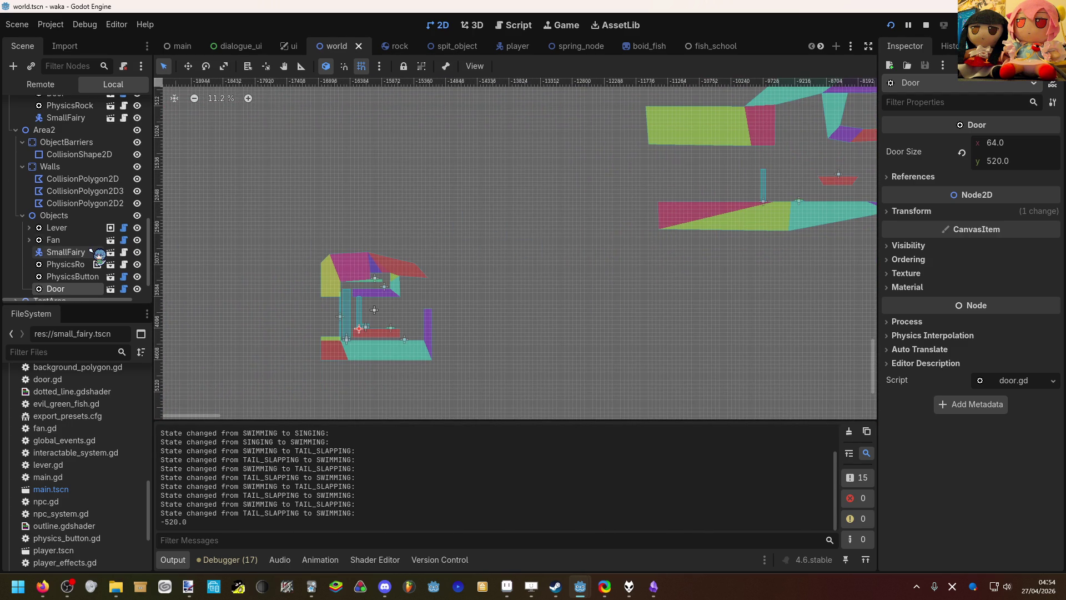
{"action": "scroll", "coordinate": [92, 251], "scroll_direction": "up", "scroll_amount": 3}
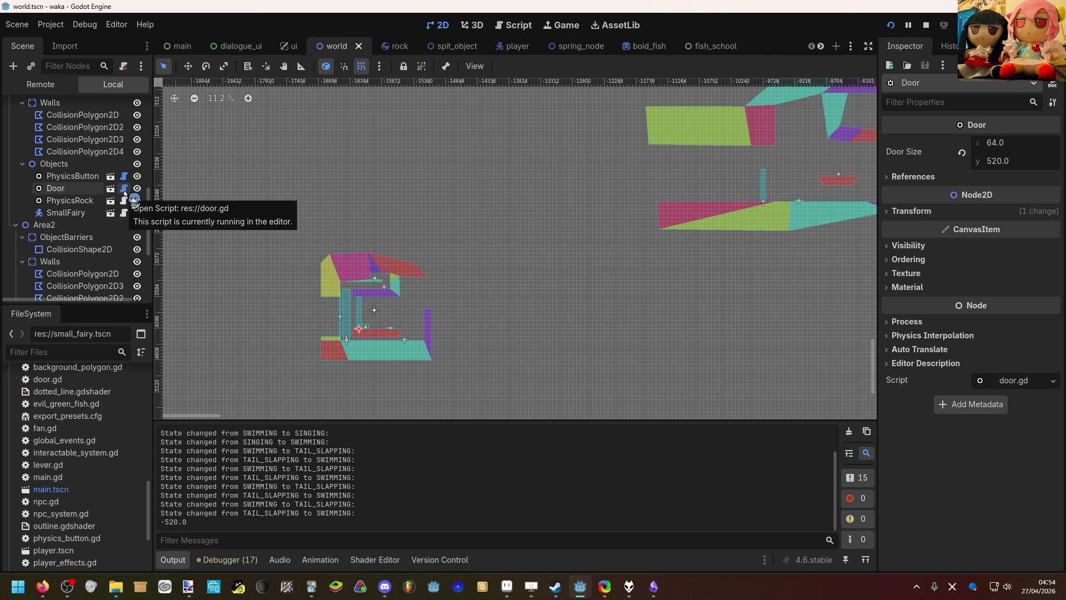
{"action": "left_click", "coordinate": [124, 189]}
{"action": "scroll", "coordinate": [396, 265], "scroll_direction": "up", "scroll_amount": 2}
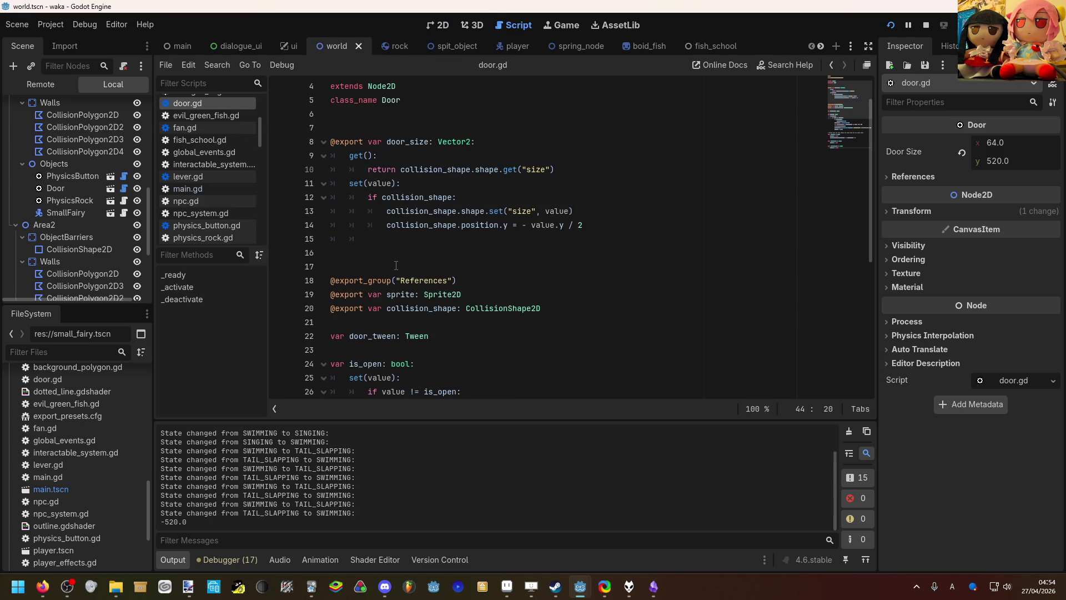
{"action": "mouse_move", "coordinate": [412, 239]}
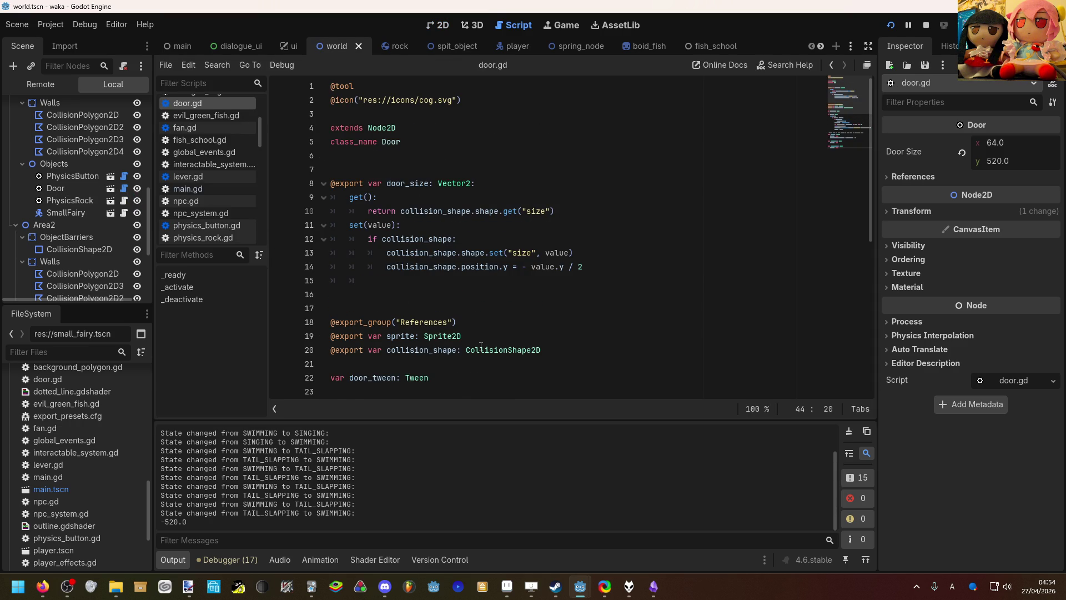
{"action": "mouse_move", "coordinate": [480, 346]}
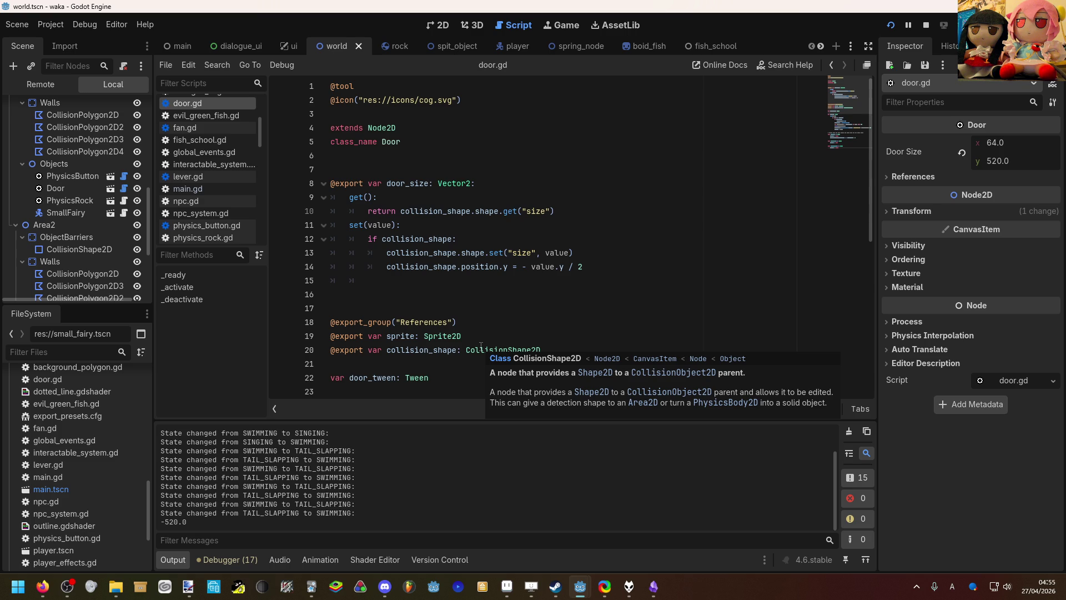
{"action": "scroll", "coordinate": [483, 338], "scroll_direction": "down", "scroll_amount": 2}
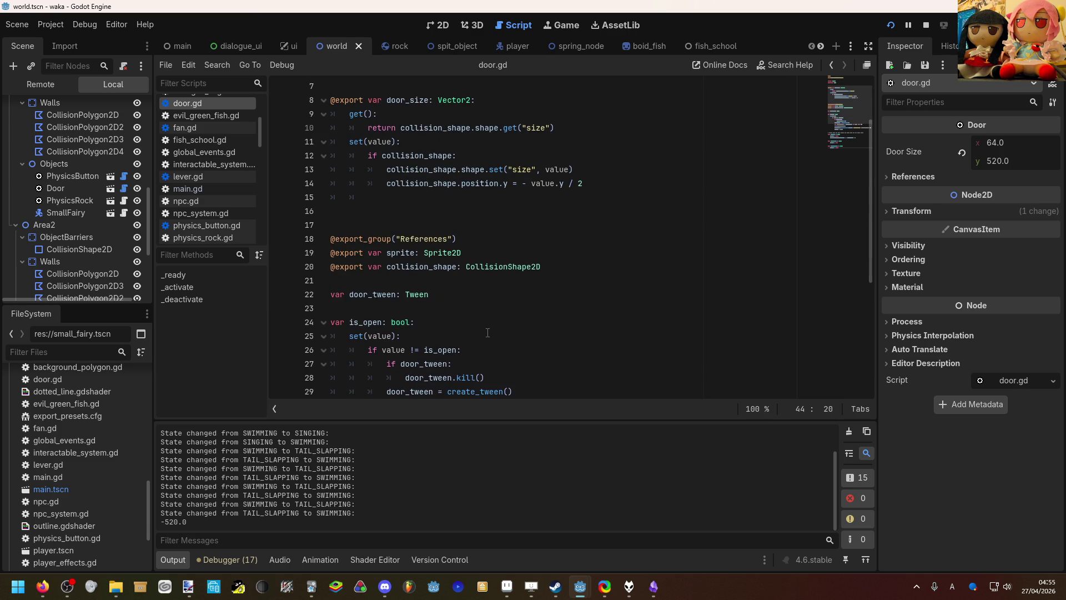
{"action": "scroll", "coordinate": [488, 332], "scroll_direction": "up", "scroll_amount": 1}
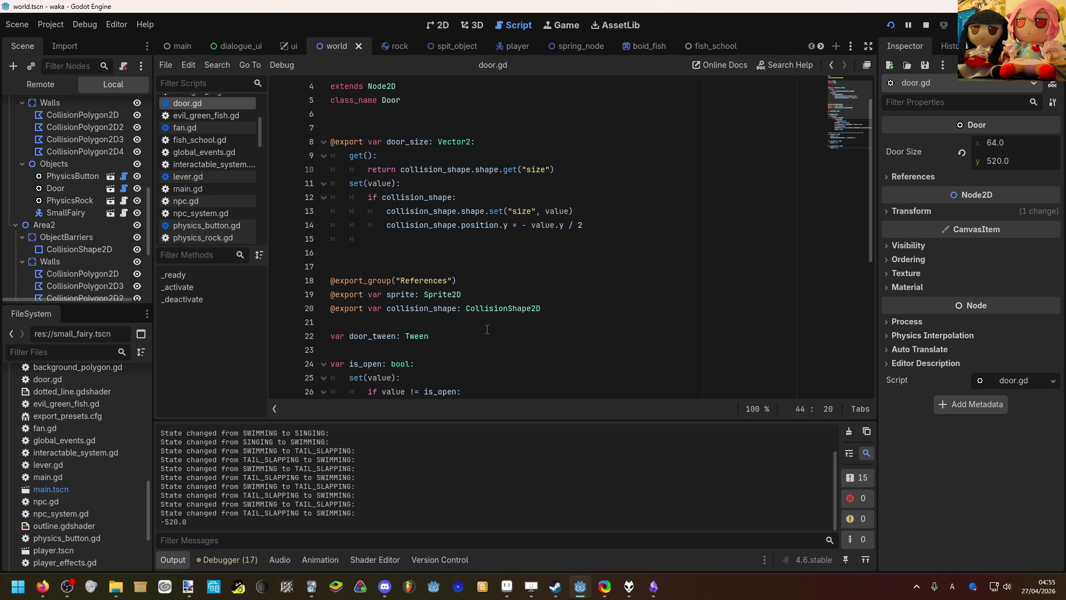
{"action": "scroll", "coordinate": [483, 328], "scroll_direction": "up", "scroll_amount": 1}
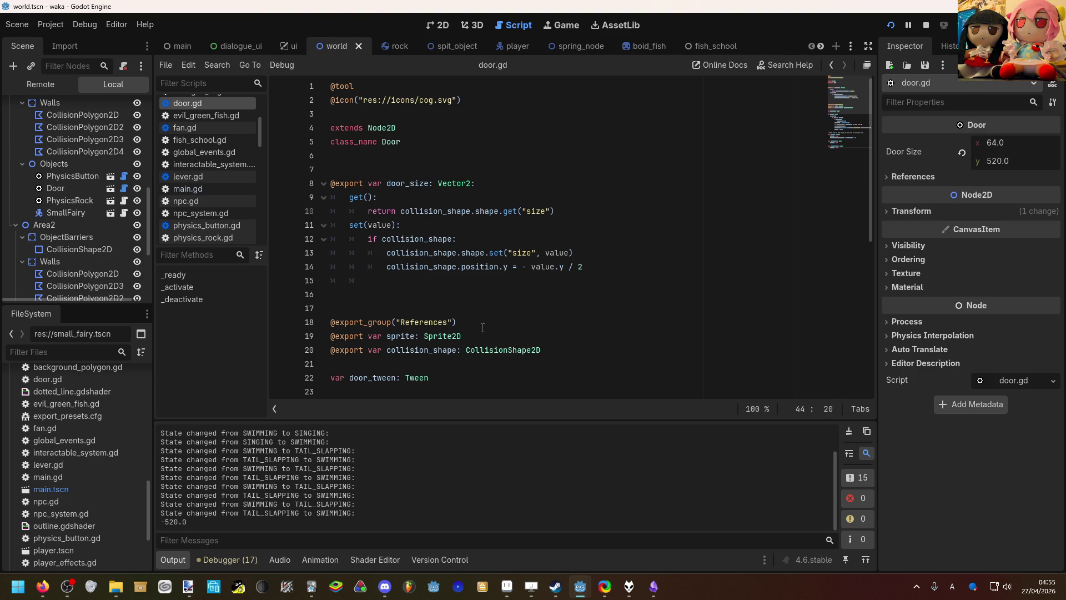
{"action": "left_click_drag", "start_coordinate": [568, 211], "coordinate": [411, 212]}
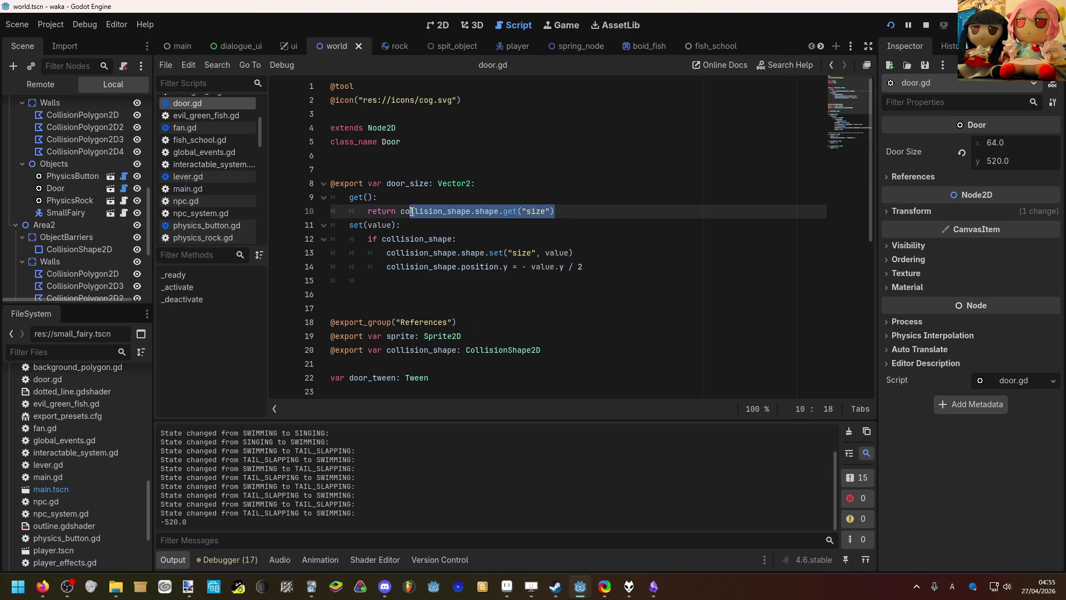
{"action": "left_click", "coordinate": [602, 269]}
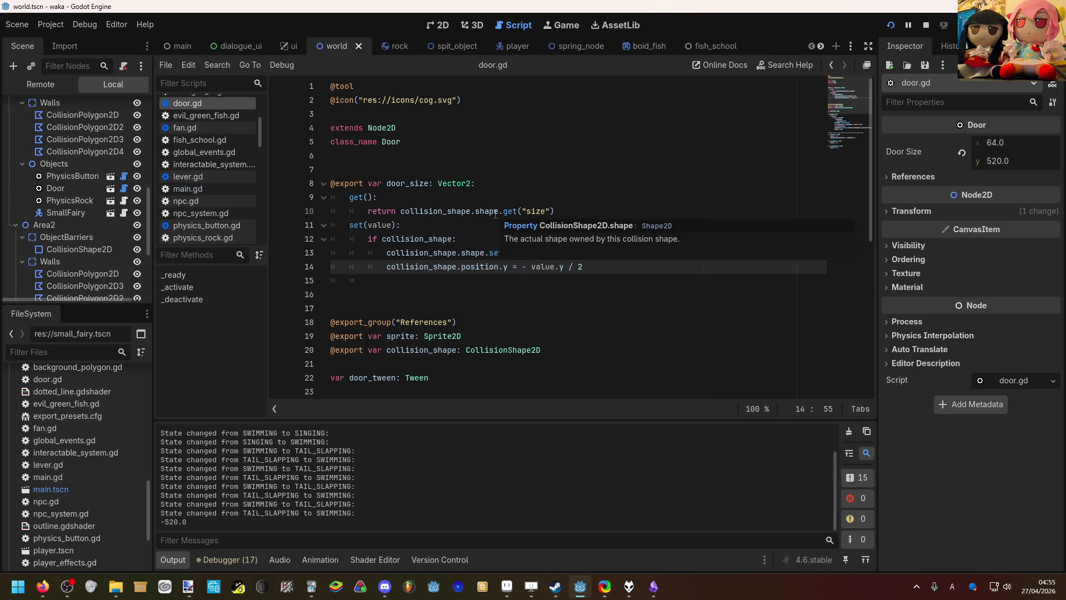
{"action": "left_click", "coordinate": [442, 25]}
{"action": "scroll", "coordinate": [418, 277], "scroll_direction": "up", "scroll_amount": 5}
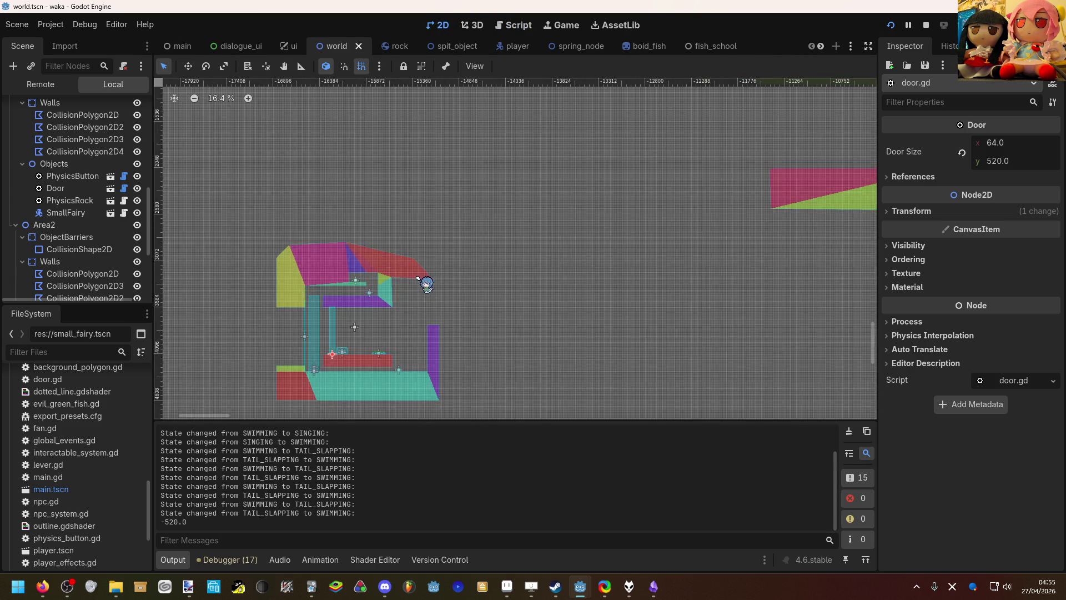
{"action": "scroll", "coordinate": [418, 277], "scroll_direction": "up", "scroll_amount": 2}
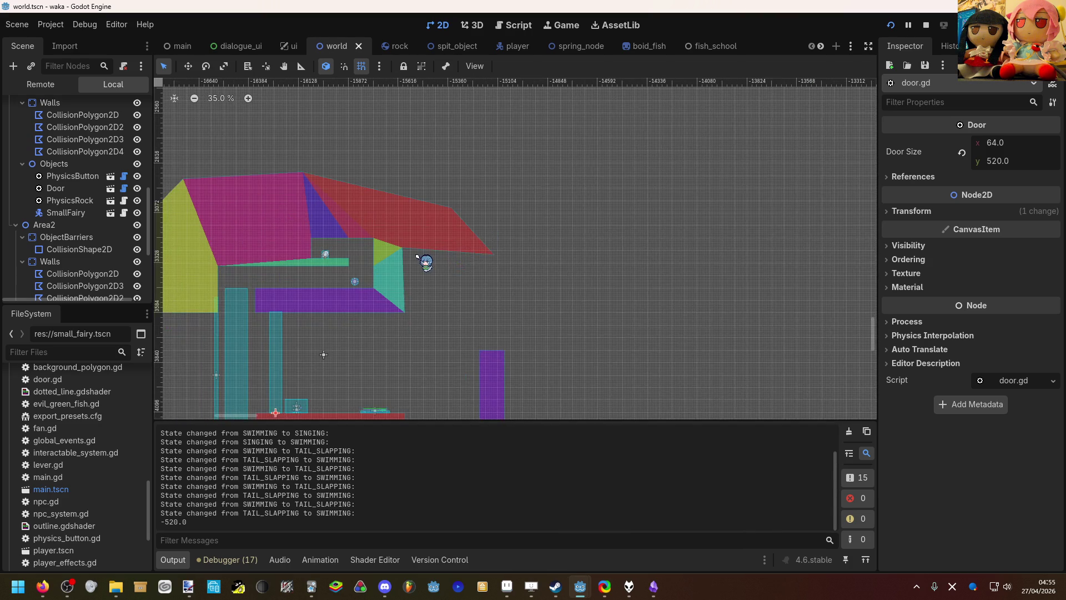
{"action": "scroll", "coordinate": [423, 262], "scroll_direction": "down", "scroll_amount": 1}
{"action": "left_click", "coordinate": [438, 311]}
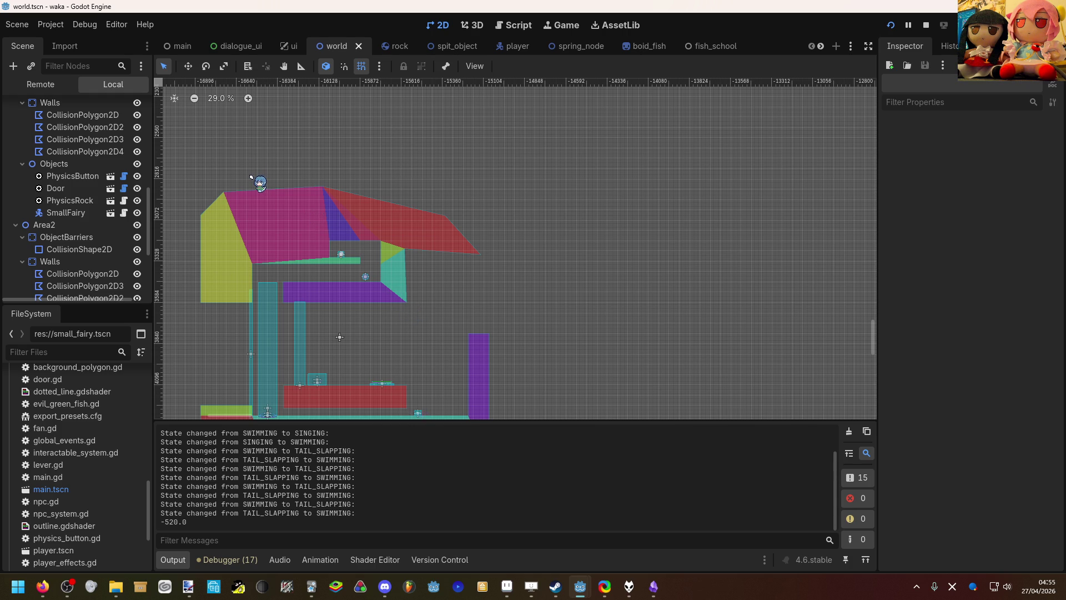
{"action": "scroll", "coordinate": [252, 159], "scroll_direction": "up", "scroll_amount": 1}
{"action": "scroll", "coordinate": [335, 242], "scroll_direction": "up", "scroll_amount": 10}
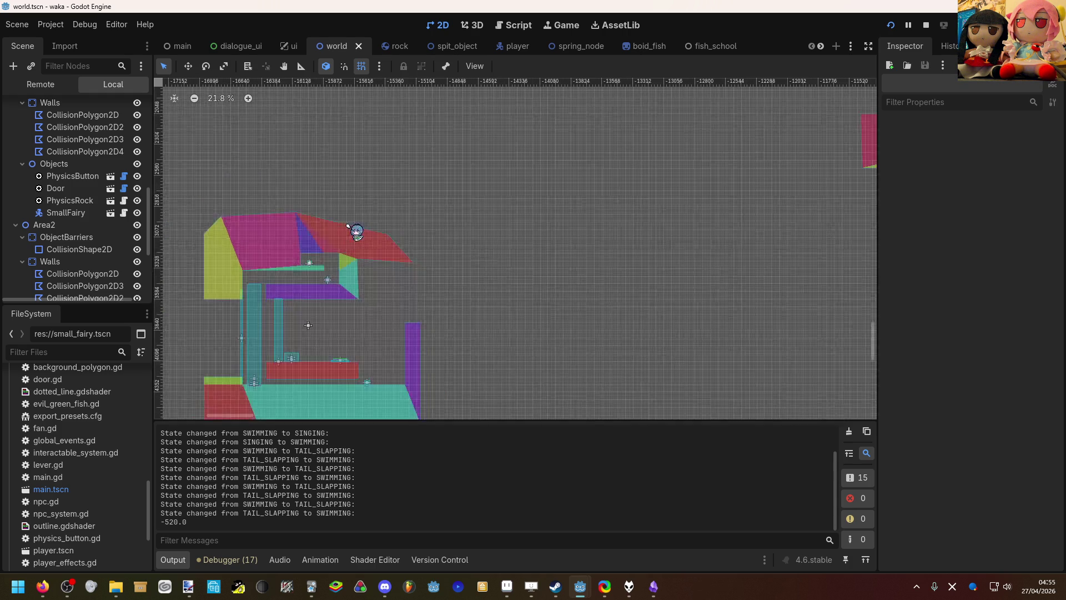
{"action": "scroll", "coordinate": [323, 264], "scroll_direction": "down", "scroll_amount": 7}
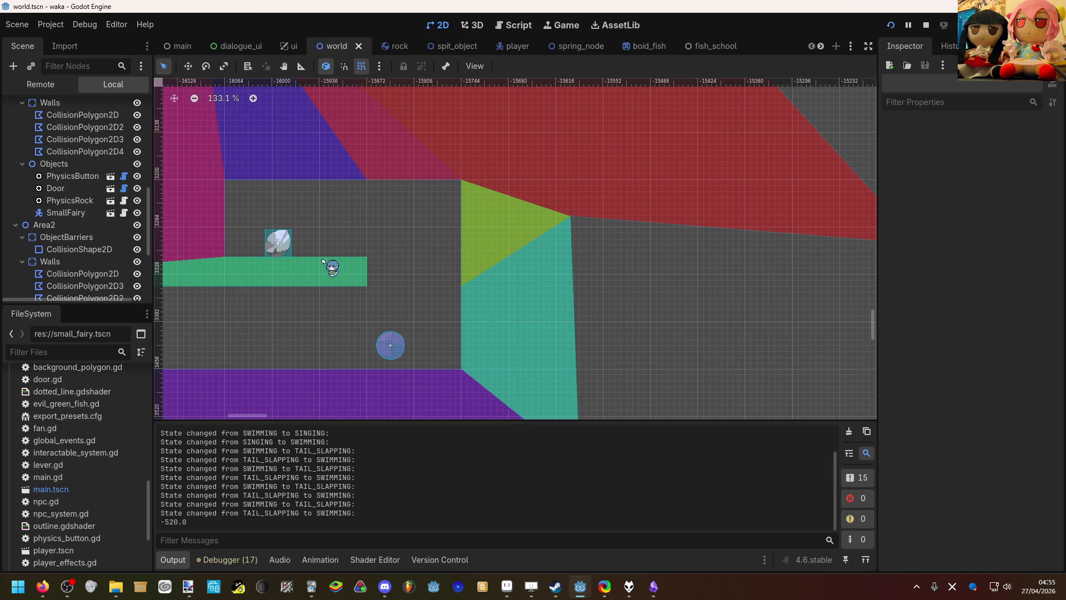
{"action": "scroll", "coordinate": [433, 274], "scroll_direction": "up", "scroll_amount": 7}
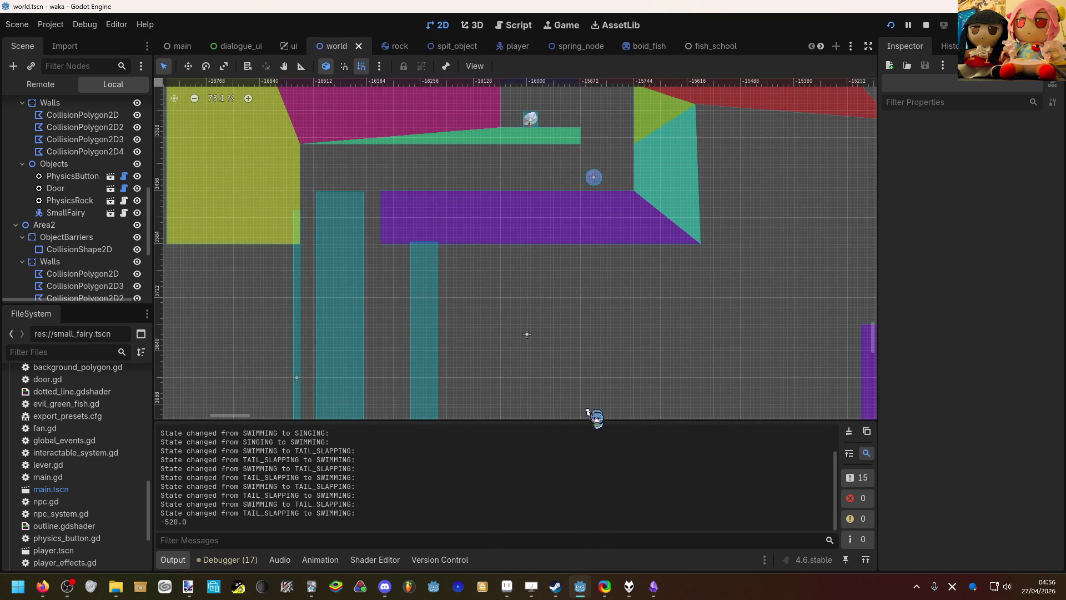
{"action": "scroll", "coordinate": [511, 250], "scroll_direction": "down", "scroll_amount": 1}
{"action": "scroll", "coordinate": [465, 222], "scroll_direction": "down", "scroll_amount": 14}
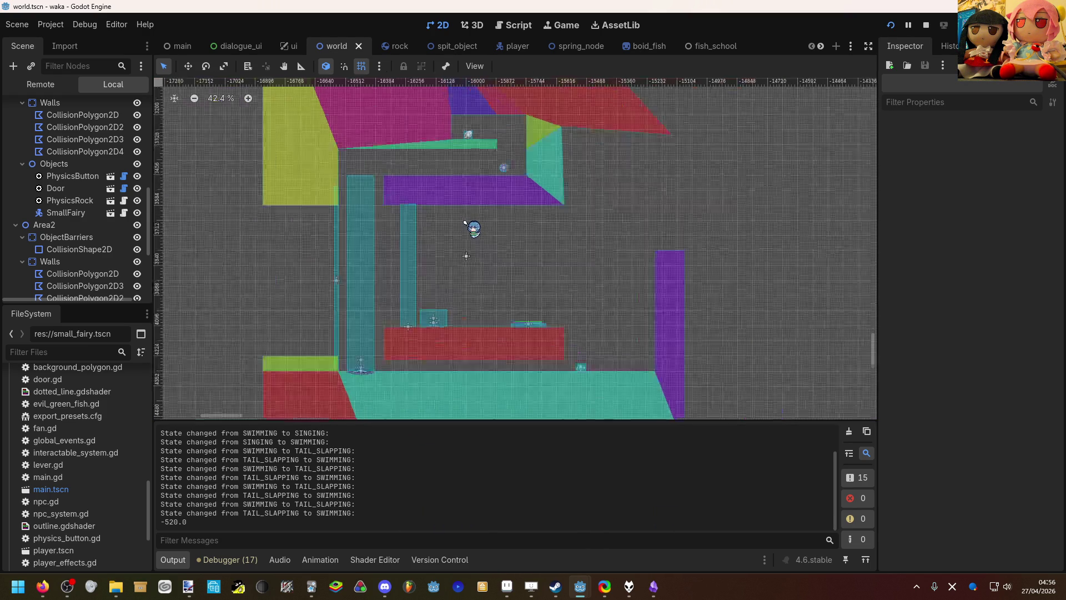
{"action": "scroll", "coordinate": [555, 239], "scroll_direction": "right", "scroll_amount": 5}
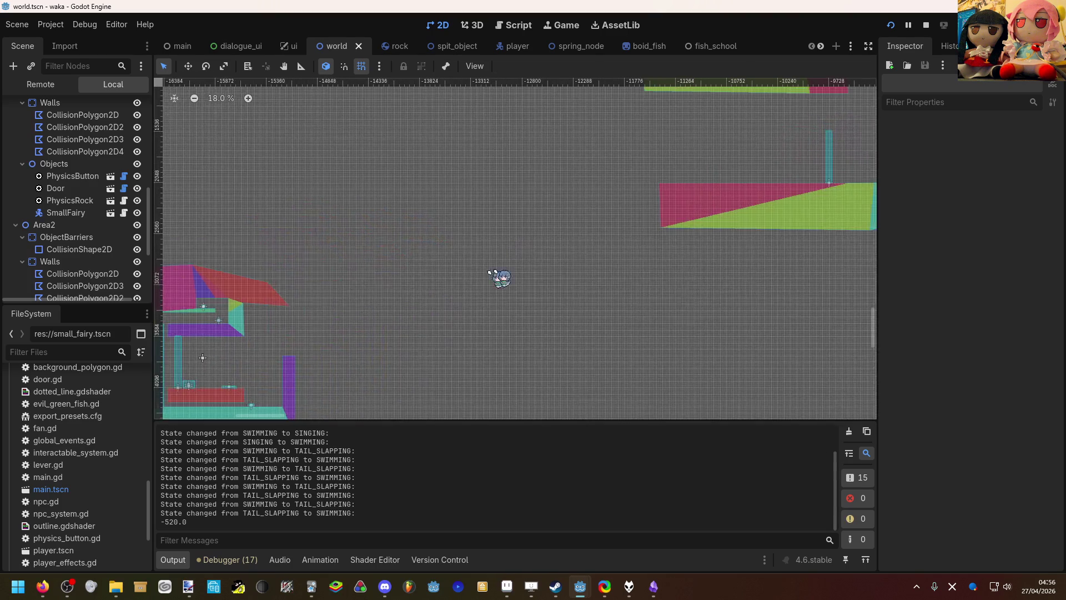
{"action": "left_click", "coordinate": [627, 233]}
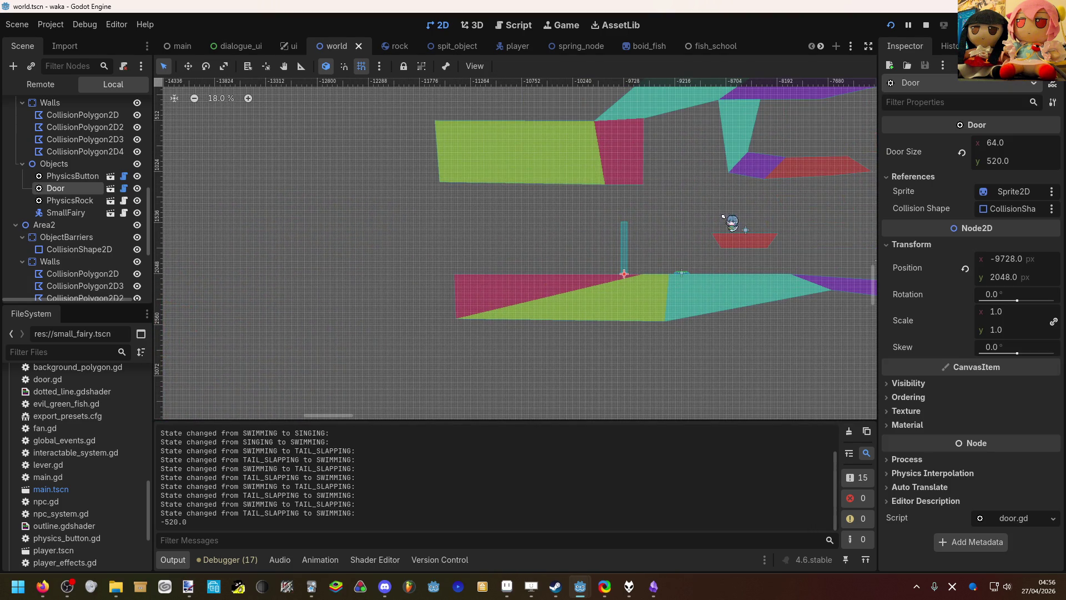
{"action": "scroll", "coordinate": [750, 219], "scroll_direction": "down", "scroll_amount": 2}
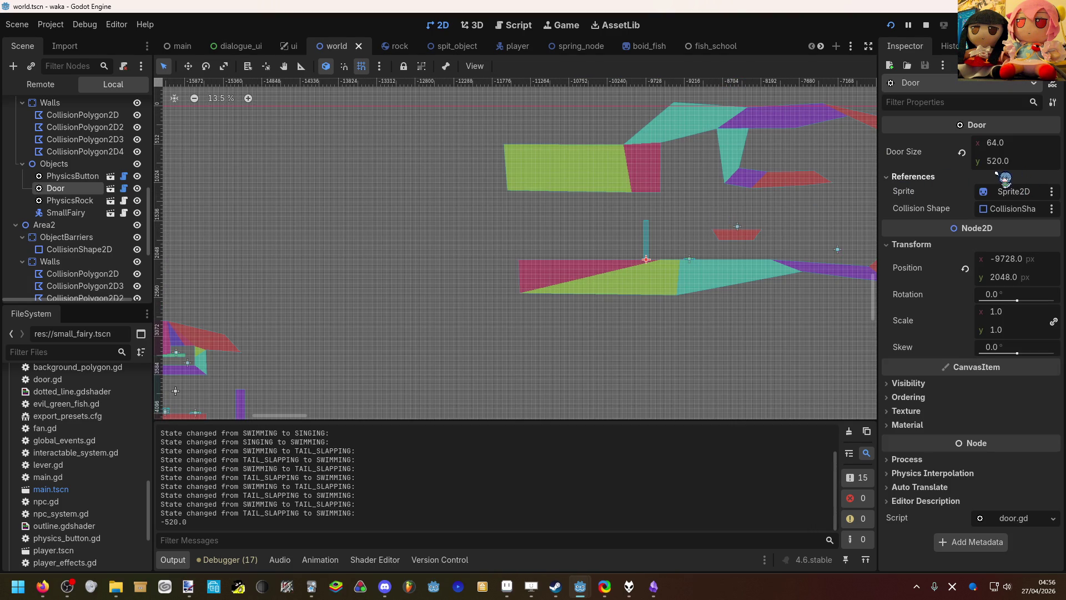
{"action": "scroll", "coordinate": [722, 178], "scroll_direction": "left", "scroll_amount": 5}
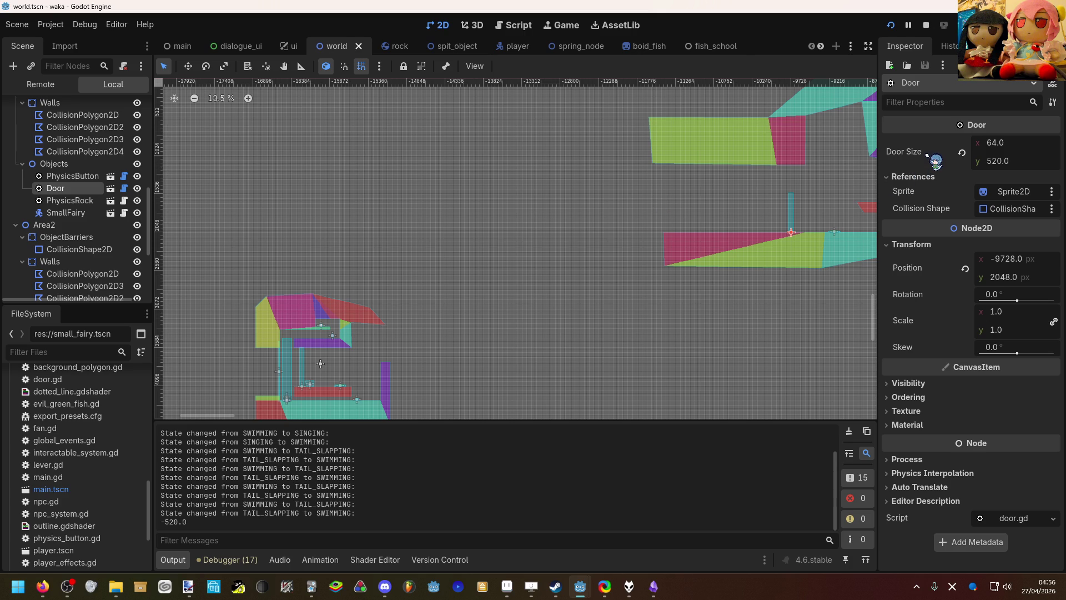
{"action": "right_click", "coordinate": [932, 212]}
{"action": "left_click", "coordinate": [936, 186]}
{"action": "right_click", "coordinate": [920, 218]}
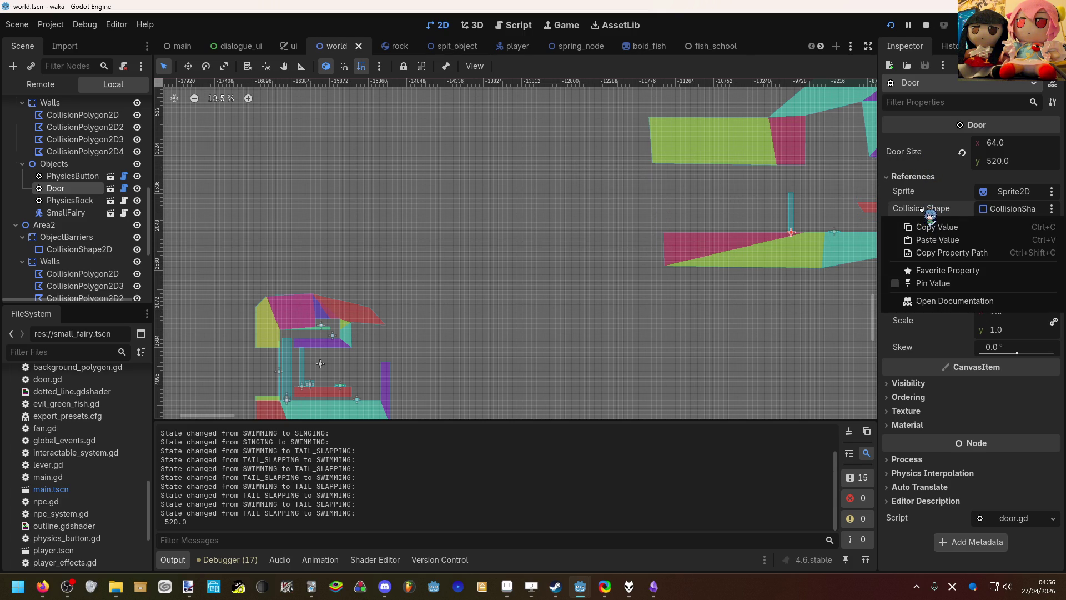
{"action": "left_click", "coordinate": [961, 206]}
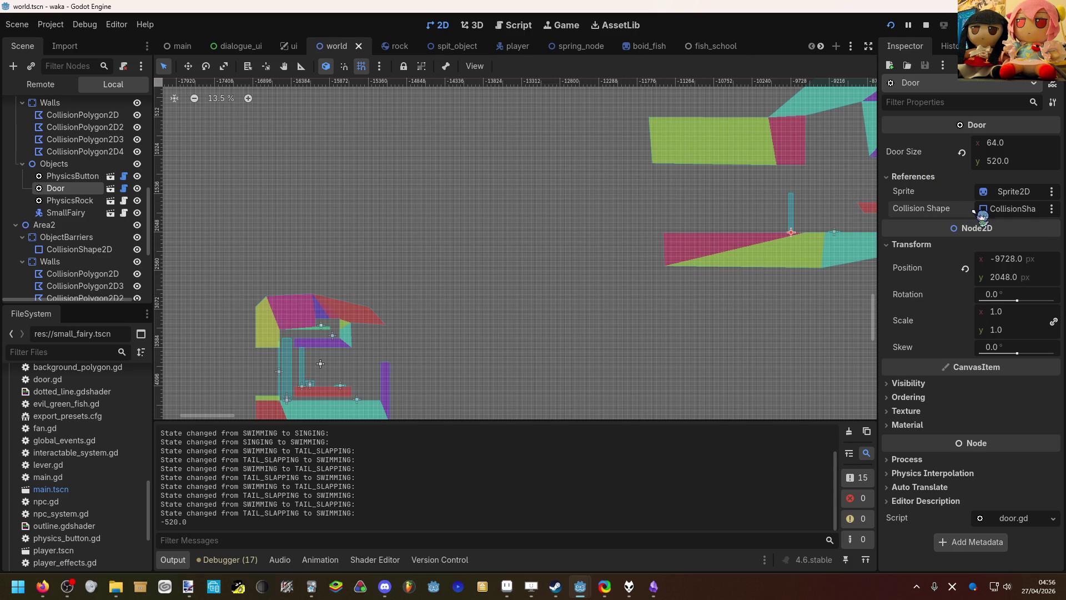
{"action": "left_click", "coordinate": [1051, 209]}
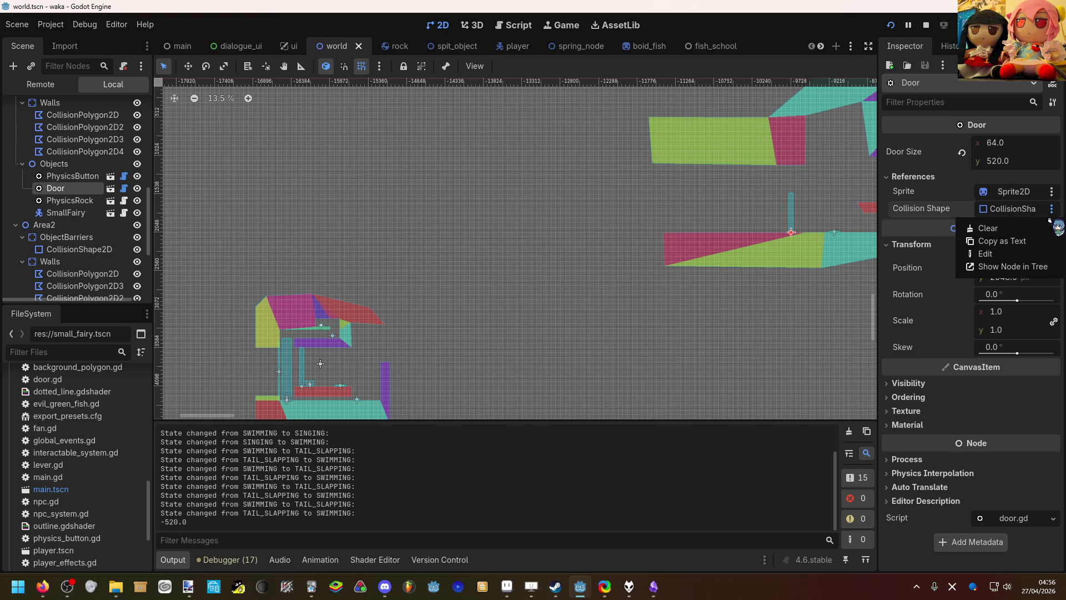
{"action": "left_click", "coordinate": [1037, 267]}
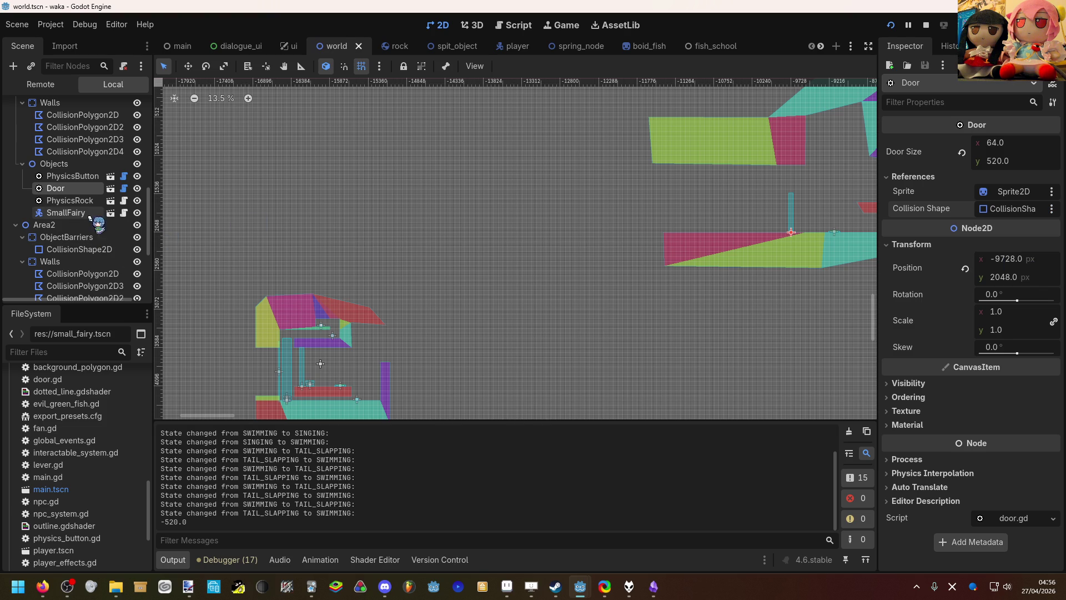
{"action": "left_click", "coordinate": [111, 190]}
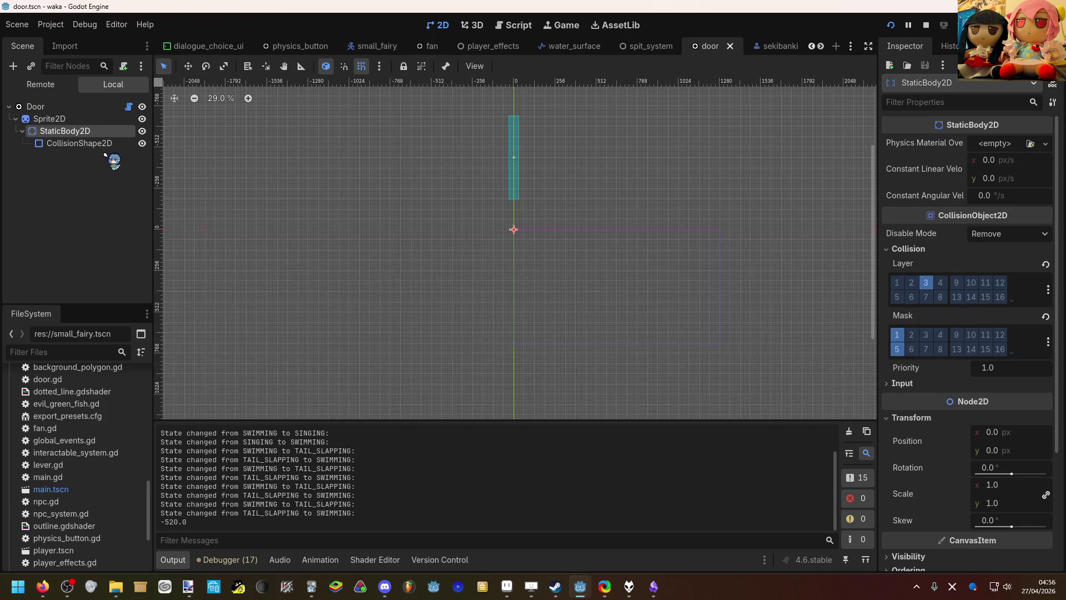
Step: Try Make Sub-Resources Unique on the root Door node, which has nothing to duplicate
{"action": "left_click", "coordinate": [79, 143]}
{"action": "left_click", "coordinate": [35, 106]}
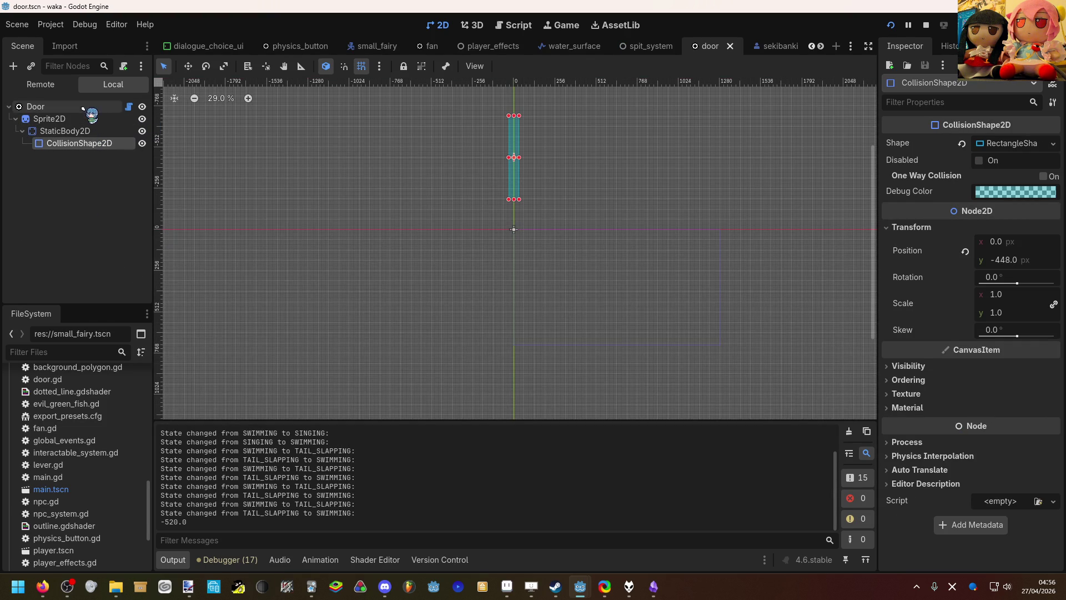
{"action": "left_click", "coordinate": [1052, 102]}
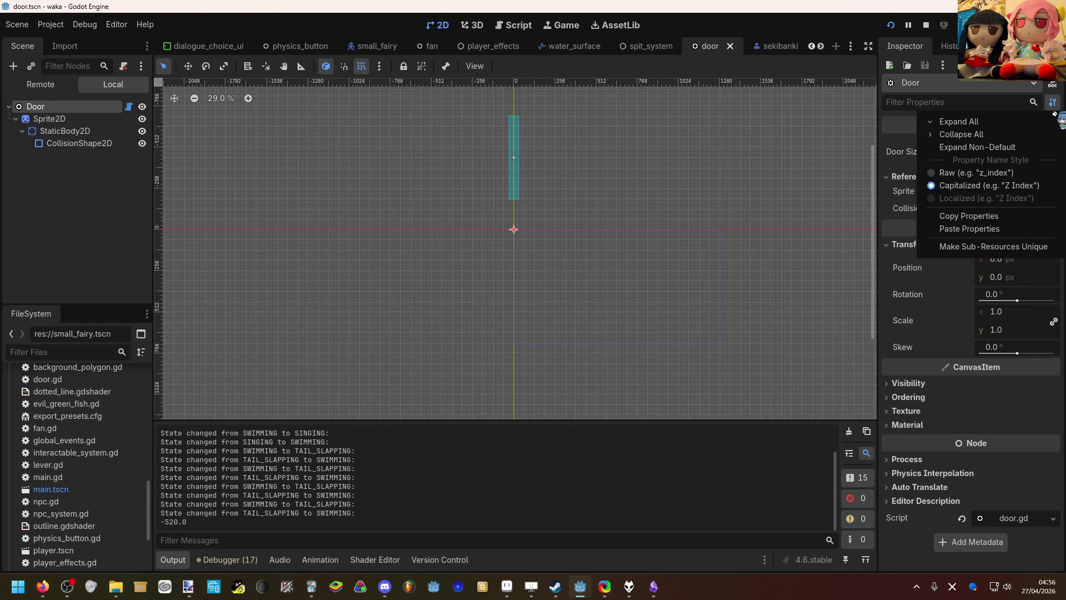
{"action": "left_click", "coordinate": [1009, 246]}
{"action": "left_click", "coordinate": [516, 309]}
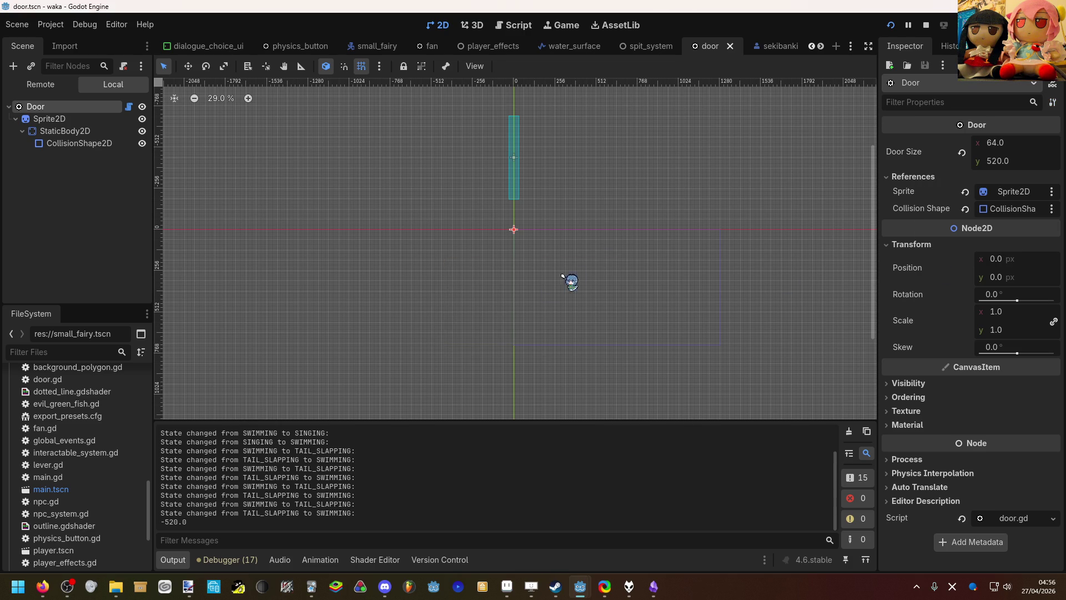
{"action": "left_click", "coordinate": [1053, 102]}
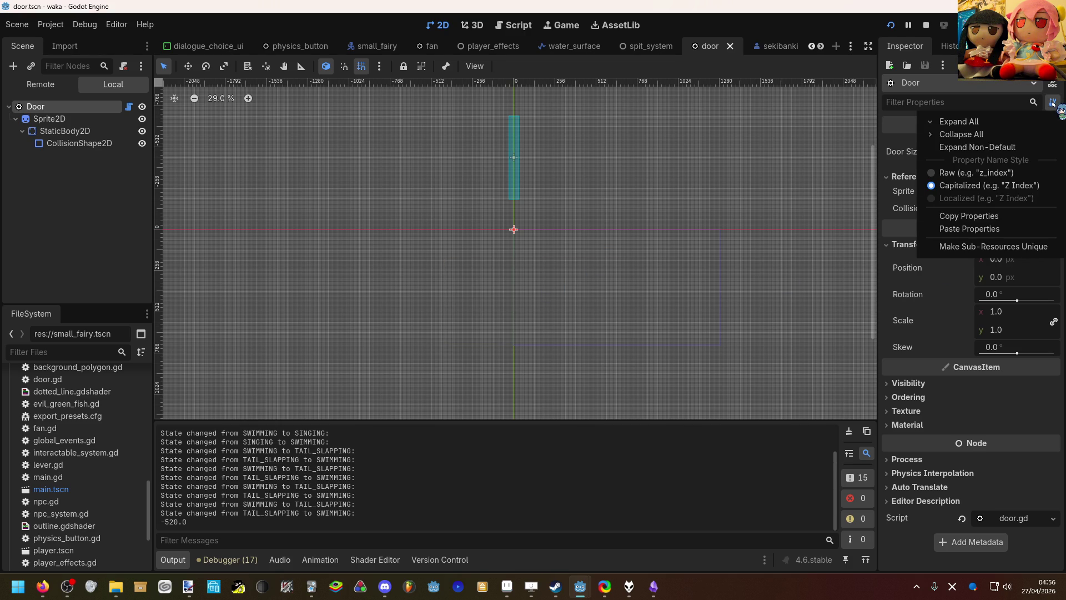
Step: Make the CollisionShape2D's Shape a unique sub-resource and save door.tscn
{"action": "left_click", "coordinate": [110, 143]}
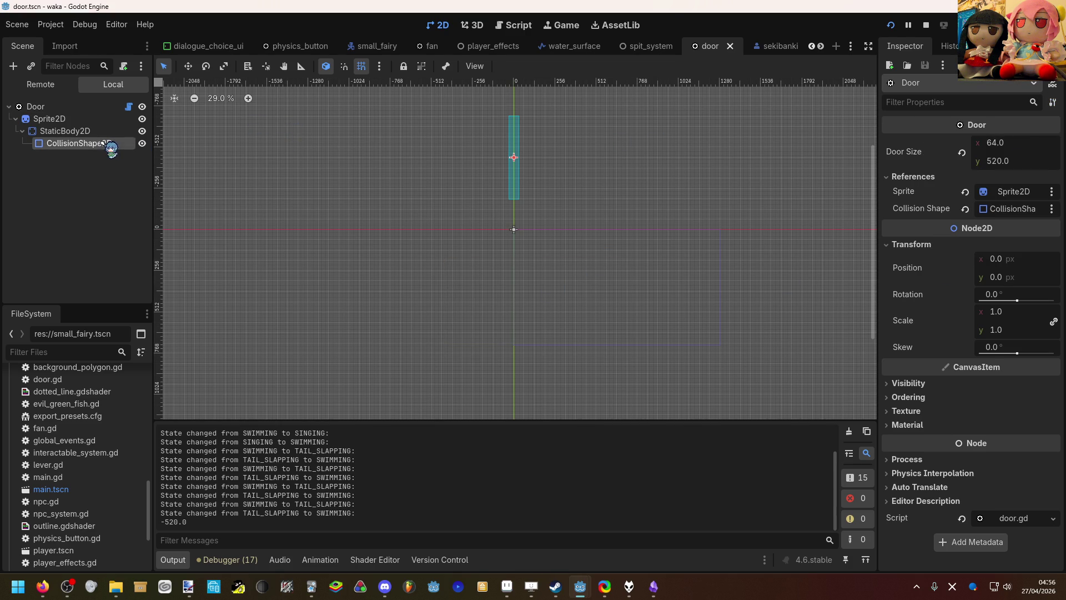
{"action": "left_click", "coordinate": [1053, 102]}
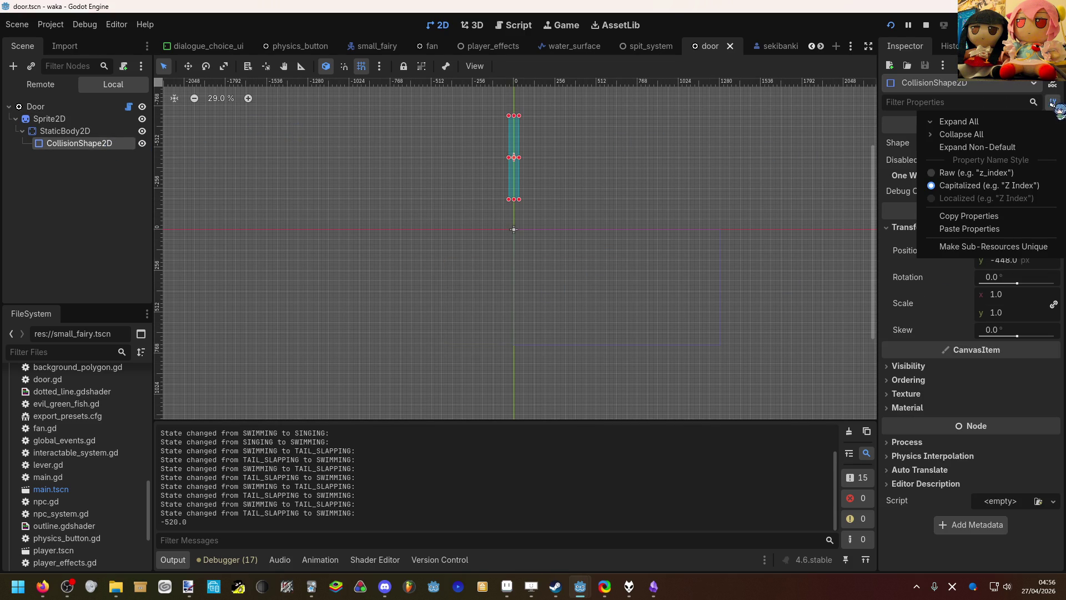
{"action": "left_click", "coordinate": [952, 250]}
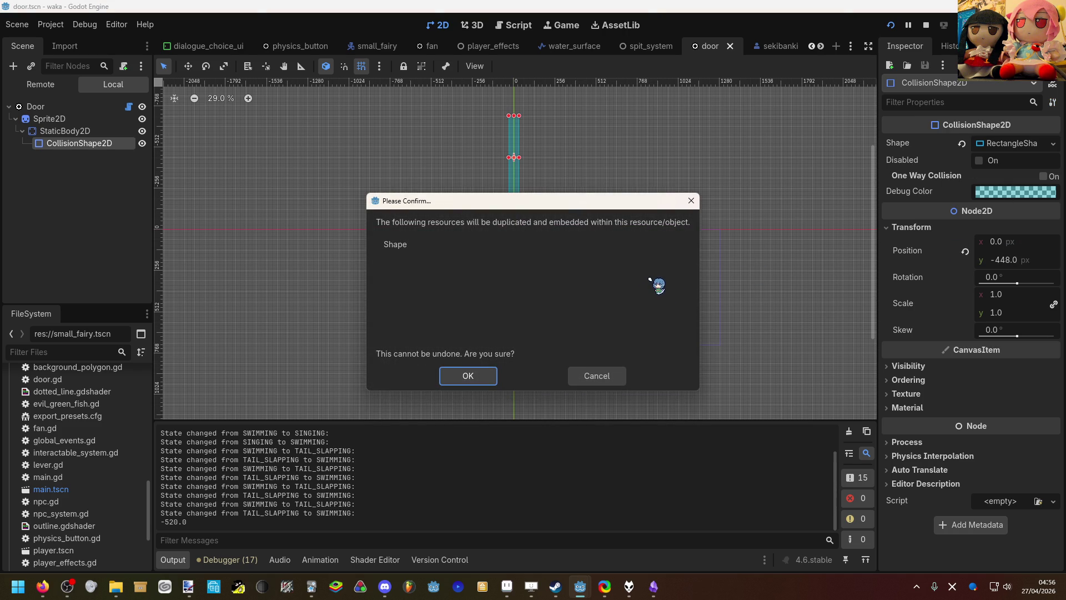
{"action": "left_click", "coordinate": [468, 376]}
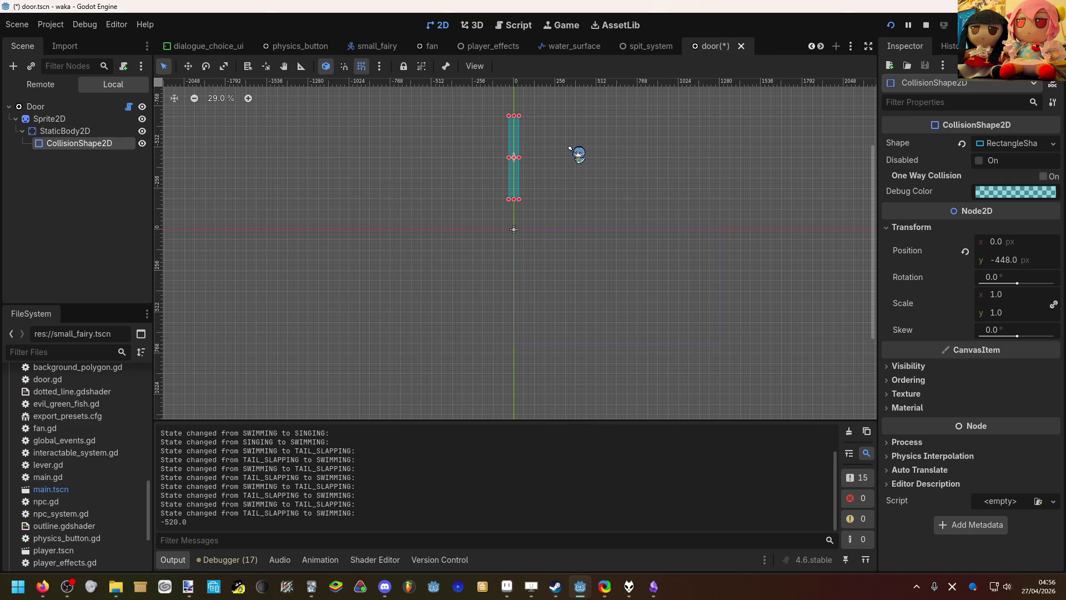
{"action": "key", "text": "ctrl+s"}
Step: Switch to the world scene and select the Door placed in the level
{"action": "scroll", "coordinate": [811, 49], "scroll_direction": "up", "scroll_amount": 8}
{"action": "scroll", "coordinate": [819, 56], "scroll_direction": "up", "scroll_amount": 1}
{"action": "left_click", "coordinate": [180, 46]}
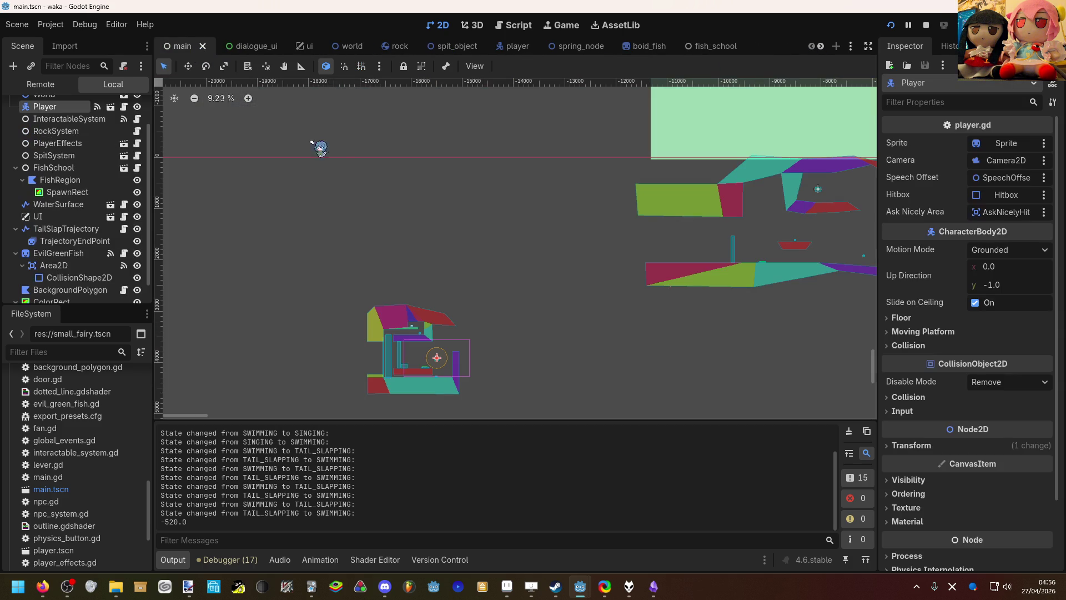
{"action": "scroll", "coordinate": [758, 219], "scroll_direction": "up", "scroll_amount": 4}
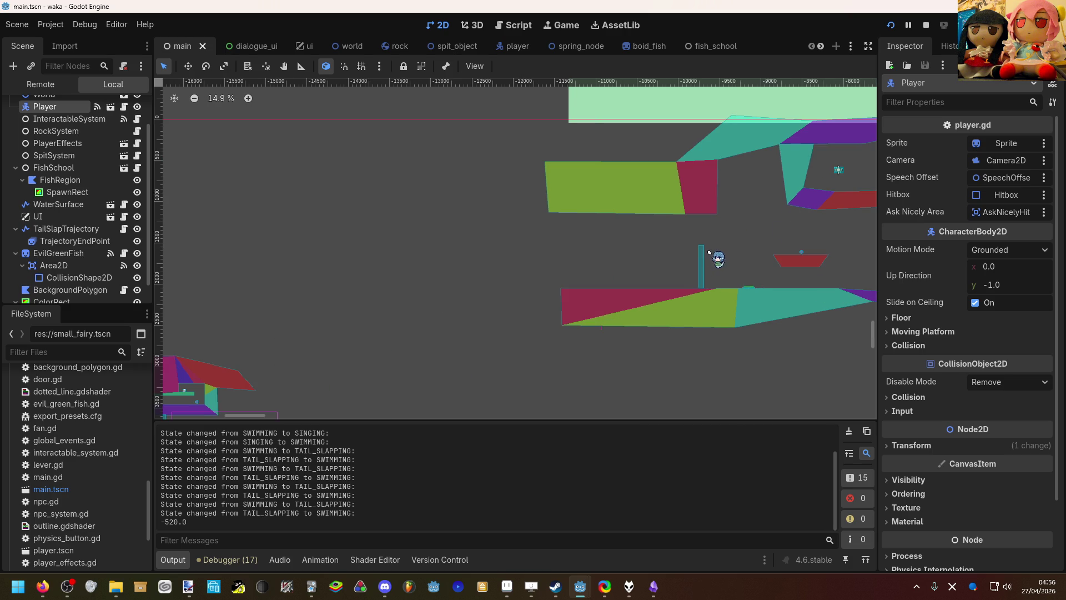
{"action": "left_click", "coordinate": [710, 252]}
{"action": "scroll", "coordinate": [713, 255], "scroll_direction": "down", "scroll_amount": 2}
{"action": "mouse_move", "coordinate": [711, 257]}
{"action": "left_mouse_down"}
{"action": "mouse_move", "coordinate": [139, 244]}
{"action": "mouse_move", "coordinate": [111, 155]}
{"action": "mouse_move", "coordinate": [309, 83]}
{"action": "mouse_move", "coordinate": [362, 49]}
{"action": "left_mouse_up"}
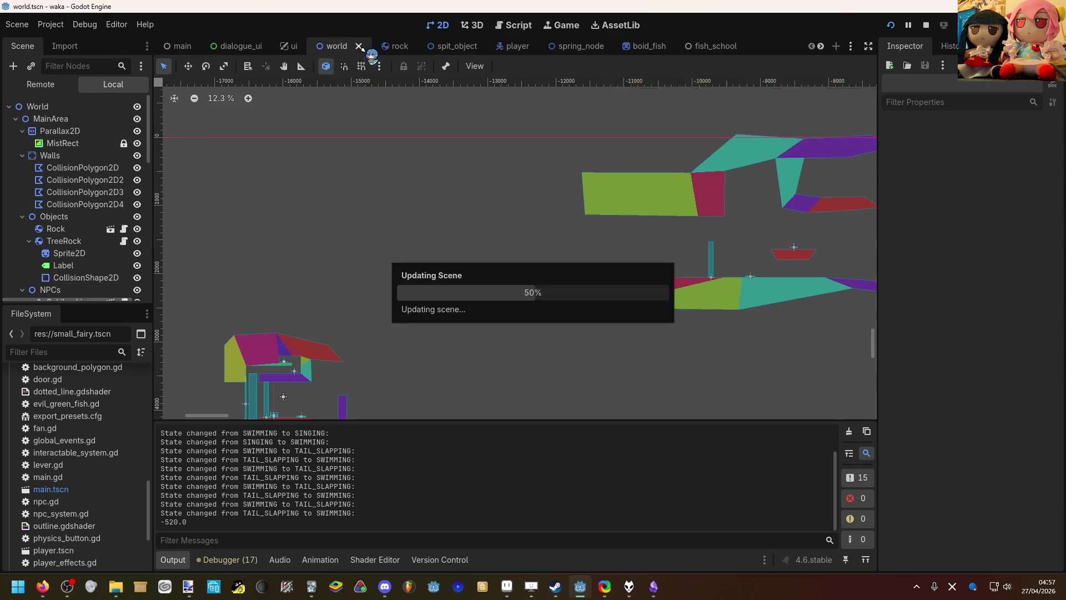
Step: Raise the world Door's Door Size height to 1000, then open door.tscn
{"action": "left_click", "coordinate": [999, 162]}
{"action": "type", "text": "100"}
{"action": "key", "text": "Return"}
{"action": "left_click", "coordinate": [1000, 162]}
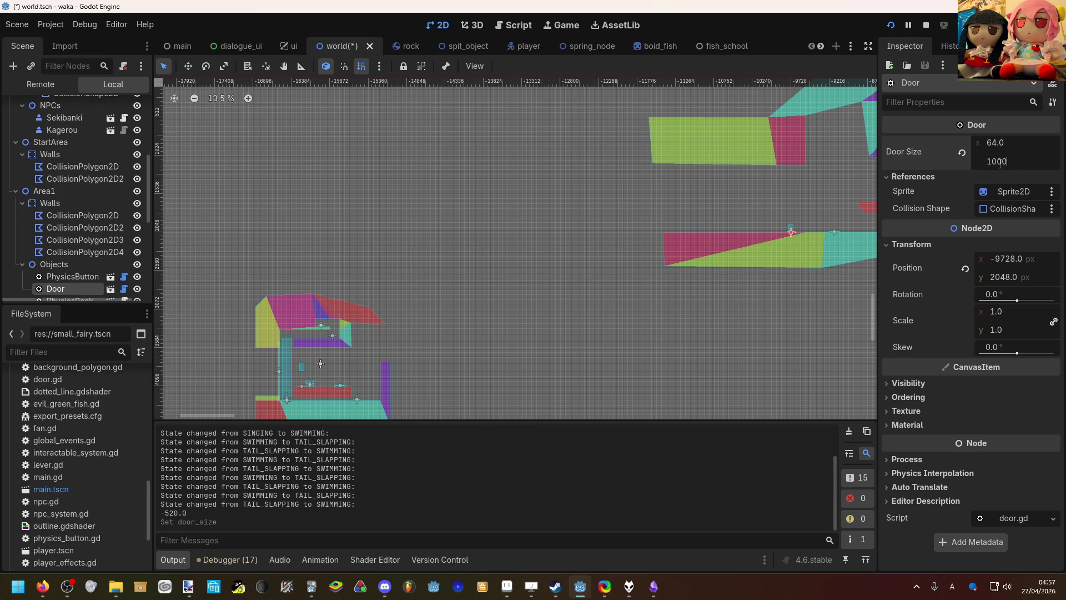
{"action": "key", "text": "Return"}
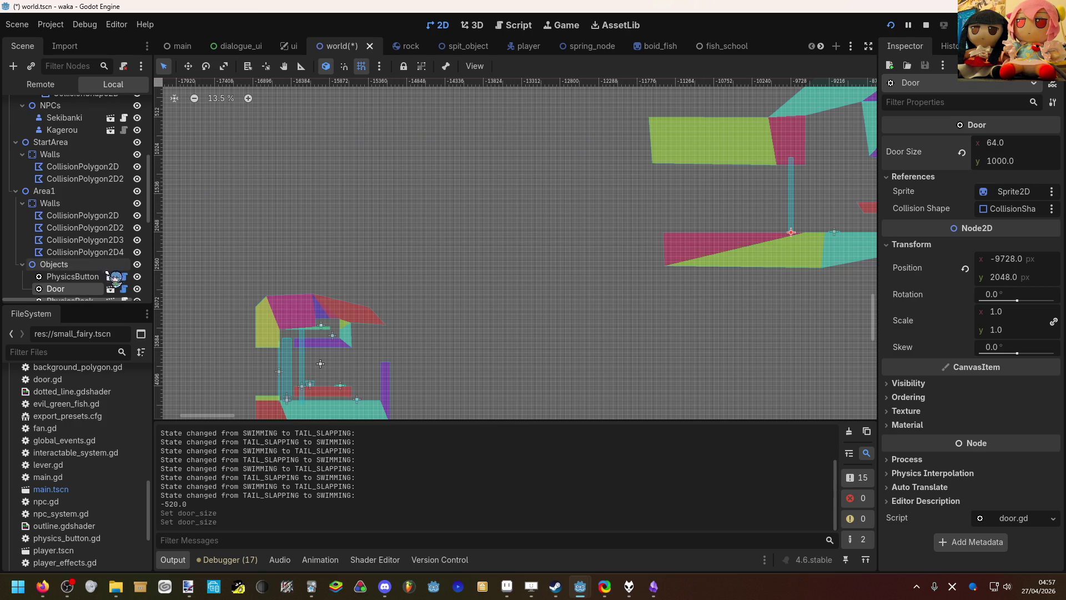
{"action": "left_click", "coordinate": [110, 288]}
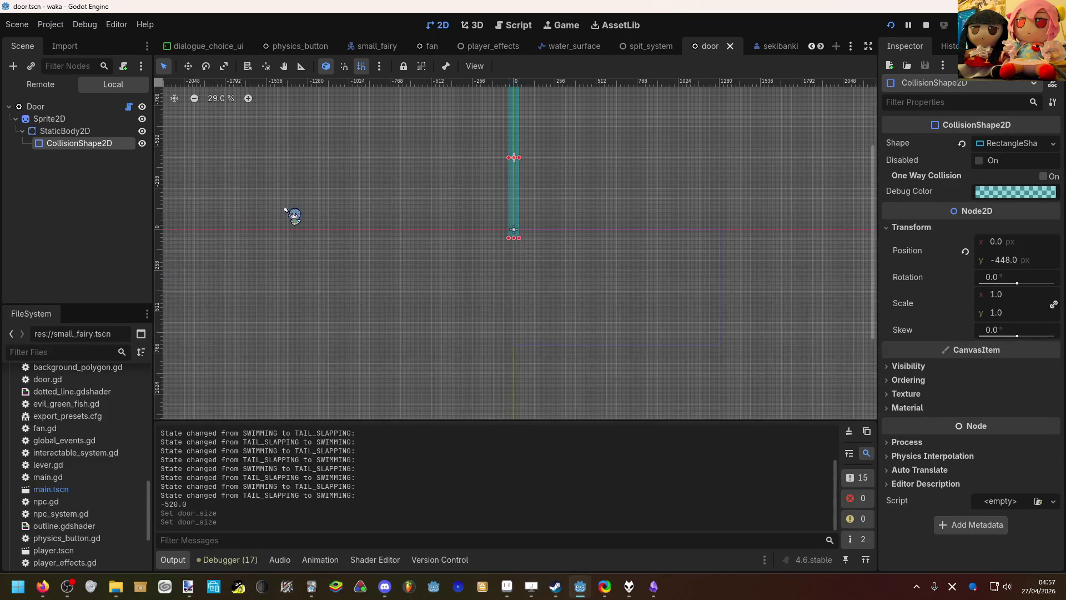
Step: Make the door's collision Shape a unique sub-resource and save door.tscn
{"action": "left_click", "coordinate": [1055, 103]}
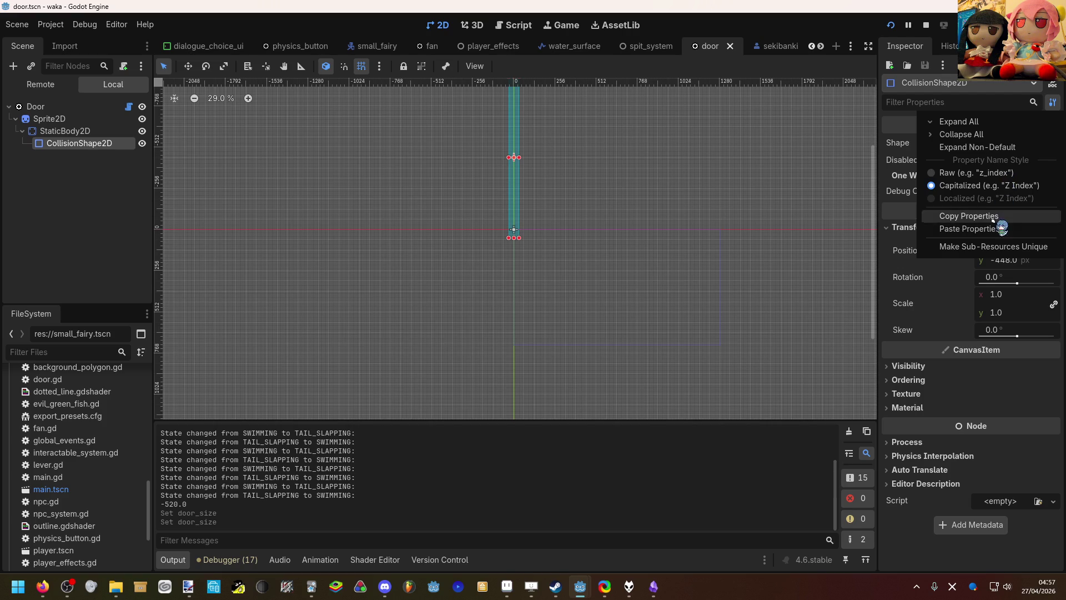
{"action": "left_click", "coordinate": [995, 246]}
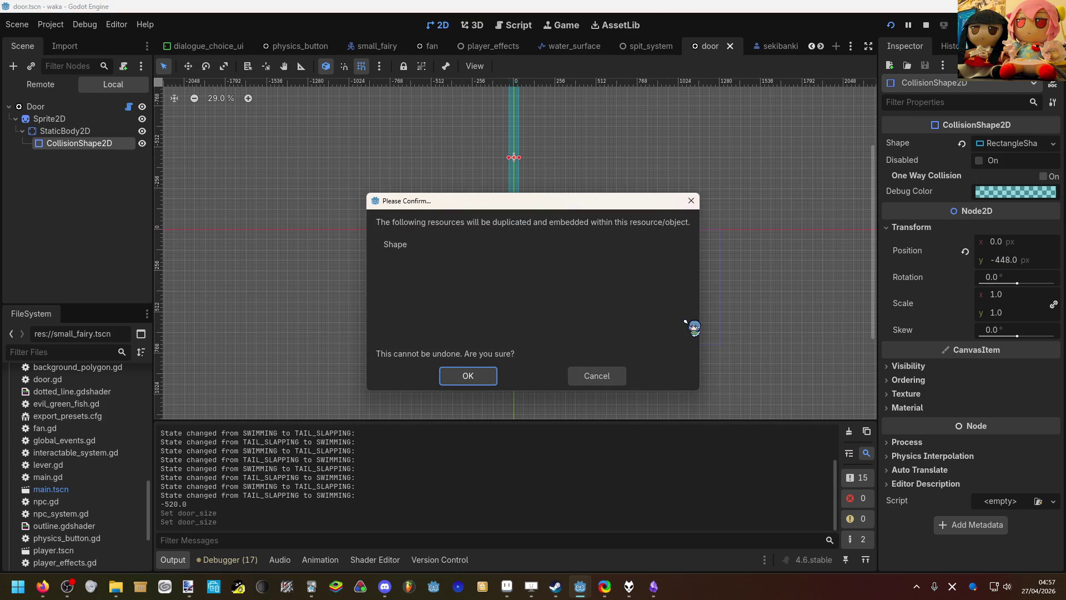
{"action": "left_click", "coordinate": [606, 380]}
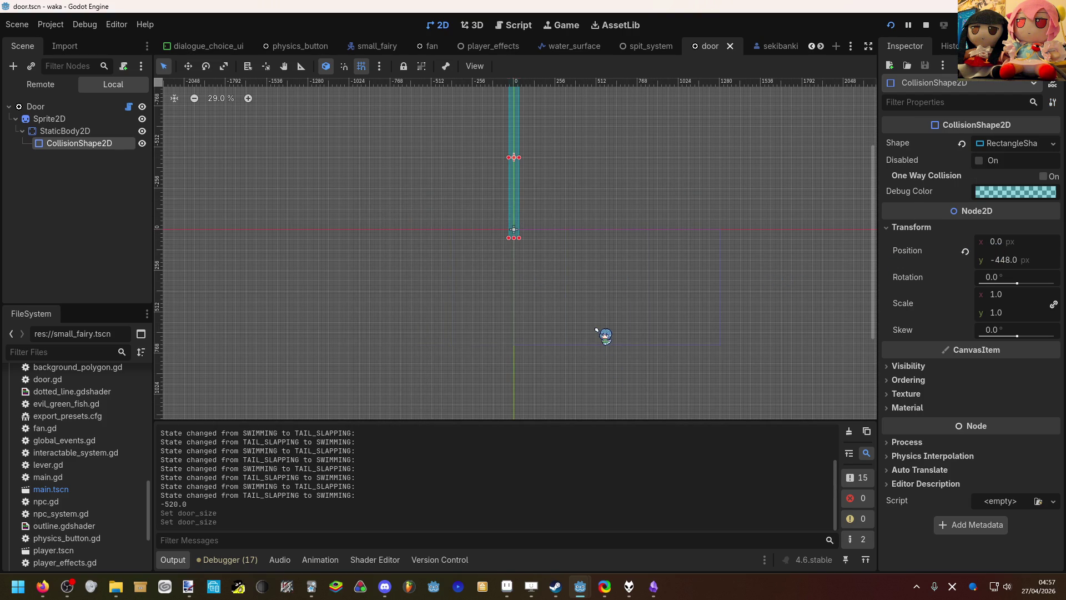
{"action": "mouse_move", "coordinate": [896, 141]}
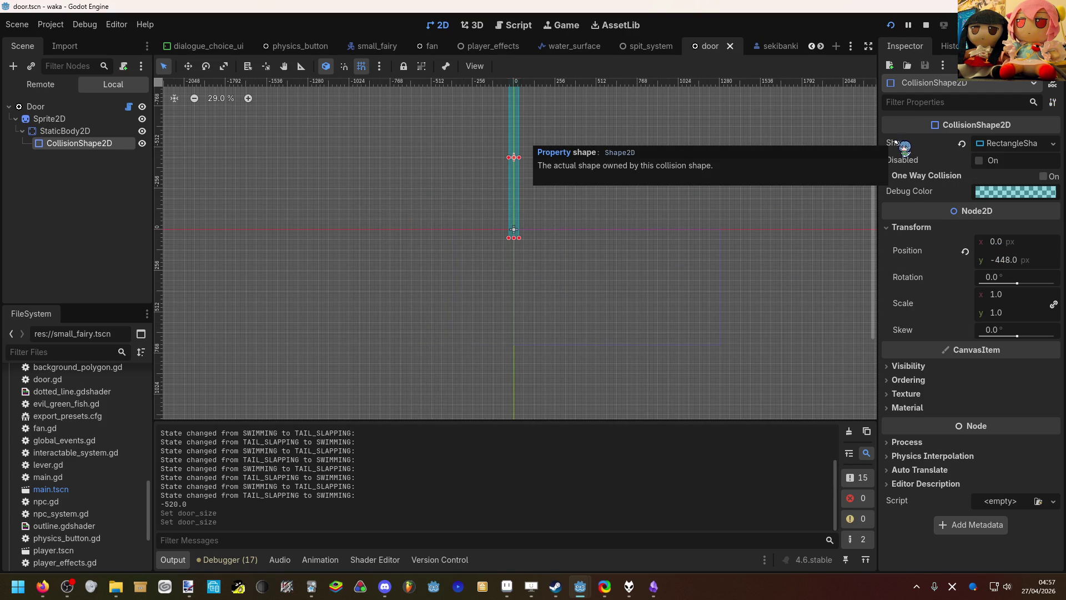
{"action": "left_click", "coordinate": [1053, 102]}
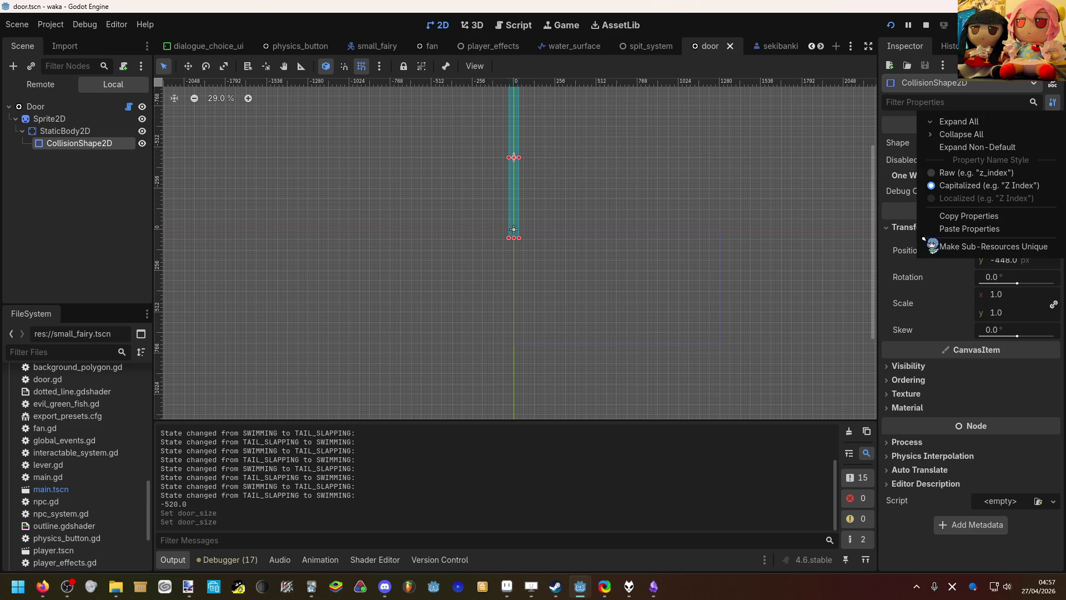
{"action": "left_click", "coordinate": [924, 246]}
{"action": "left_click", "coordinate": [468, 376]}
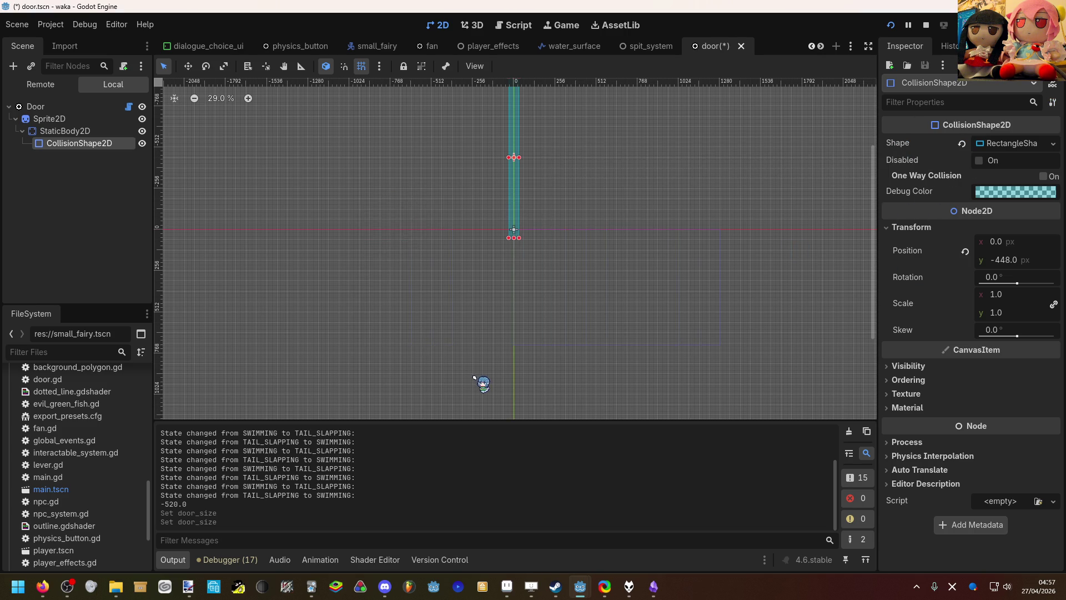
{"action": "key", "text": "ctrl+s"}
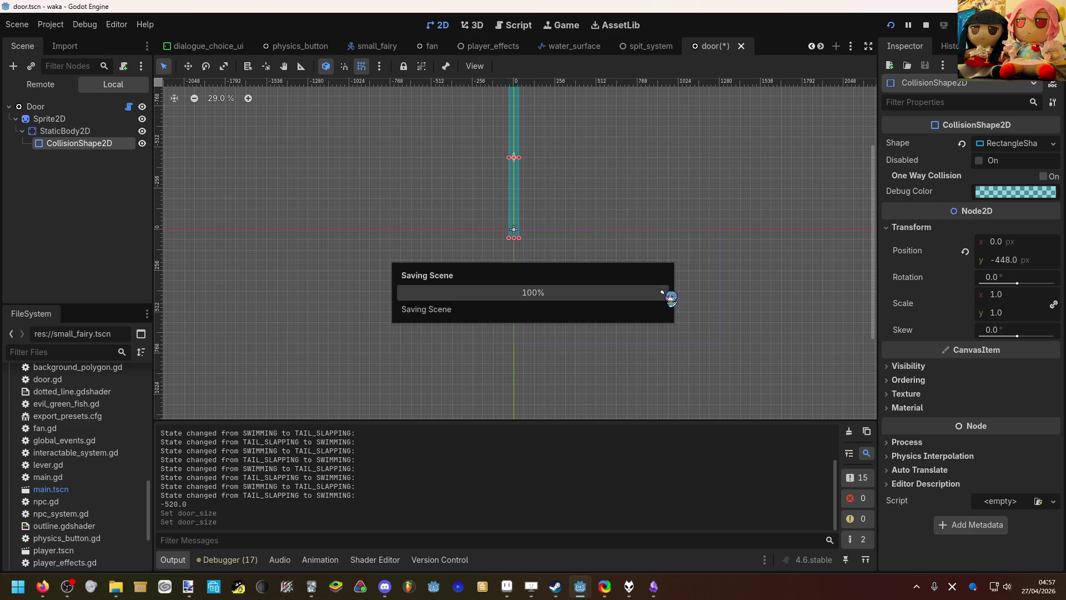
Step: Set the door scene's default Door Size height to 500, undoing an accidental reset
{"action": "left_click", "coordinate": [105, 106]}
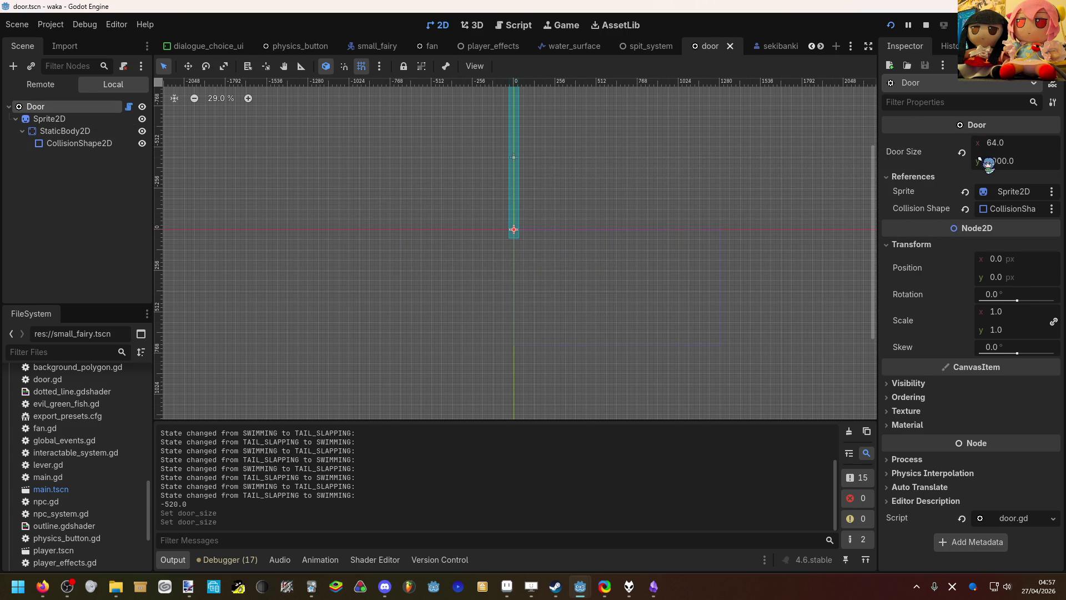
{"action": "left_click", "coordinate": [963, 157]}
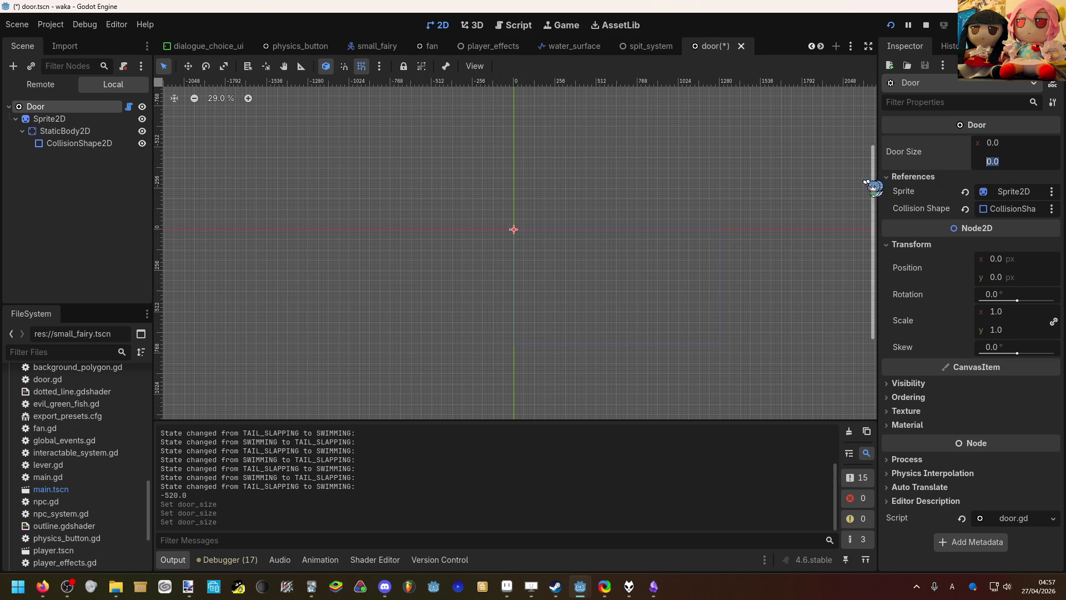
{"action": "left_click", "coordinate": [822, 184]}
{"action": "key", "text": "ctrl+z"}
{"action": "left_click", "coordinate": [89, 107]}
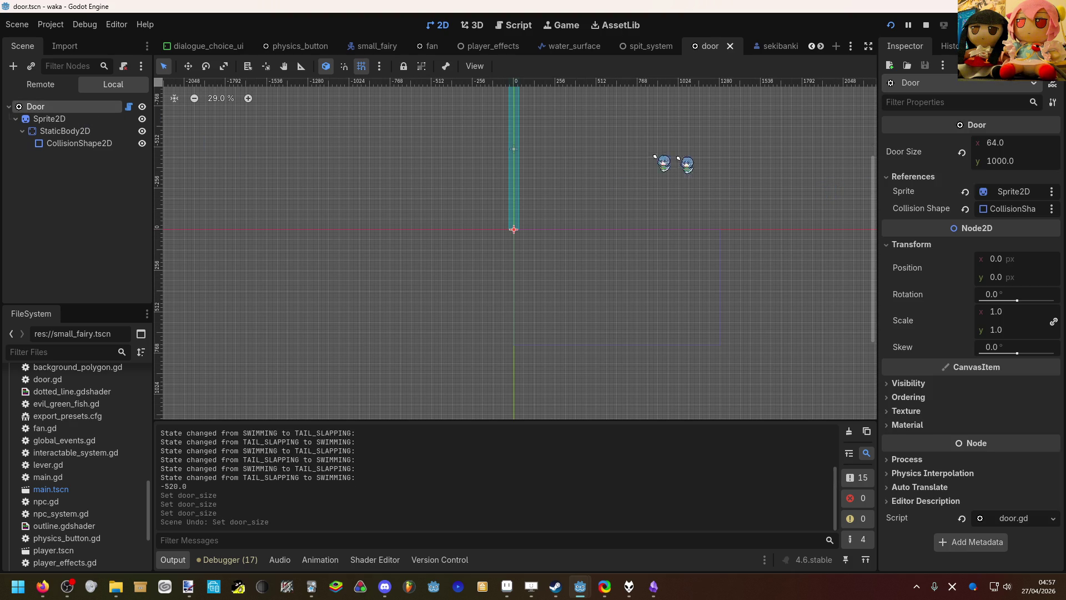
{"action": "left_click", "coordinate": [1001, 167]}
{"action": "type", "text": "5000"}
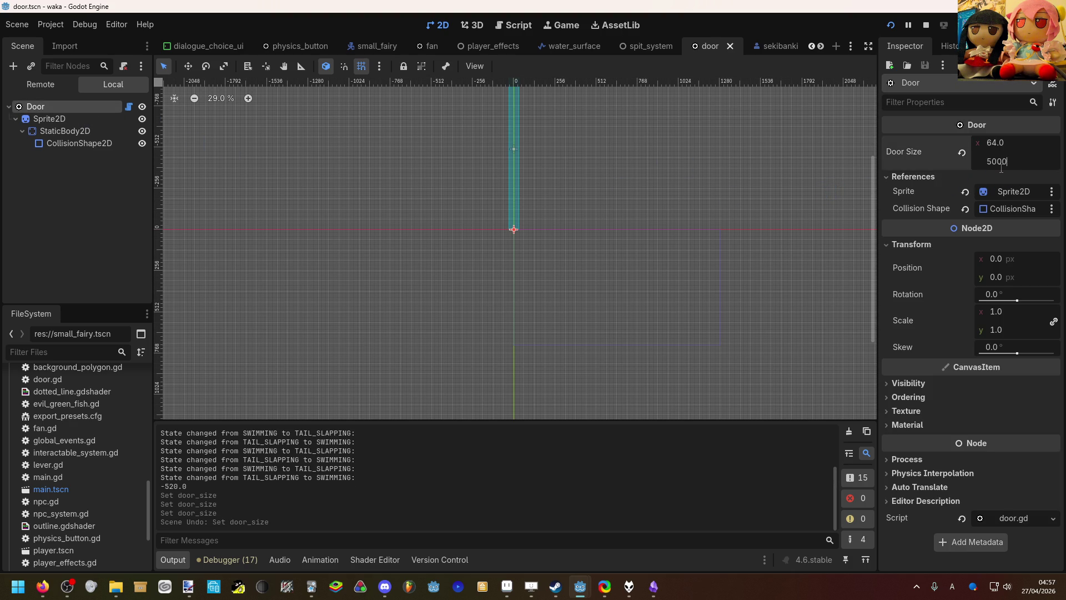
{"action": "key", "text": "Return"}
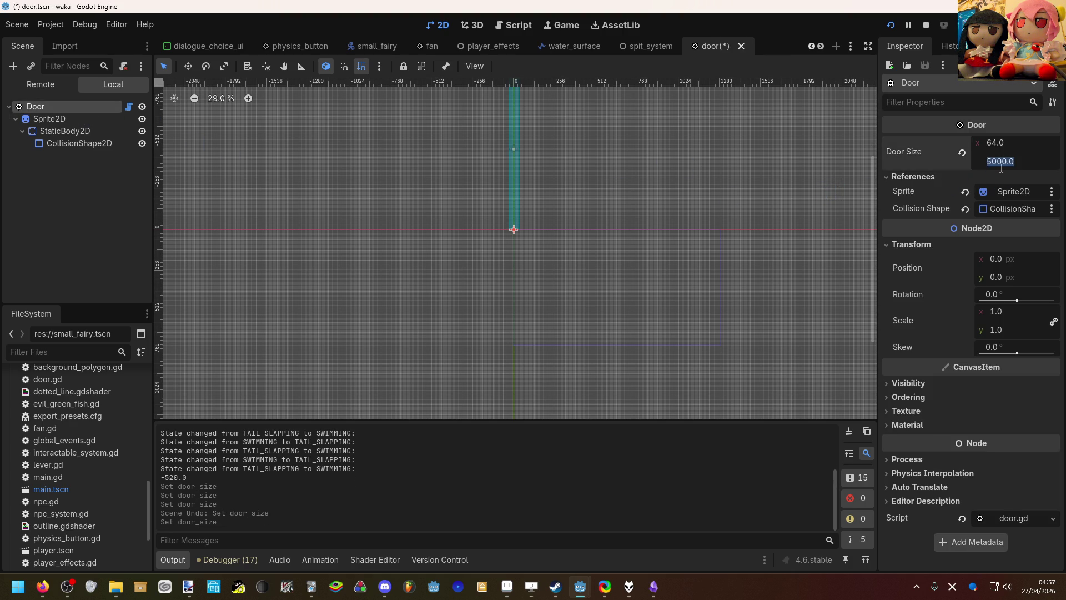
{"action": "type", "text": "0"}
{"action": "key", "text": "Return"}
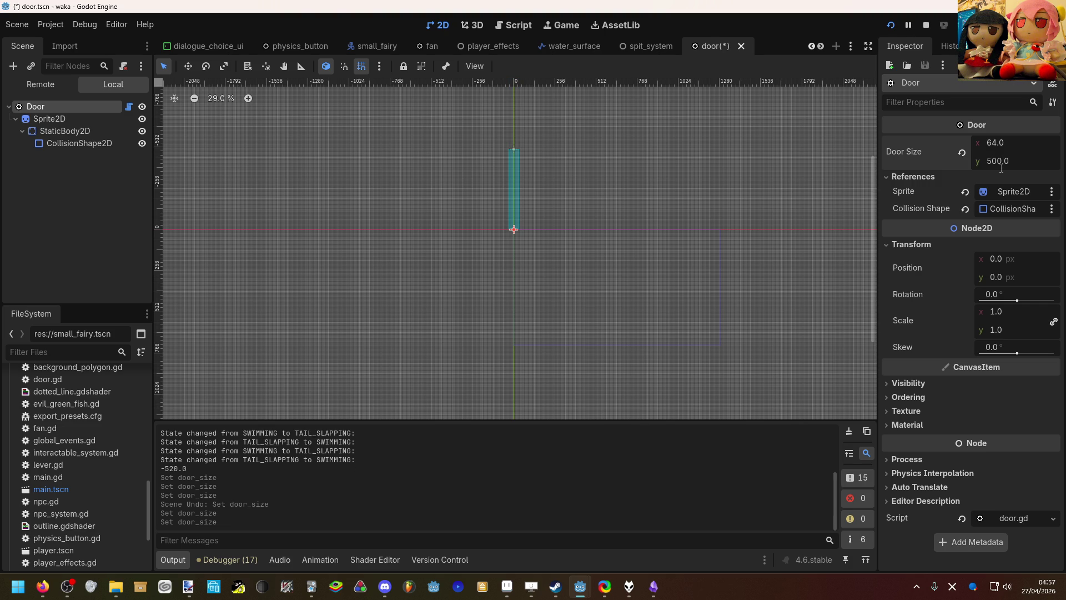
Step: Try Make Sub-Resources Unique on the Door root, save door.tscn, and return to the world scene
{"action": "left_click", "coordinate": [1052, 102]}
{"action": "left_click", "coordinate": [965, 246]}
{"action": "left_click", "coordinate": [516, 308]}
{"action": "key", "text": "ctrl+s"}
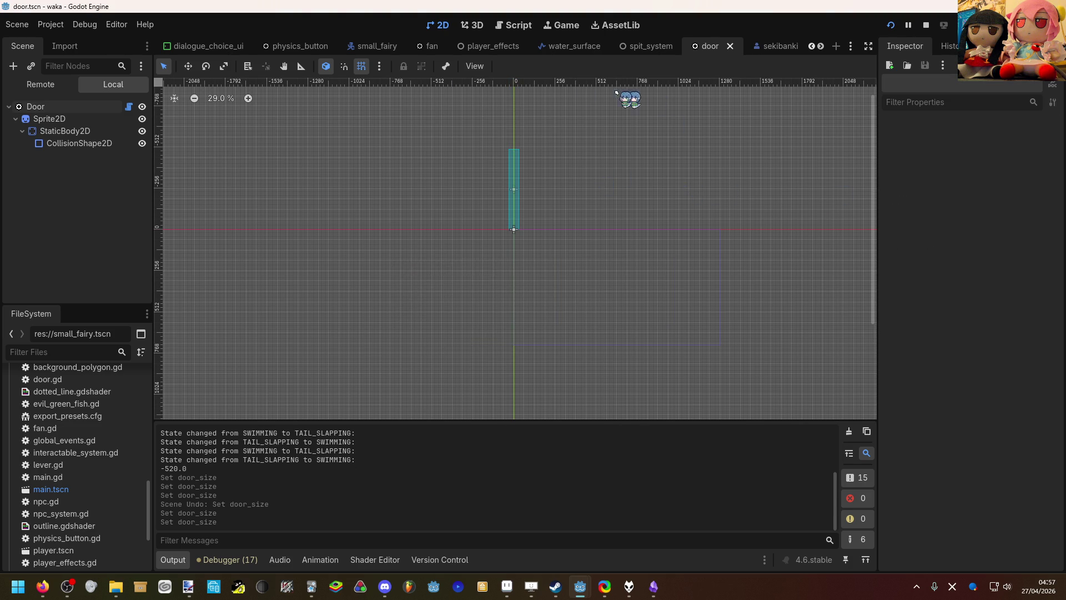
{"action": "scroll", "coordinate": [812, 48], "scroll_direction": "up", "scroll_amount": 10}
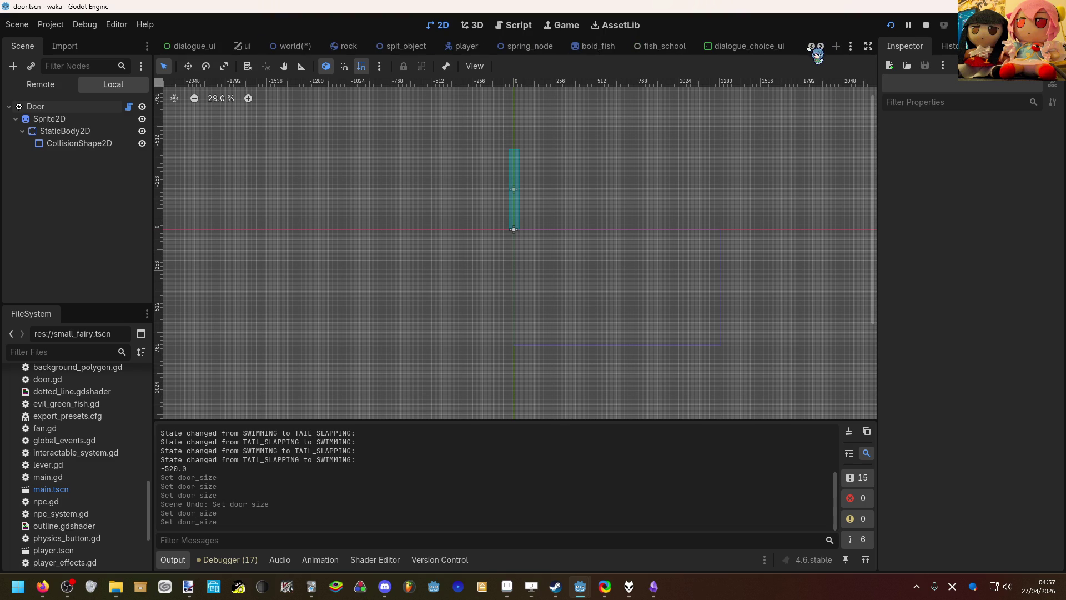
{"action": "left_click", "coordinate": [304, 50]}
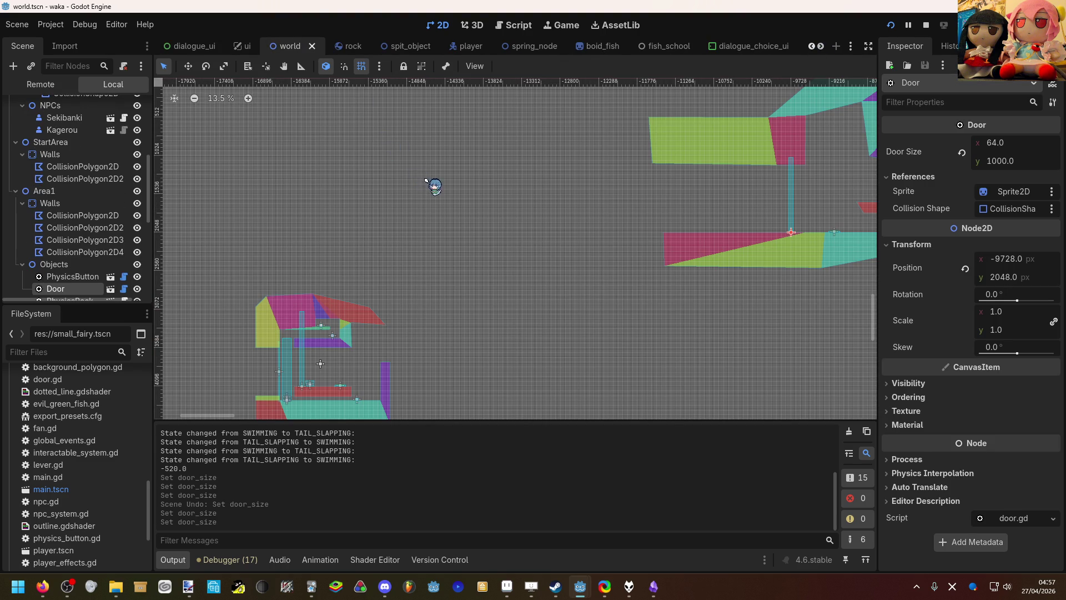
Step: Set the Area1 Door's height to 500, undoing and redoing to check the change
{"action": "left_click", "coordinate": [1000, 162]}
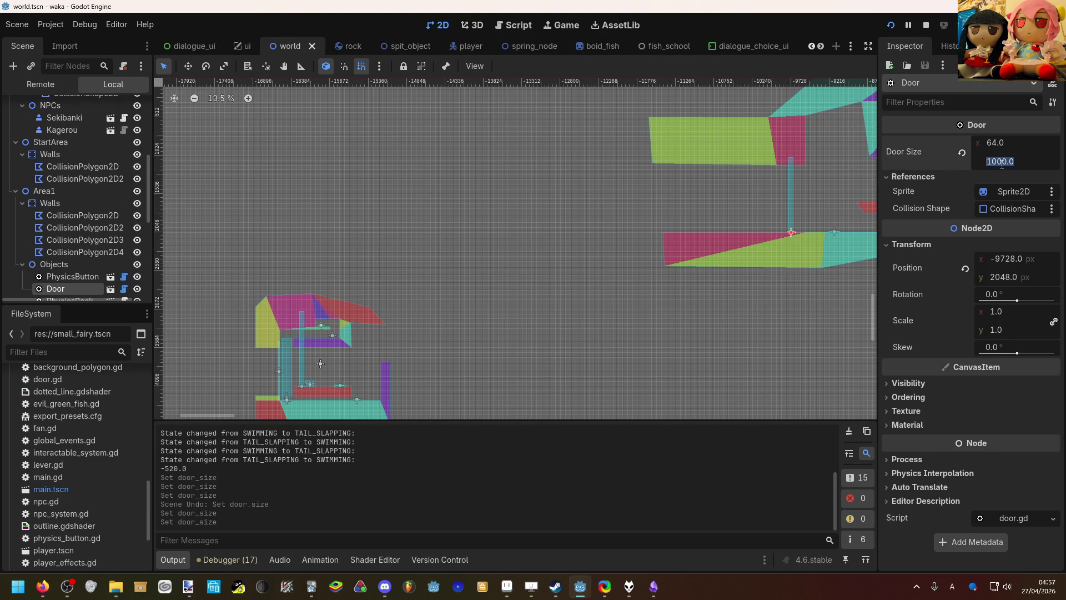
{"action": "type", "text": "500"}
{"action": "key", "text": "Return"}
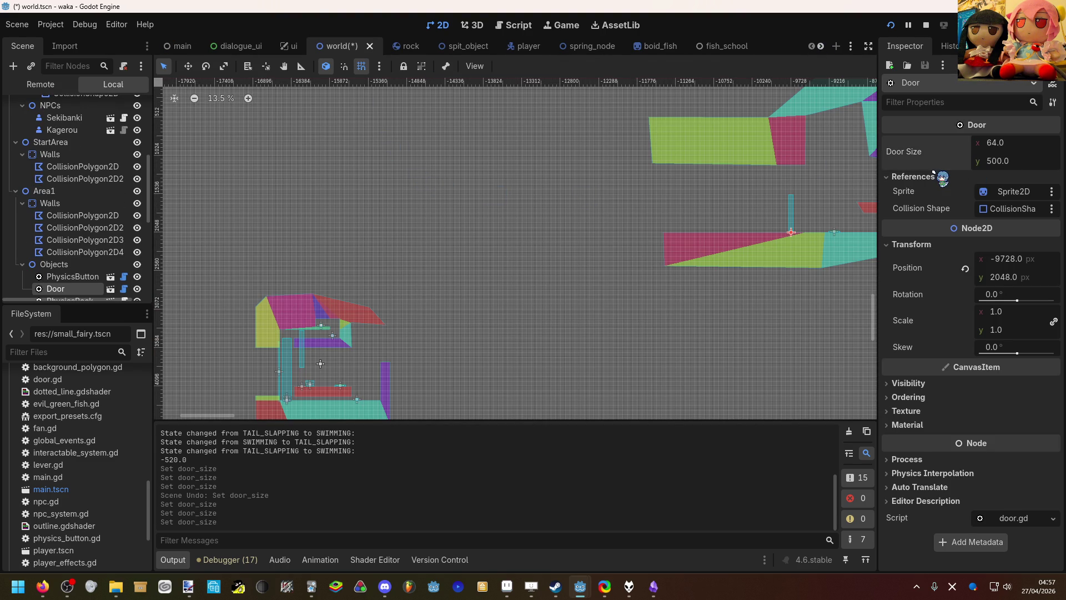
{"action": "key", "text": "ctrl+z"}
{"action": "key", "text": "ctrl+z"}
{"action": "key", "text": "ctrl+z"}
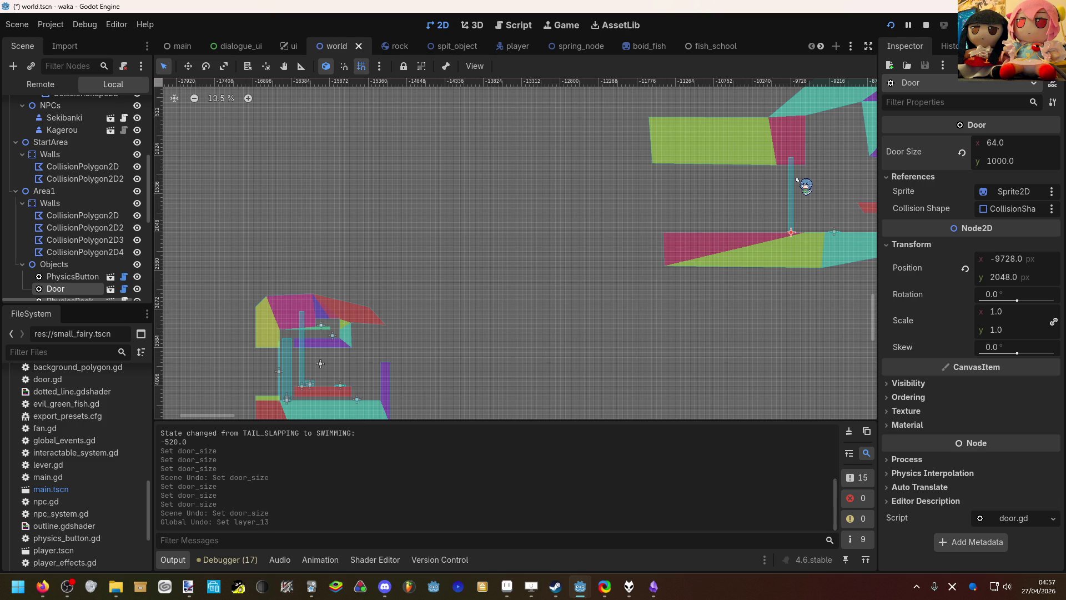
{"action": "key", "text": "ctrl+z"}
{"action": "key", "text": "ctrl+shift+z"}
{"action": "key", "text": "ctrl+shift+z"}
{"action": "key", "text": "ctrl+shift+z"}
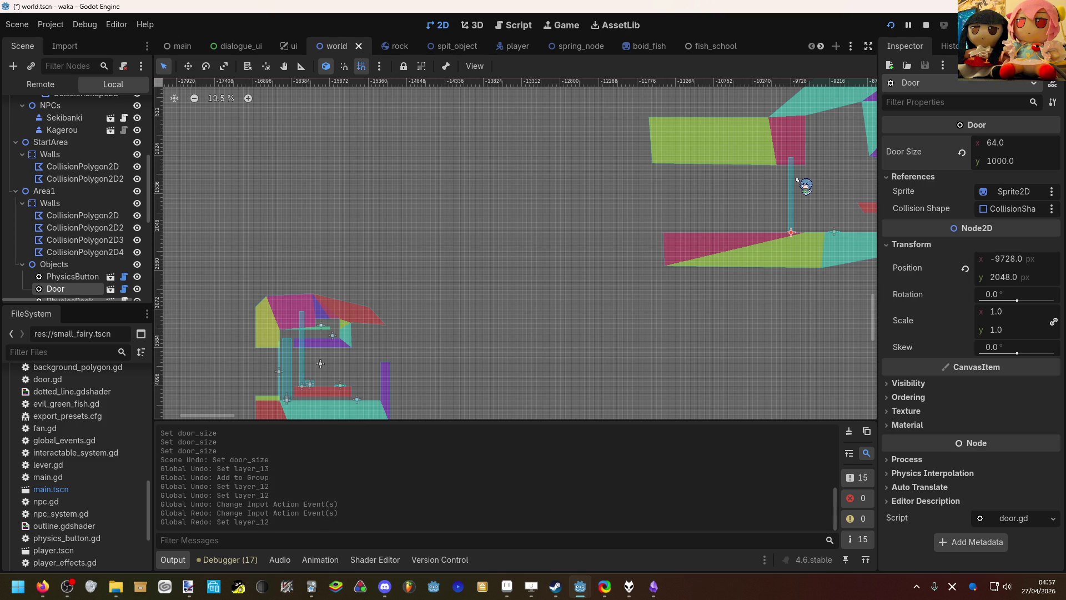
{"action": "key", "text": "ctrl+z"}
{"action": "key", "text": "ctrl+shift+z"}
Step: Set the Area2 Door's height to 520 after briefly trying 700
{"action": "scroll", "coordinate": [292, 369], "scroll_direction": "up", "scroll_amount": 3}
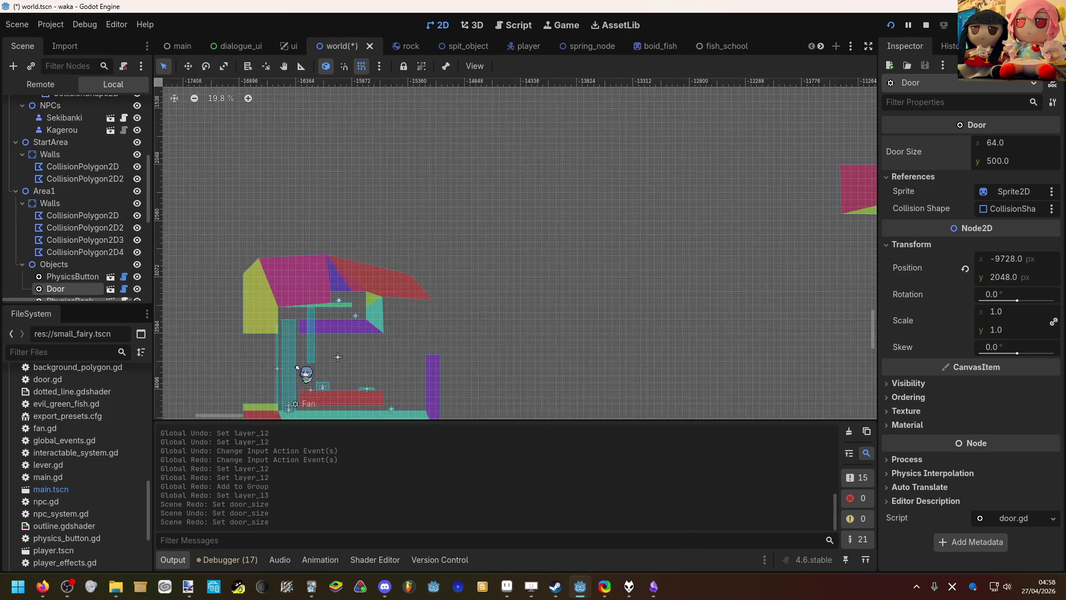
{"action": "left_click", "coordinate": [314, 355]}
{"action": "scroll", "coordinate": [333, 350], "scroll_direction": "up", "scroll_amount": 1}
{"action": "scroll", "coordinate": [371, 323], "scroll_direction": "down", "scroll_amount": 2}
{"action": "scroll", "coordinate": [371, 324], "scroll_direction": "left", "scroll_amount": 2}
{"action": "left_click", "coordinate": [996, 161]}
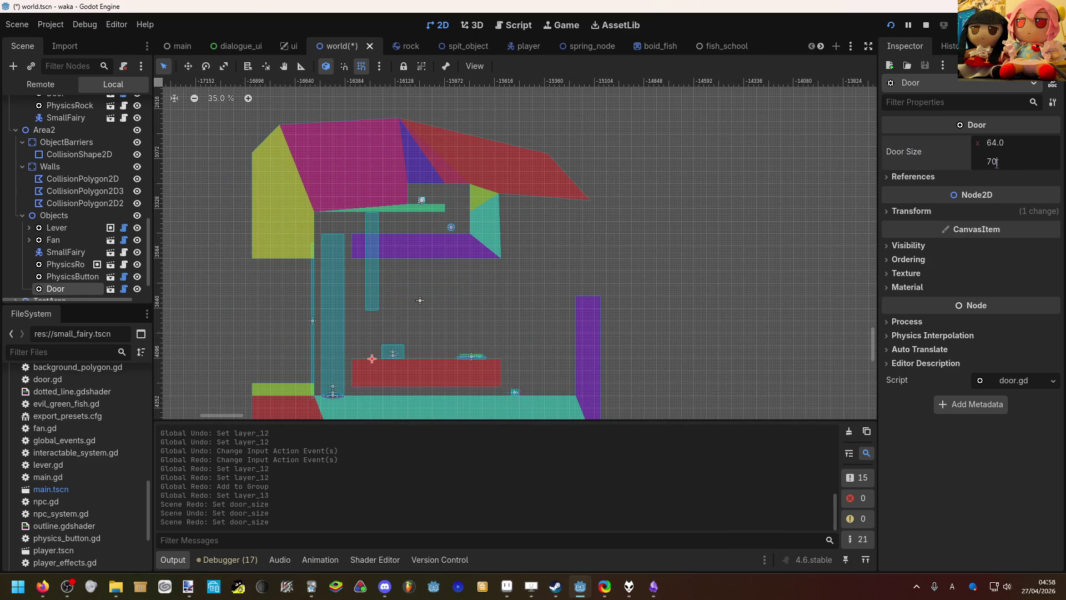
{"action": "type", "text": "0.0"}
{"action": "key", "text": "Return"}
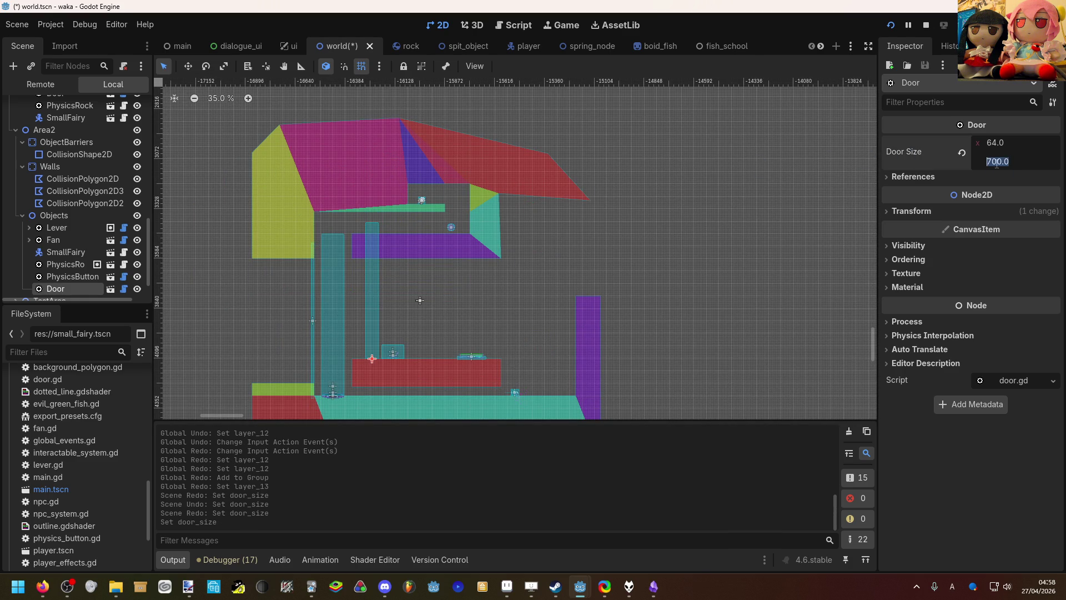
{"action": "key", "text": "Return"}
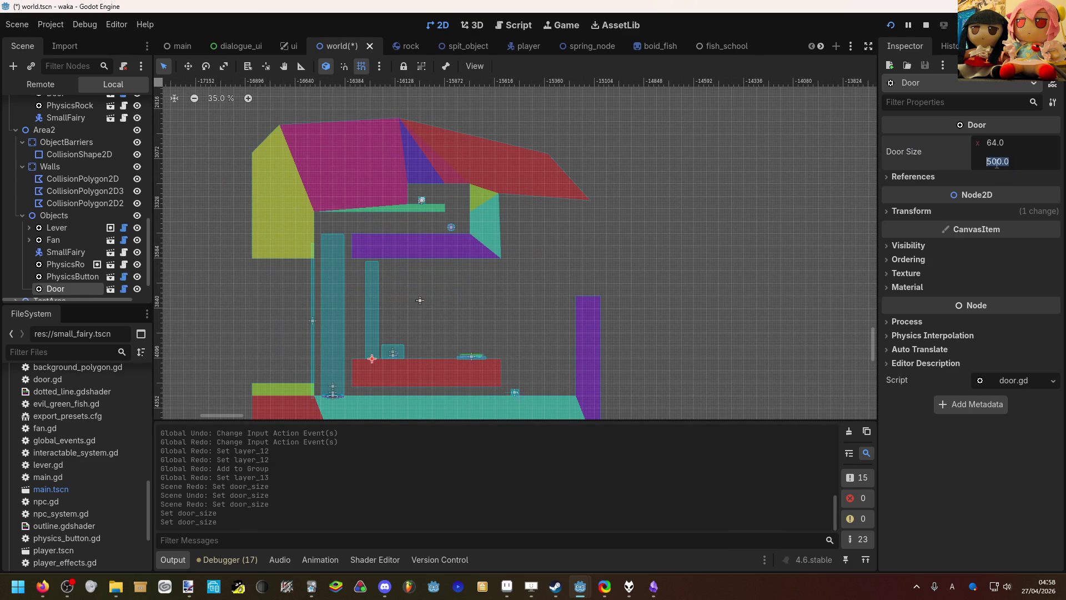
{"action": "type", "text": "20"}
{"action": "key", "text": "Return"}
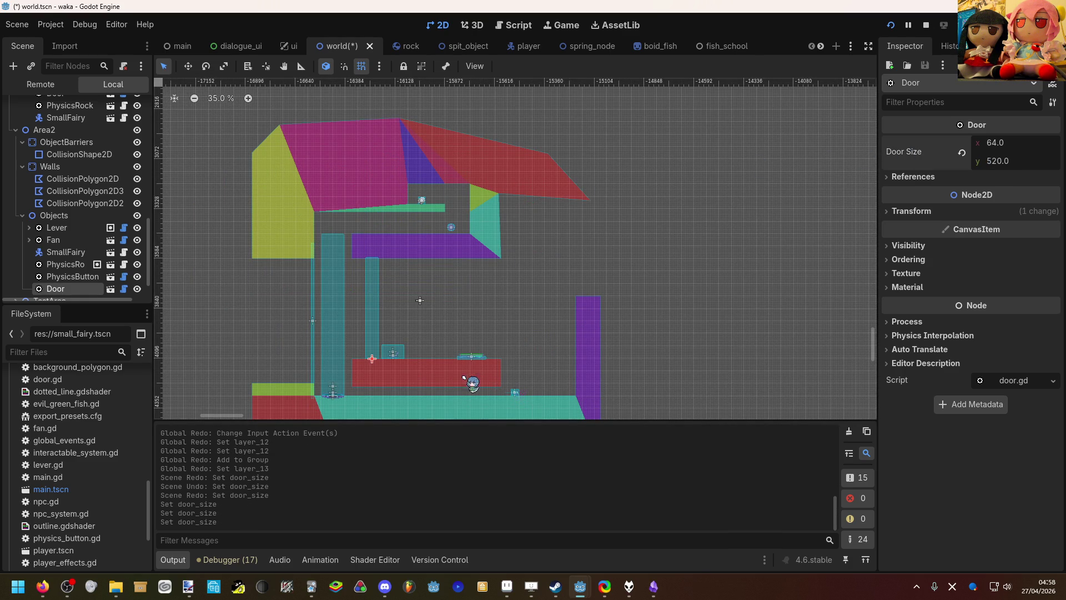
{"action": "scroll", "coordinate": [420, 300], "scroll_direction": "down", "scroll_amount": 8}
{"action": "scroll", "coordinate": [559, 293], "scroll_direction": "up", "scroll_amount": 4}
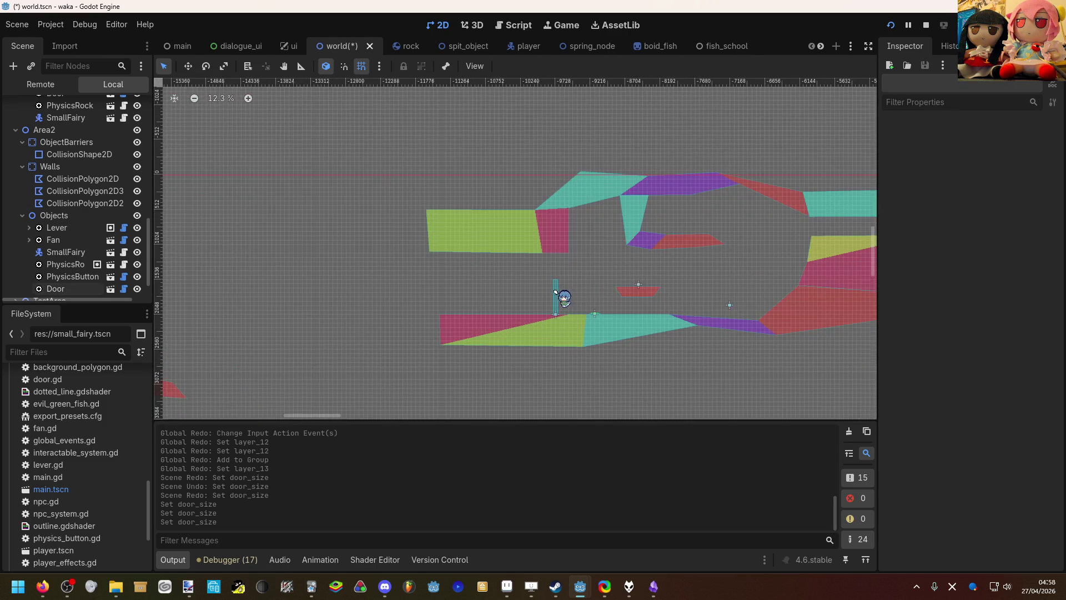
{"action": "left_click", "coordinate": [559, 295]}
{"action": "scroll", "coordinate": [634, 246], "scroll_direction": "up", "scroll_amount": 5}
{"action": "scroll", "coordinate": [525, 297], "scroll_direction": "up", "scroll_amount": 5}
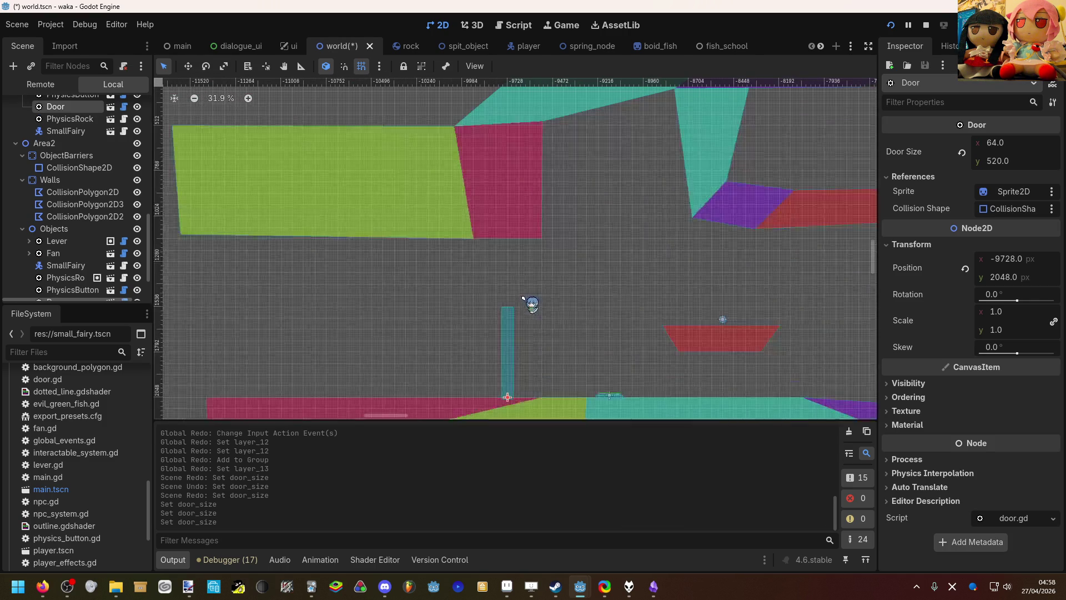
{"action": "left_click_drag", "start_coordinate": [532, 287], "coordinate": [569, 259]}
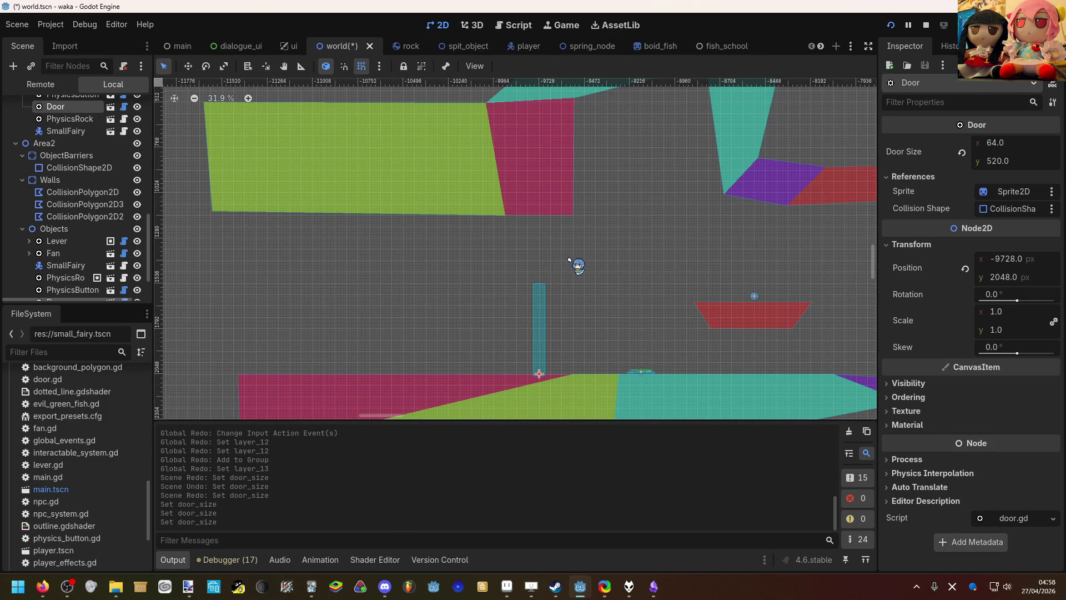
{"action": "scroll", "coordinate": [799, 236], "scroll_direction": "down", "scroll_amount": 20}
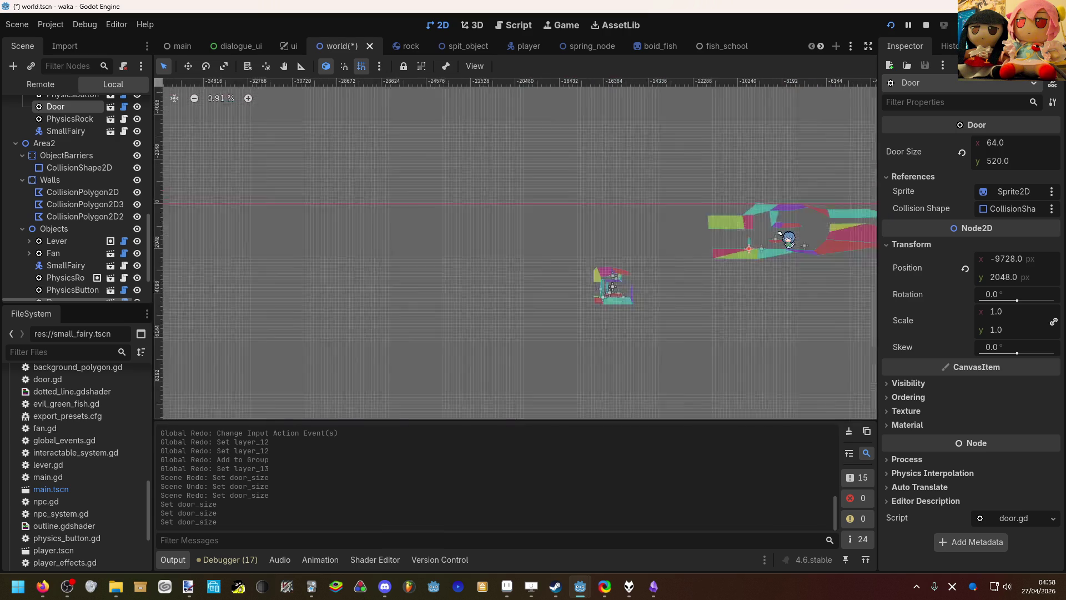
{"action": "scroll", "coordinate": [779, 234], "scroll_direction": "up", "scroll_amount": 19}
{"action": "left_click", "coordinate": [681, 281]}
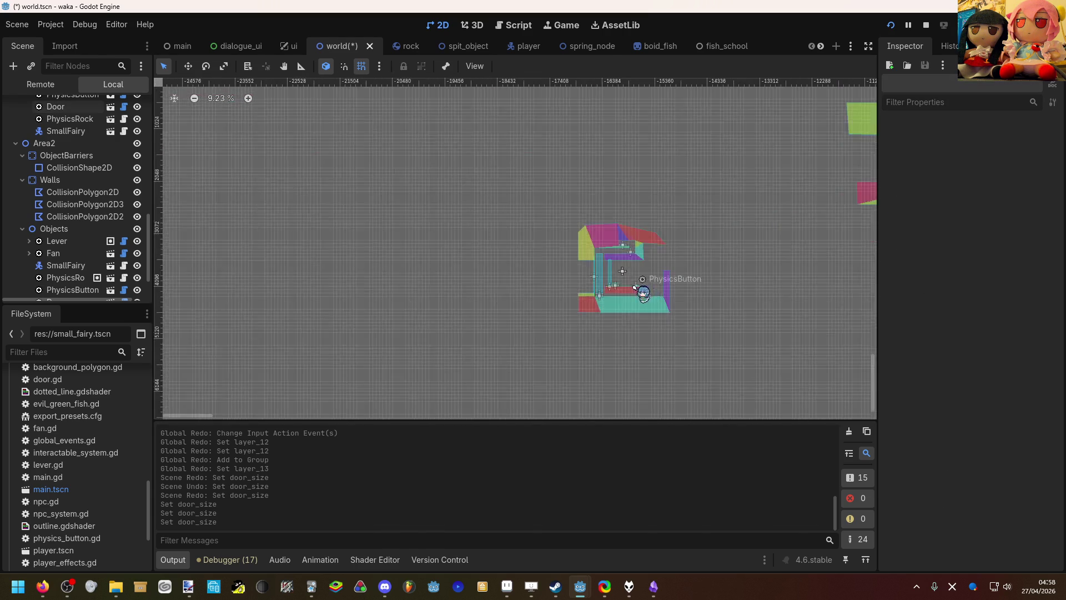
{"action": "scroll", "coordinate": [635, 285], "scroll_direction": "up", "scroll_amount": 20}
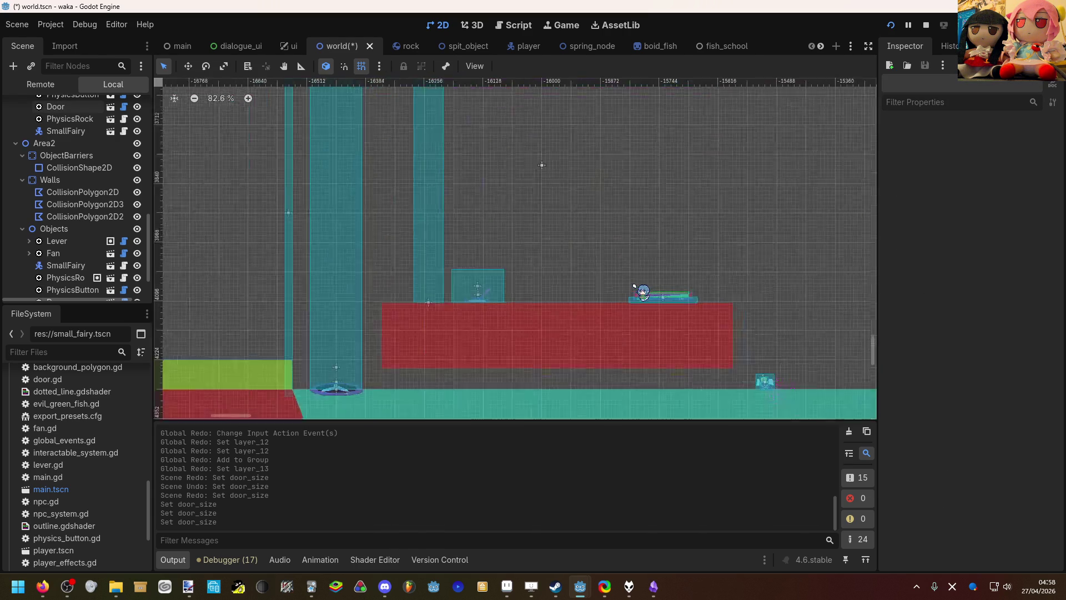
{"action": "scroll", "coordinate": [634, 285], "scroll_direction": "down", "scroll_amount": 3}
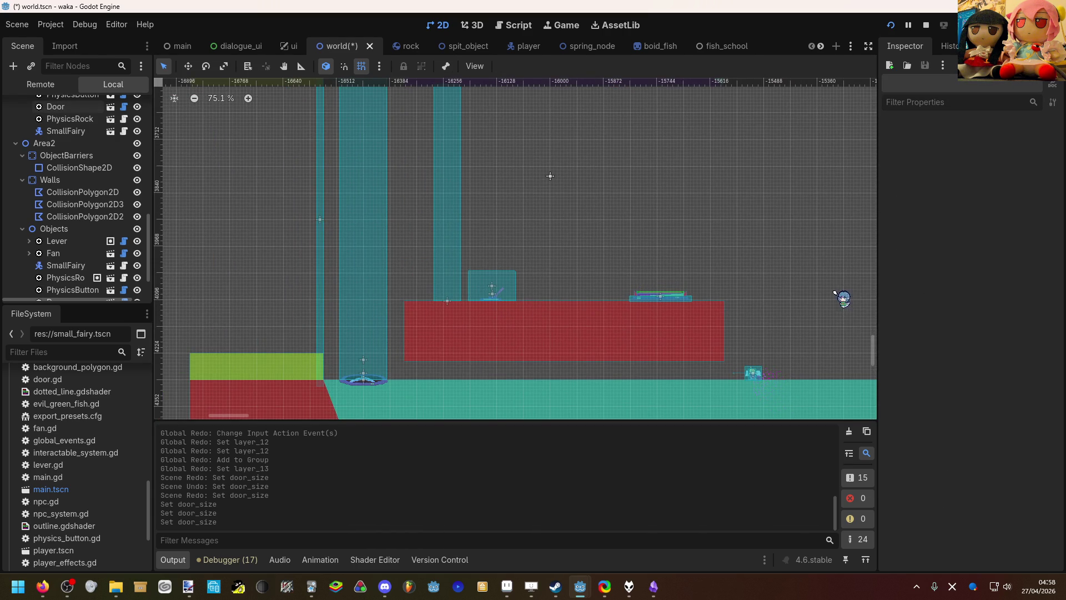
{"action": "left_click_drag", "start_coordinate": [289, 280], "coordinate": [114, 226]}
{"action": "scroll", "coordinate": [114, 227], "scroll_direction": "down", "scroll_amount": 1}
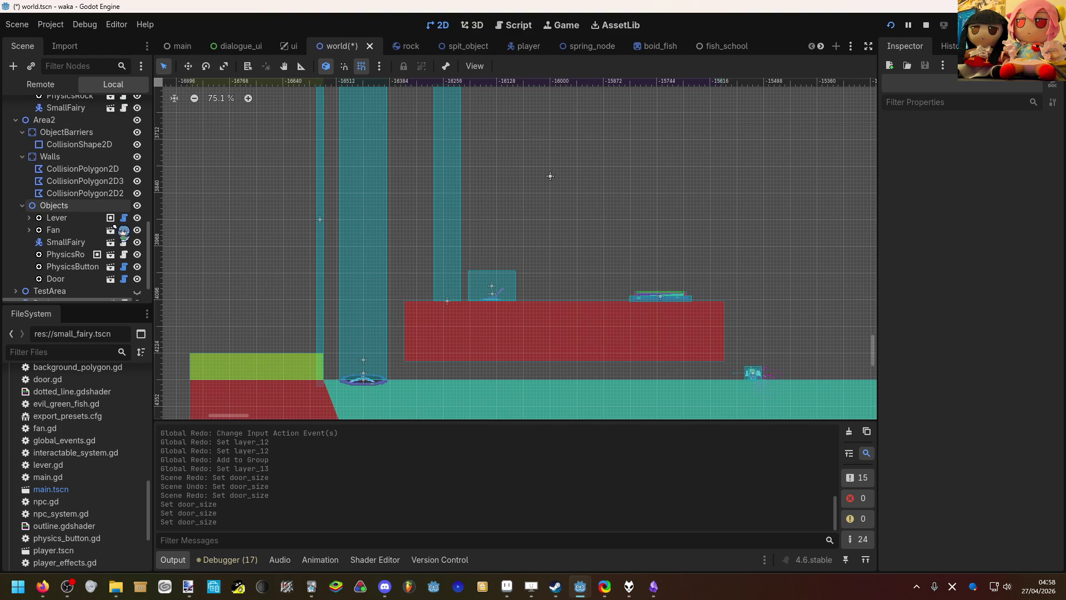
{"action": "scroll", "coordinate": [114, 228], "scroll_direction": "up", "scroll_amount": 2}
{"action": "left_click_drag", "start_coordinate": [115, 228], "coordinate": [115, 227]}
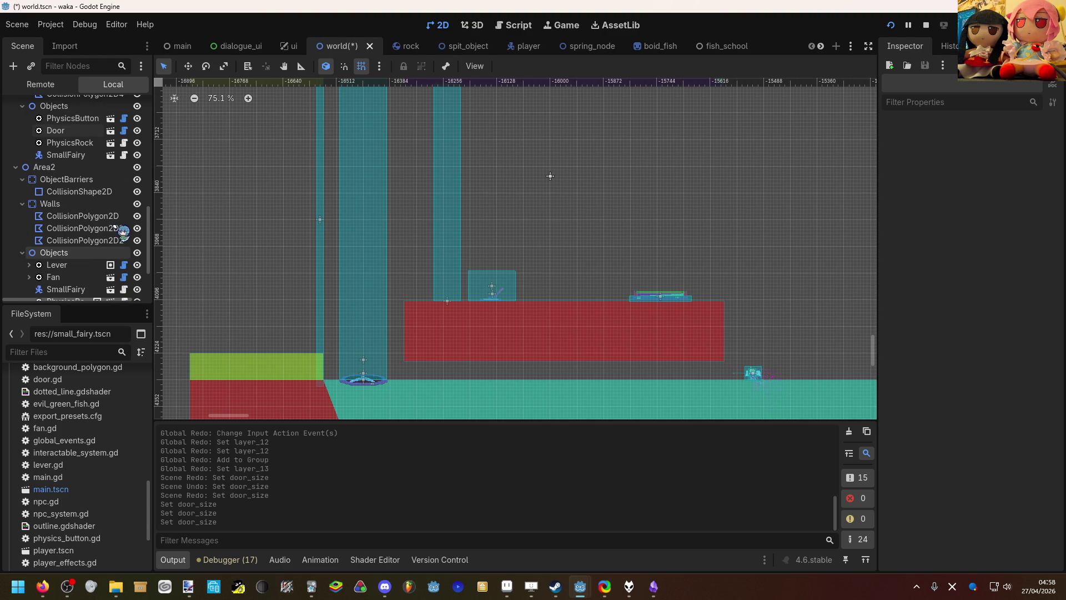
{"action": "scroll", "coordinate": [115, 227], "scroll_direction": "down", "scroll_amount": 2}
{"action": "left_click_drag", "start_coordinate": [115, 227], "coordinate": [115, 227]}
{"action": "scroll", "coordinate": [115, 227], "scroll_direction": "up", "scroll_amount": 2}
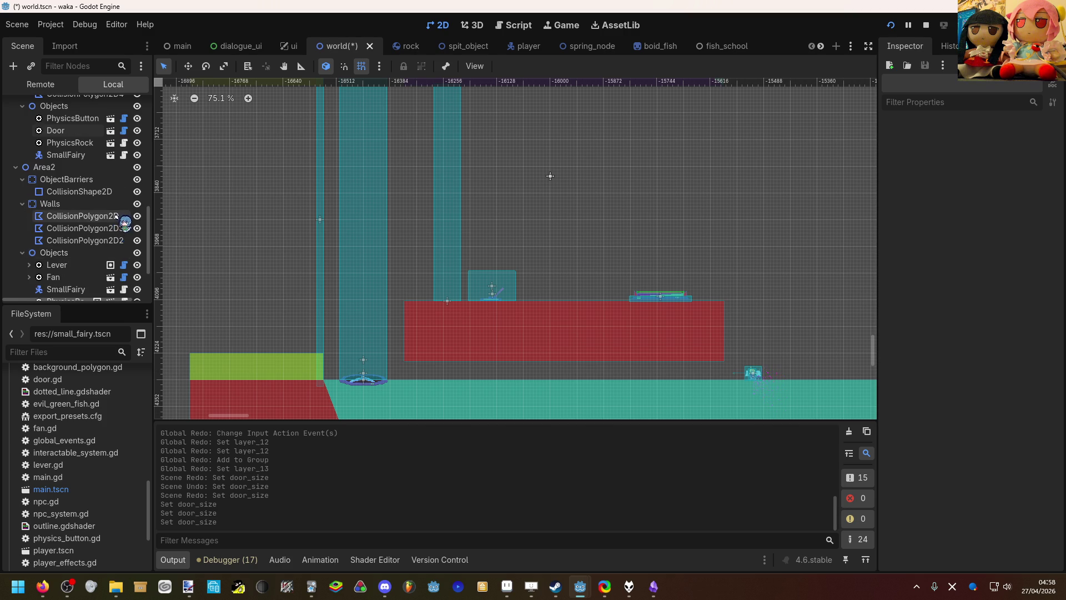
{"action": "scroll", "coordinate": [119, 228], "scroll_direction": "up", "scroll_amount": 3}
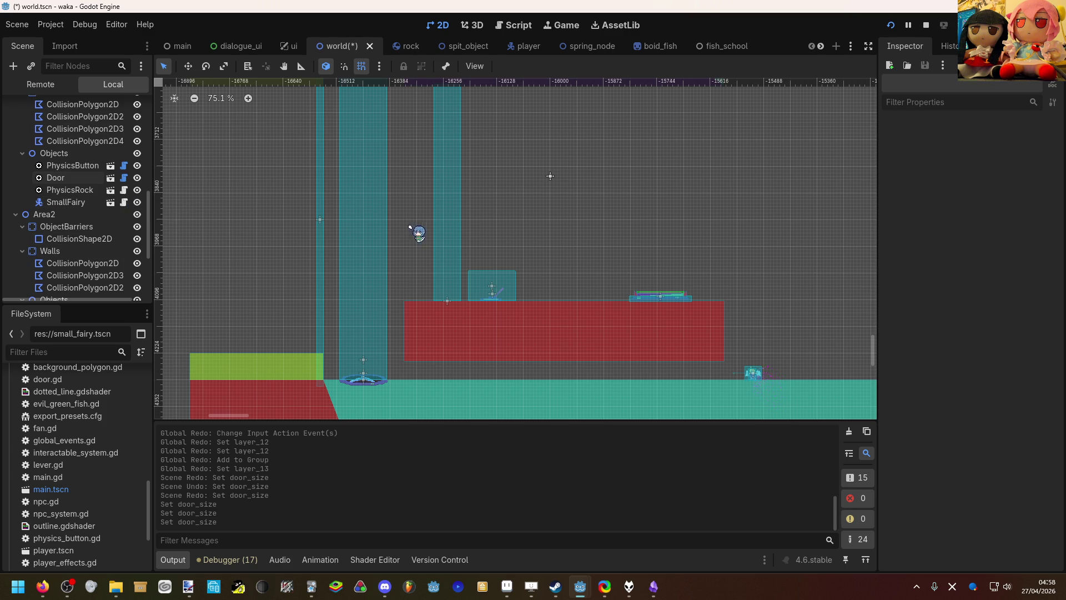
{"action": "scroll", "coordinate": [459, 238], "scroll_direction": "down", "scroll_amount": 5}
{"action": "scroll", "coordinate": [507, 250], "scroll_direction": "down", "scroll_amount": 3}
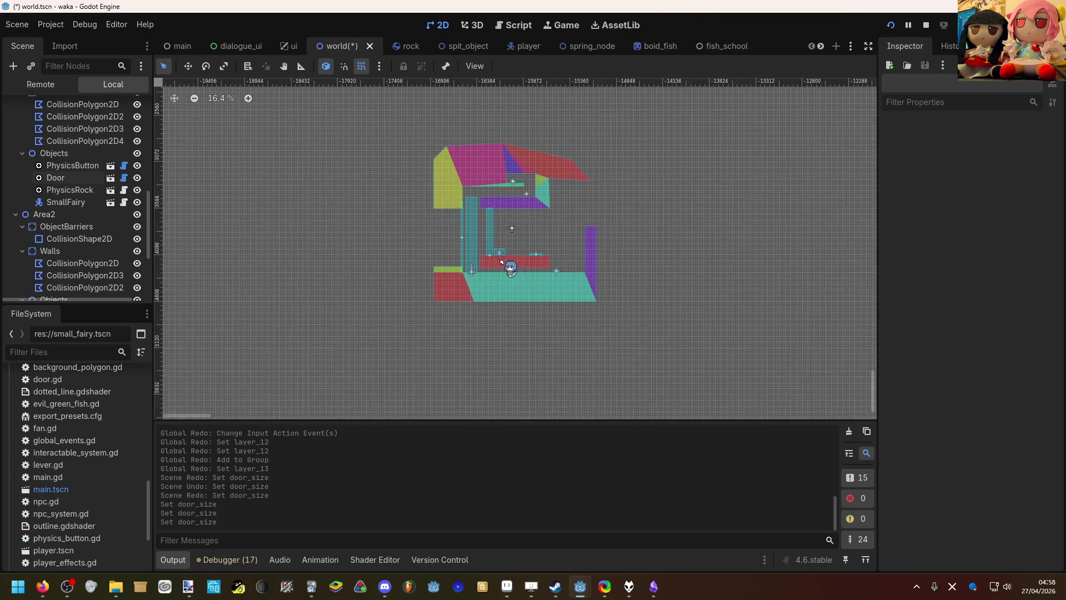
{"action": "scroll", "coordinate": [611, 211], "scroll_direction": "right", "scroll_amount": 8}
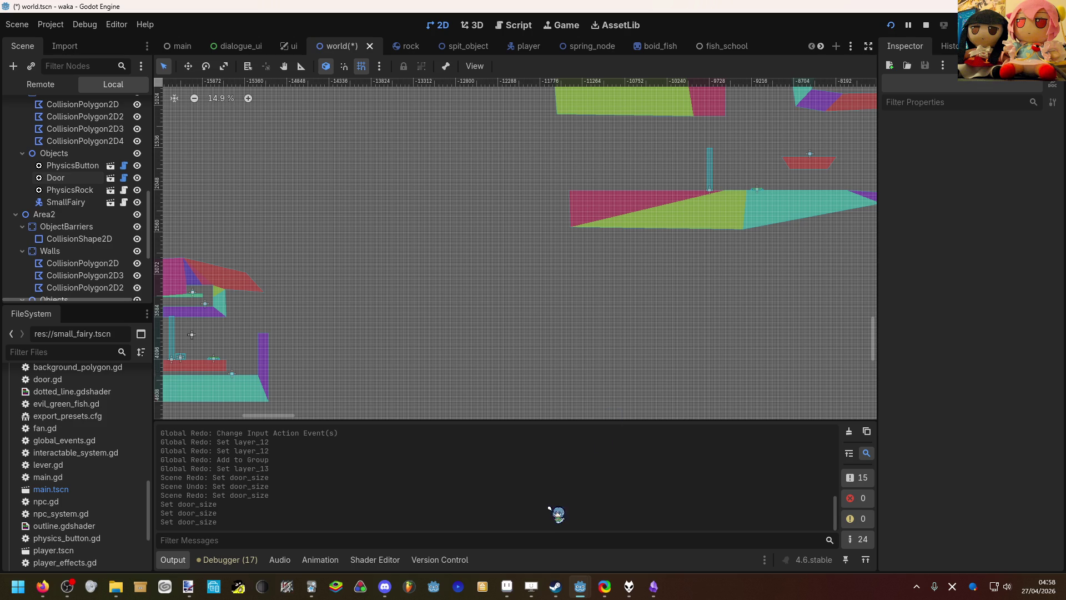
Step: Save world.tscn, test the door in the debug game, then return to the editor on the Door
{"action": "key", "text": "ctrl+s"}
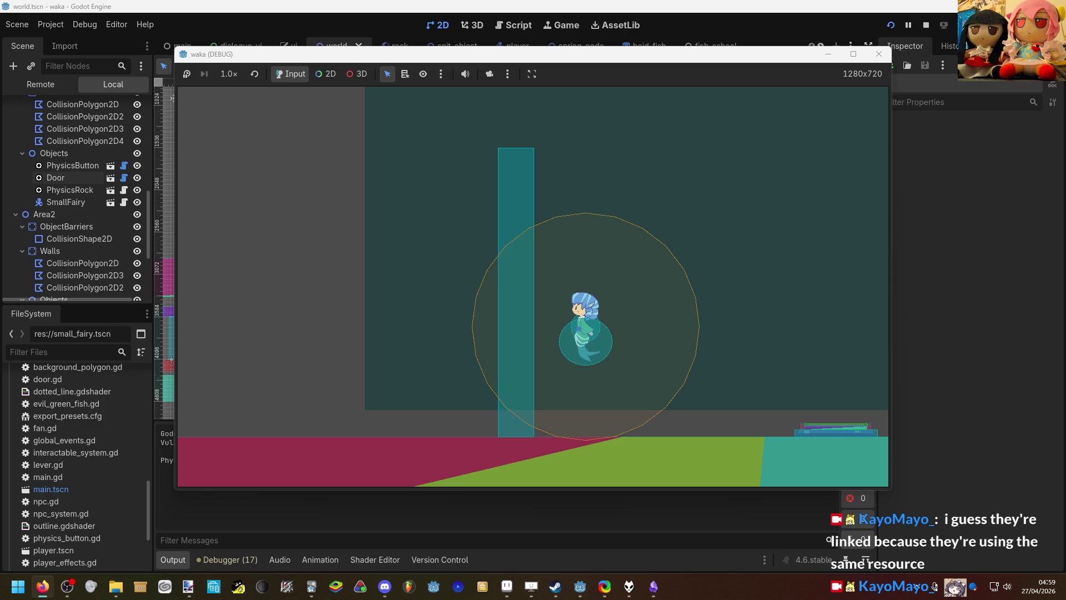
{"action": "left_click", "coordinate": [54, 178]}
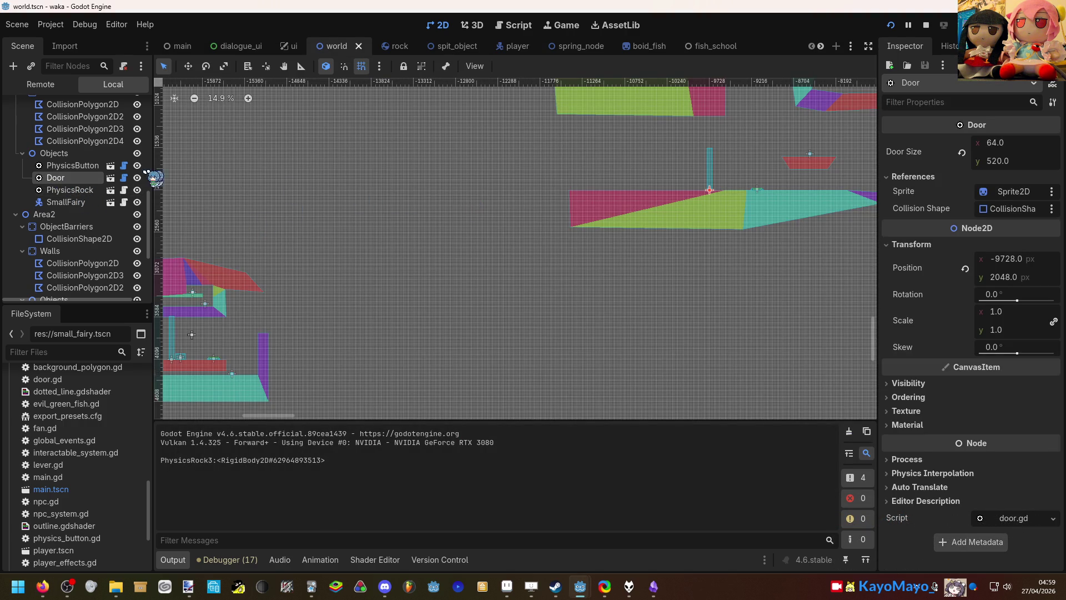
Step: Open the Door's door.gd script, check the browser, then open the door.tscn scene
{"action": "left_click", "coordinate": [124, 177]}
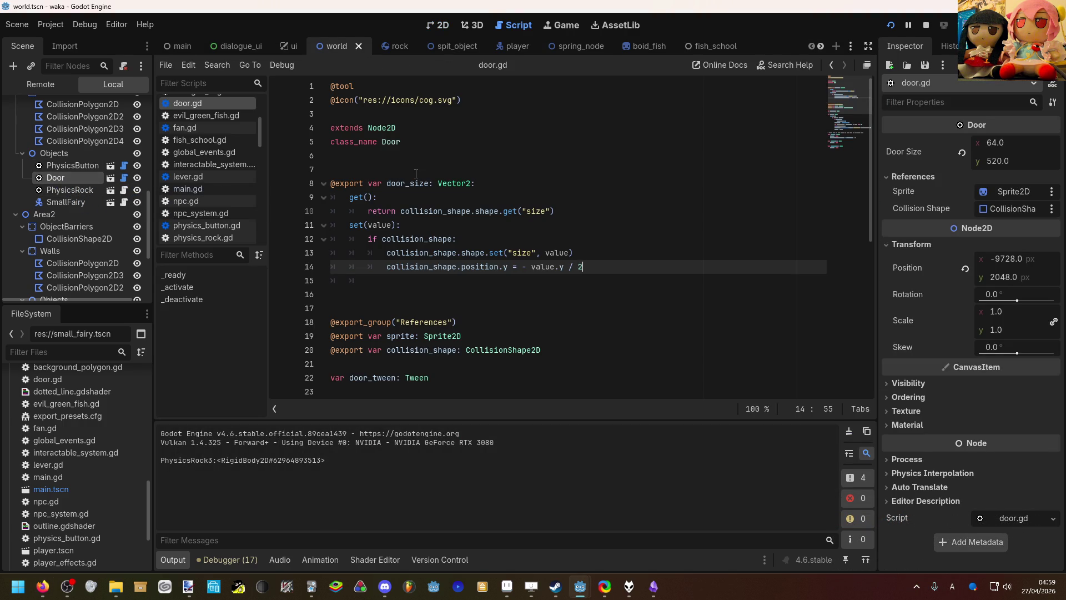
{"action": "scroll", "coordinate": [440, 142], "scroll_direction": "down", "scroll_amount": 2}
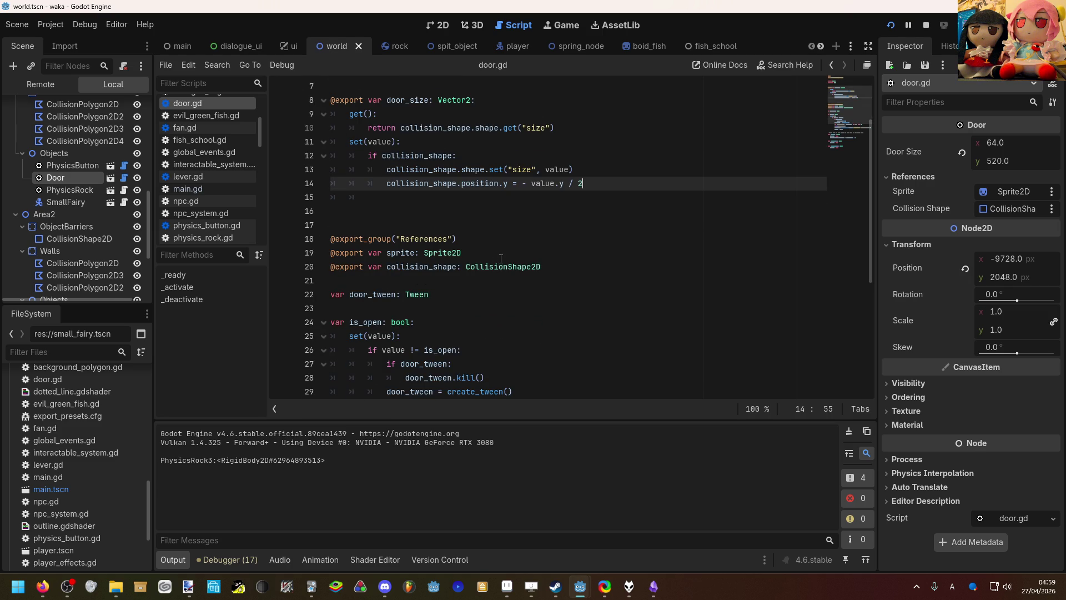
{"action": "scroll", "coordinate": [501, 259], "scroll_direction": "up", "scroll_amount": 2}
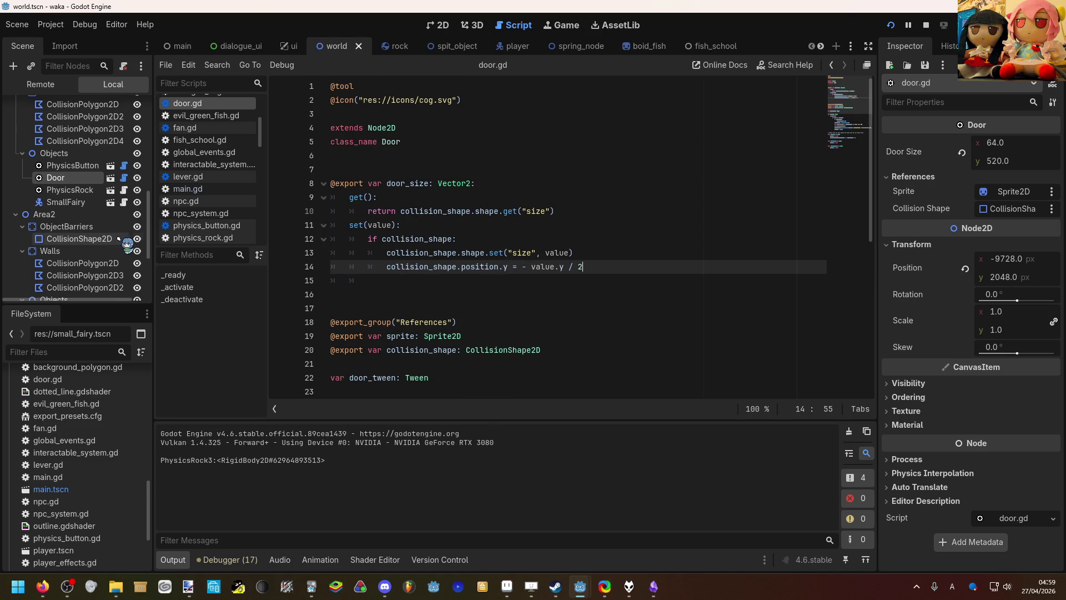
{"action": "left_click", "coordinate": [42, 586]}
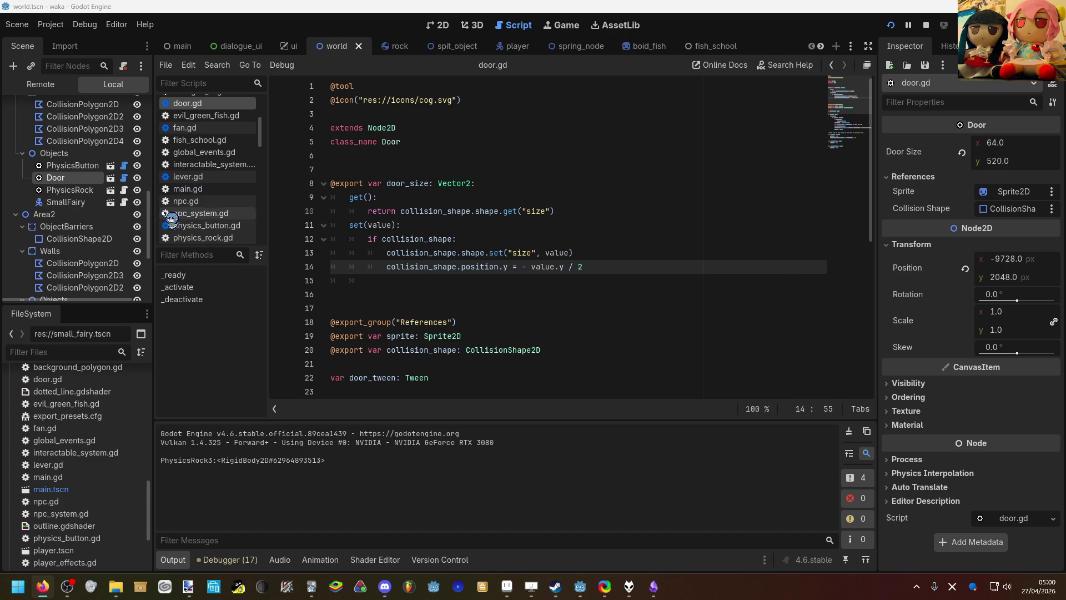
{"action": "left_click", "coordinate": [117, 181]}
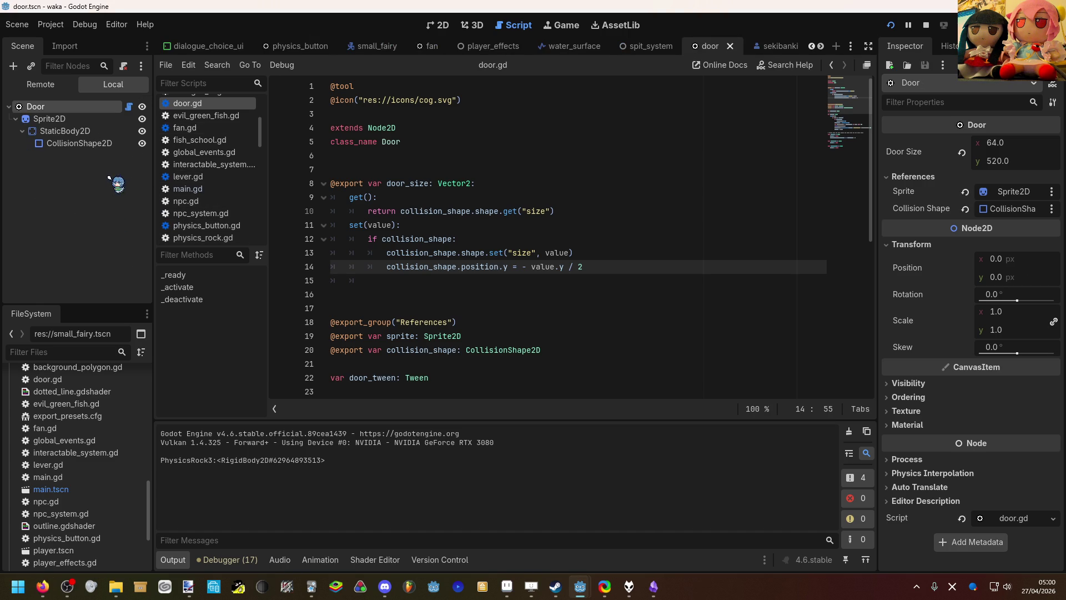
Step: Set the door's RectangleShape2D collision shape to Local to Scene and save door.tscn
{"action": "left_click", "coordinate": [91, 143]}
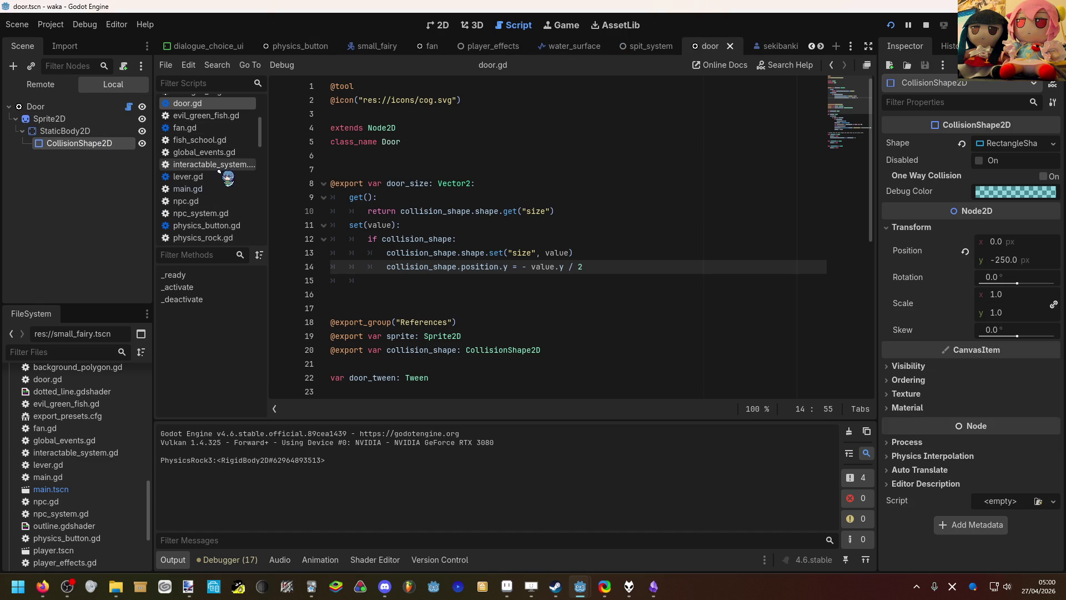
{"action": "left_click", "coordinate": [1022, 147]}
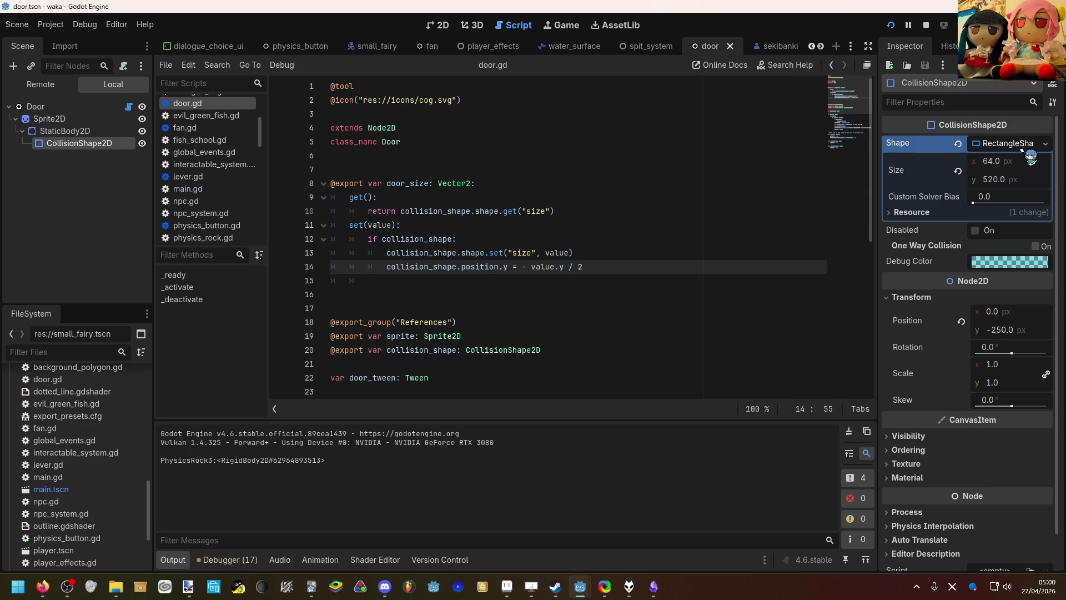
{"action": "left_click", "coordinate": [1023, 148]}
{"action": "left_click", "coordinate": [1022, 148]}
{"action": "left_click", "coordinate": [1023, 148]}
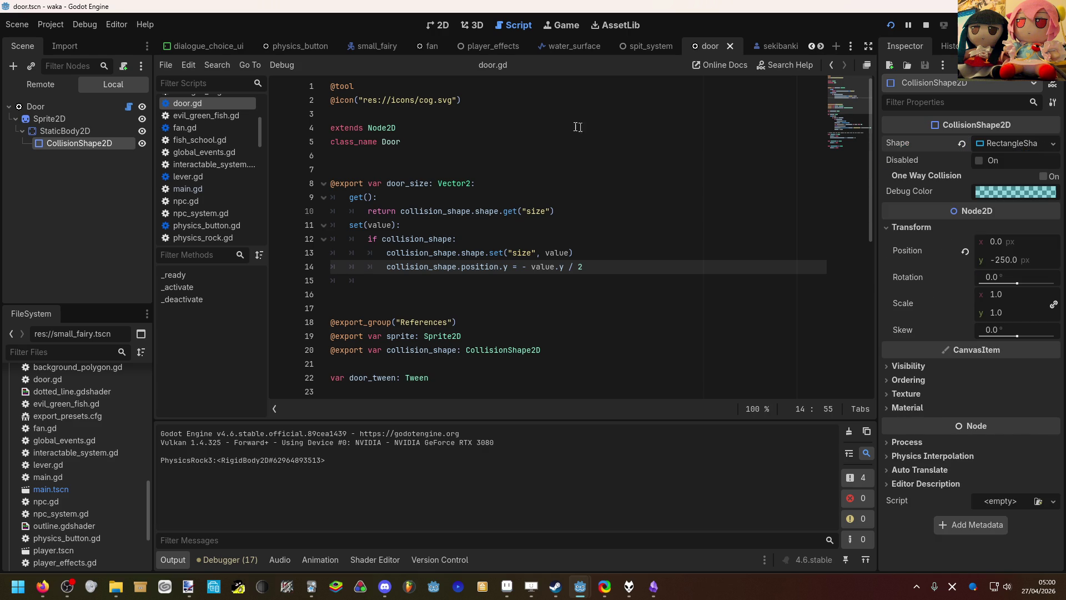
{"action": "left_click", "coordinate": [447, 27]}
{"action": "scroll", "coordinate": [477, 132], "scroll_direction": "up", "scroll_amount": 5}
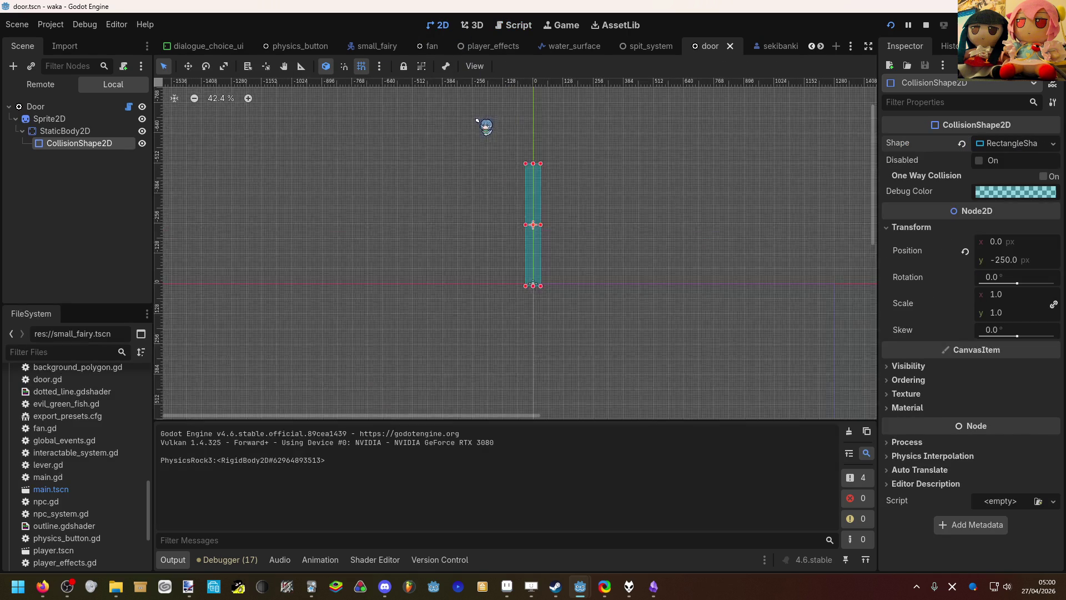
{"action": "left_click", "coordinate": [999, 149]}
{"action": "left_click", "coordinate": [963, 212]}
{"action": "left_click", "coordinate": [977, 228]}
{"action": "left_click", "coordinate": [734, 237]}
{"action": "key", "text": "ctrl+s"}
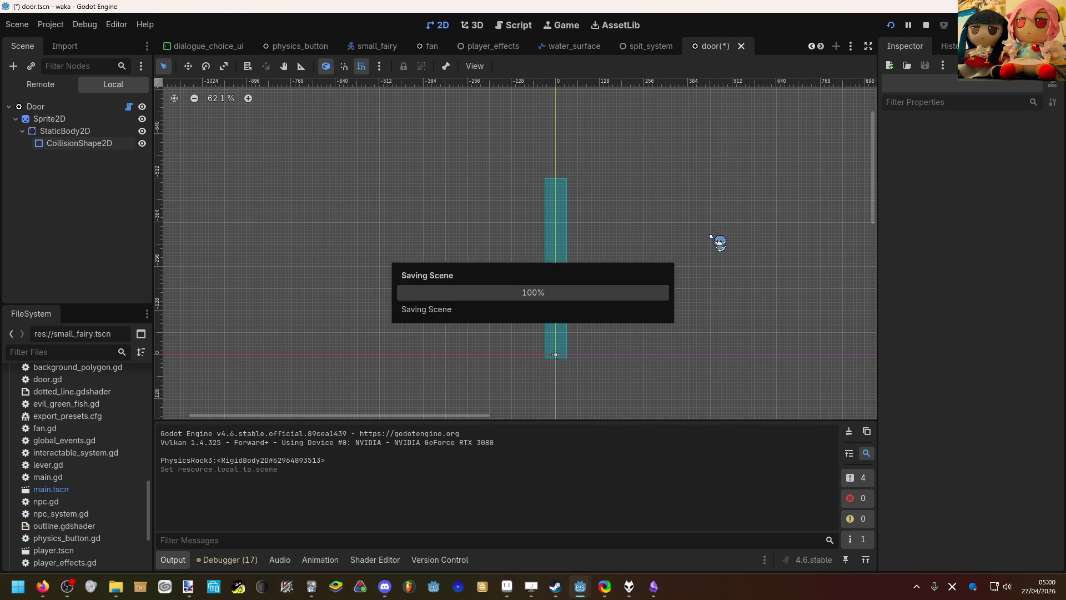
Step: Switch through the scene tabs to the world scene
{"action": "left_click", "coordinate": [812, 48]}
{"action": "left_click", "coordinate": [812, 48]}
{"action": "left_click", "coordinate": [813, 48]}
{"action": "left_click", "coordinate": [812, 48]}
{"action": "left_click", "coordinate": [812, 46]}
{"action": "left_click", "coordinate": [812, 47]}
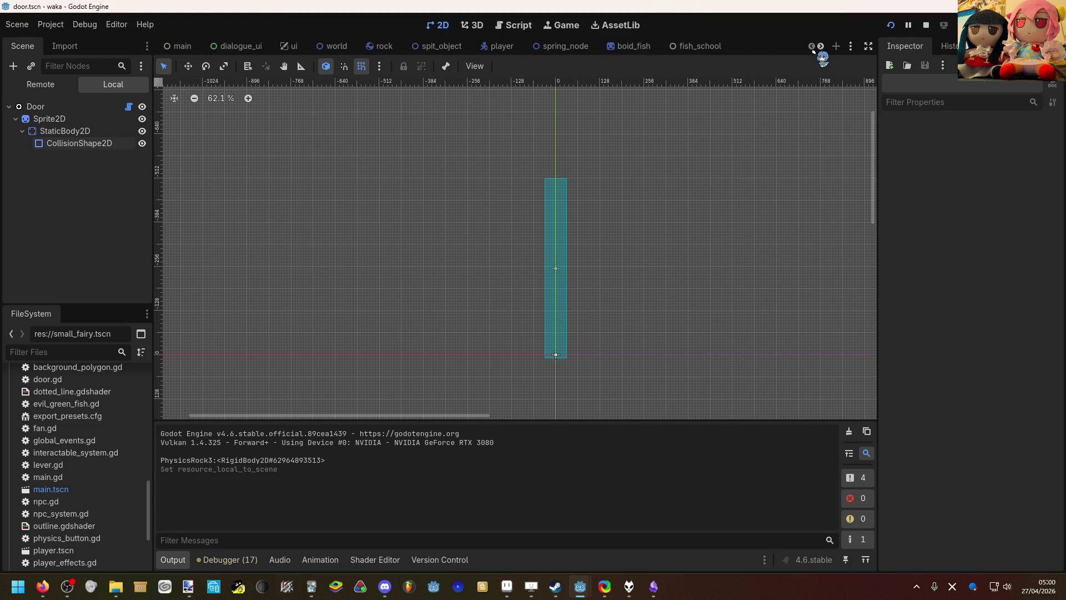
{"action": "left_click", "coordinate": [184, 53]}
{"action": "scroll", "coordinate": [714, 266], "scroll_direction": "up", "scroll_amount": 1}
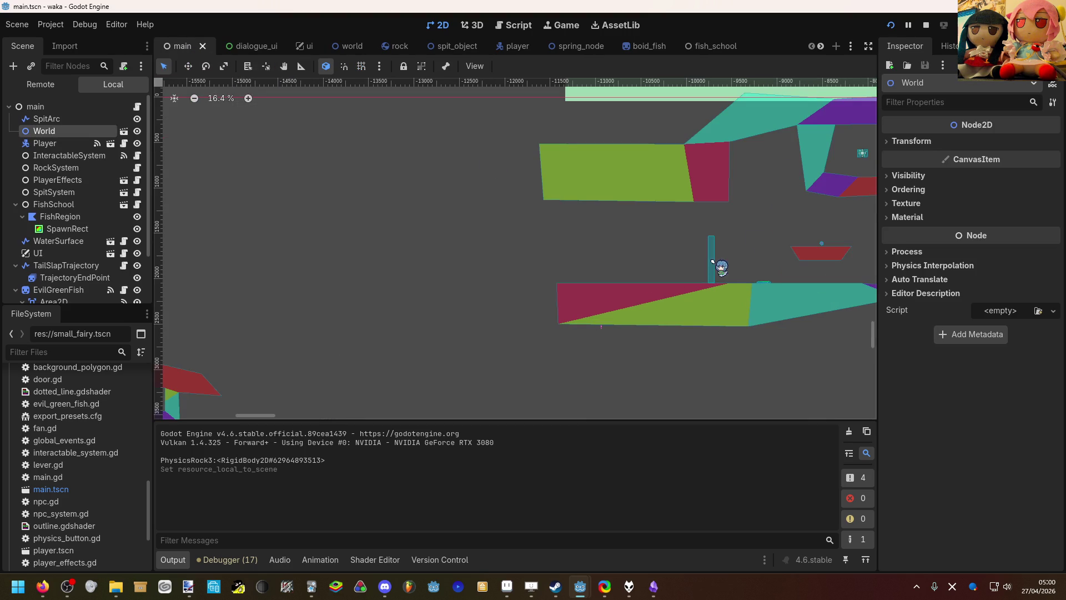
{"action": "scroll", "coordinate": [740, 214], "scroll_direction": "down", "scroll_amount": 1}
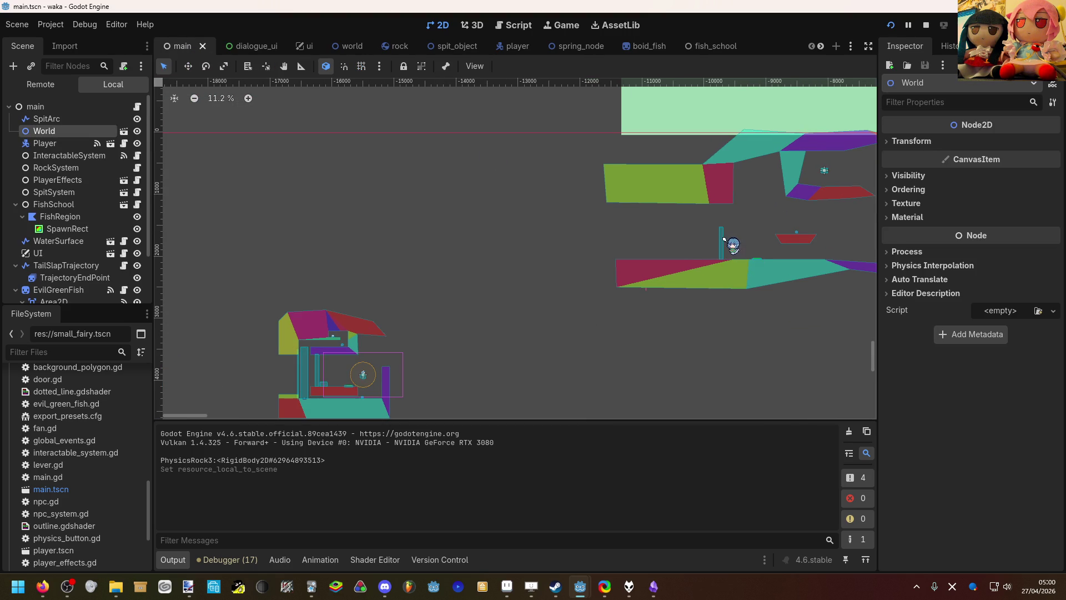
{"action": "scroll", "coordinate": [77, 245], "scroll_direction": "down", "scroll_amount": 3}
{"action": "left_click", "coordinate": [340, 46]}
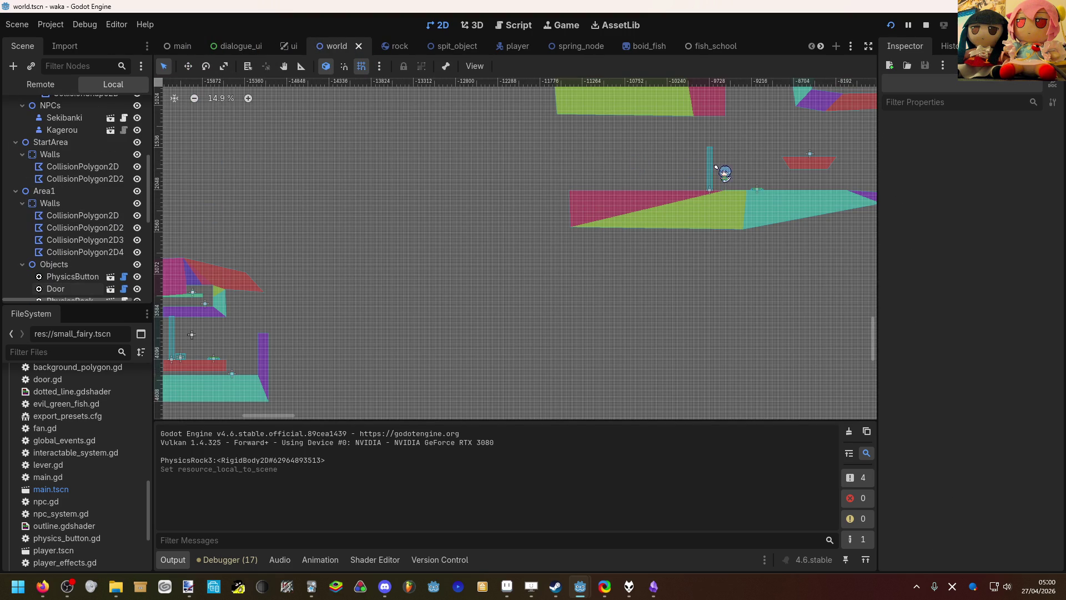
Step: Set the world Door's height to 100, then to 1000
{"action": "left_click", "coordinate": [1009, 161]}
{"action": "type", "text": "100"}
{"action": "key", "text": "Return"}
{"action": "left_click", "coordinate": [1008, 161]}
{"action": "type", "text": "1"}
{"action": "key", "text": "Return"}
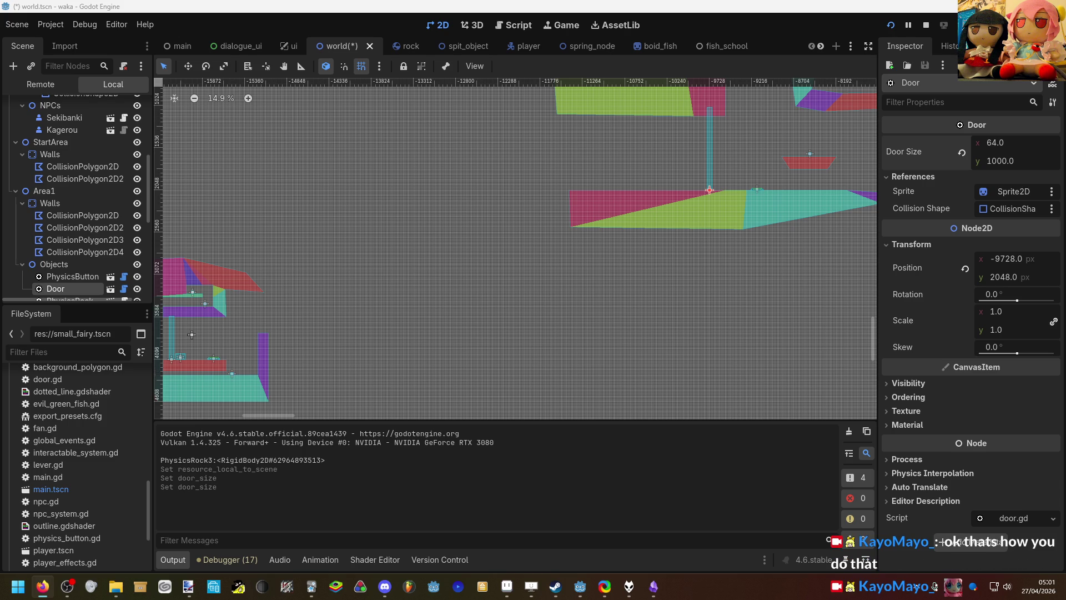
Step: Lower the Door's height to 900 so it meets the ceiling block
{"action": "mouse_move", "coordinate": [139, 284]}
{"action": "left_mouse_down"}
{"action": "mouse_move", "coordinate": [122, 283]}
{"action": "mouse_move", "coordinate": [131, 265]}
{"action": "mouse_move", "coordinate": [369, 209]}
{"action": "mouse_move", "coordinate": [518, 215]}
{"action": "mouse_move", "coordinate": [451, 285]}
{"action": "mouse_move", "coordinate": [468, 282]}
{"action": "left_mouse_up"}
{"action": "scroll", "coordinate": [519, 215], "scroll_direction": "up", "scroll_amount": 3}
{"action": "scroll", "coordinate": [468, 282], "scroll_direction": "up", "scroll_amount": 2}
{"action": "left_click", "coordinate": [1019, 162]}
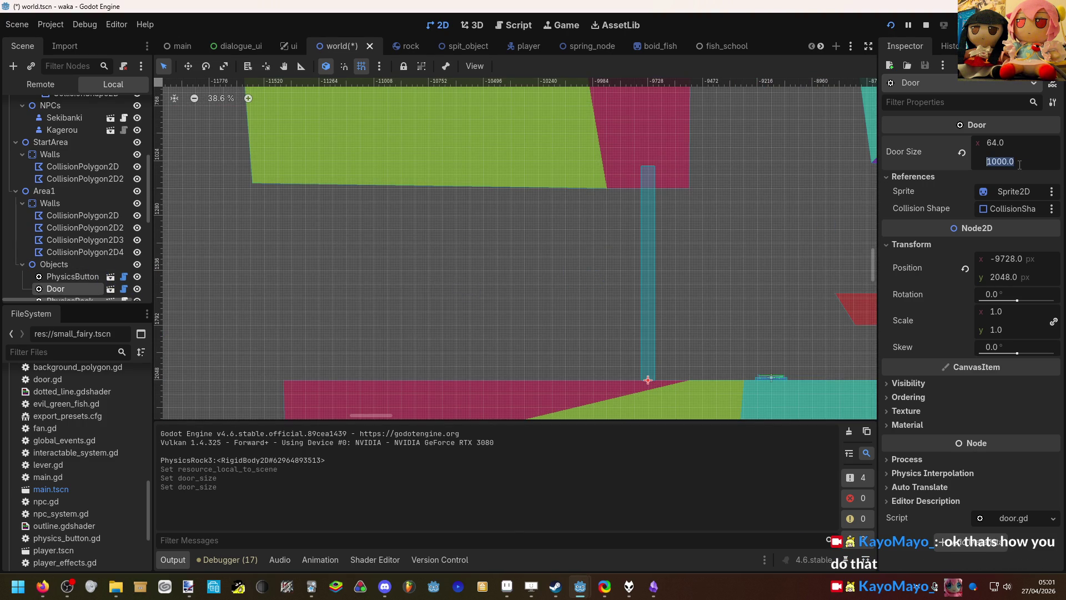
{"action": "type", "text": "900"}
{"action": "key", "text": "Return"}
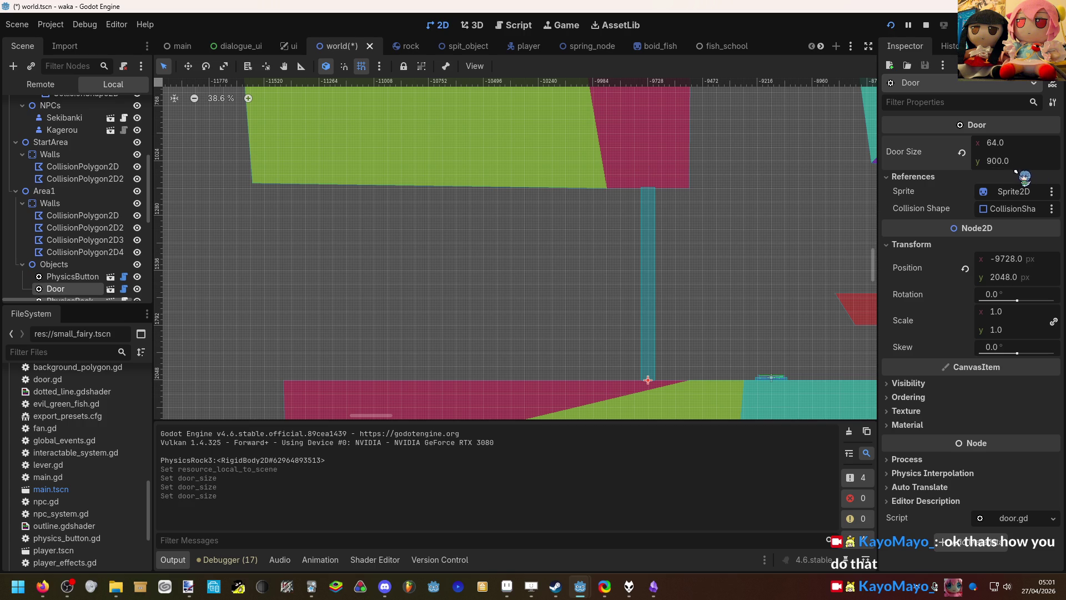
{"action": "scroll", "coordinate": [675, 193], "scroll_direction": "up", "scroll_amount": 6}
{"action": "left_click", "coordinate": [648, 187]}
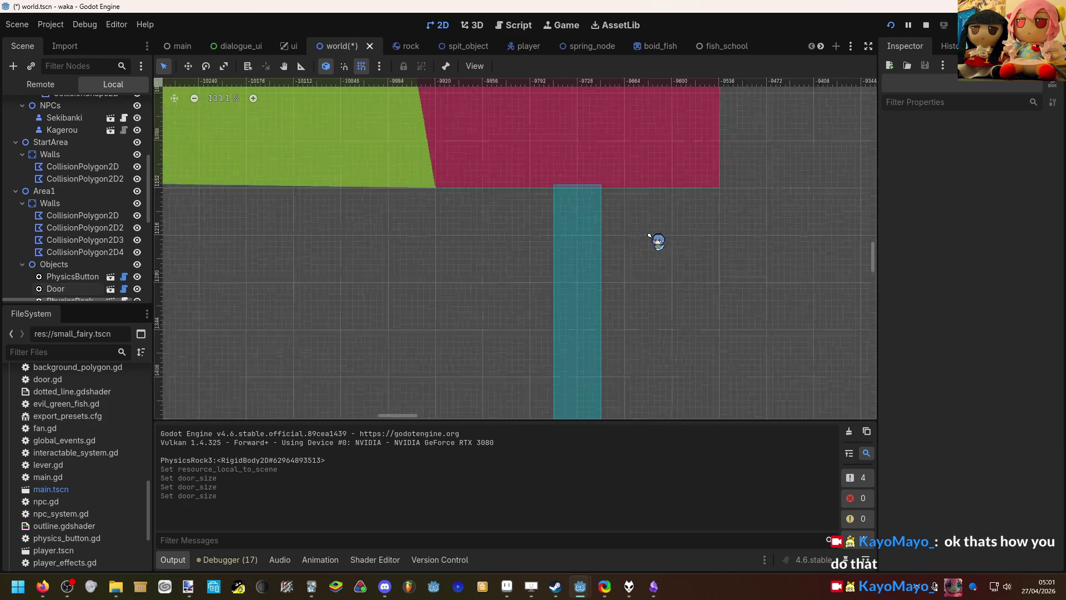
{"action": "scroll", "coordinate": [654, 240], "scroll_direction": "down", "scroll_amount": 11}
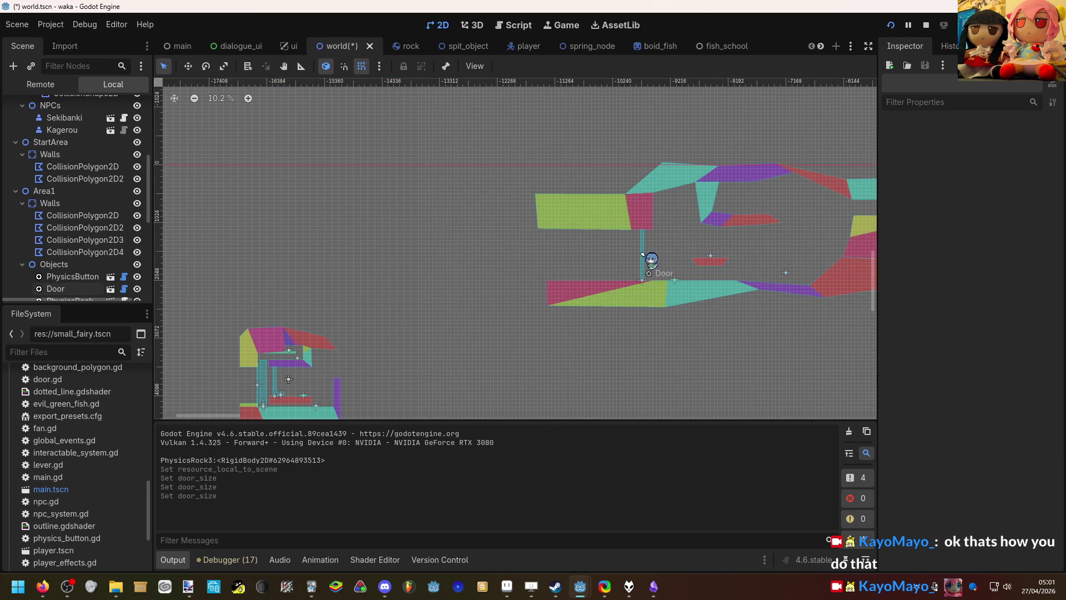
Step: Select the Door, open its door.gd script, and save the world scene
{"action": "left_click", "coordinate": [644, 257]}
{"action": "left_click", "coordinate": [124, 288]}
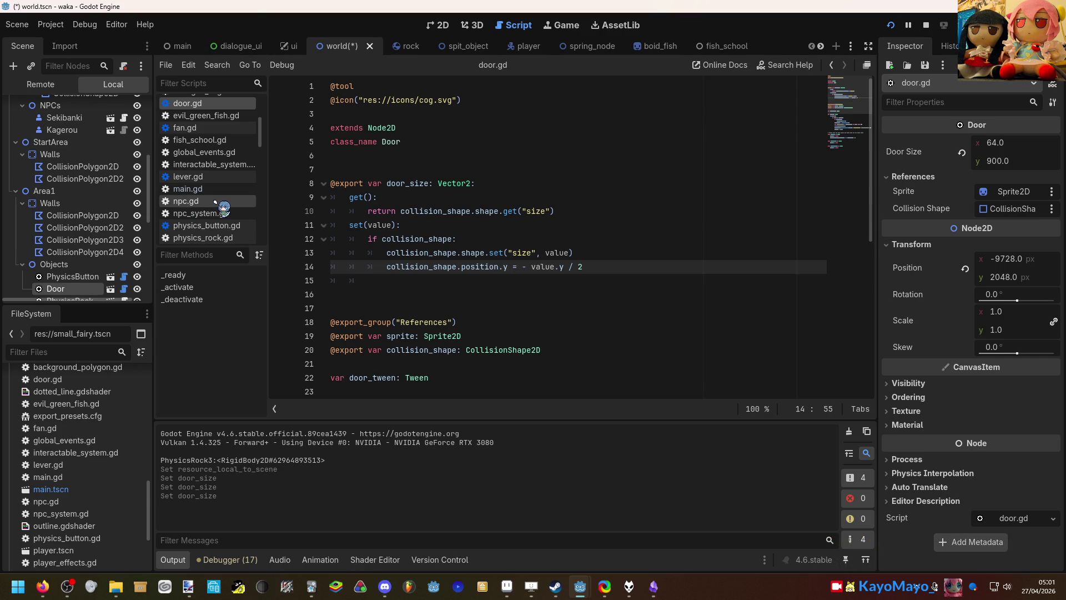
{"action": "key", "text": "ctrl+s"}
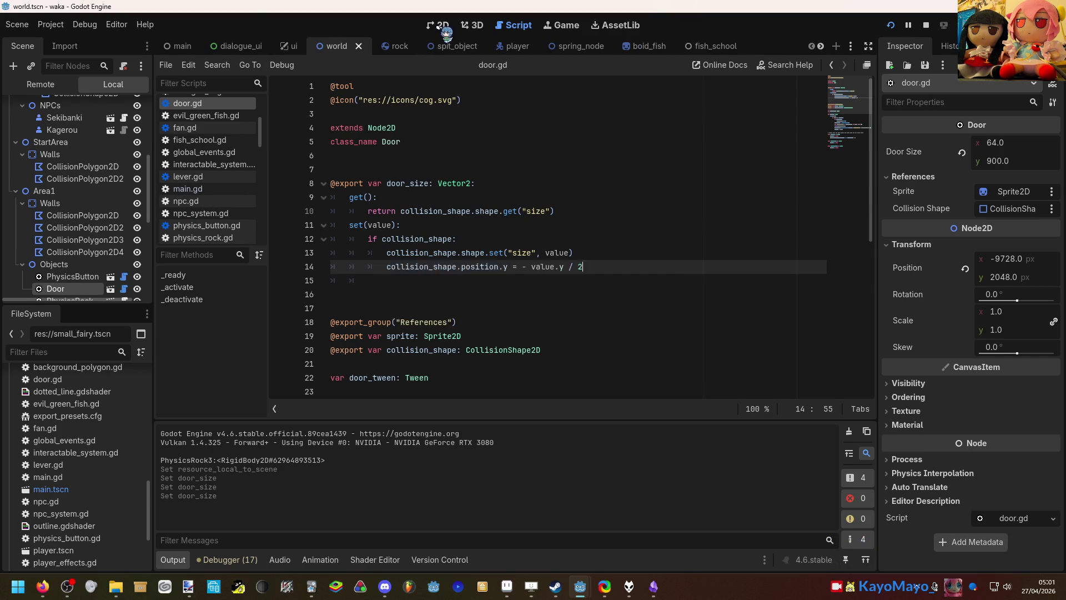
Step: Back in the 2D level view, deselect the Door and zoom around the layout
{"action": "left_click", "coordinate": [437, 25]}
{"action": "left_click", "coordinate": [454, 189]}
{"action": "scroll", "coordinate": [333, 364], "scroll_direction": "up", "scroll_amount": 2}
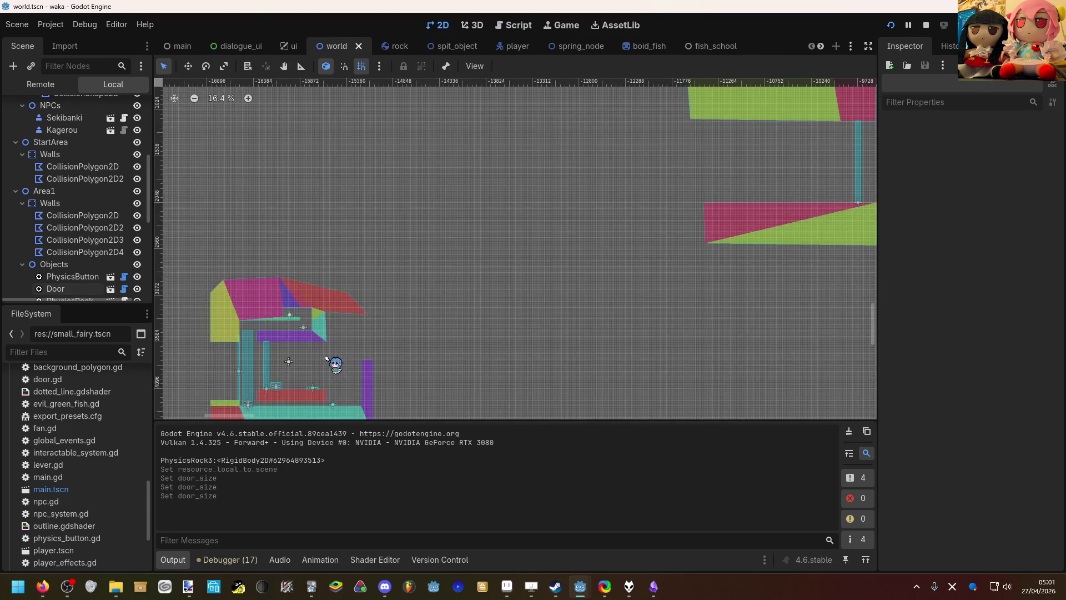
{"action": "scroll", "coordinate": [344, 351], "scroll_direction": "down", "scroll_amount": 1}
{"action": "scroll", "coordinate": [113, 265], "scroll_direction": "down", "scroll_amount": 3}
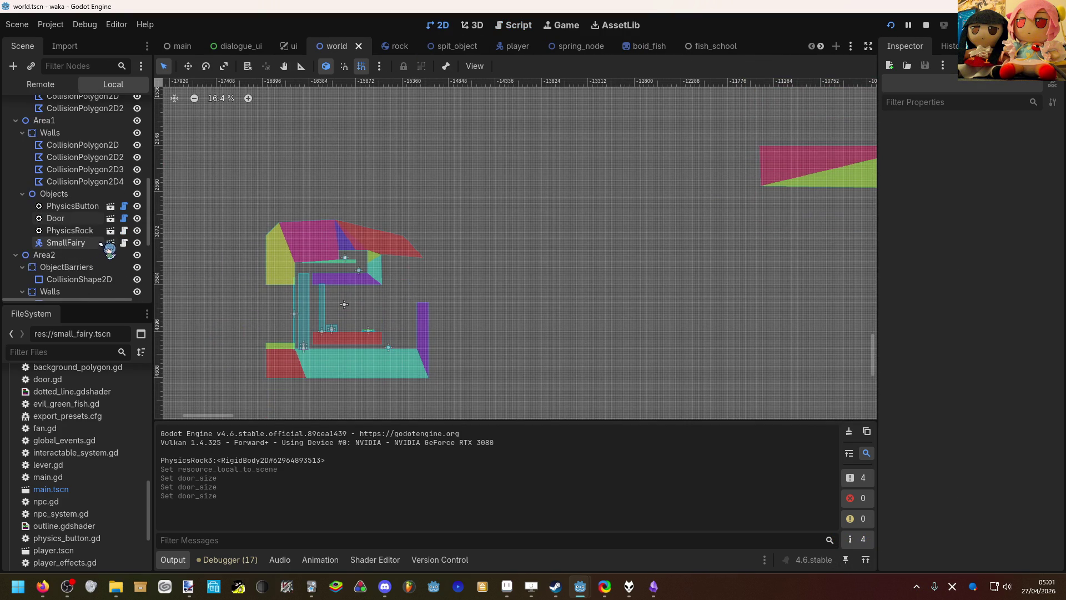
{"action": "scroll", "coordinate": [335, 359], "scroll_direction": "up", "scroll_amount": 4}
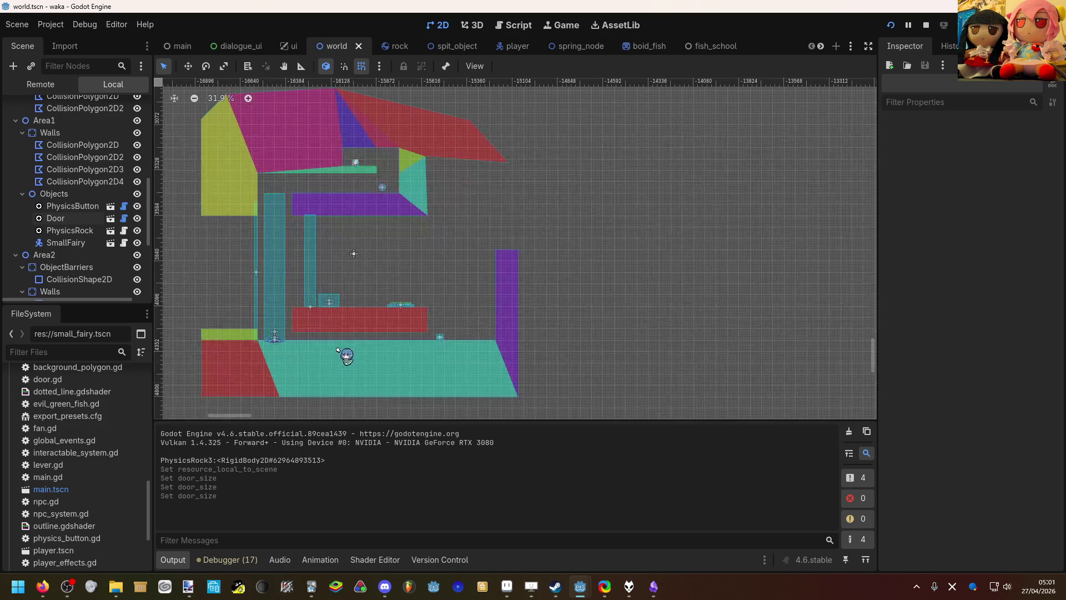
{"action": "key", "text": "alt+Tab"}
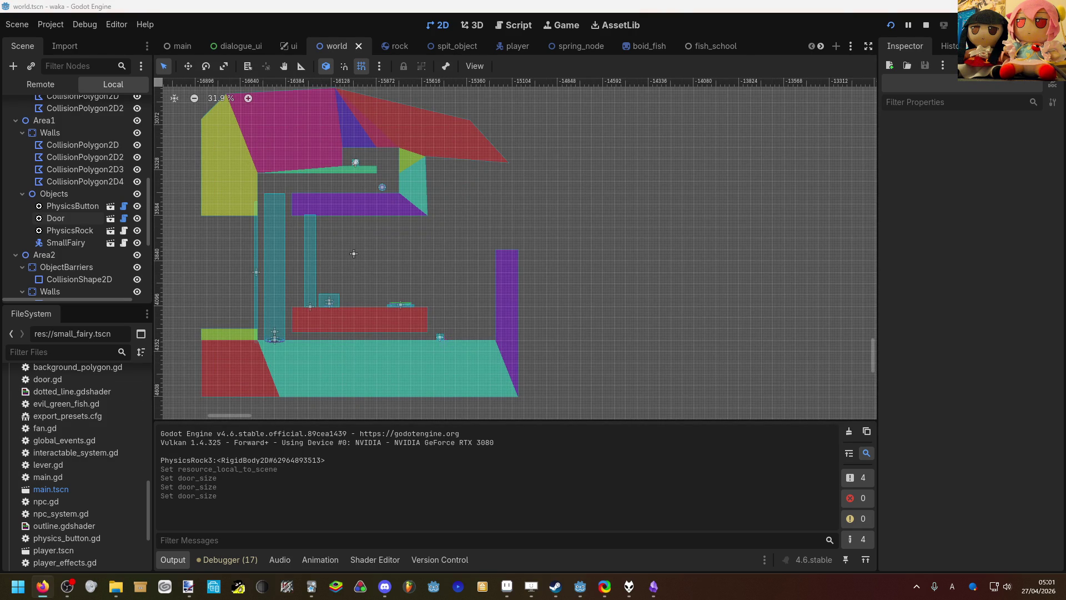
{"action": "mouse_move", "coordinate": [167, 247]}
{"action": "left_mouse_down"}
{"action": "mouse_move", "coordinate": [373, 262]}
{"action": "mouse_move", "coordinate": [429, 248]}
{"action": "mouse_move", "coordinate": [398, 240]}
{"action": "mouse_move", "coordinate": [437, 251]}
{"action": "mouse_move", "coordinate": [434, 261]}
{"action": "mouse_move", "coordinate": [521, 275]}
{"action": "mouse_move", "coordinate": [327, 228]}
{"action": "mouse_move", "coordinate": [407, 265]}
{"action": "mouse_move", "coordinate": [376, 266]}
{"action": "left_mouse_up"}
{"action": "scroll", "coordinate": [434, 261], "scroll_direction": "up", "scroll_amount": 6}
Step: Clear the selection, pan left across the level, and select the purple floor collision polygon
{"action": "key", "text": "Escape"}
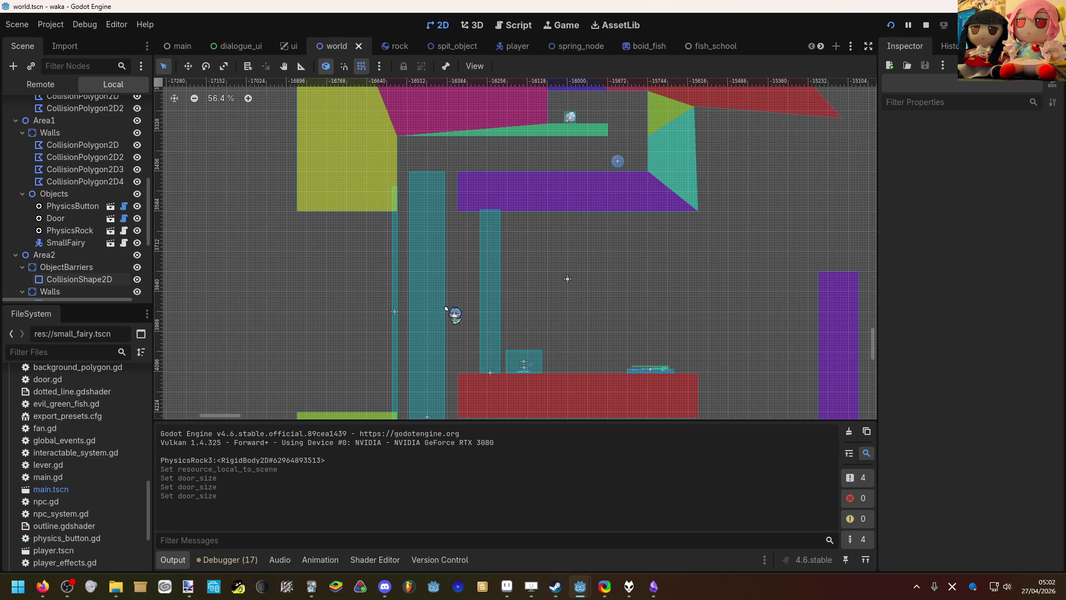
{"action": "scroll", "coordinate": [446, 306], "scroll_direction": "down", "scroll_amount": 10}
{"action": "left_click_drag", "start_coordinate": [563, 286], "coordinate": [421, 294]}
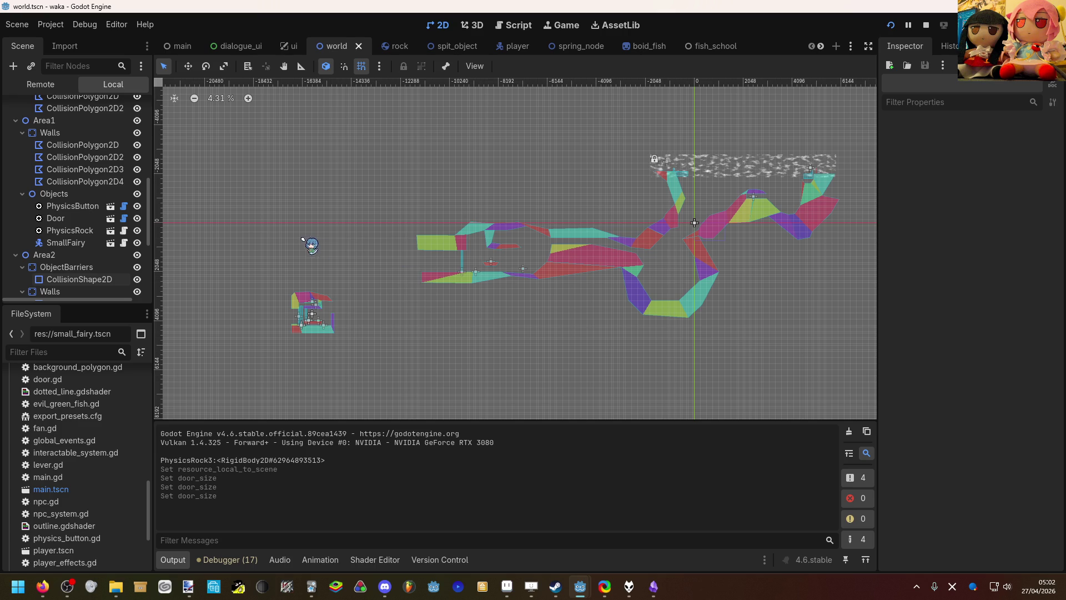
{"action": "scroll", "coordinate": [375, 289], "scroll_direction": "right", "scroll_amount": 3}
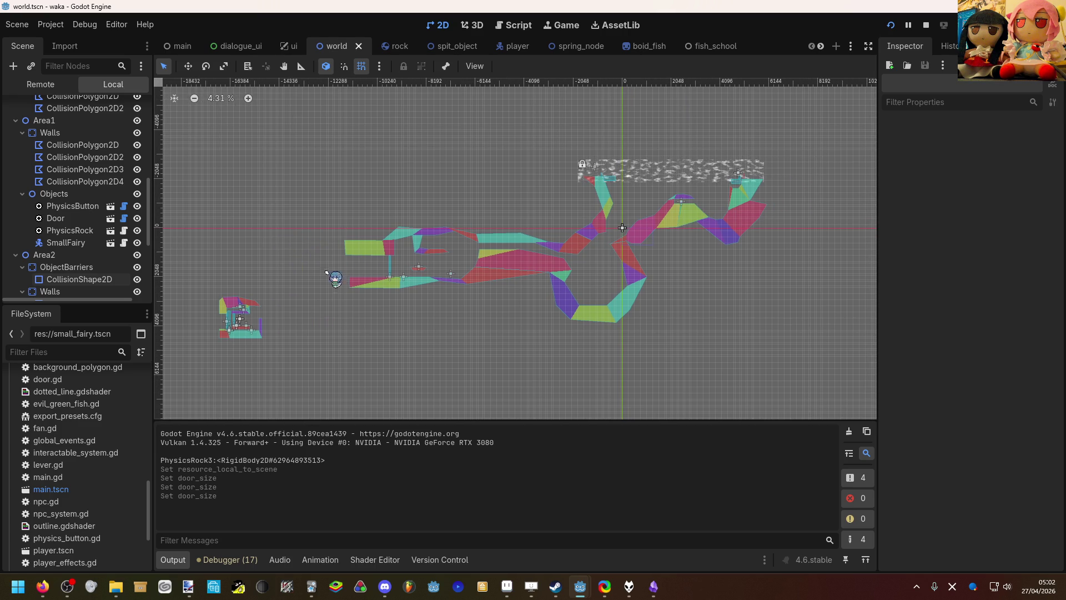
{"action": "scroll", "coordinate": [404, 261], "scroll_direction": "up", "scroll_amount": 6}
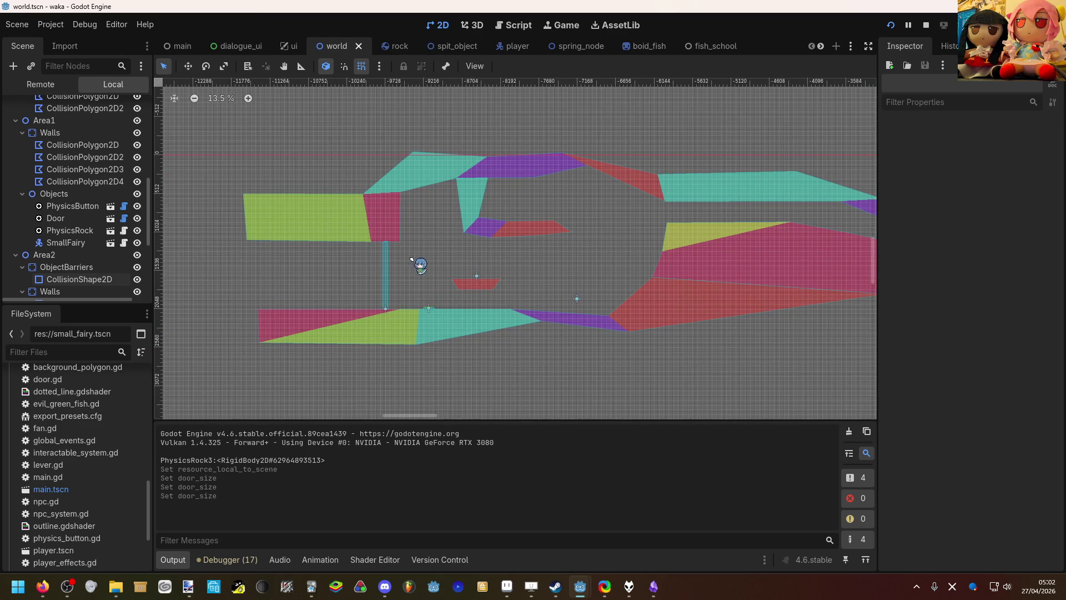
{"action": "scroll", "coordinate": [412, 259], "scroll_direction": "right", "scroll_amount": 15}
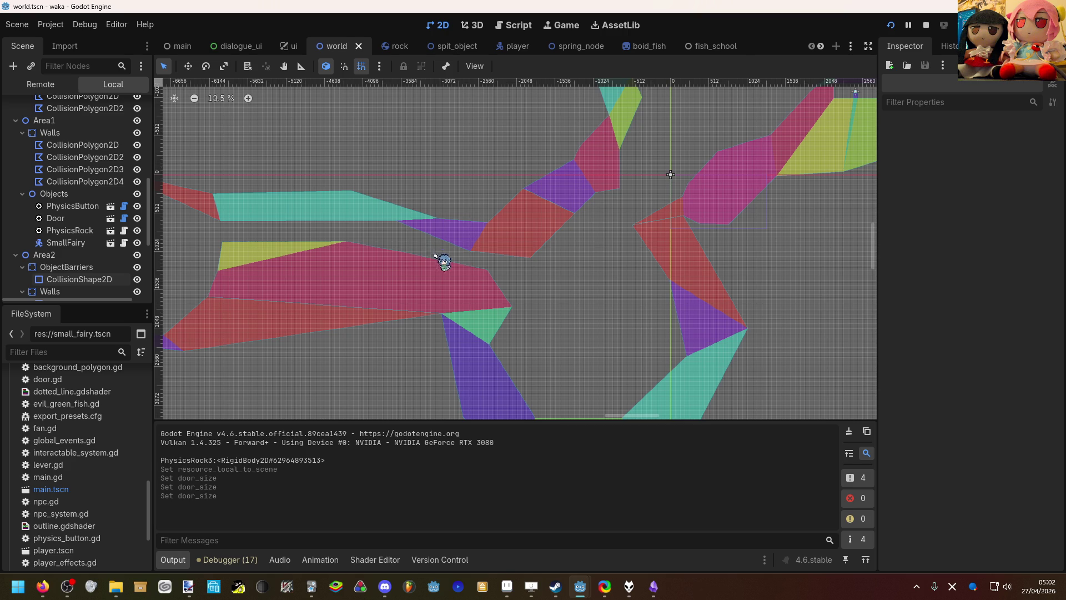
{"action": "scroll", "coordinate": [436, 256], "scroll_direction": "right", "scroll_amount": 7}
{"action": "scroll", "coordinate": [439, 247], "scroll_direction": "up", "scroll_amount": 6}
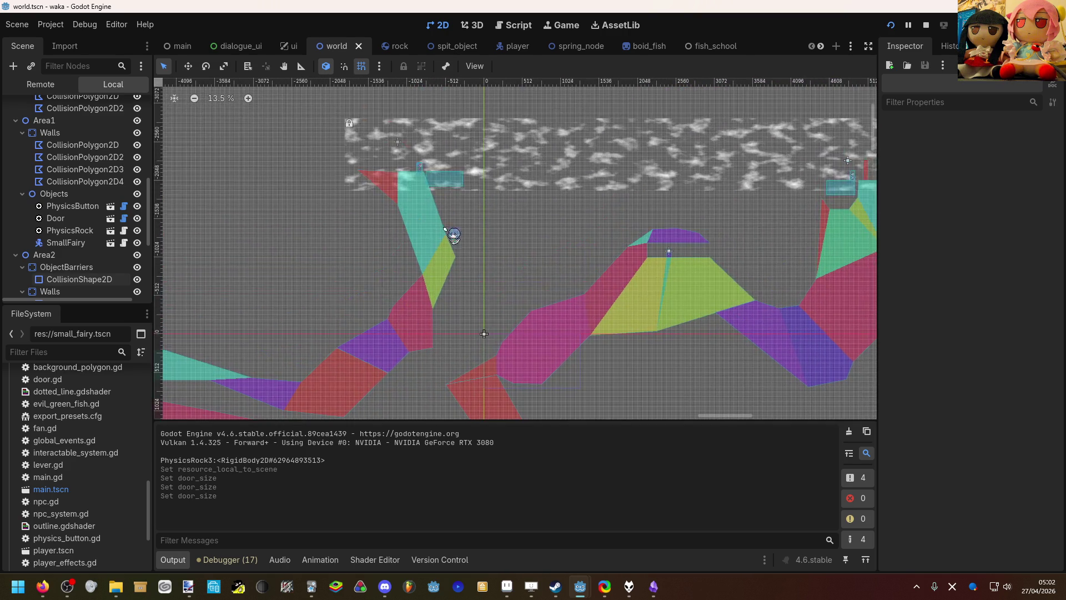
{"action": "scroll", "coordinate": [438, 238], "scroll_direction": "up", "scroll_amount": 9}
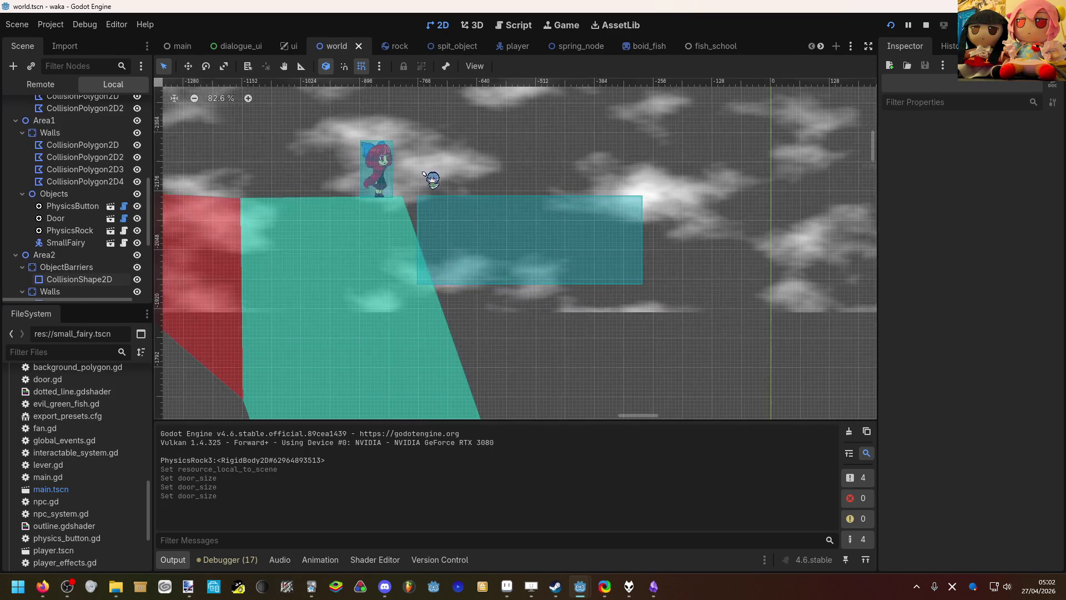
{"action": "scroll", "coordinate": [424, 175], "scroll_direction": "down", "scroll_amount": 11}
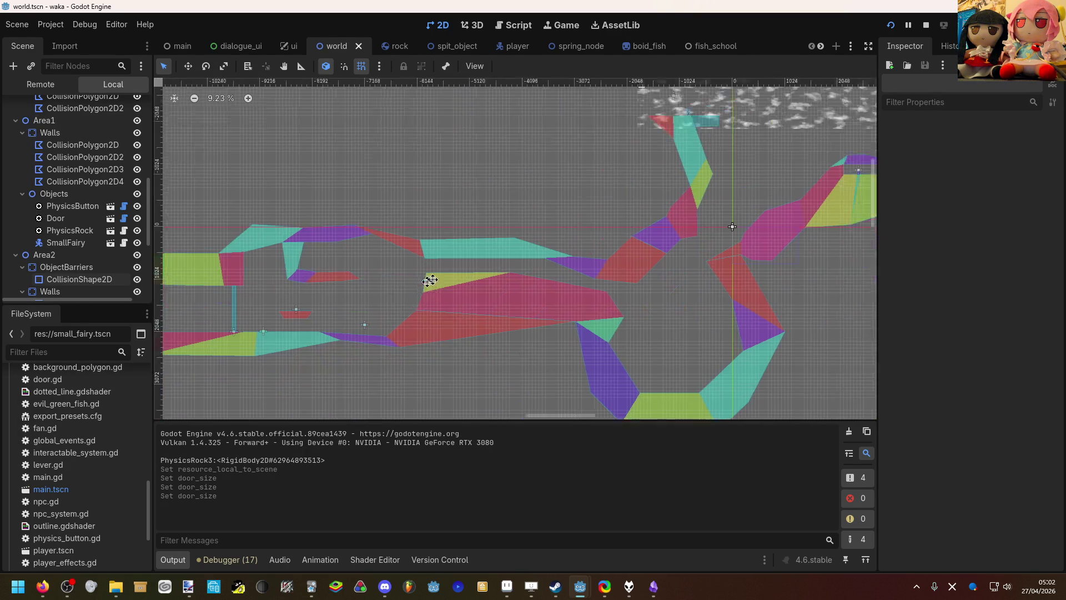
{"action": "scroll", "coordinate": [400, 289], "scroll_direction": "up", "scroll_amount": 8}
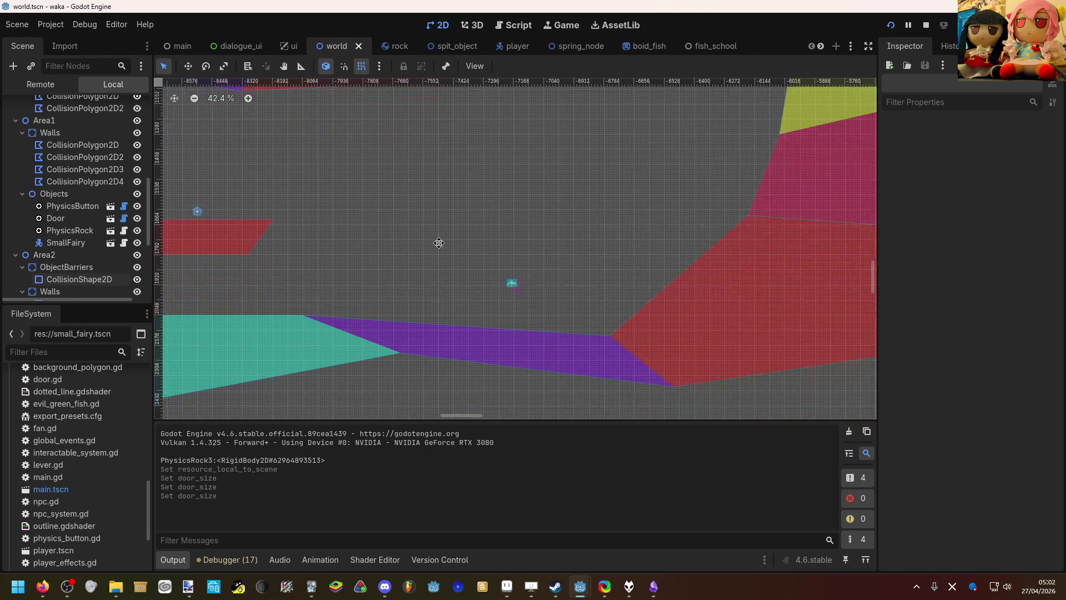
{"action": "left_click", "coordinate": [439, 341]}
Step: Insert two points on the floor polygon's top edge and drag them up into a narrow pillar
{"action": "scroll", "coordinate": [420, 327], "scroll_direction": "up", "scroll_amount": 1}
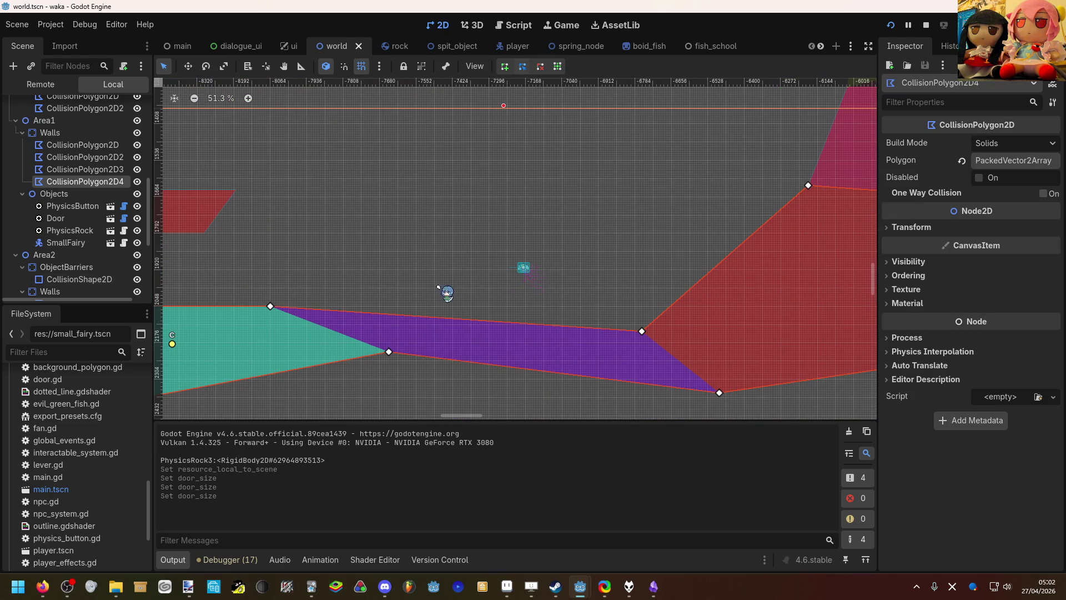
{"action": "left_click", "coordinate": [421, 321]}
{"action": "left_click", "coordinate": [436, 318]}
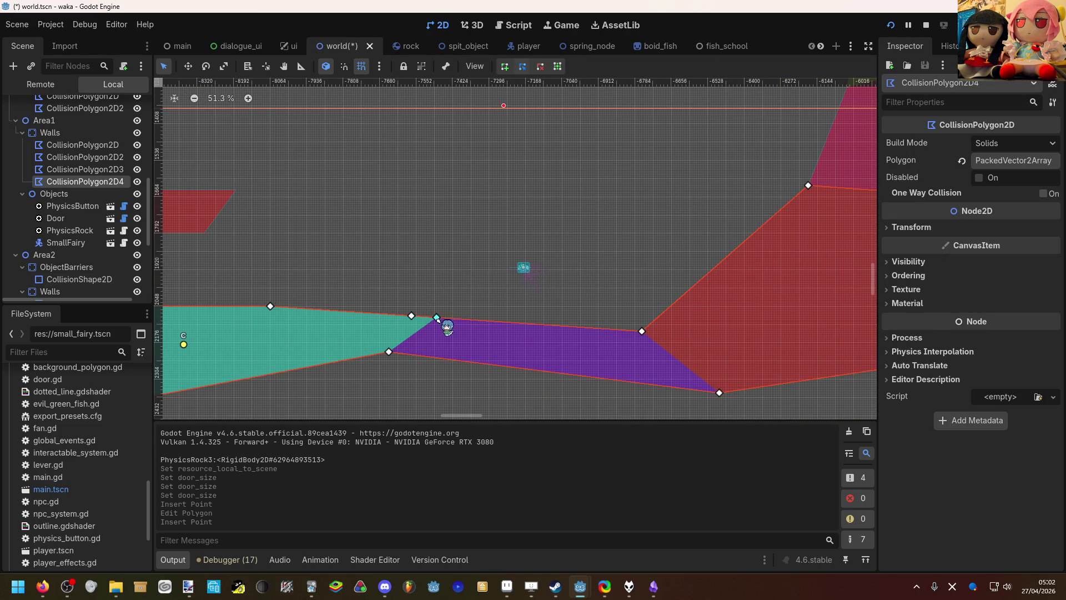
{"action": "left_click_drag", "start_coordinate": [420, 317], "coordinate": [423, 252]}
{"action": "mouse_move", "coordinate": [431, 289]}
{"action": "left_mouse_down"}
{"action": "mouse_move", "coordinate": [450, 249]}
{"action": "mouse_move", "coordinate": [387, 248]}
{"action": "left_mouse_up"}
Step: Save the scene, run the game in a debug window, and bring the editor back
{"action": "scroll", "coordinate": [435, 254], "scroll_direction": "up", "scroll_amount": 3}
{"action": "scroll", "coordinate": [434, 254], "scroll_direction": "up", "scroll_amount": 7}
{"action": "scroll", "coordinate": [422, 233], "scroll_direction": "down", "scroll_amount": 9}
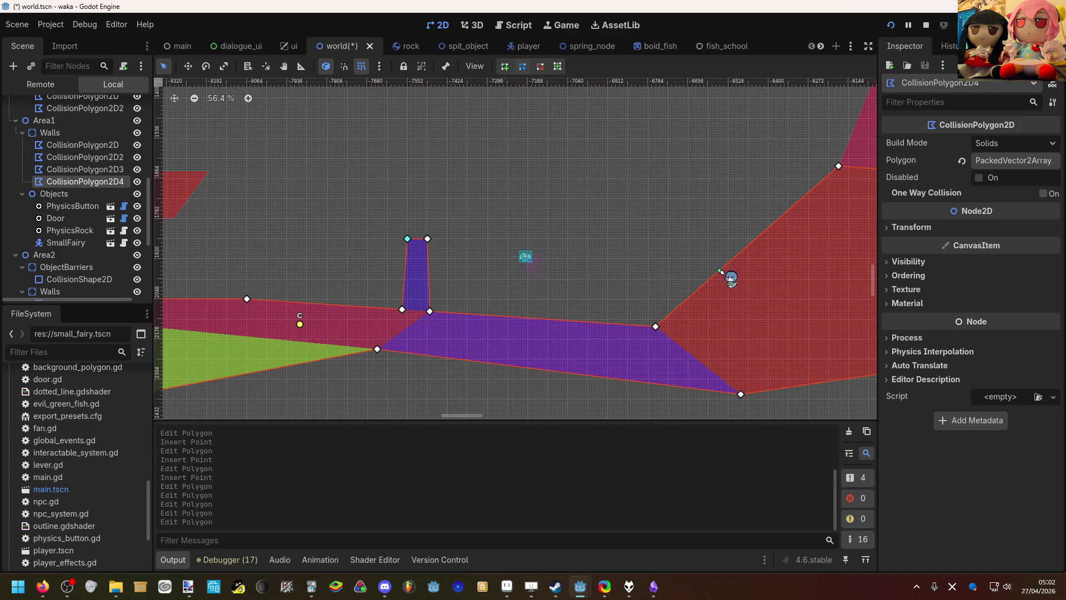
{"action": "left_click", "coordinate": [891, 25]}
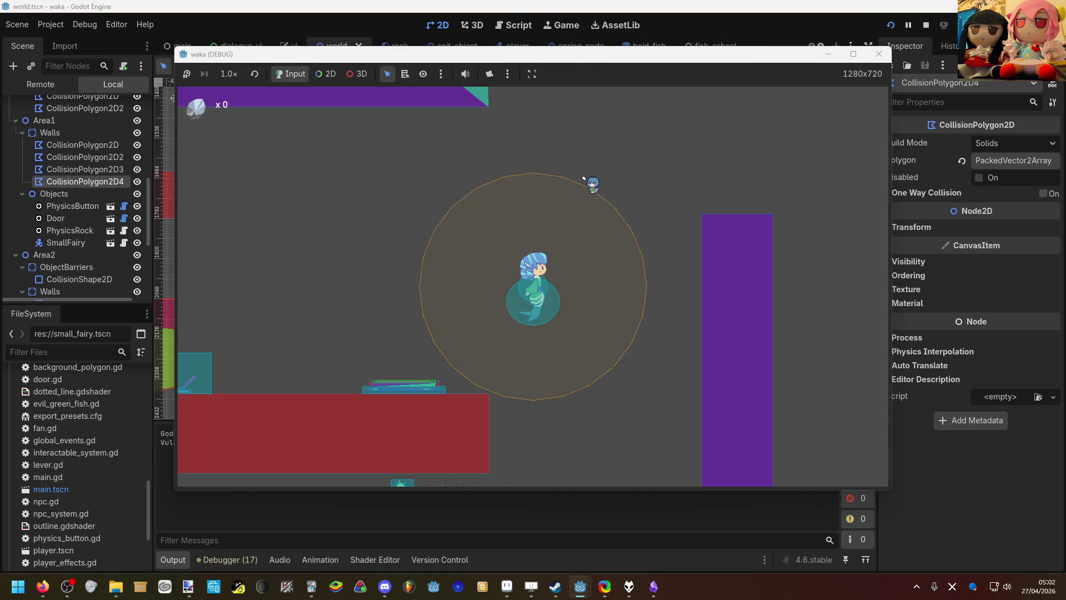
{"action": "left_click", "coordinate": [439, 29]}
Step: Pan the level, deselect the floor polygon, and switch to the main scene
{"action": "scroll", "coordinate": [490, 150], "scroll_direction": "down", "scroll_amount": 18}
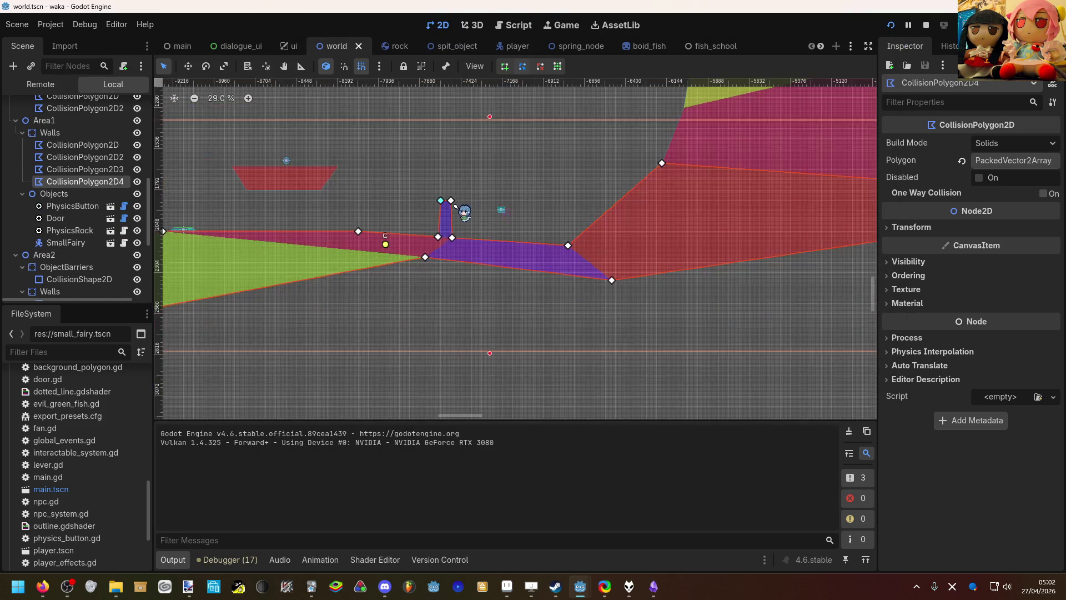
{"action": "left_click_drag", "start_coordinate": [362, 229], "coordinate": [599, 238]}
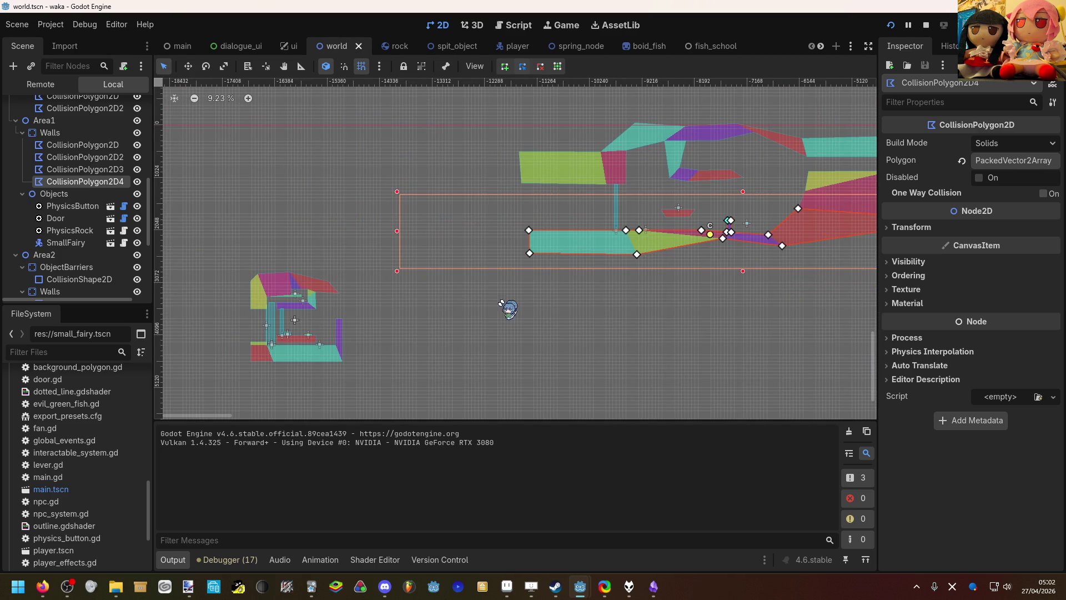
{"action": "left_click", "coordinate": [488, 299]}
{"action": "scroll", "coordinate": [287, 330], "scroll_direction": "up", "scroll_amount": 4}
{"action": "scroll", "coordinate": [286, 330], "scroll_direction": "up", "scroll_amount": 12}
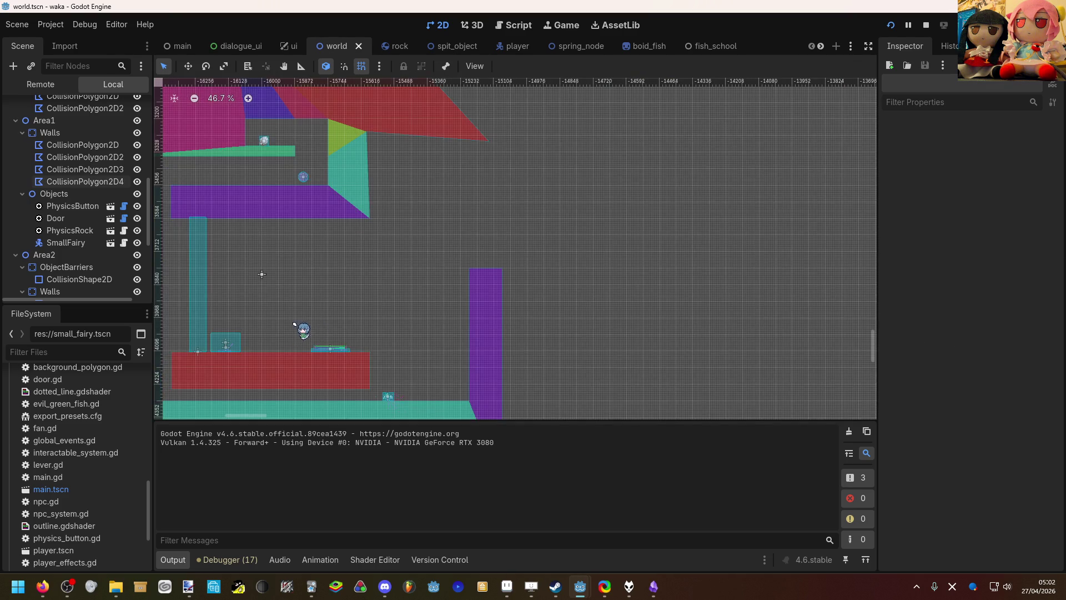
{"action": "scroll", "coordinate": [304, 323], "scroll_direction": "down", "scroll_amount": 15}
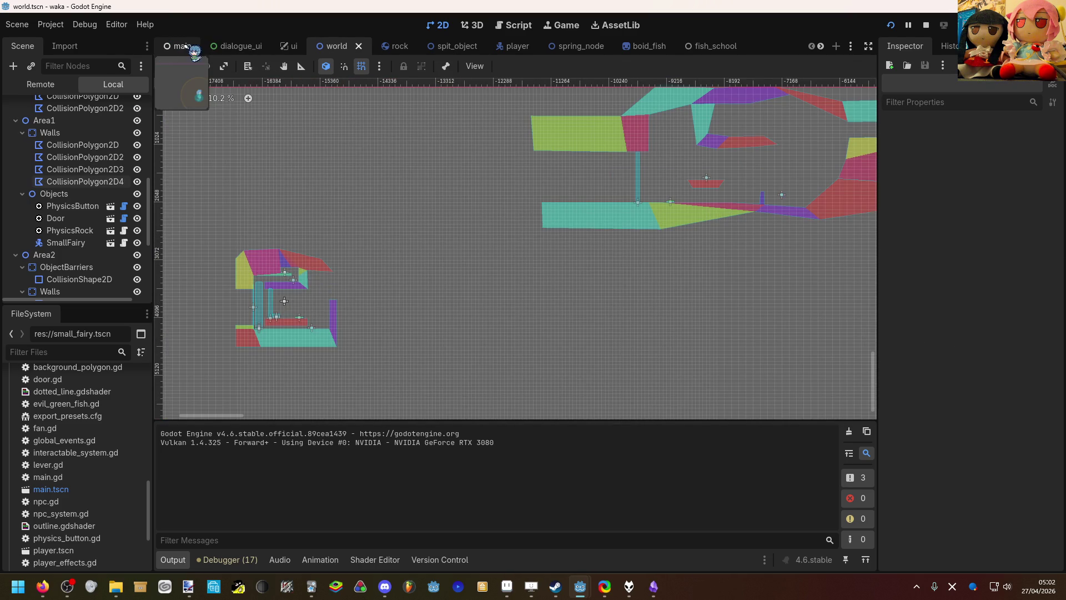
{"action": "left_click", "coordinate": [186, 46]}
Step: Switch to the Move tool and undo an accidental move of the World node
{"action": "scroll", "coordinate": [407, 315], "scroll_direction": "up", "scroll_amount": 1}
{"action": "key", "text": "w"}
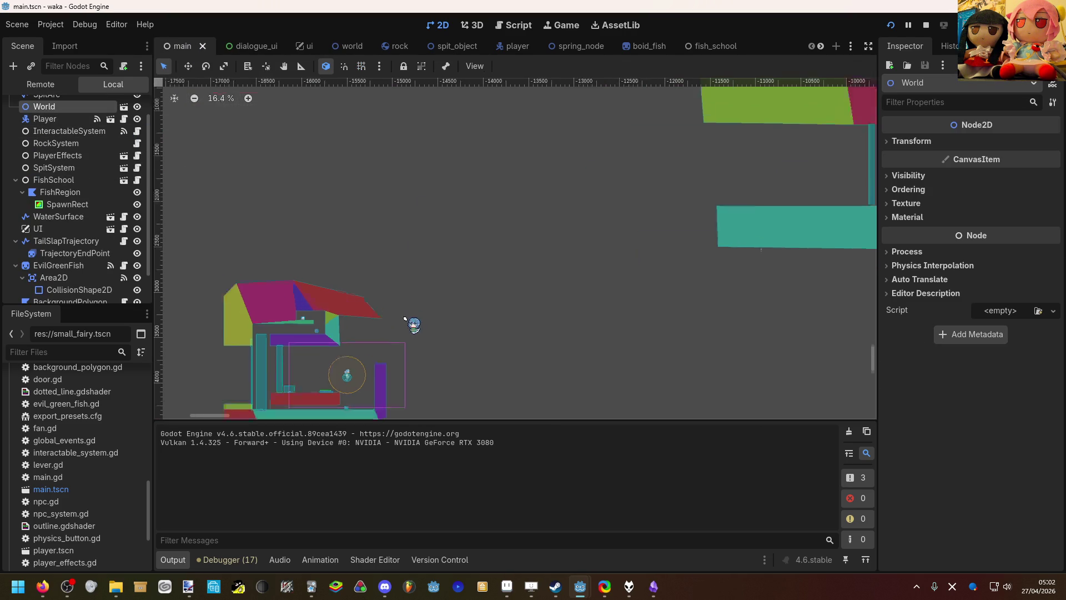
{"action": "left_click_drag", "start_coordinate": [459, 281], "coordinate": [565, 237]}
{"action": "key", "text": "ctrl+z"}
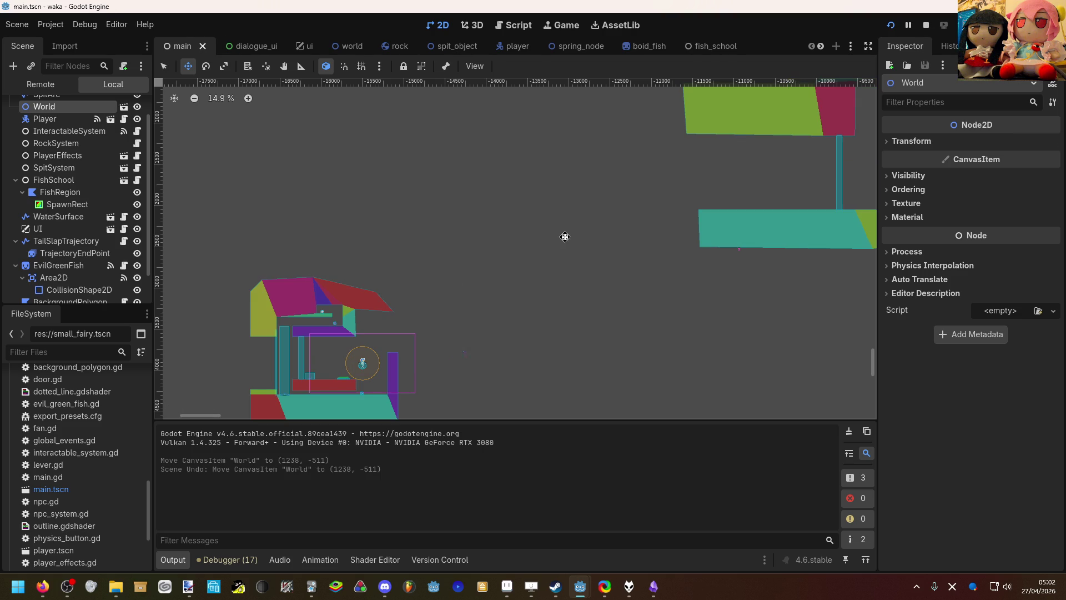
Step: Move the Player to (-6965, 1912) just below the teal ledge and launch the game
{"action": "scroll", "coordinate": [54, 133], "scroll_direction": "up", "scroll_amount": 1}
{"action": "left_click", "coordinate": [64, 143]}
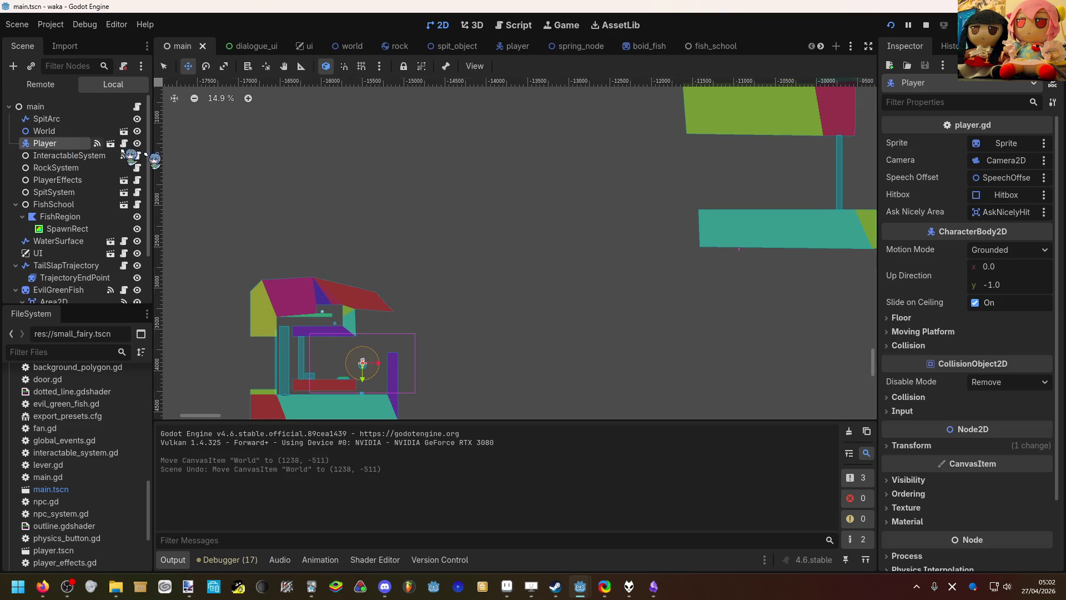
{"action": "scroll", "coordinate": [409, 226], "scroll_direction": "down", "scroll_amount": 1}
{"action": "left_click_drag", "start_coordinate": [411, 227], "coordinate": [766, 139]}
{"action": "mouse_move", "coordinate": [424, 357]}
{"action": "left_mouse_down"}
{"action": "mouse_move", "coordinate": [674, 307]}
{"action": "mouse_move", "coordinate": [660, 308]}
{"action": "mouse_move", "coordinate": [666, 314]}
{"action": "left_mouse_up"}
{"action": "key", "text": "F5"}
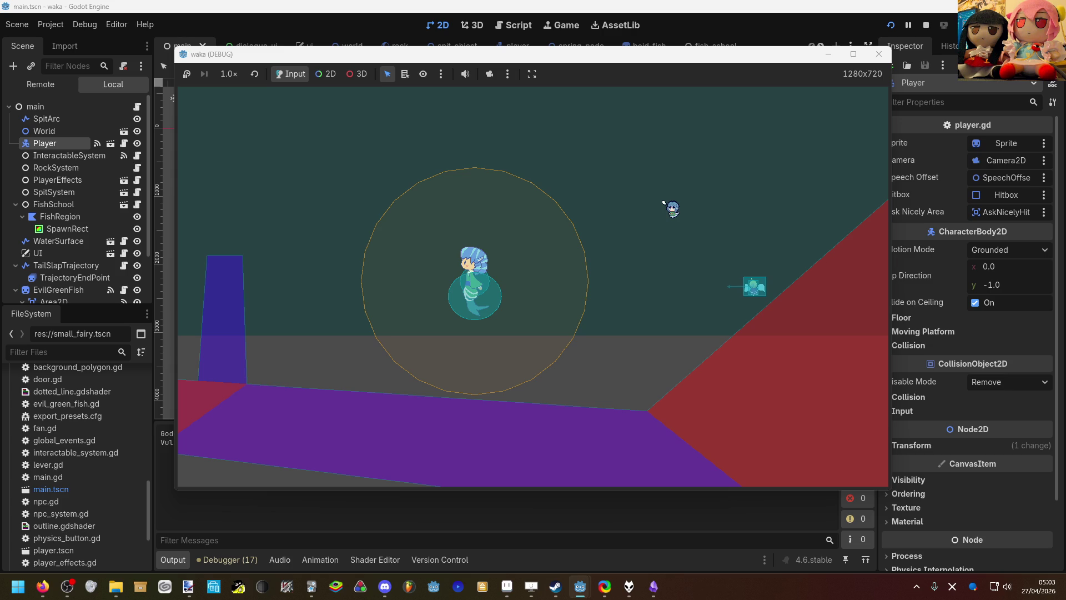
Step: Swim the mermaid left, right toward the fish, and up, then return to main.gd
{"action": "key", "text": "a"}
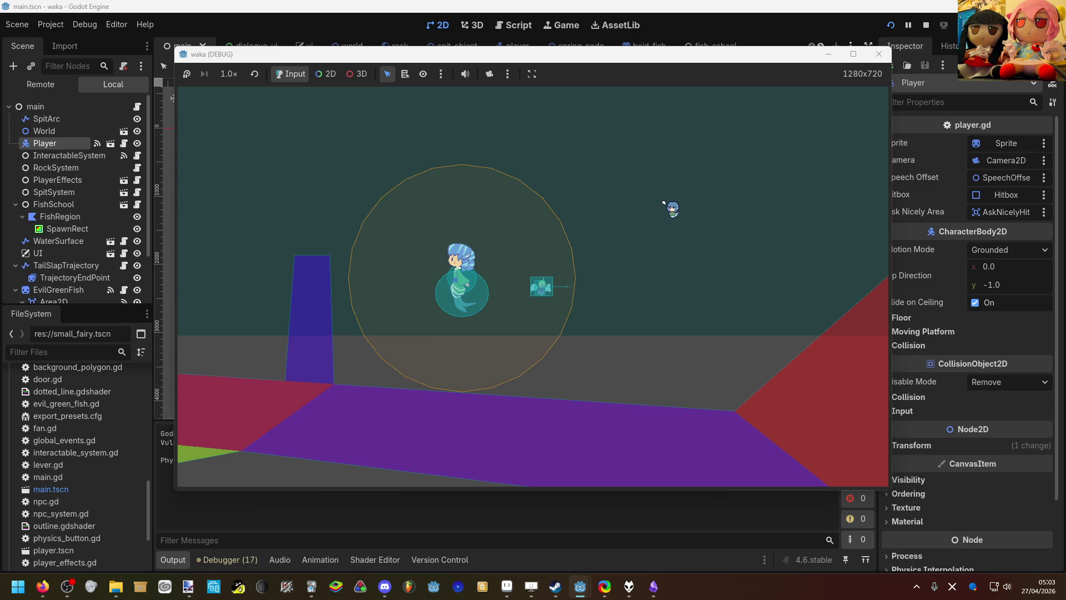
{"action": "key", "text": "Right"}
{"action": "key", "text": "Right"}
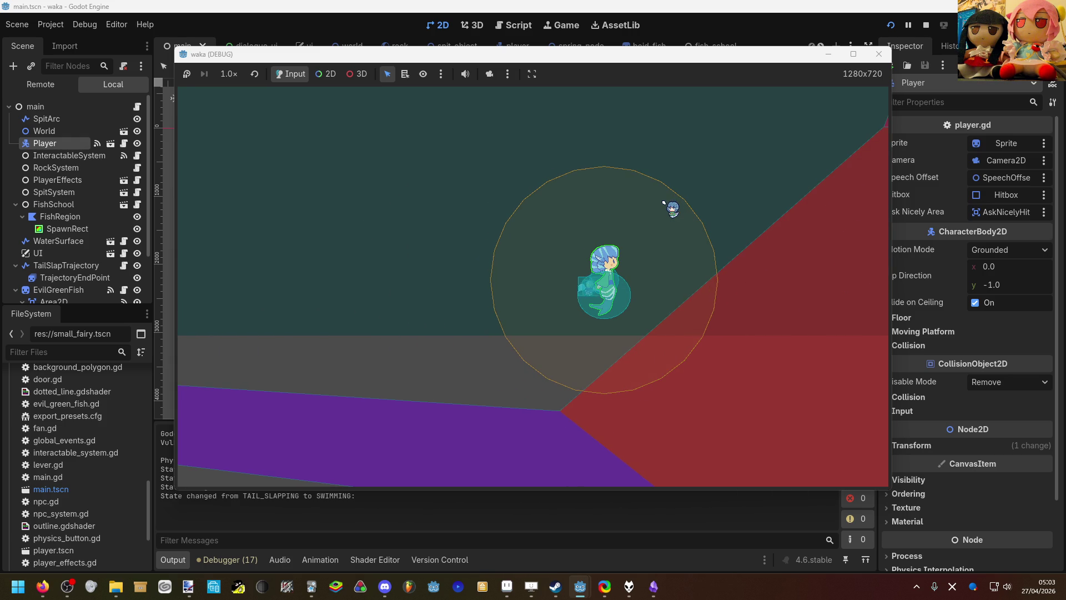
{"action": "key", "text": "Up"}
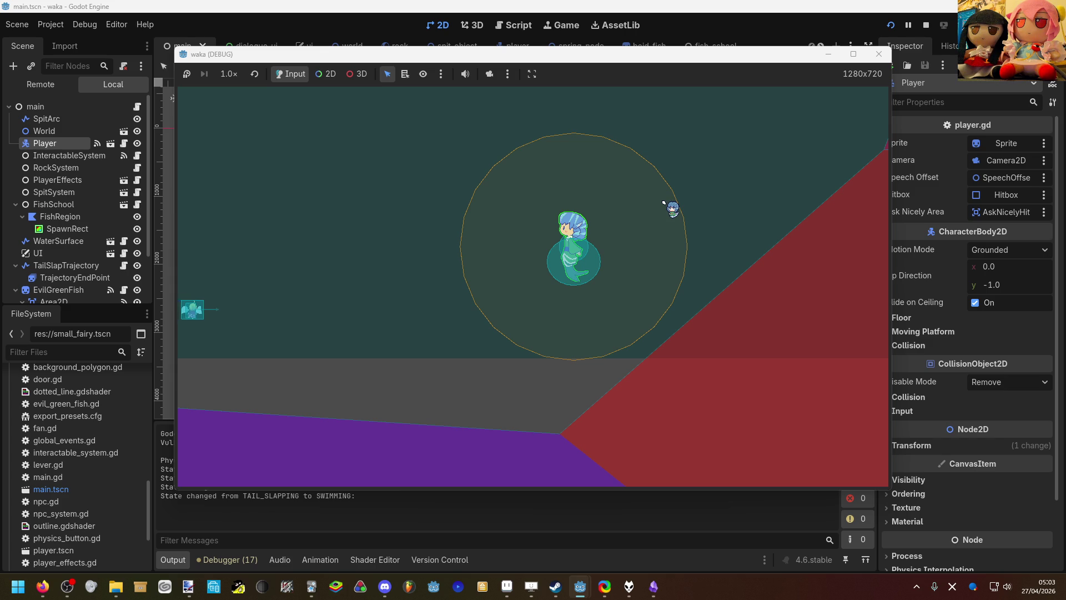
{"action": "key", "text": "Left"}
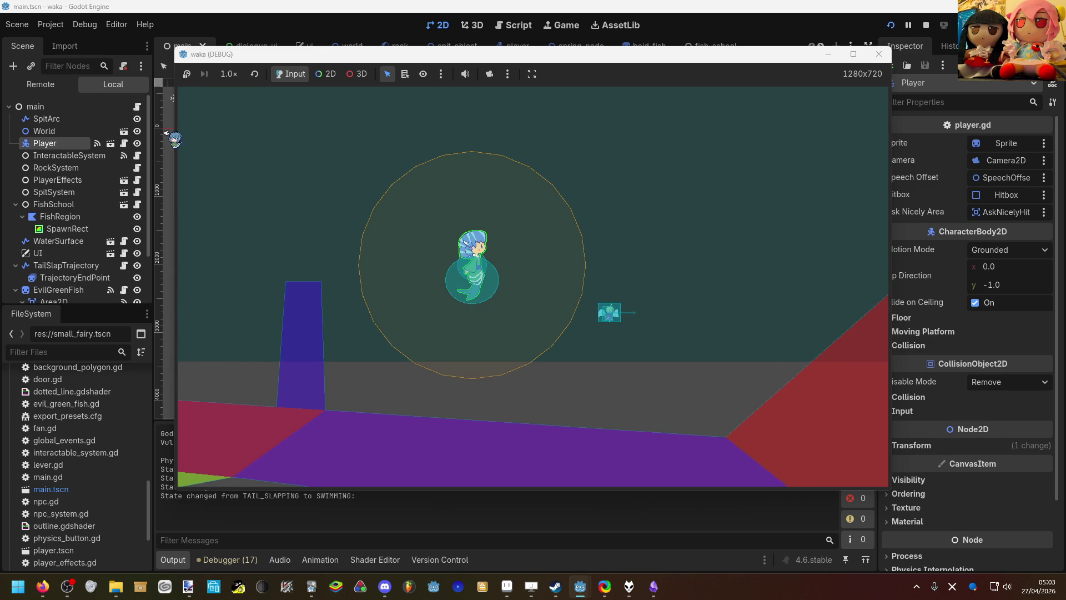
{"action": "left_click", "coordinate": [147, 114]}
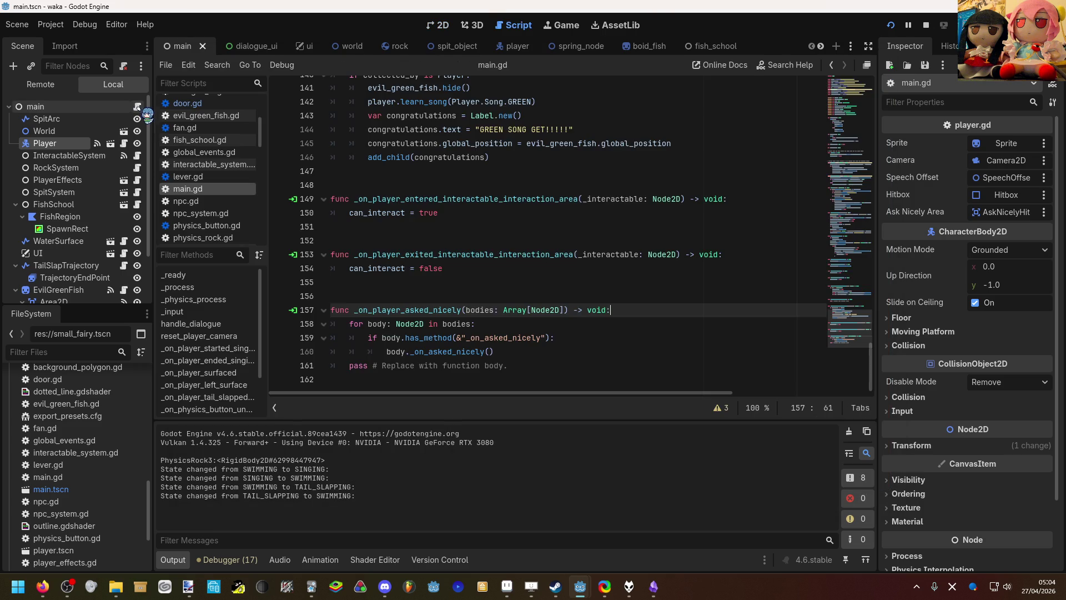
Step: Add an 'elif body is SmallFairy:' line after line 132 of main.gd
{"action": "scroll", "coordinate": [371, 247], "scroll_direction": "up", "scroll_amount": 3}
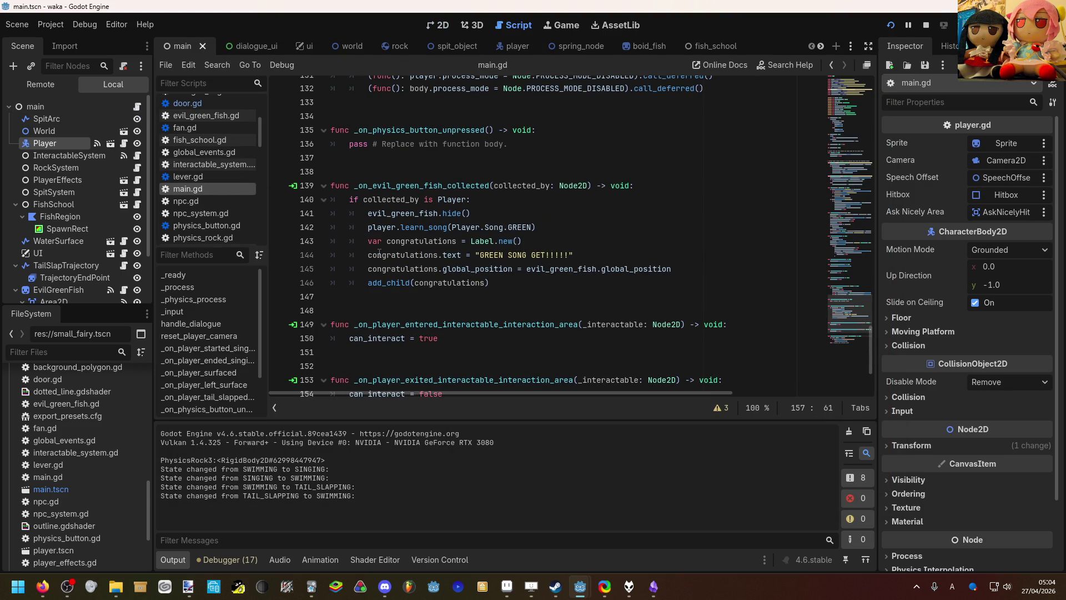
{"action": "scroll", "coordinate": [382, 266], "scroll_direction": "up", "scroll_amount": 5}
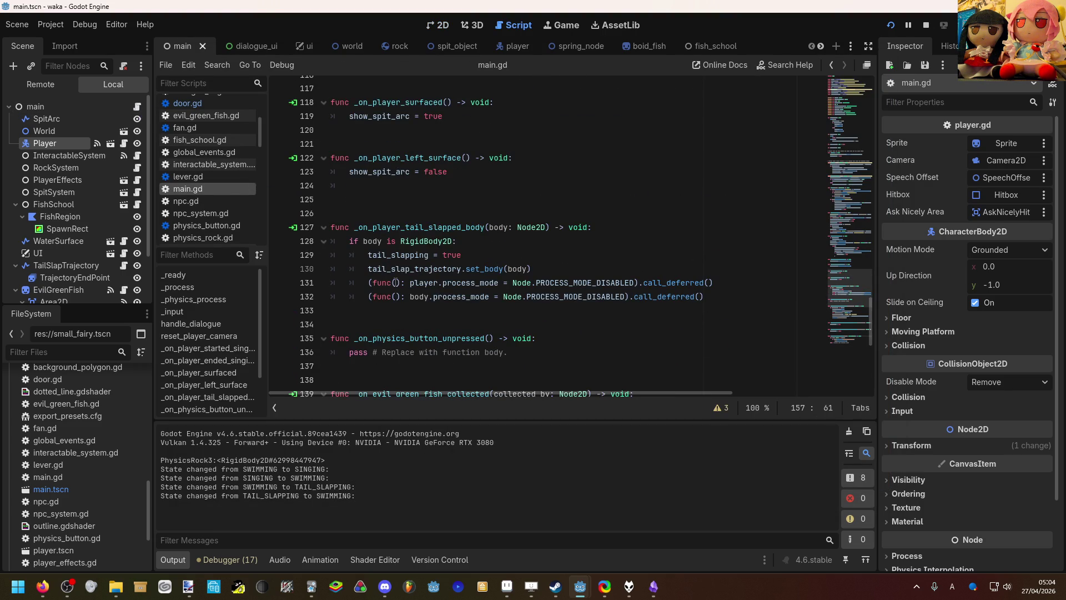
{"action": "scroll", "coordinate": [382, 296], "scroll_direction": "up", "scroll_amount": 1}
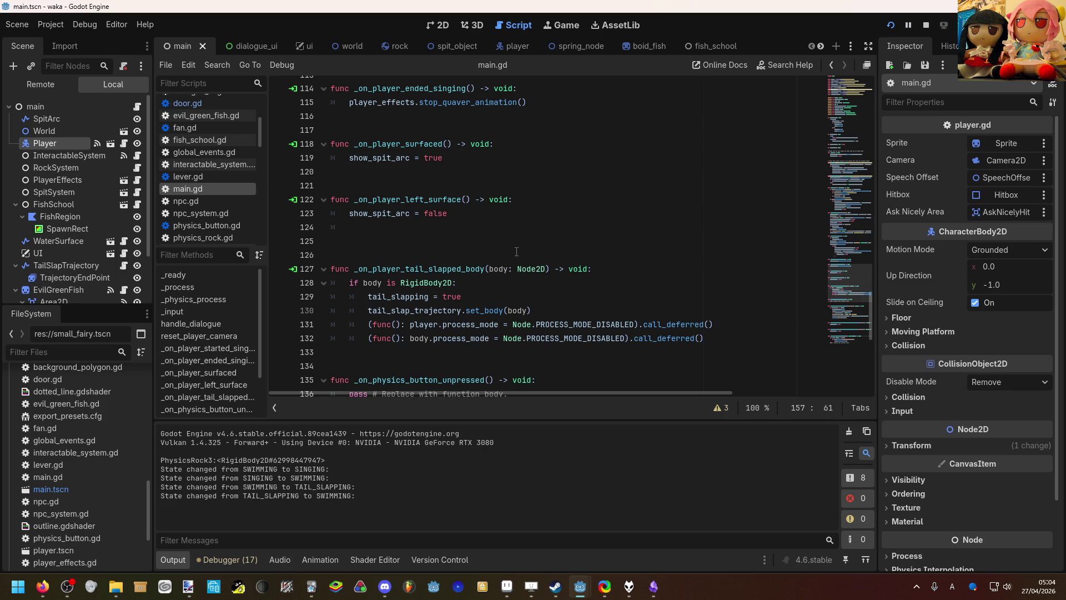
{"action": "left_click", "coordinate": [718, 343]}
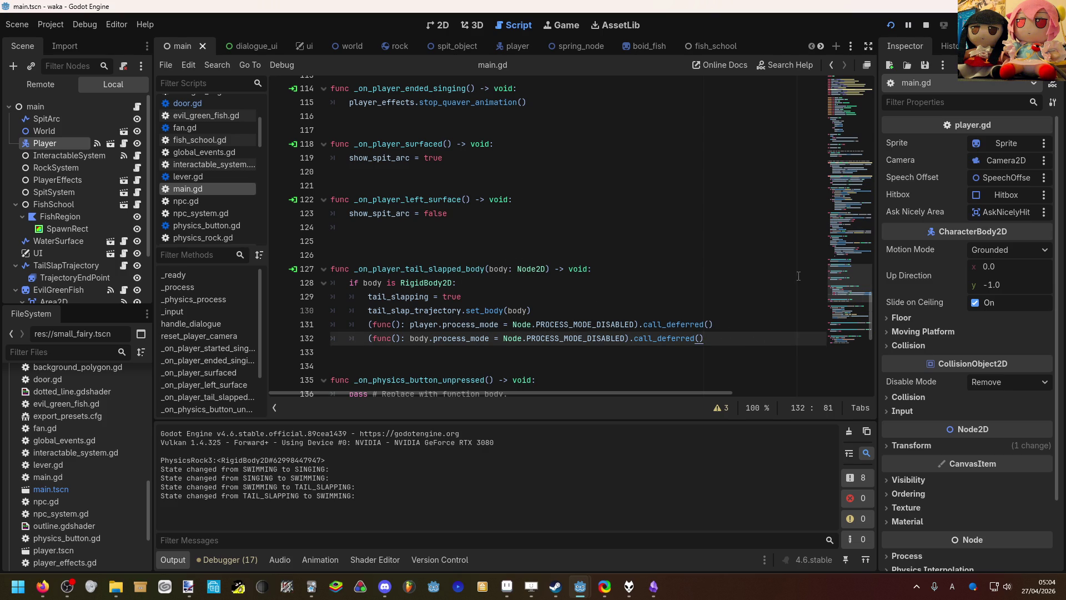
{"action": "left_click", "coordinate": [851, 81]}
{"action": "mouse_move", "coordinate": [850, 81]}
{"action": "left_mouse_down"}
{"action": "mouse_move", "coordinate": [867, 297]}
{"action": "mouse_move", "coordinate": [869, 285]}
{"action": "left_mouse_up"}
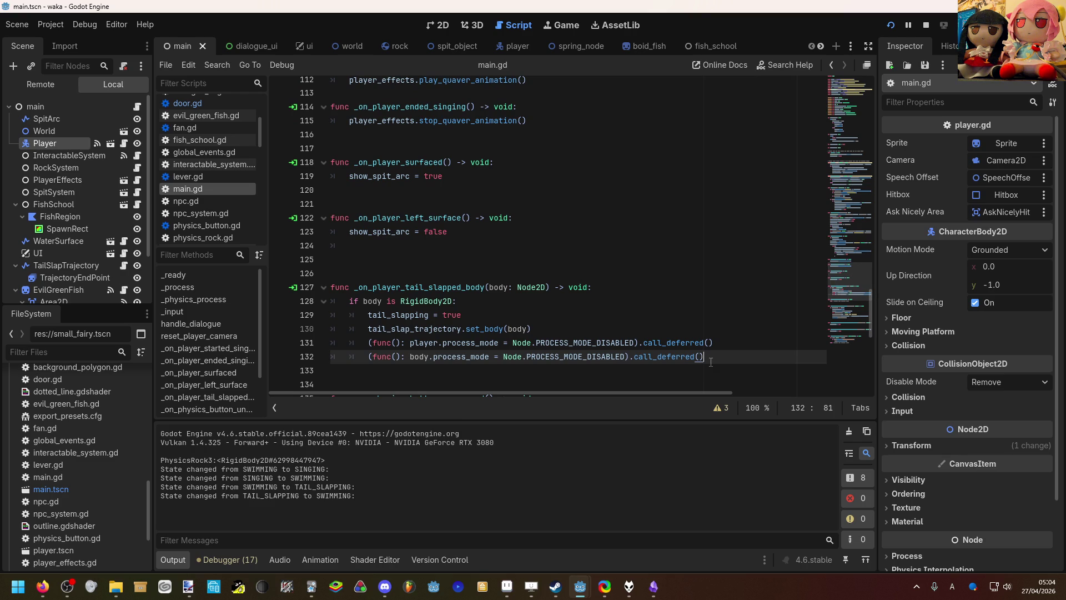
{"action": "key", "text": "Return"}
{"action": "scroll", "coordinate": [695, 347], "scroll_direction": "down", "scroll_amount": 3}
{"action": "type", "text": "if bo"}
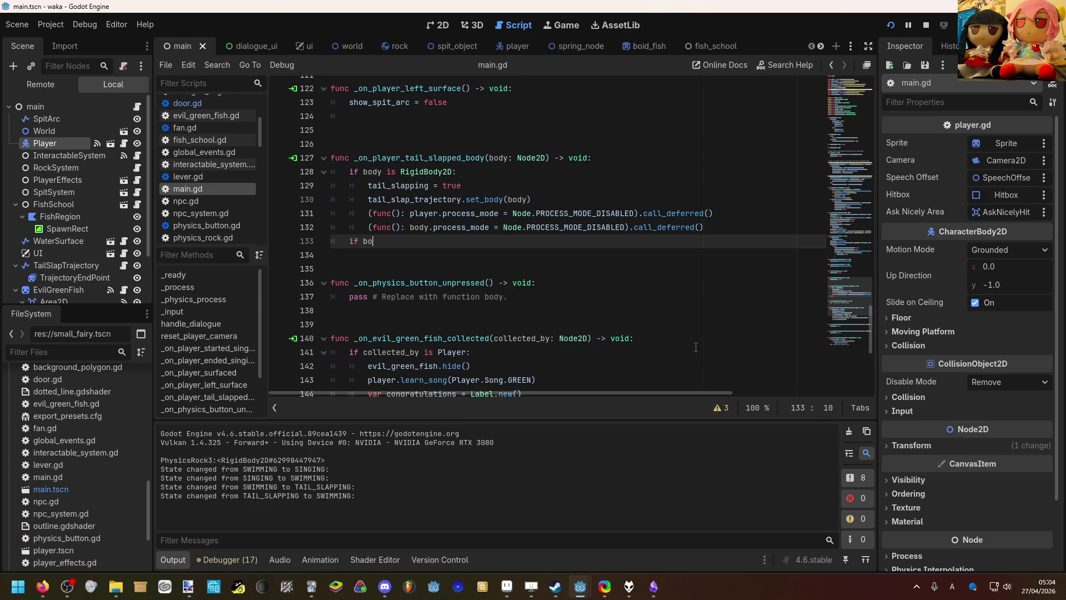
{"action": "type", "text": "dy is"}
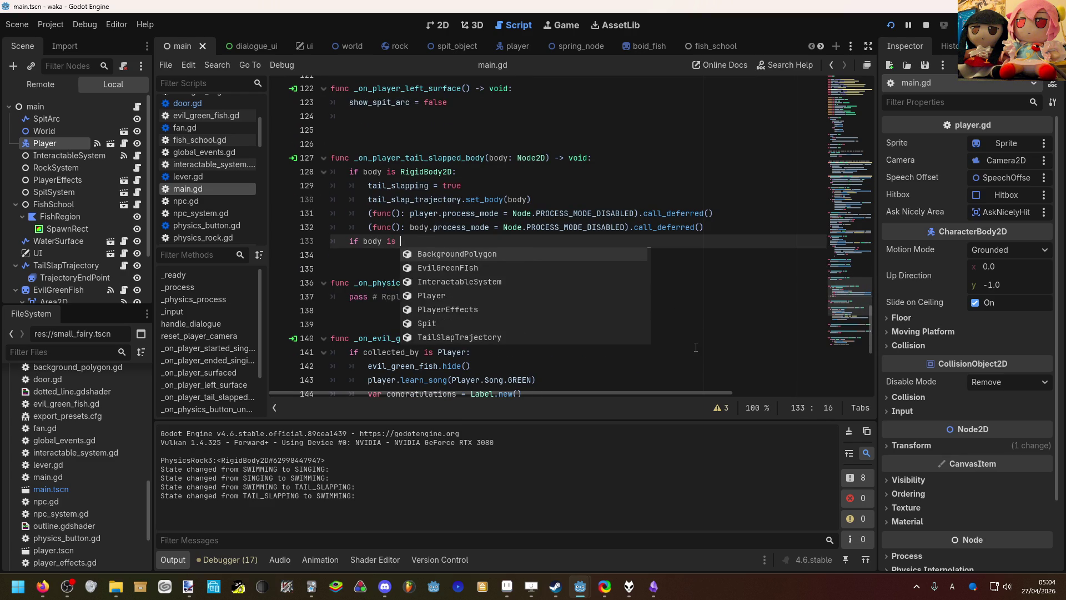
{"action": "key", "text": "BackSpace"}
{"action": "key", "text": "BackSpace"}
{"action": "key", "text": "BackSpace"}
{"action": "type", "text": "el"}
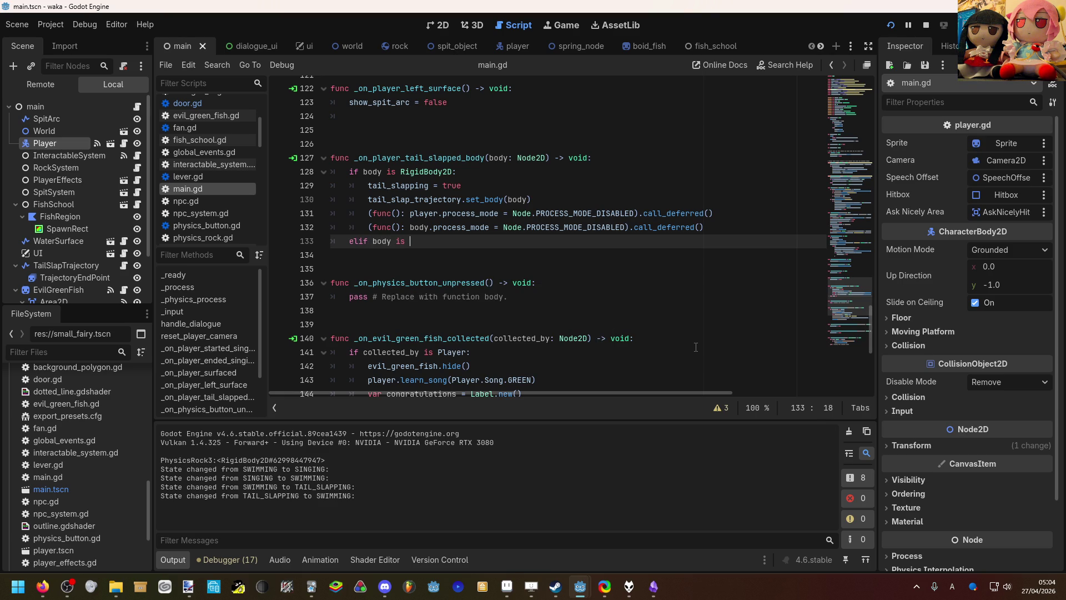
{"action": "key", "text": "Return"}
{"action": "type", "text": "SmallFairy:"}
{"action": "key", "text": "Return"}
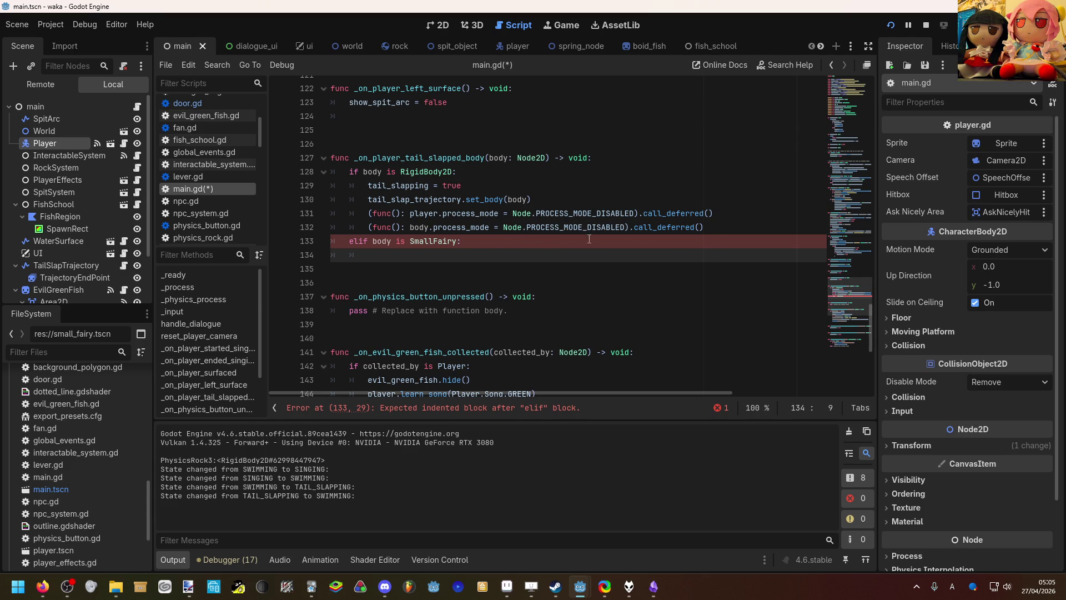
Step: Paste the four RigidBody2D branch lines under the elif, save main.gd, and relaunch the game
{"action": "mouse_move", "coordinate": [710, 230]}
{"action": "left_mouse_down"}
{"action": "mouse_move", "coordinate": [363, 191]}
{"action": "mouse_move", "coordinate": [372, 189]}
{"action": "left_mouse_up"}
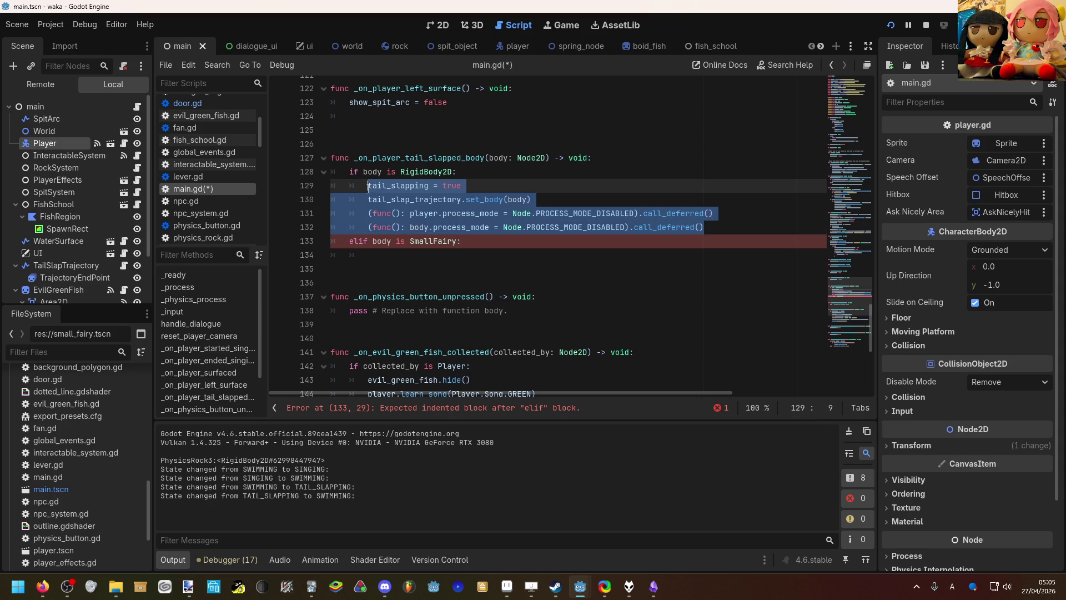
{"action": "left_click", "coordinate": [407, 255]}
{"action": "type", "text": "tail_slapping = true \t\ttail_slap_trajectory.set_body(body) \t\t(func(): player.process_mode = Node.PROCESS_MODE_DISABLED).call_deferred() \t\t(func(): body.process_mode = Node.PROCESS_MODE_DISABLED).call_deferred()"}
{"action": "key", "text": "ctrl+s"}
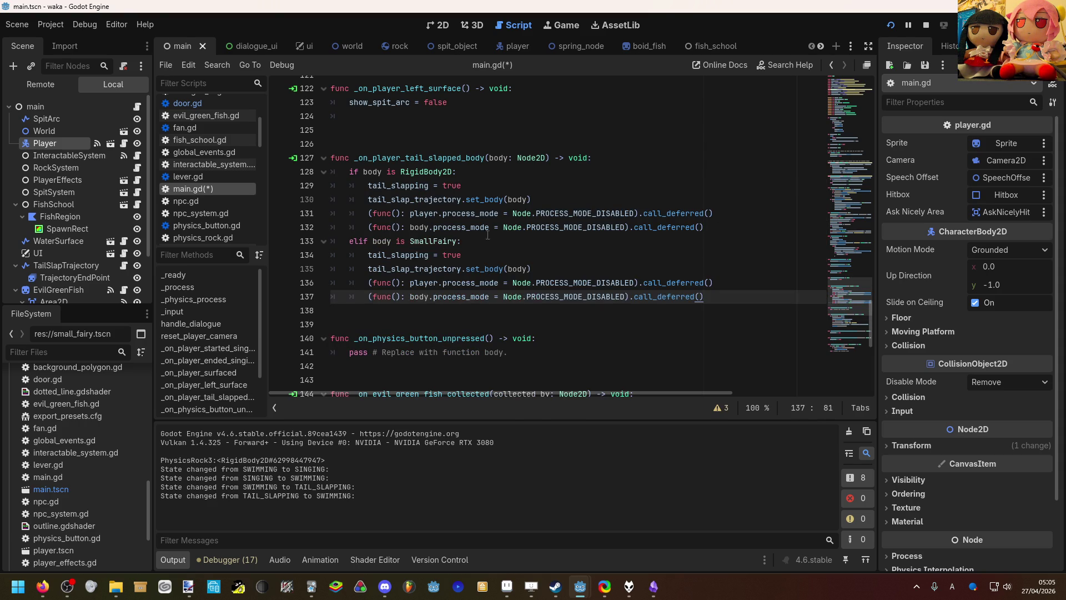
{"action": "left_click", "coordinate": [890, 25]}
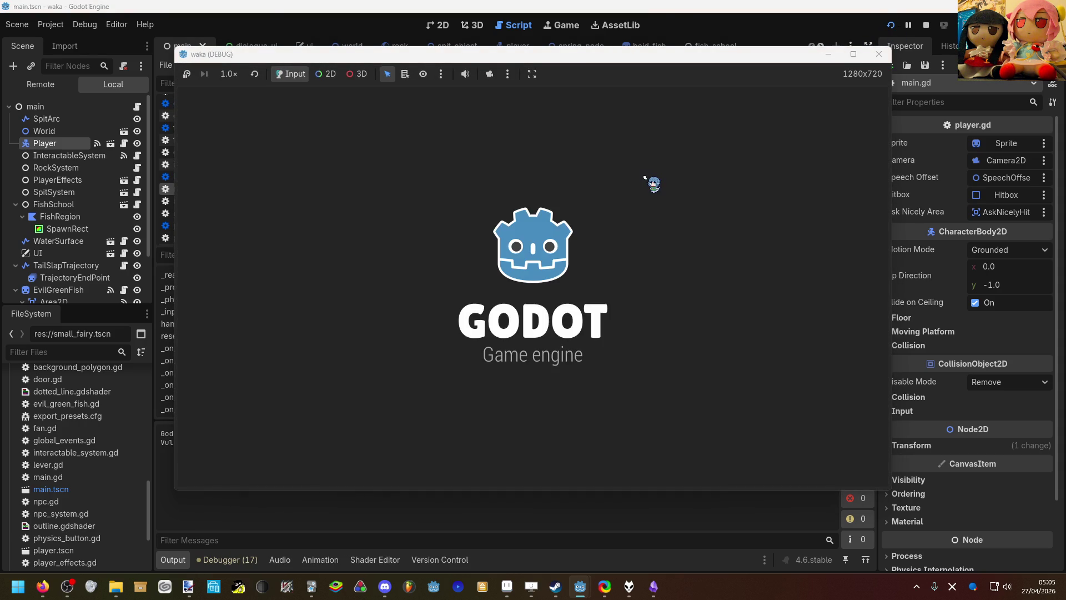
Step: After the SmallFairy set_body error, jump from line 135 to set_body's definition via Lookup Symbol
{"action": "key", "text": "Left"}
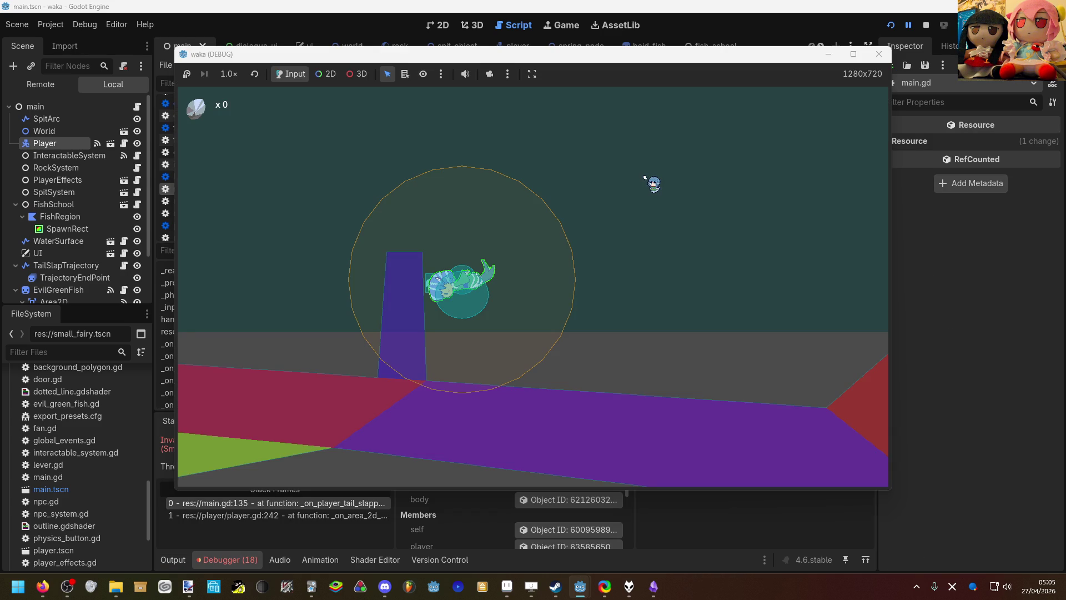
{"action": "left_click", "coordinate": [342, 501]}
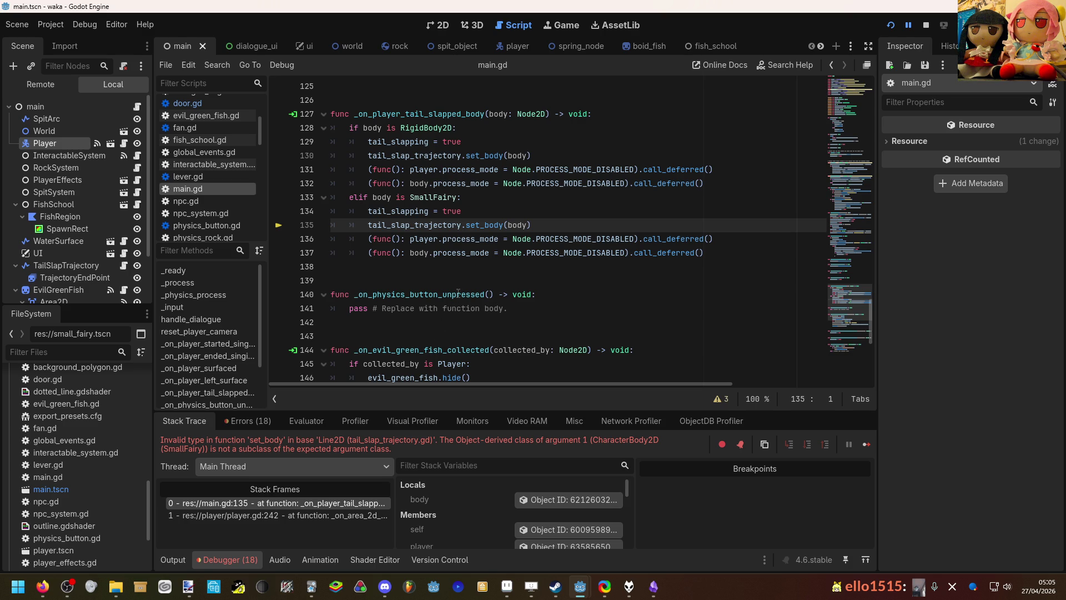
{"action": "right_click", "coordinate": [488, 226]}
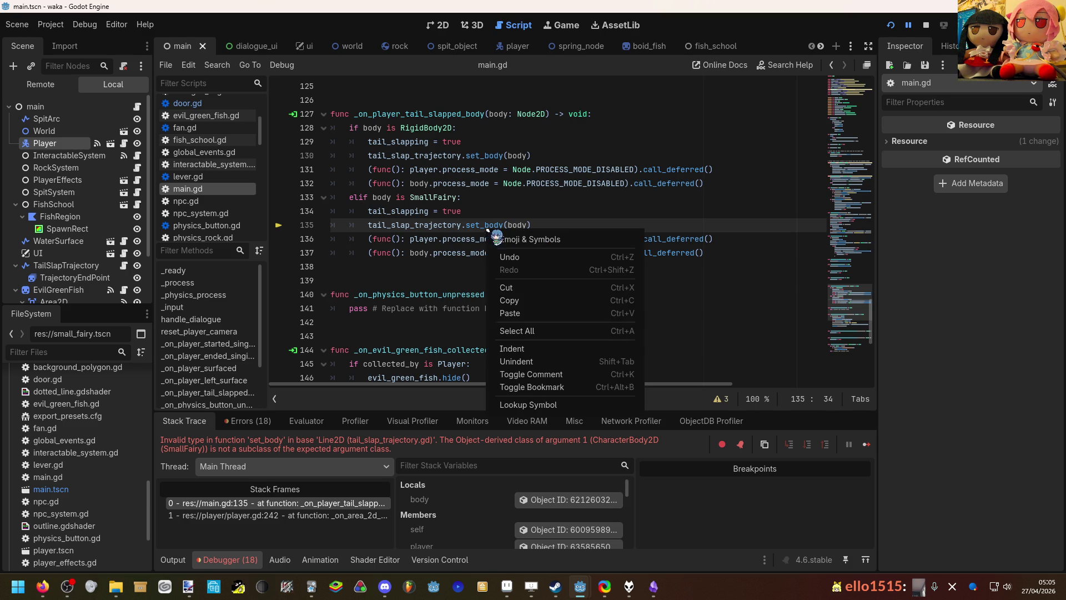
{"action": "left_click", "coordinate": [528, 404]}
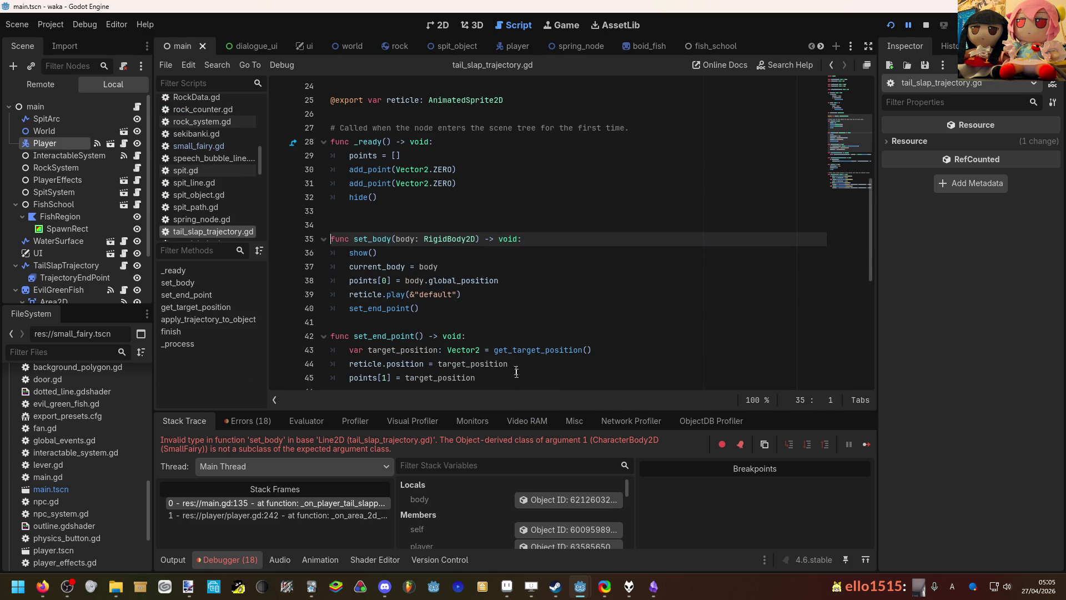
{"action": "scroll", "coordinate": [486, 272], "scroll_direction": "down", "scroll_amount": 1}
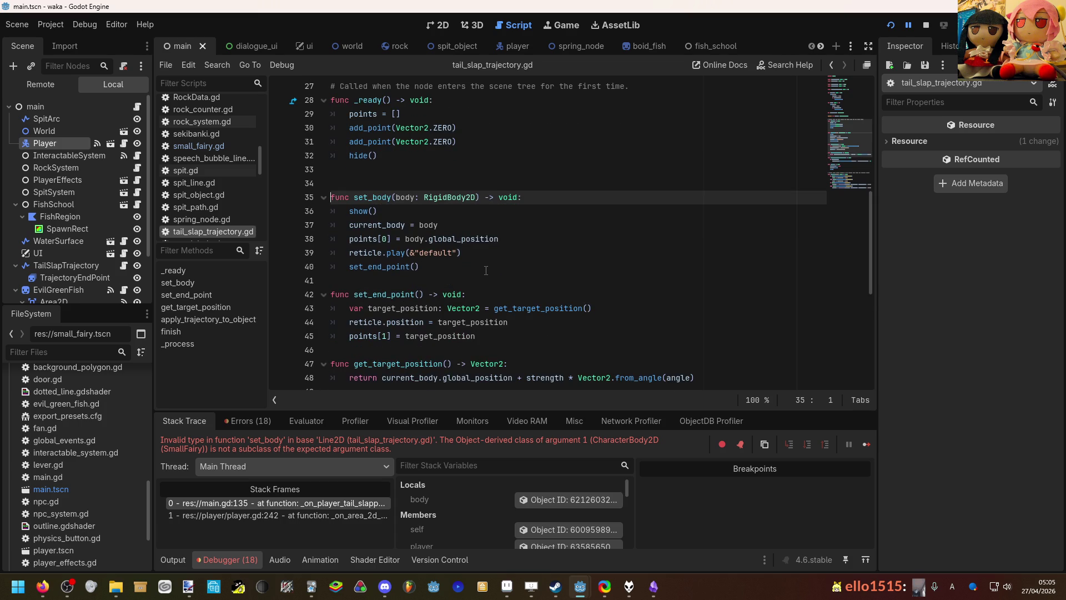
{"action": "left_click_drag", "start_coordinate": [480, 192], "coordinate": [425, 197]}
{"action": "left_click", "coordinate": [459, 197]}
{"action": "type", "text": "no"}
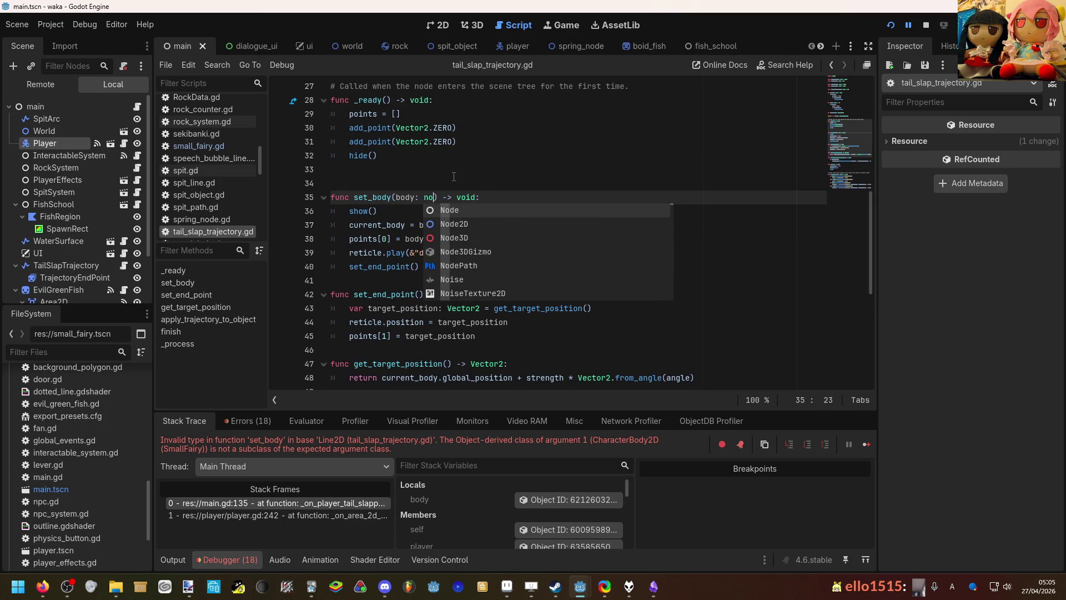
{"action": "key", "text": "Down"}
{"action": "key", "text": "Return"}
{"action": "scroll", "coordinate": [453, 176], "scroll_direction": "down", "scroll_amount": 3}
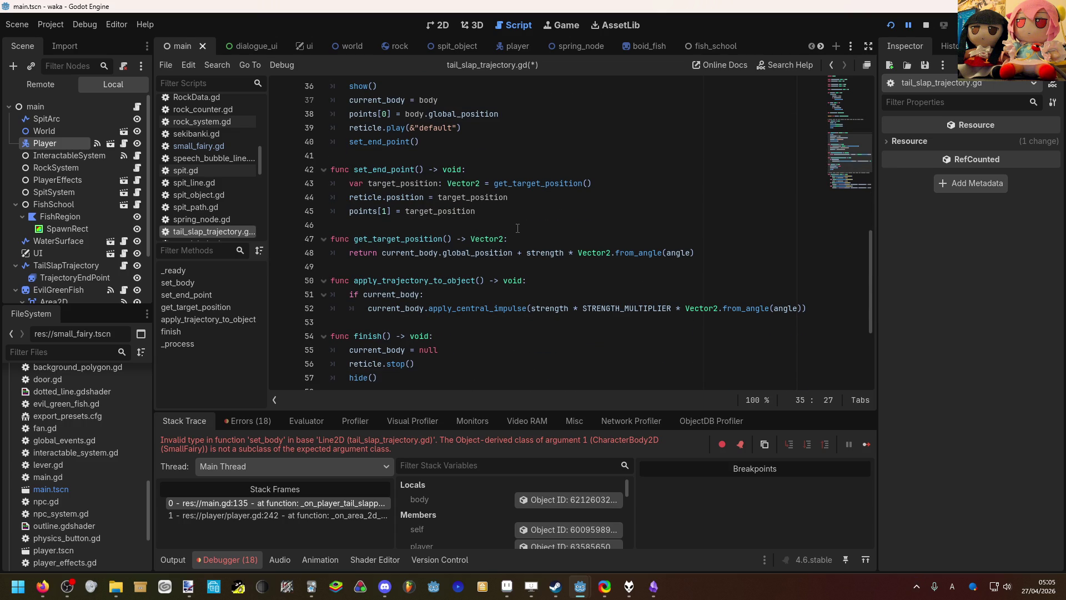
{"action": "mouse_move", "coordinate": [498, 305]}
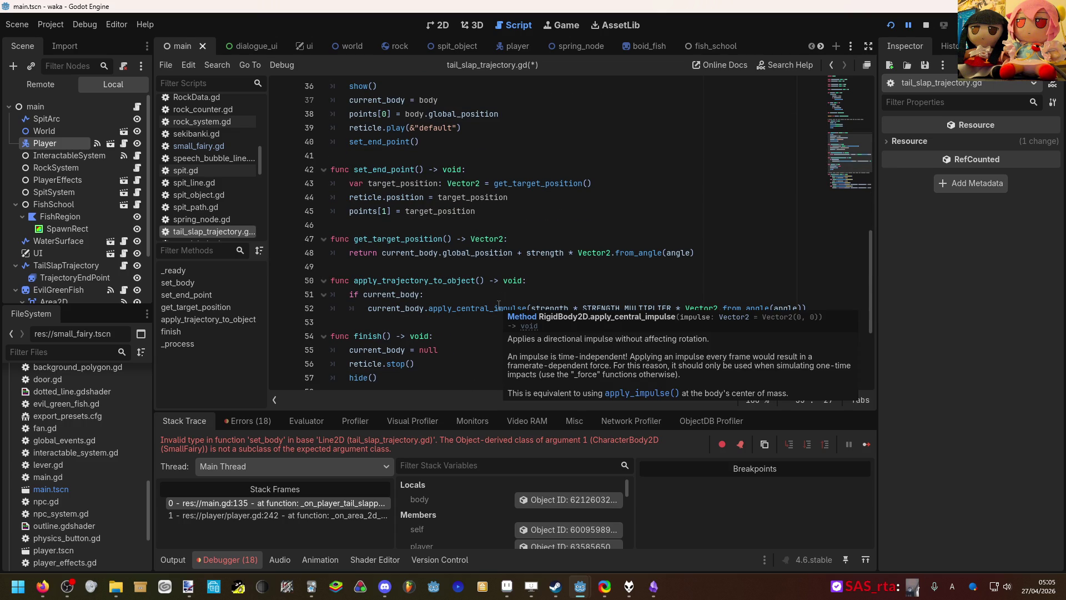
{"action": "scroll", "coordinate": [510, 277], "scroll_direction": "up", "scroll_amount": 1}
{"action": "left_click", "coordinate": [525, 255]}
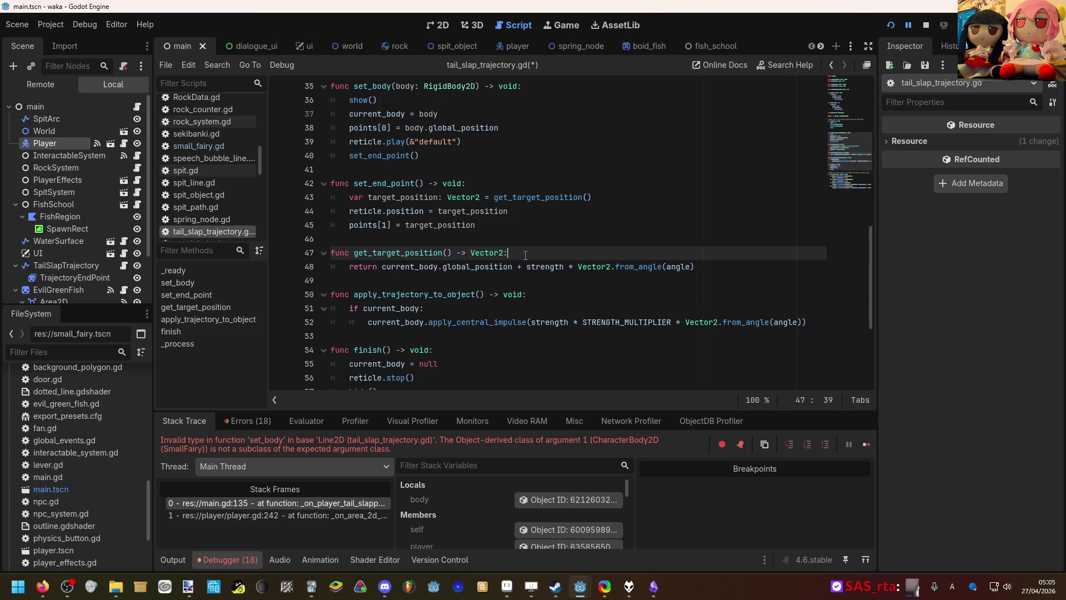
{"action": "key", "text": "ctrl+s"}
{"action": "scroll", "coordinate": [525, 255], "scroll_direction": "up", "scroll_amount": 7}
{"action": "scroll", "coordinate": [522, 257], "scroll_direction": "up", "scroll_amount": 2}
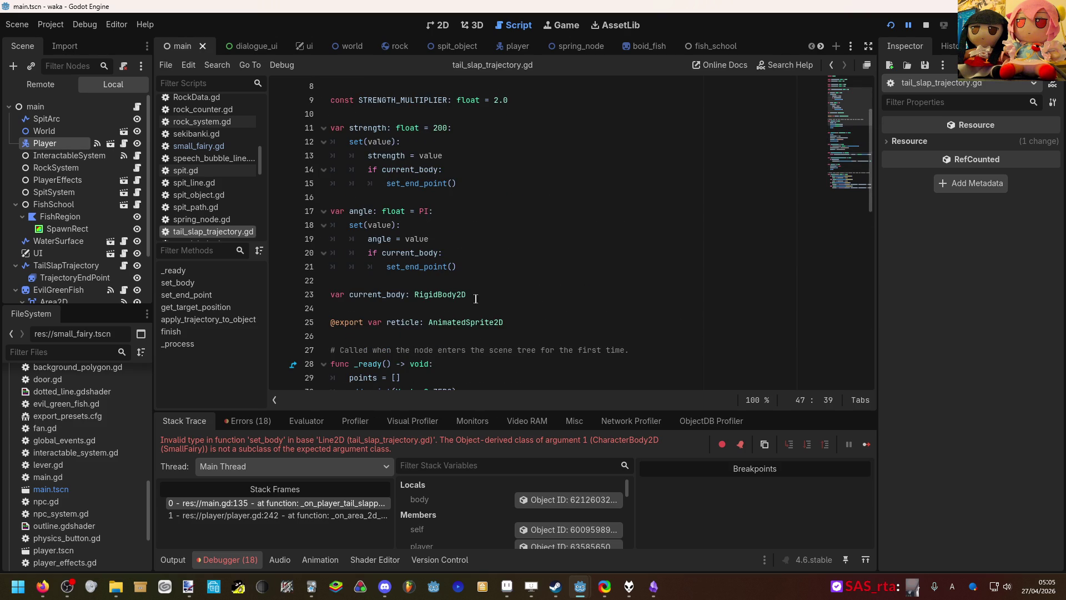
{"action": "scroll", "coordinate": [478, 299], "scroll_direction": "up", "scroll_amount": 2}
{"action": "scroll", "coordinate": [454, 297], "scroll_direction": "down", "scroll_amount": 3}
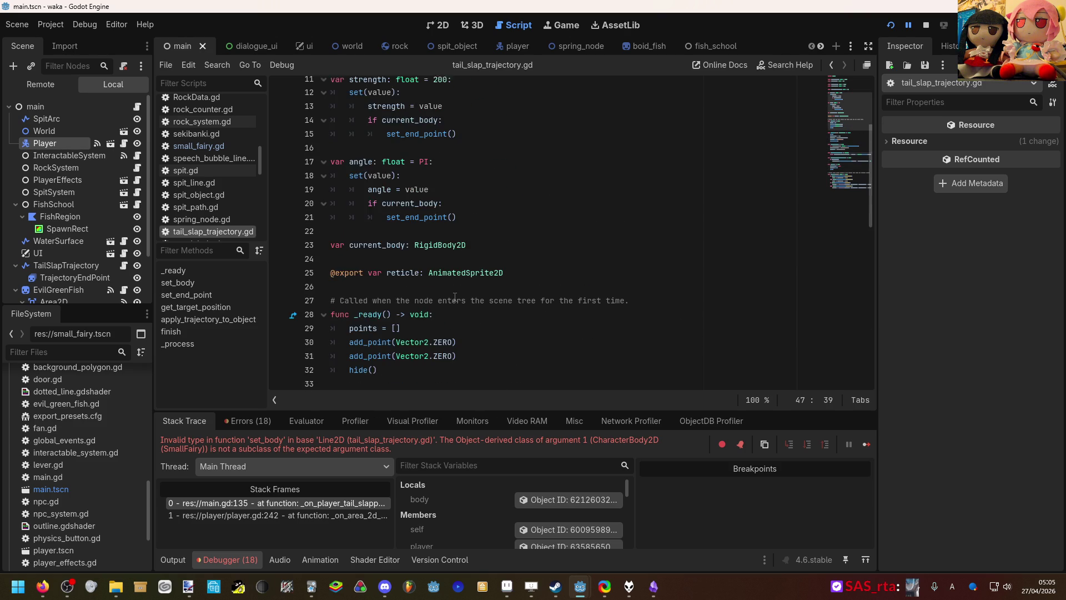
{"action": "scroll", "coordinate": [454, 297], "scroll_direction": "down", "scroll_amount": 7}
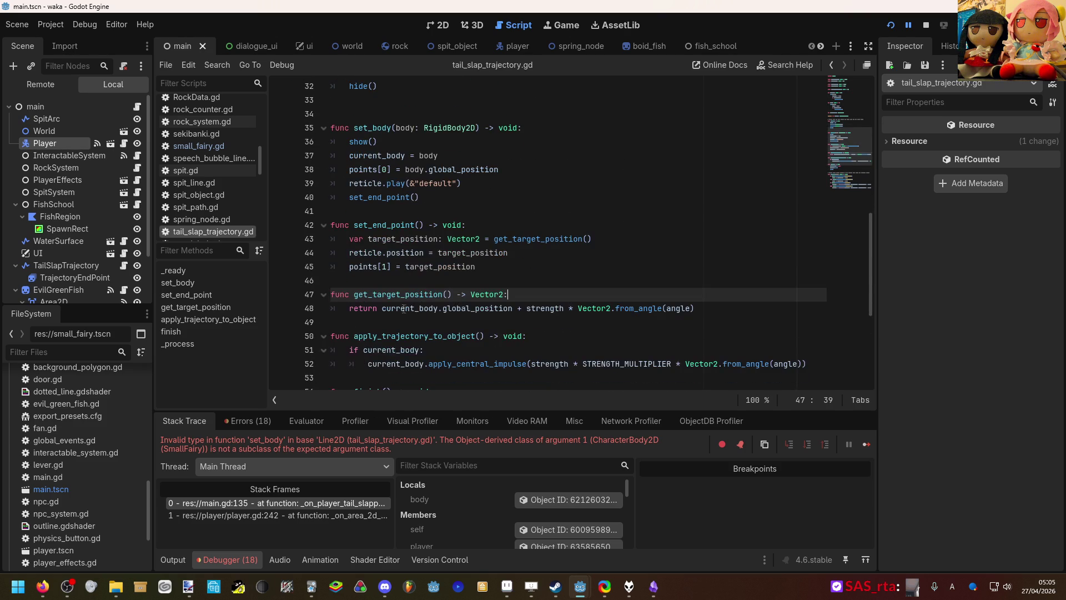
{"action": "left_click", "coordinate": [42, 586]}
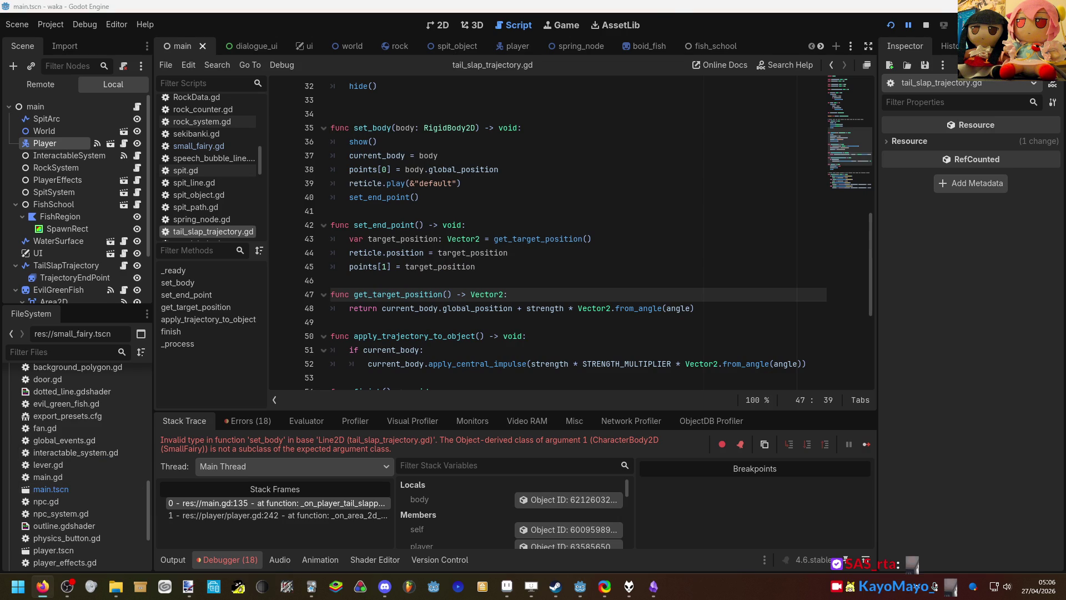
{"action": "scroll", "coordinate": [439, 269], "scroll_direction": "down", "scroll_amount": 5}
{"action": "scroll", "coordinate": [439, 269], "scroll_direction": "up", "scroll_amount": 5}
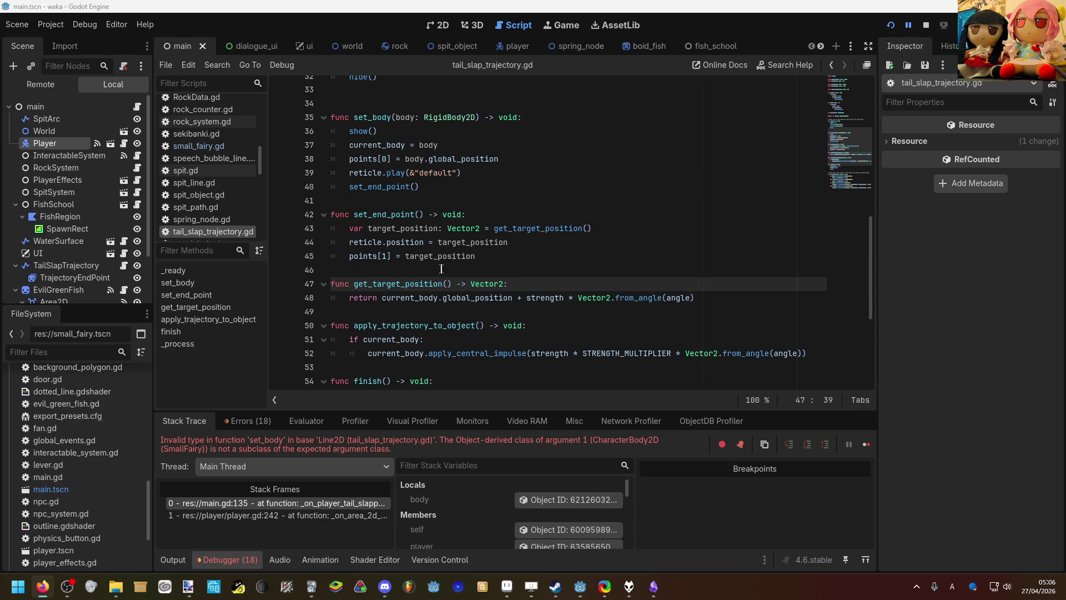
{"action": "scroll", "coordinate": [432, 257], "scroll_direction": "down", "scroll_amount": 1}
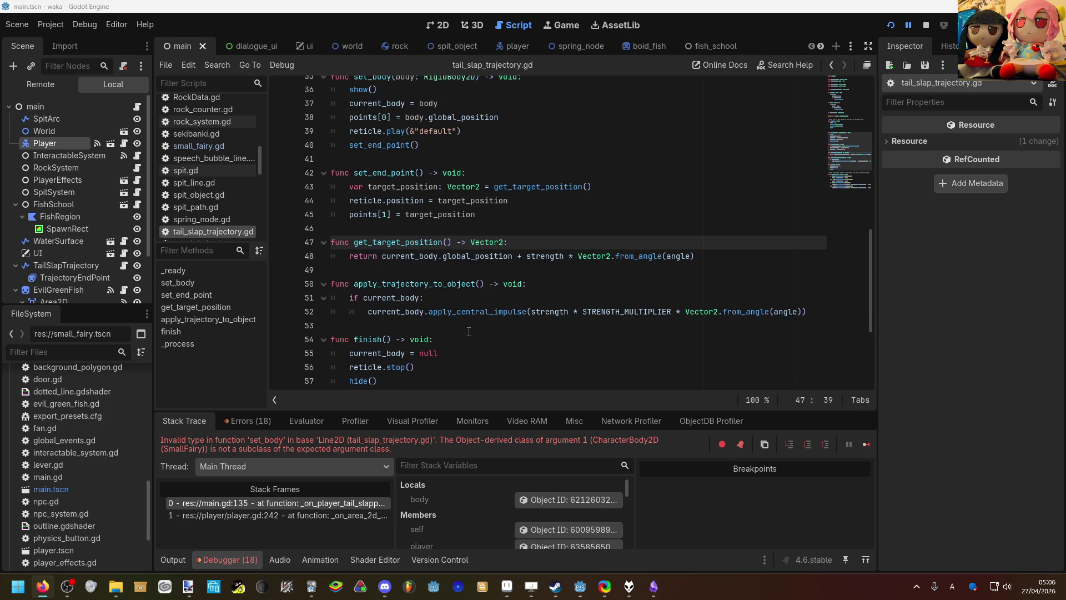
{"action": "mouse_move", "coordinate": [405, 302]}
{"action": "mouse_move", "coordinate": [506, 310]}
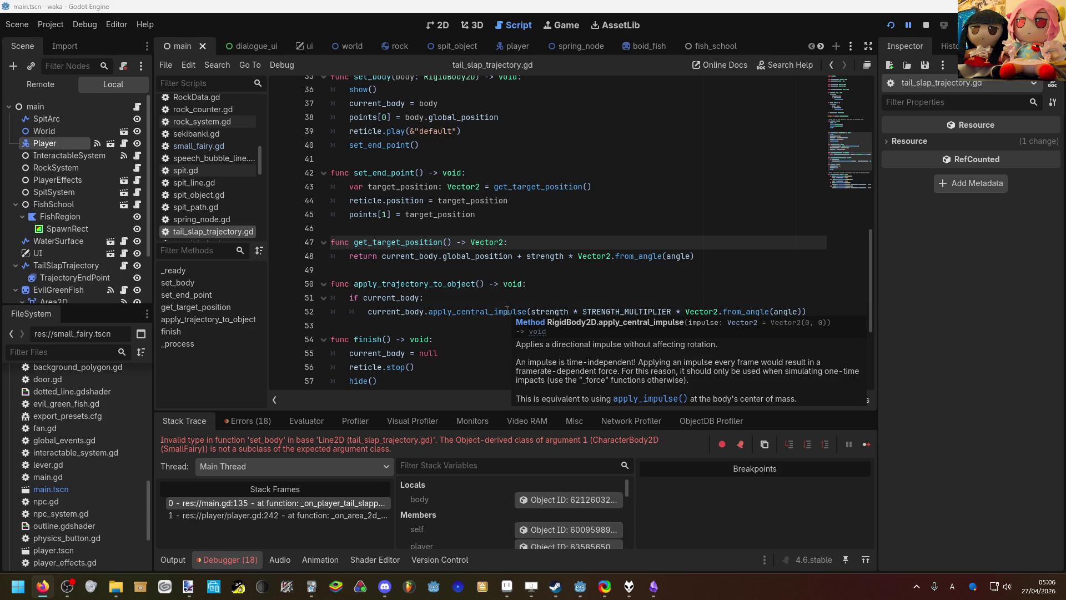
{"action": "scroll", "coordinate": [505, 316], "scroll_direction": "up", "scroll_amount": 1}
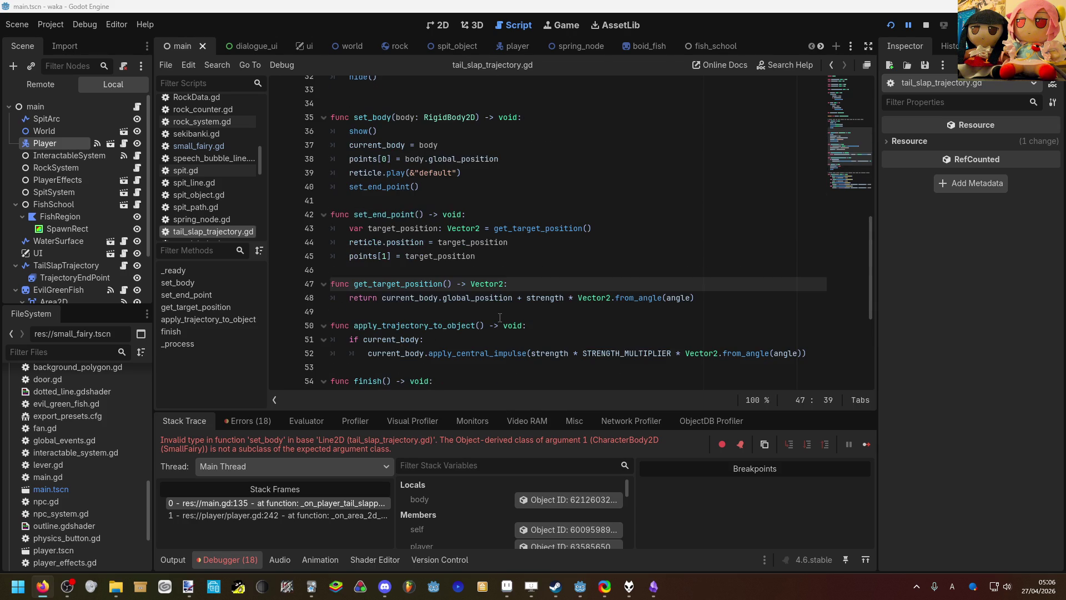
{"action": "scroll", "coordinate": [500, 317], "scroll_direction": "up", "scroll_amount": 7}
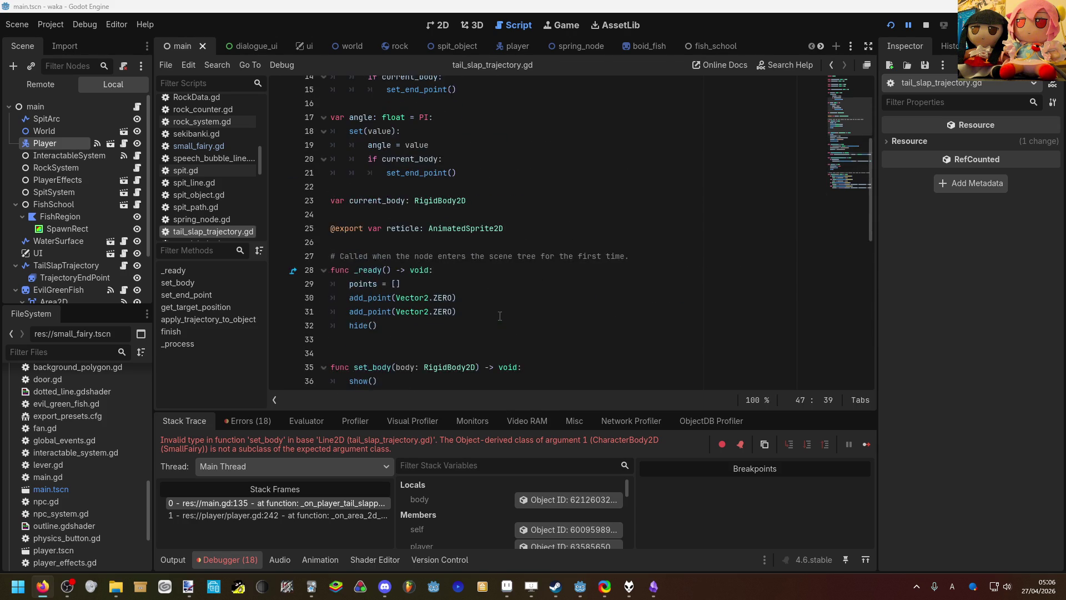
{"action": "scroll", "coordinate": [499, 315], "scroll_direction": "down", "scroll_amount": 7}
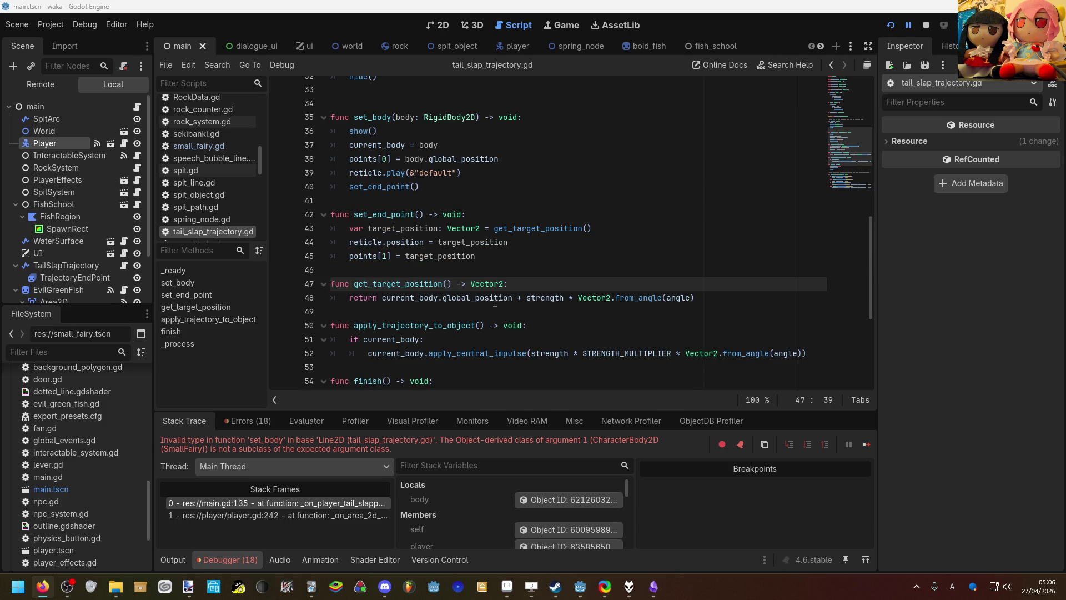
{"action": "scroll", "coordinate": [499, 301], "scroll_direction": "up", "scroll_amount": 10}
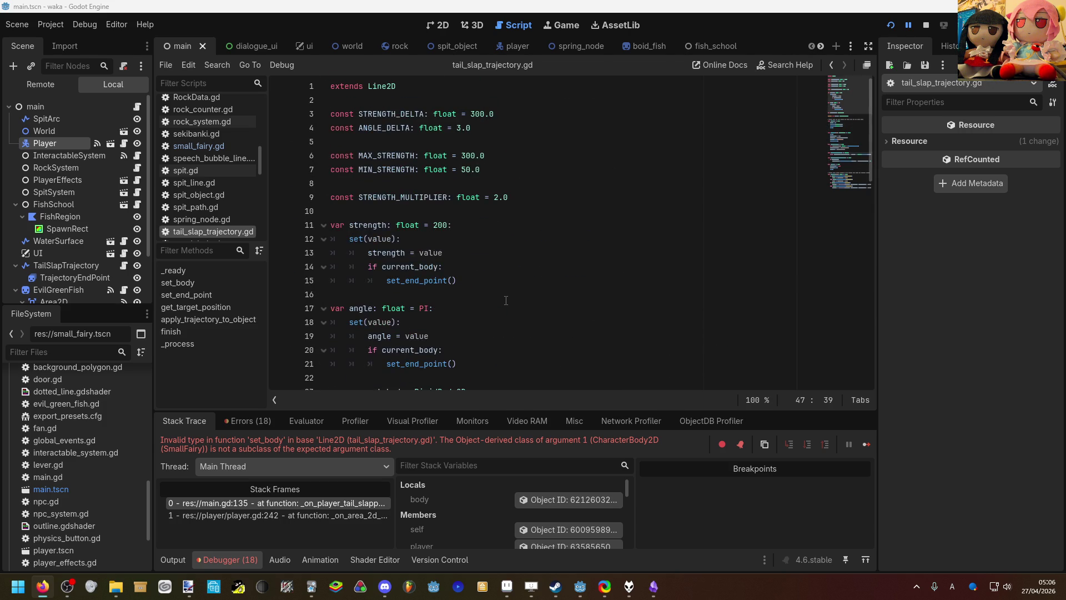
{"action": "scroll", "coordinate": [506, 301], "scroll_direction": "down", "scroll_amount": 3}
{"action": "double_click", "coordinate": [421, 267]}
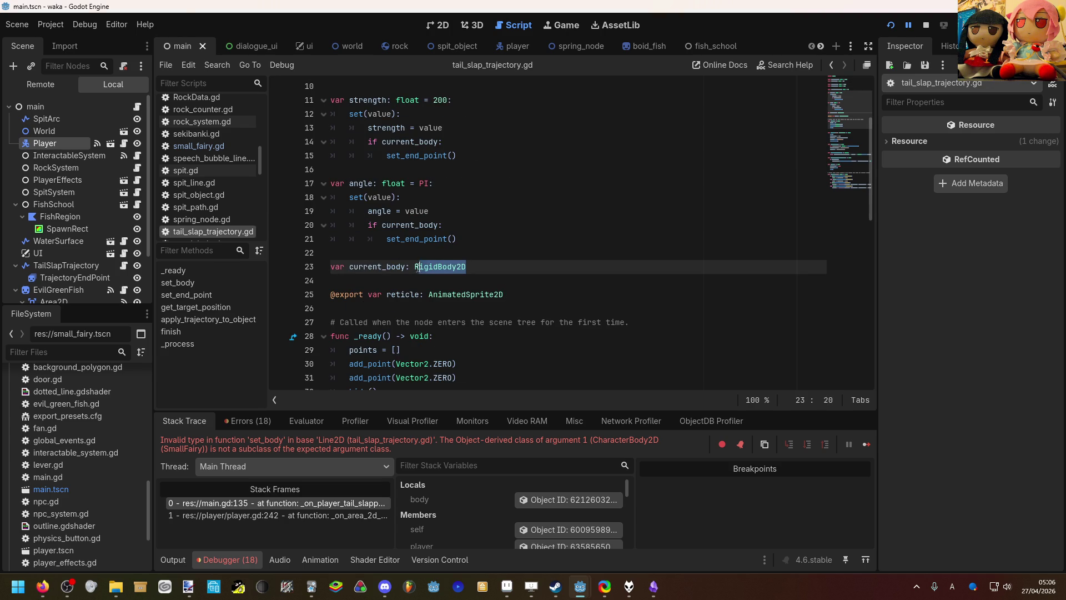
Step: Change the current_body variable and set_body parameter types from RigidBody2D to Node2D
{"action": "type", "text": "Nod"}
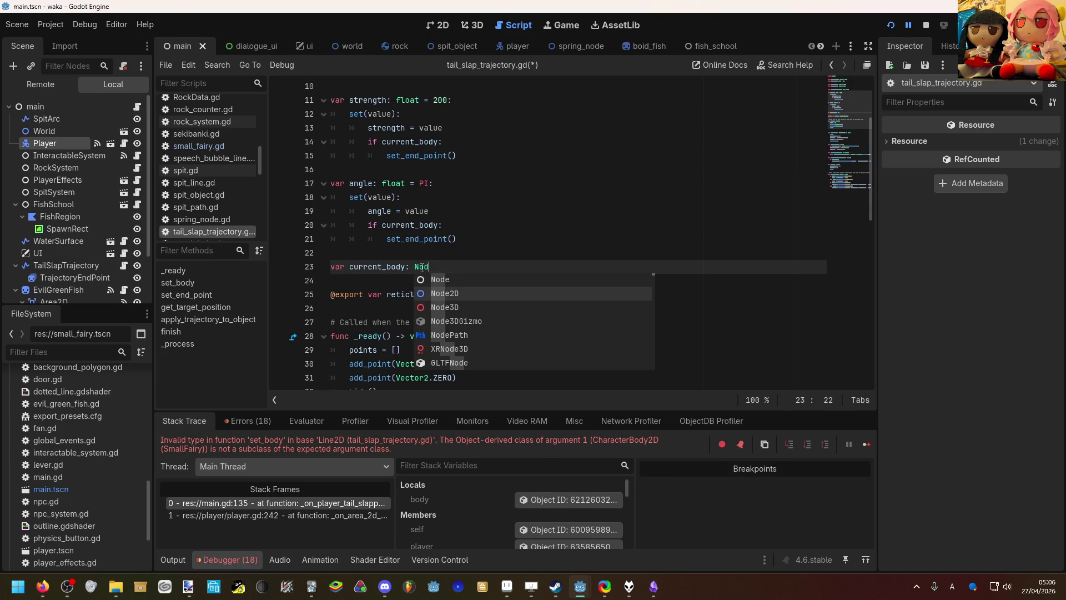
{"action": "key", "text": "Return"}
{"action": "scroll", "coordinate": [425, 238], "scroll_direction": "down", "scroll_amount": 5}
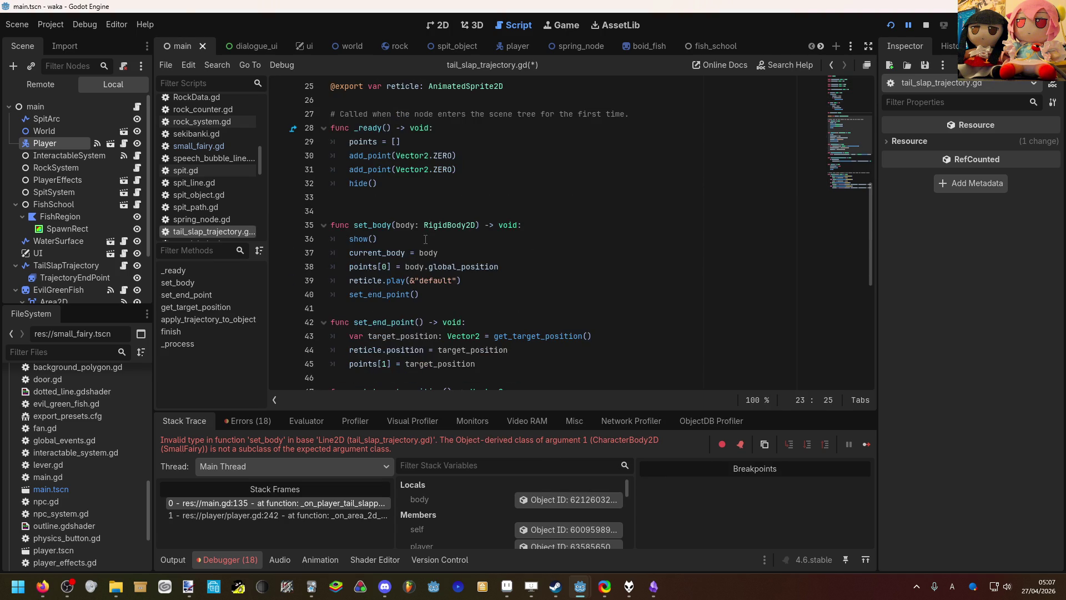
{"action": "scroll", "coordinate": [444, 227], "scroll_direction": "down", "scroll_amount": 2}
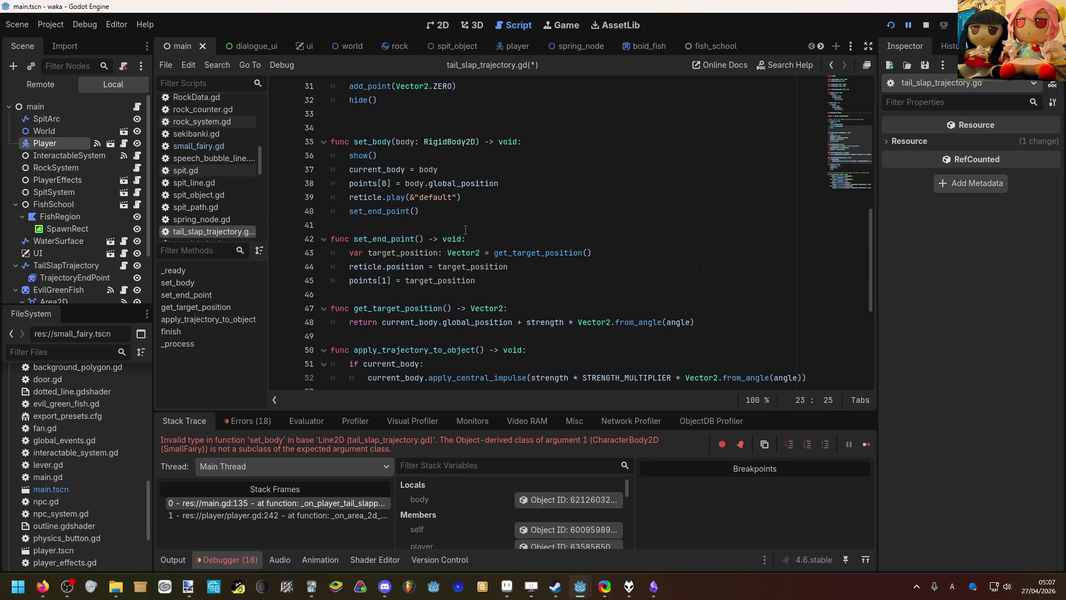
{"action": "left_click_drag", "start_coordinate": [471, 144], "coordinate": [423, 143]}
{"action": "type", "text": "nod"}
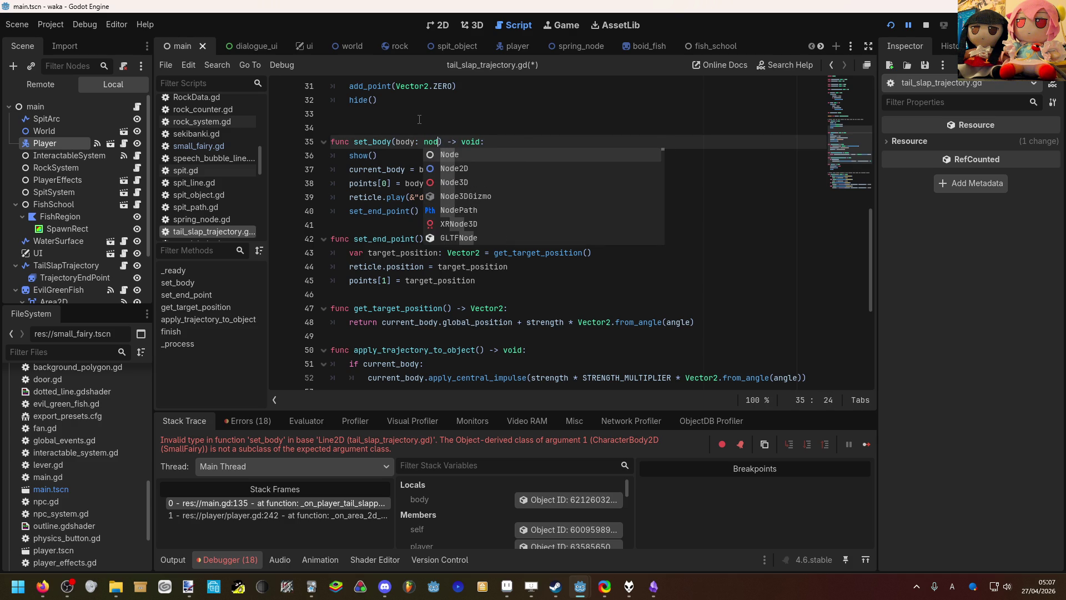
{"action": "key", "text": "Return"}
Step: Change line 51 to 'if current_body is RigidBody2D:' and open a line below the impulse call
{"action": "left_click", "coordinate": [499, 183]}
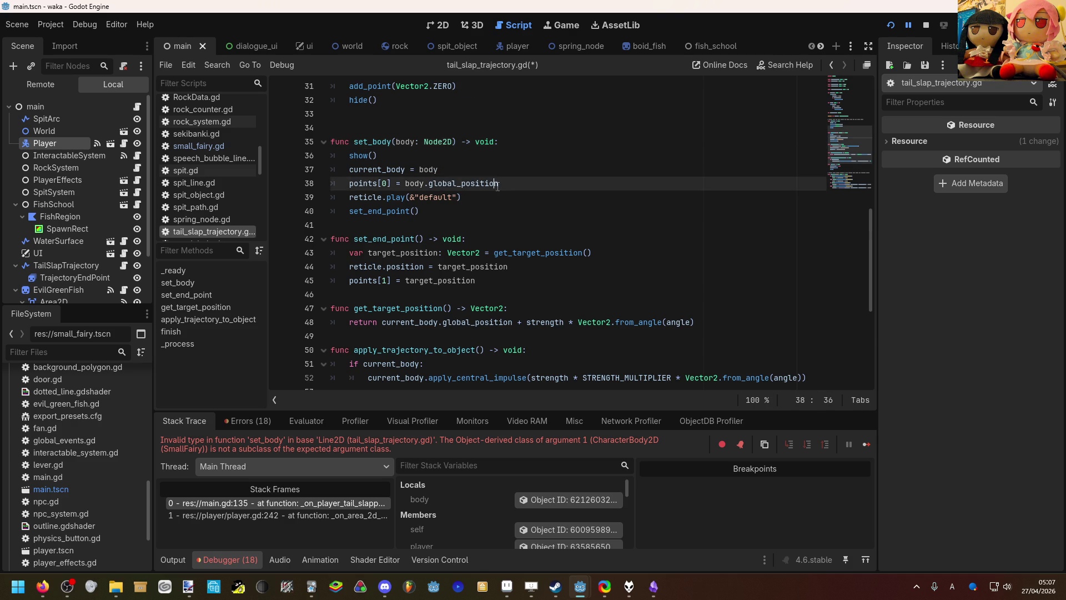
{"action": "scroll", "coordinate": [484, 255], "scroll_direction": "down", "scroll_amount": 2}
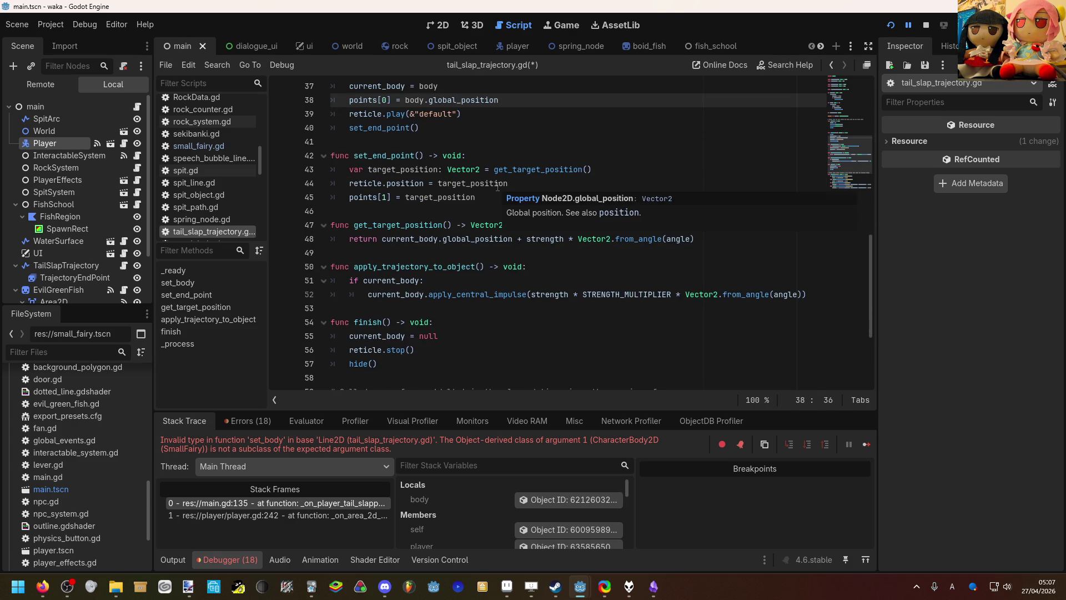
{"action": "left_click", "coordinate": [420, 280]}
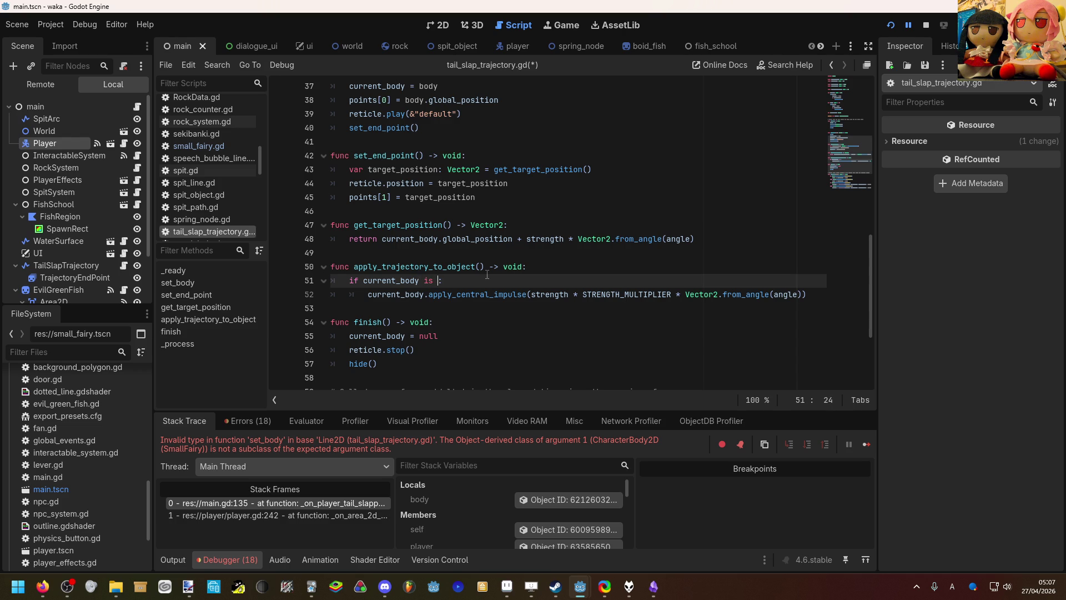
{"action": "type", "text": "is R"}
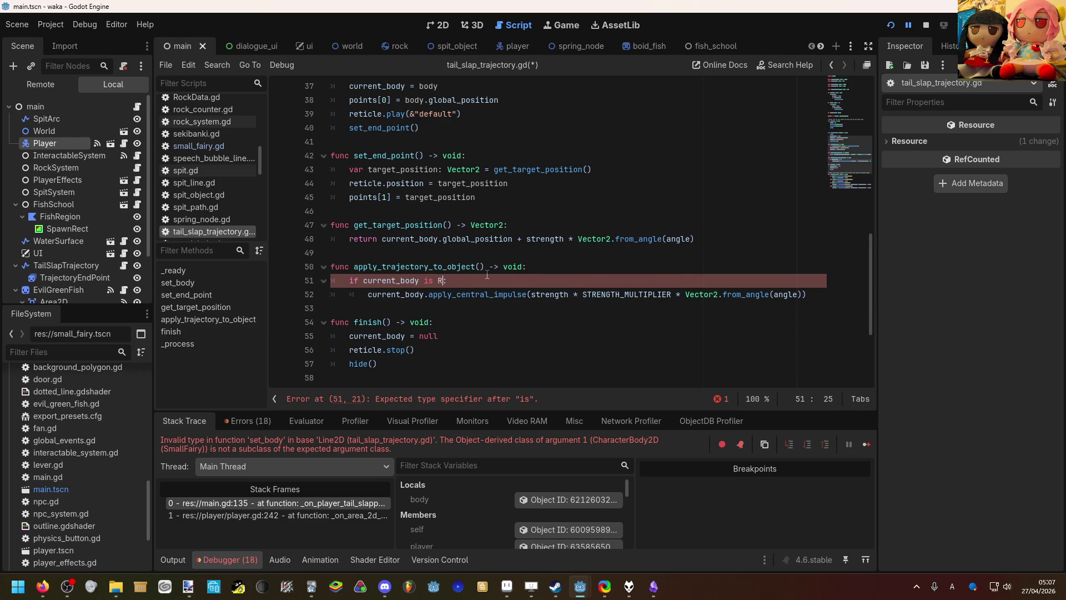
{"action": "type", "text": "ig"}
{"action": "key", "text": "Return"}
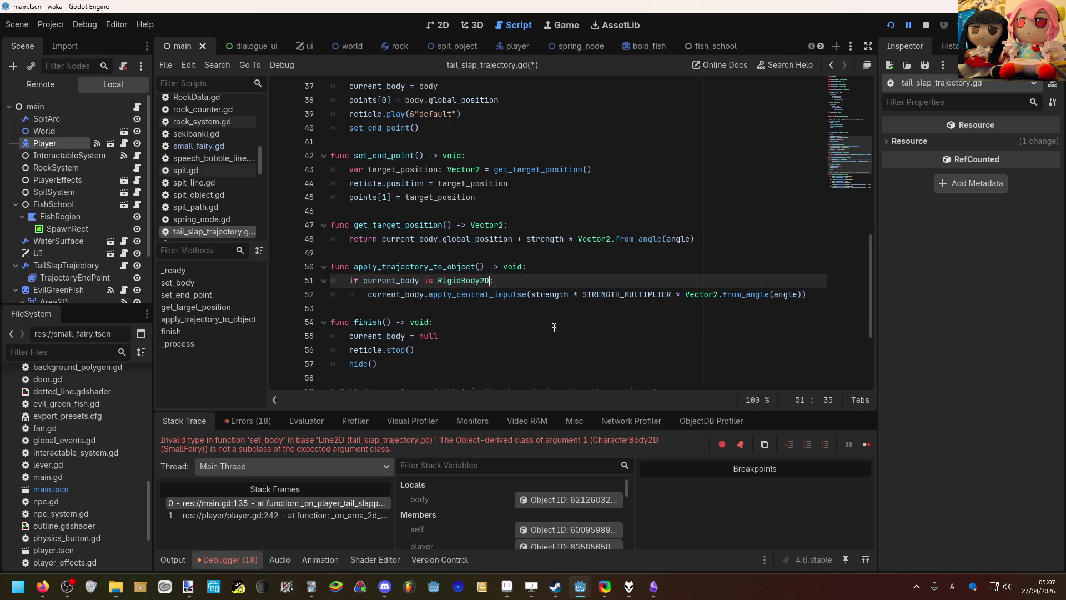
{"action": "left_click", "coordinate": [809, 294]}
{"action": "key", "text": "Return"}
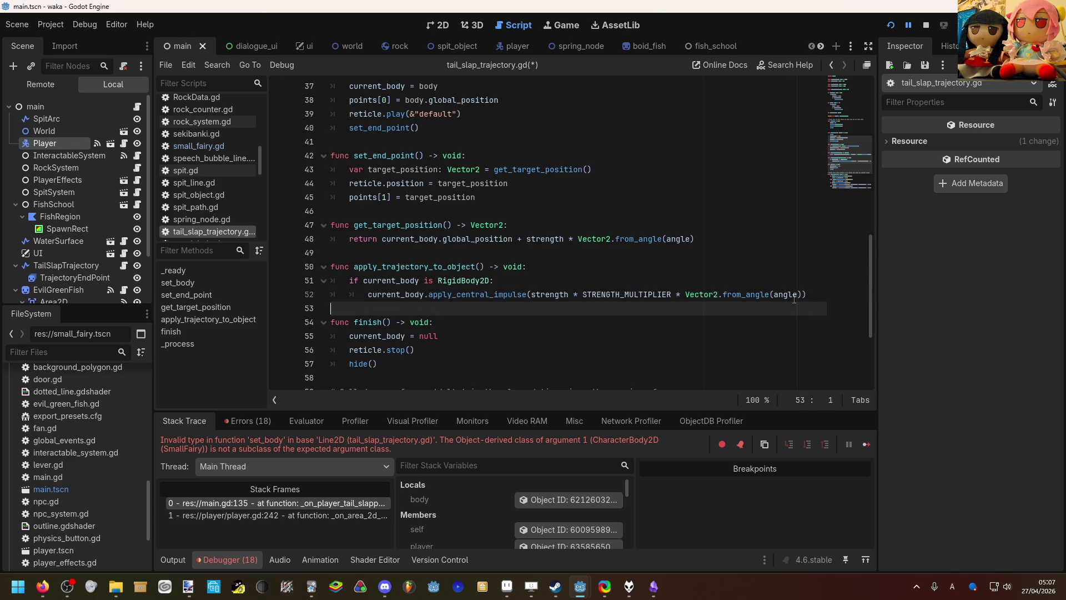
Step: Write 'elif current_body is SmallFairy:' at the if level below the impulse line
{"action": "key", "text": "BackSpace"}
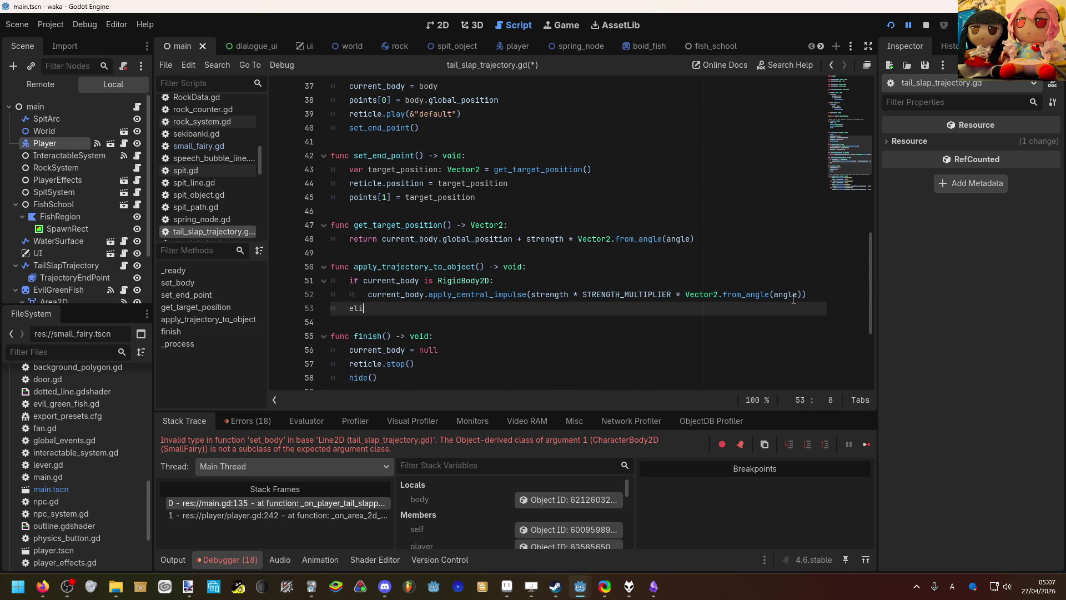
{"action": "type", "text": "elif cu"}
{"action": "key", "text": "Return"}
{"action": "type", "text": "is Sm"}
{"action": "key", "text": "Return"}
{"action": "type", "text": ":"}
{"action": "key", "text": "Return"}
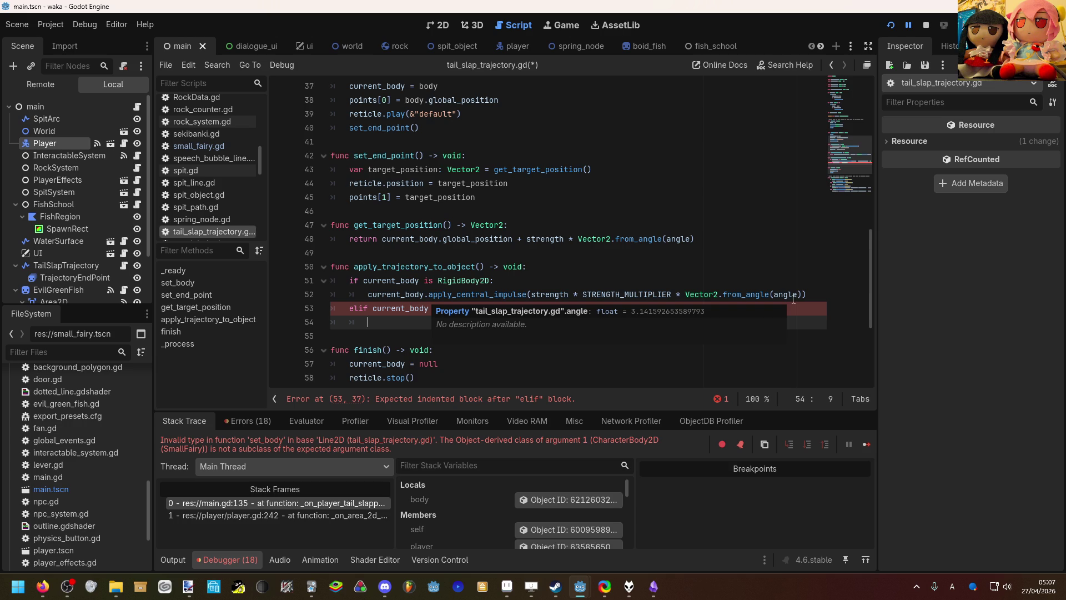
Step: Add 'current_body.receive_impulse(strength * STRENGTH_MULTIPLIER, angle)' under the elif and save the script
{"action": "type", "text": "cu"}
{"action": "key", "text": "Return"}
{"action": "type", "text": "."}
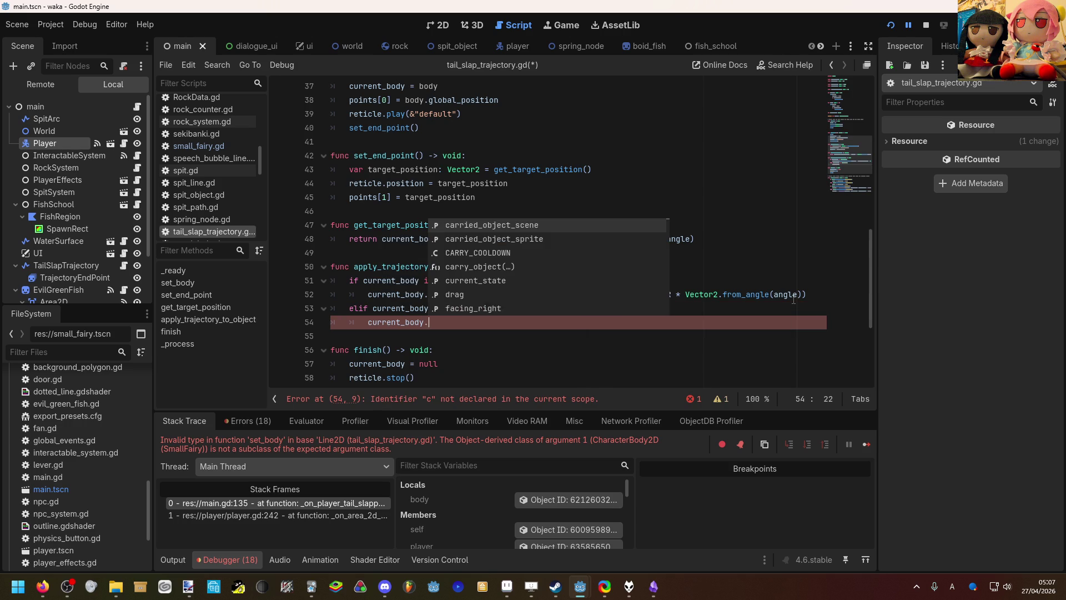
{"action": "key", "text": "Down"}
{"action": "key", "text": "Down"}
{"action": "key", "text": "Down"}
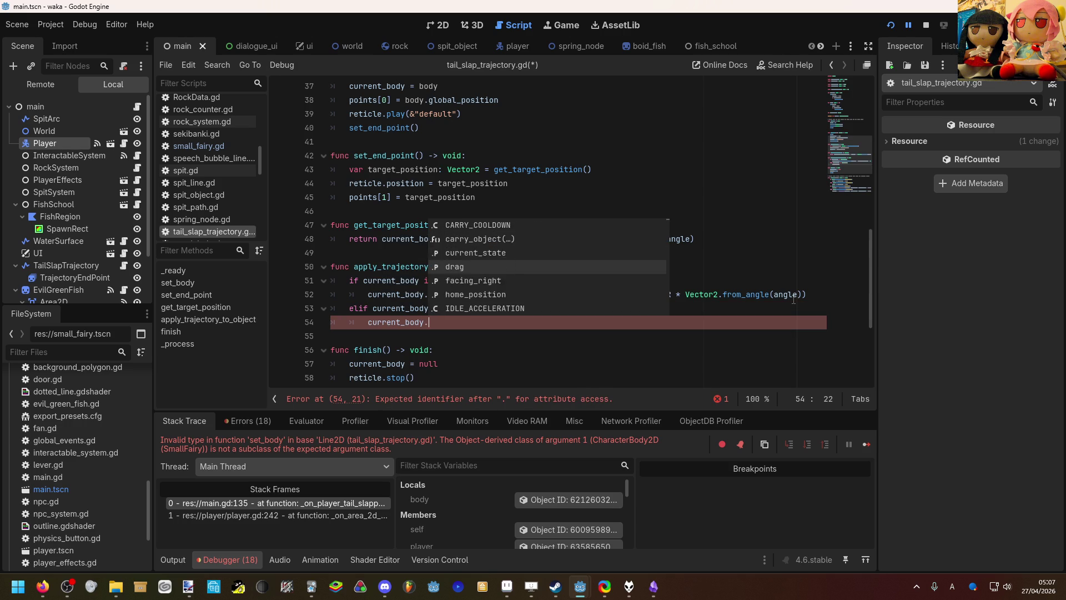
{"action": "key", "text": "Down"}
{"action": "key", "text": "Down"}
{"action": "key", "text": "Down"}
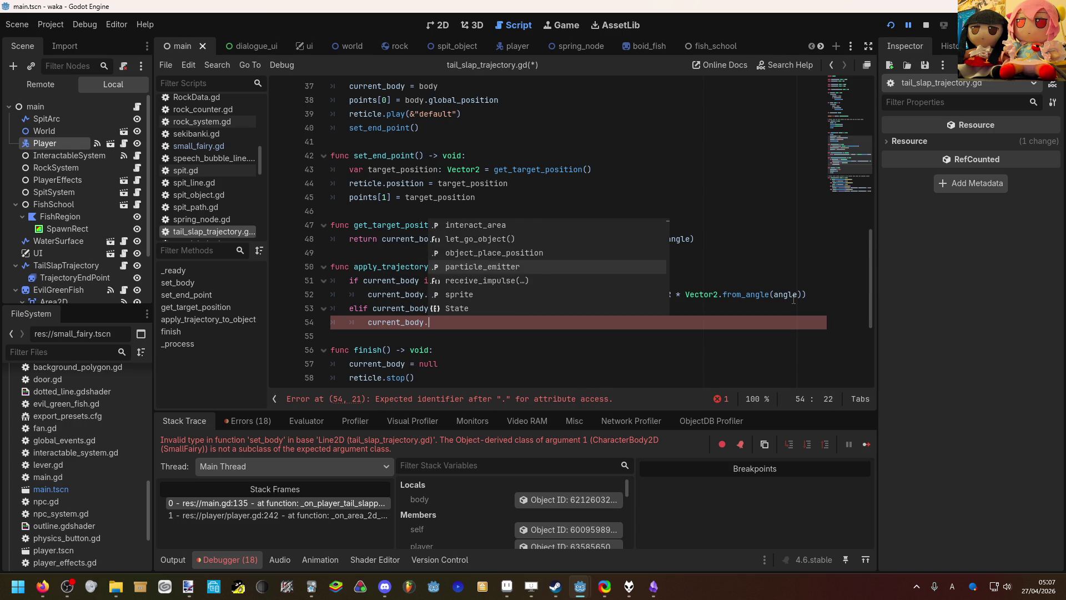
{"action": "key", "text": "Return"}
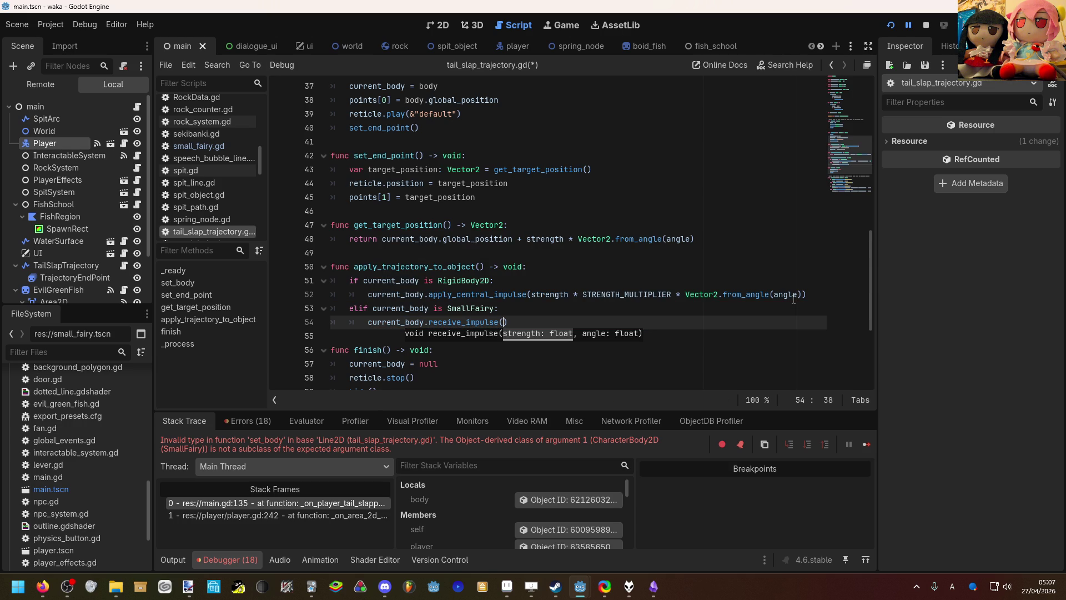
{"action": "type", "text": "str"}
{"action": "key", "text": "Return"}
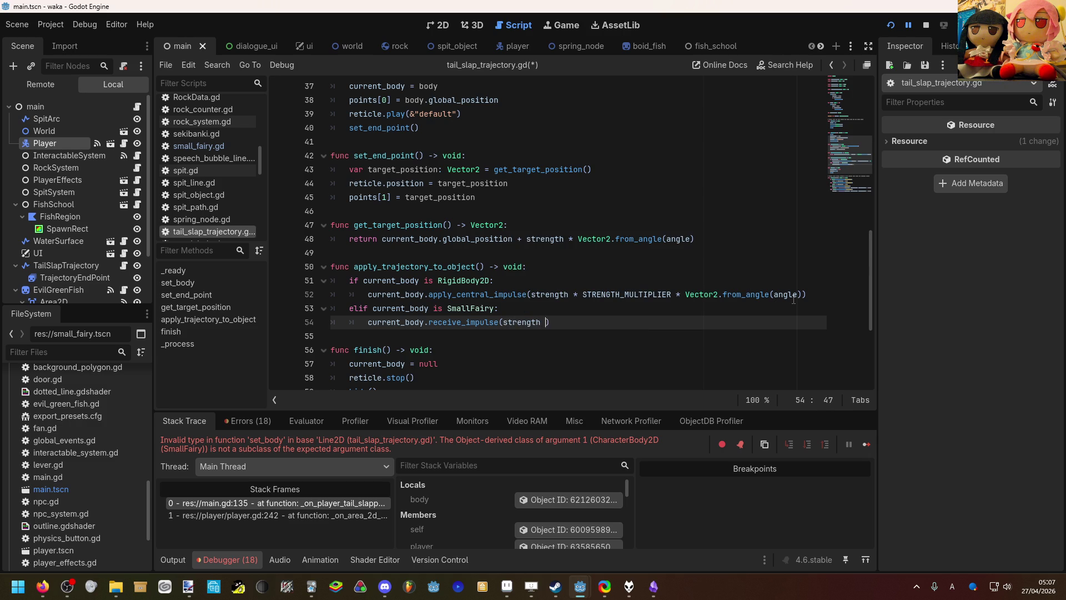
{"action": "type", "text": "* S"}
{"action": "key", "text": "Down"}
{"action": "key", "text": "Return"}
{"action": "type", "text": ", a"}
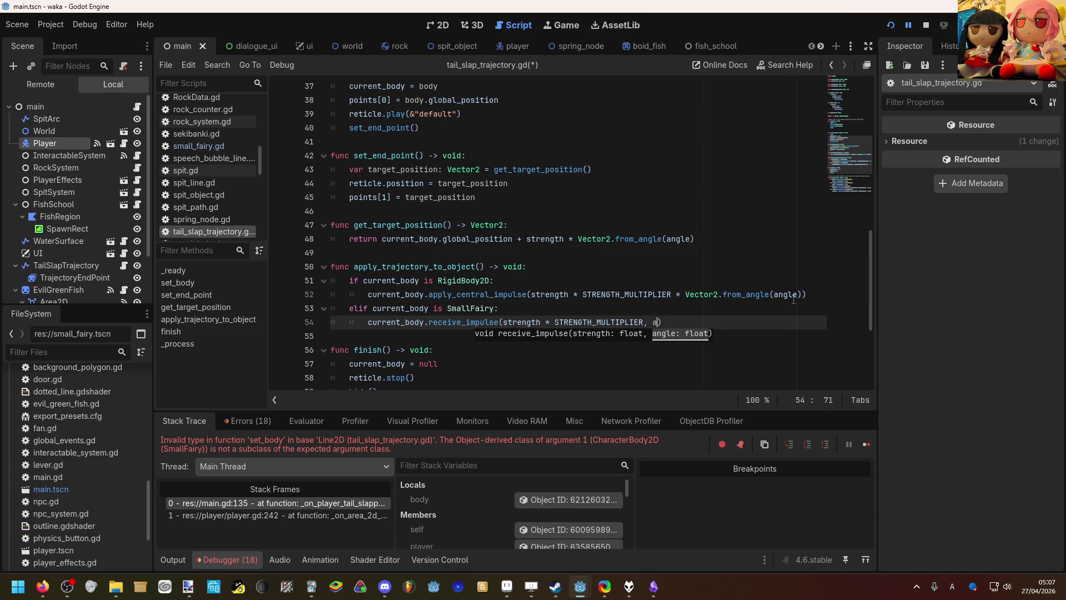
{"action": "type", "text": "n"}
{"action": "key", "text": "Return"}
{"action": "key", "text": "ctrl+s"}
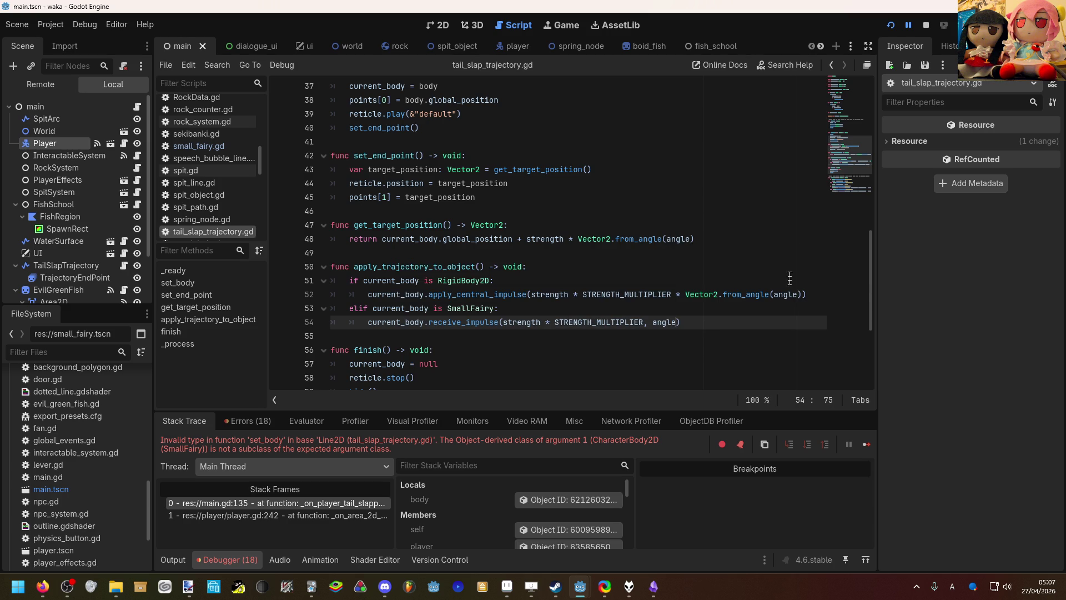
Step: Run the game and test several tail slaps aimed in different directions
{"action": "left_click", "coordinate": [901, 29]}
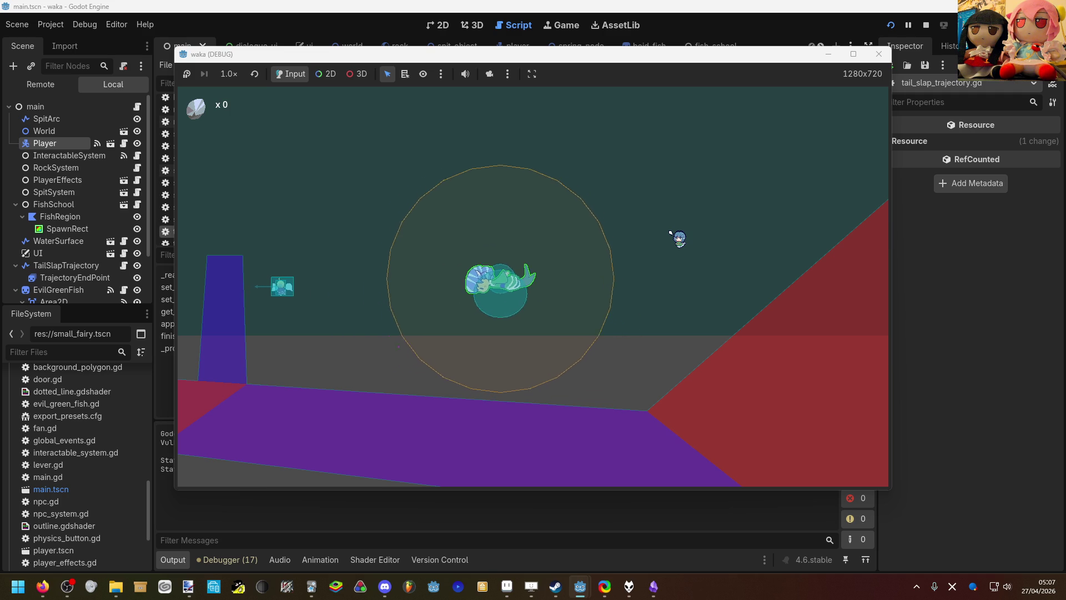
{"action": "key", "text": "a"}
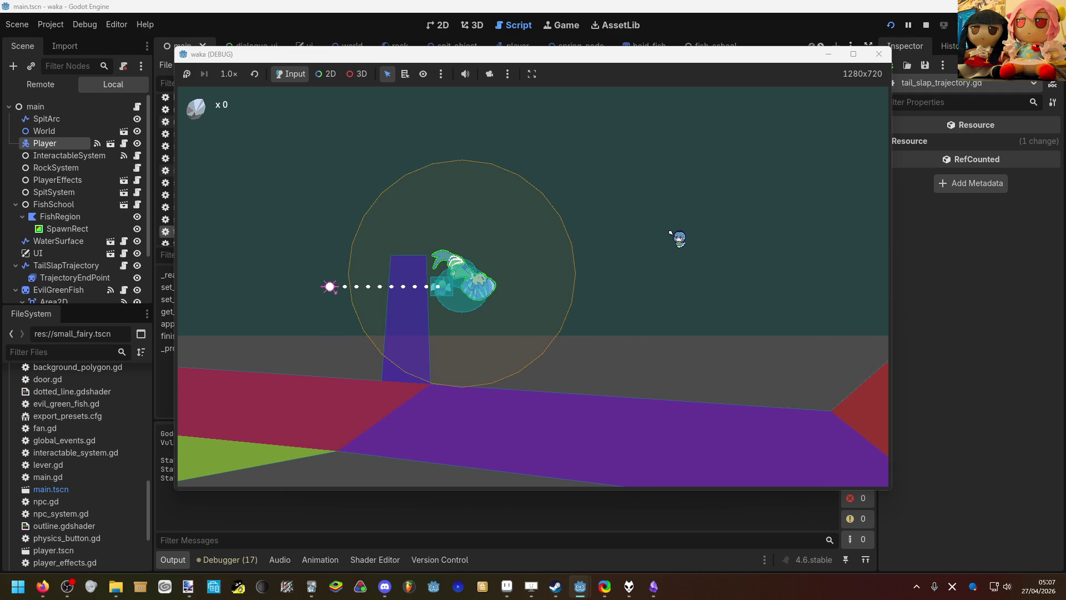
{"action": "key", "text": "space"}
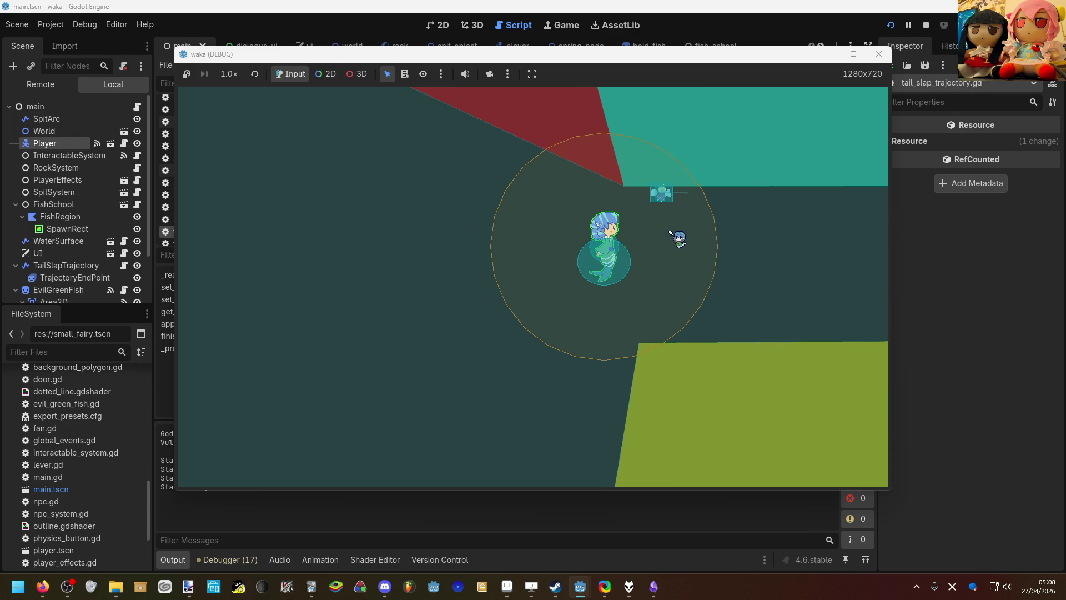
{"action": "key", "text": "space"}
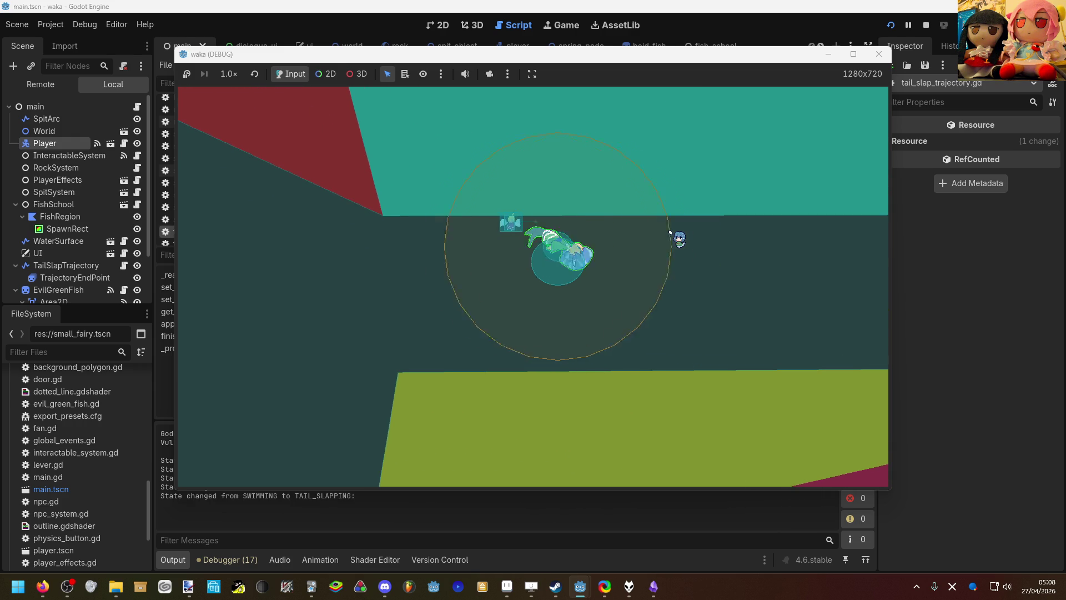
{"action": "key", "text": "space"}
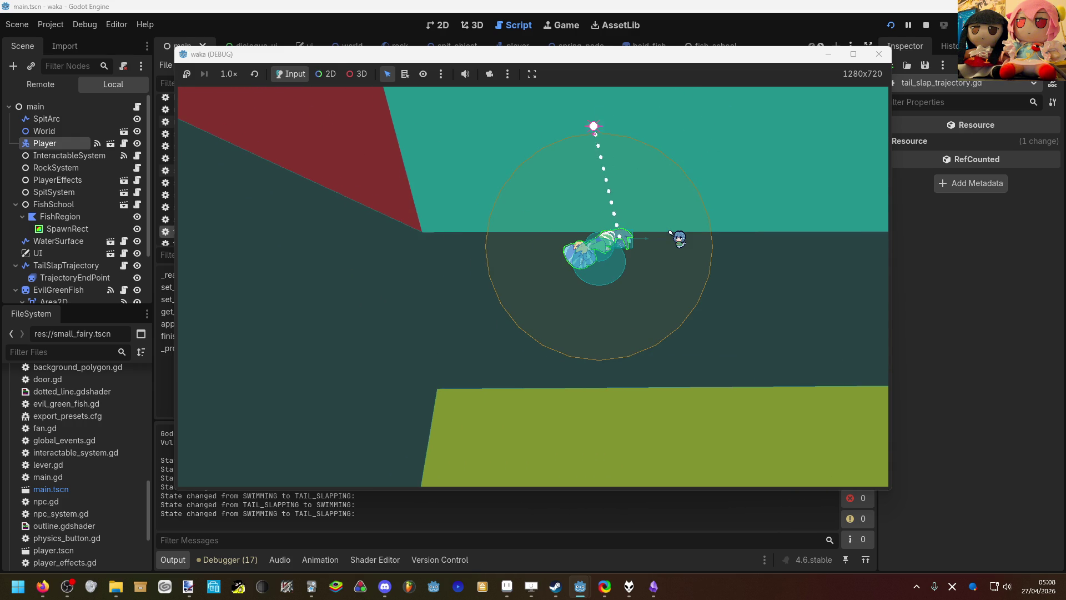
{"action": "key", "text": "space"}
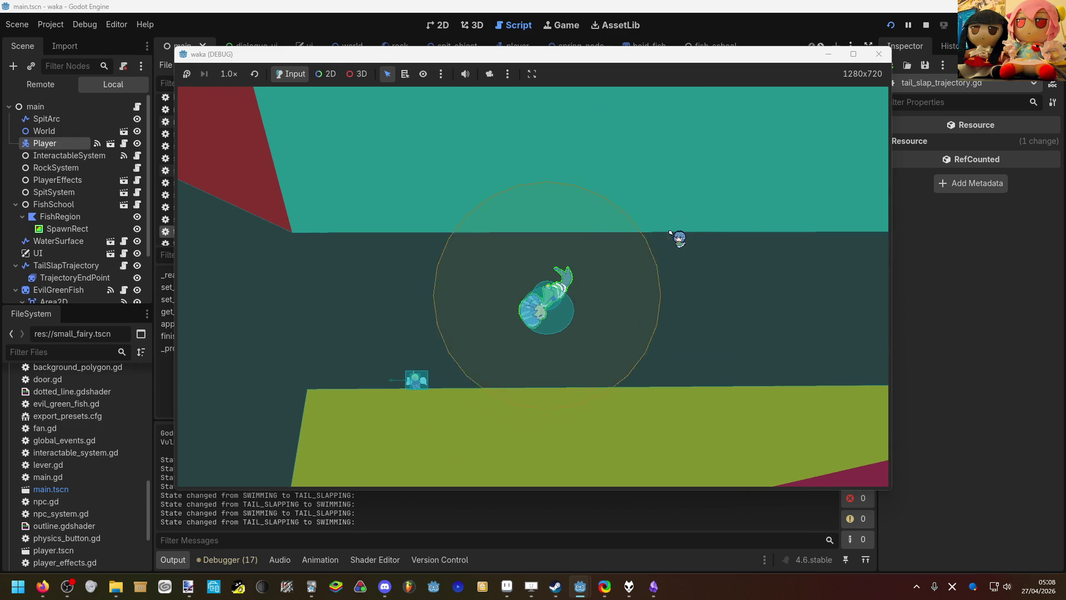
{"action": "key", "text": "space"}
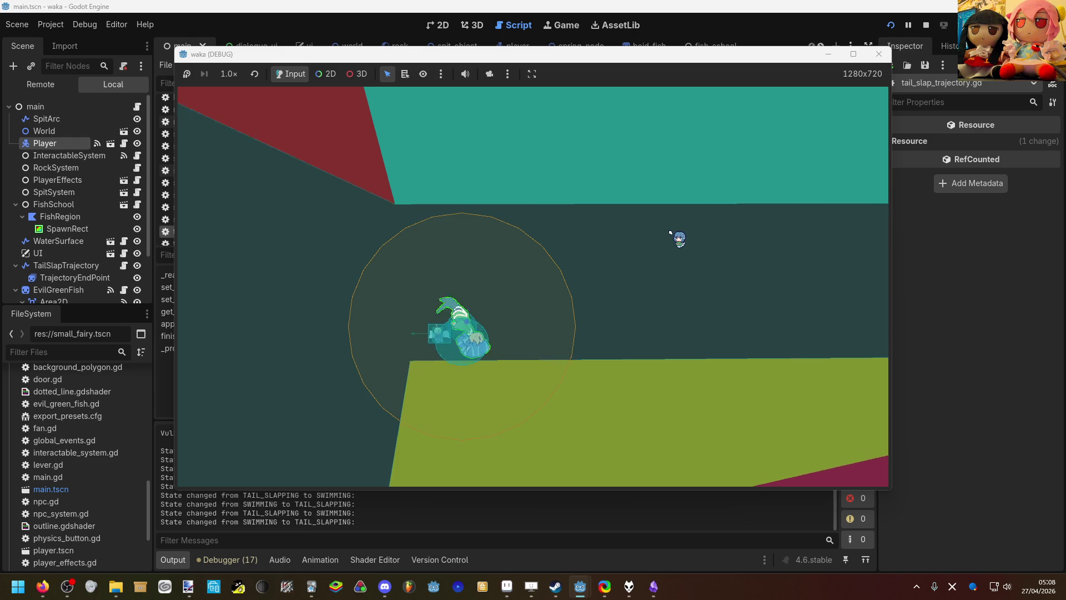
{"action": "key", "text": "space"}
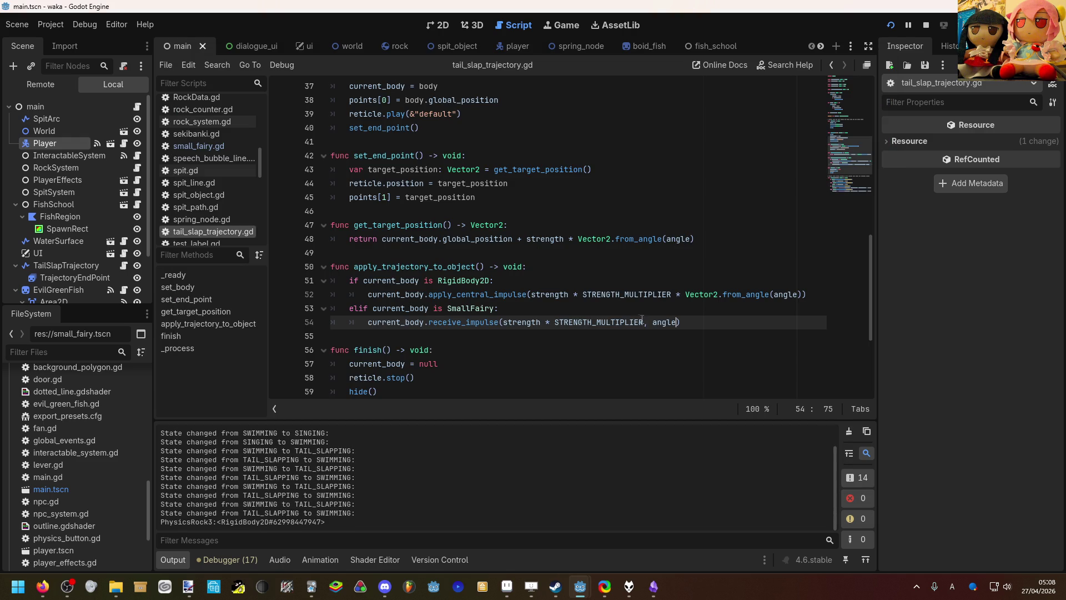
Step: Delete ' * STRENGTH_MULTIPLIER' from line 54, save, and relaunch the game with F5
{"action": "left_click_drag", "start_coordinate": [642, 318], "coordinate": [540, 321]}
{"action": "key", "text": "BackSpace"}
{"action": "key", "text": "F5"}
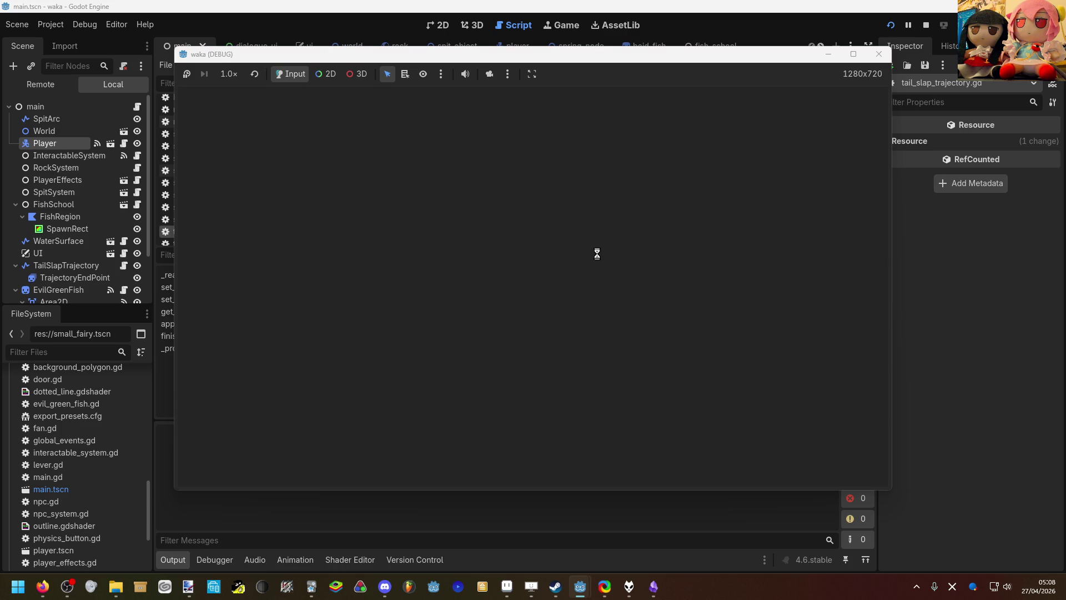
Step: Swim the mermaid up-left and tail-slap to launch her upward
{"action": "key", "text": "Left"}
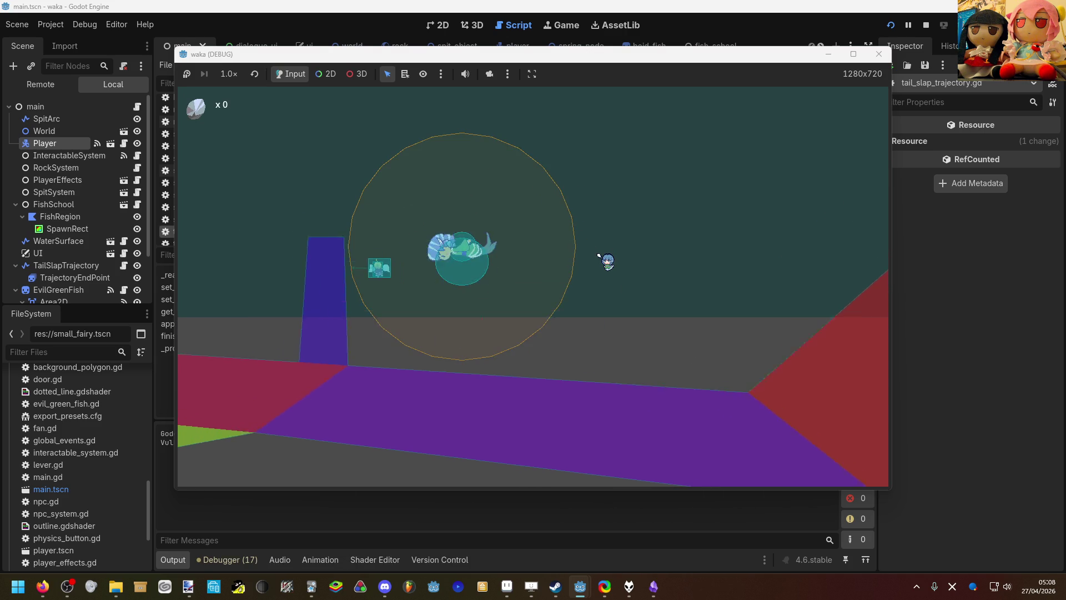
{"action": "key", "text": "space"}
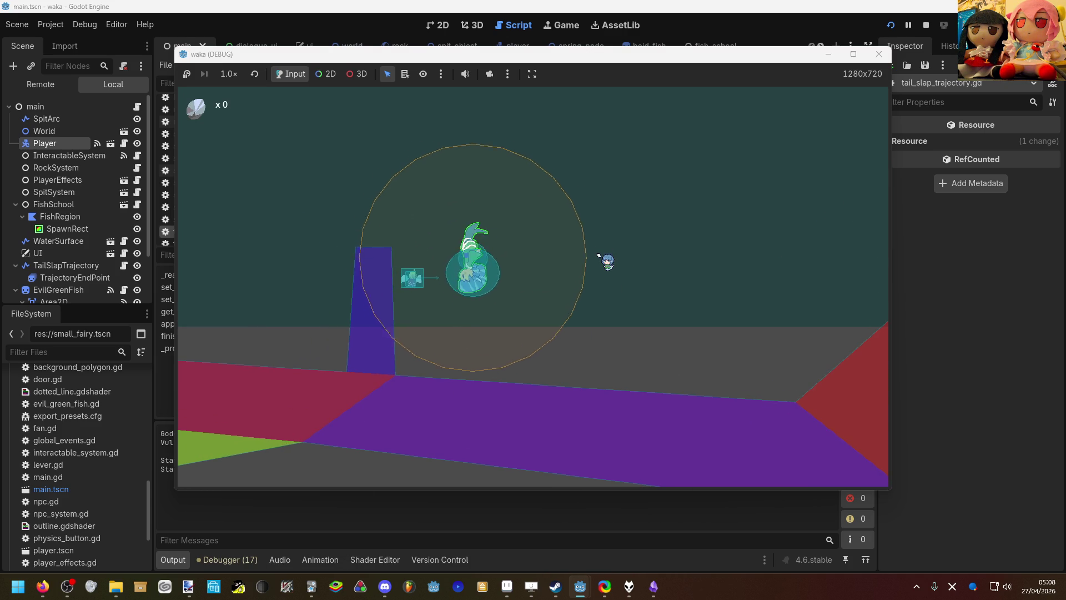
{"action": "key", "text": "space"}
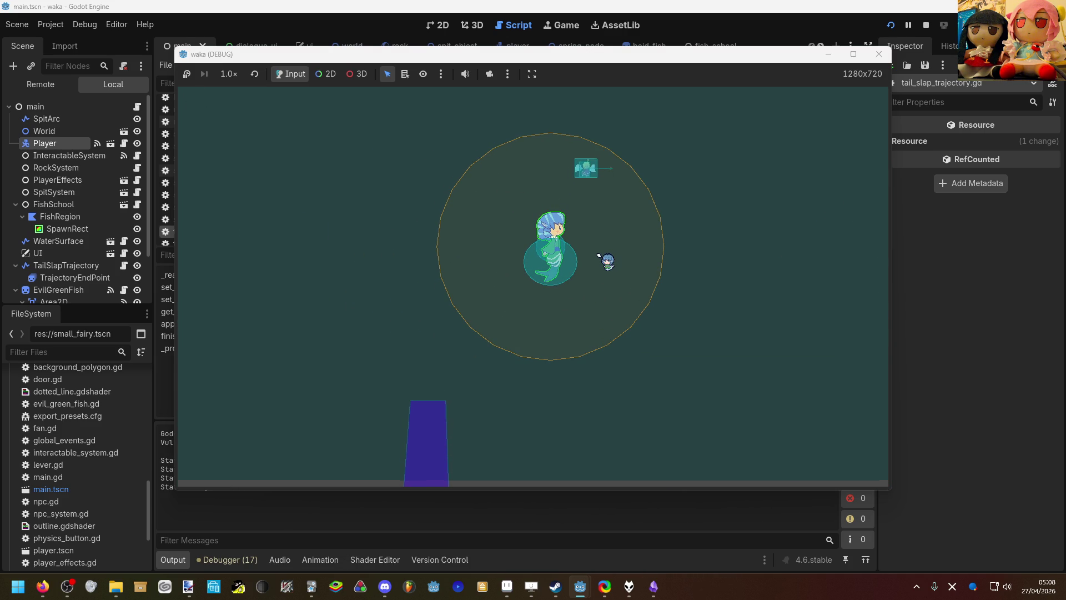
{"action": "key", "text": "space"}
{"action": "key", "text": "space"}
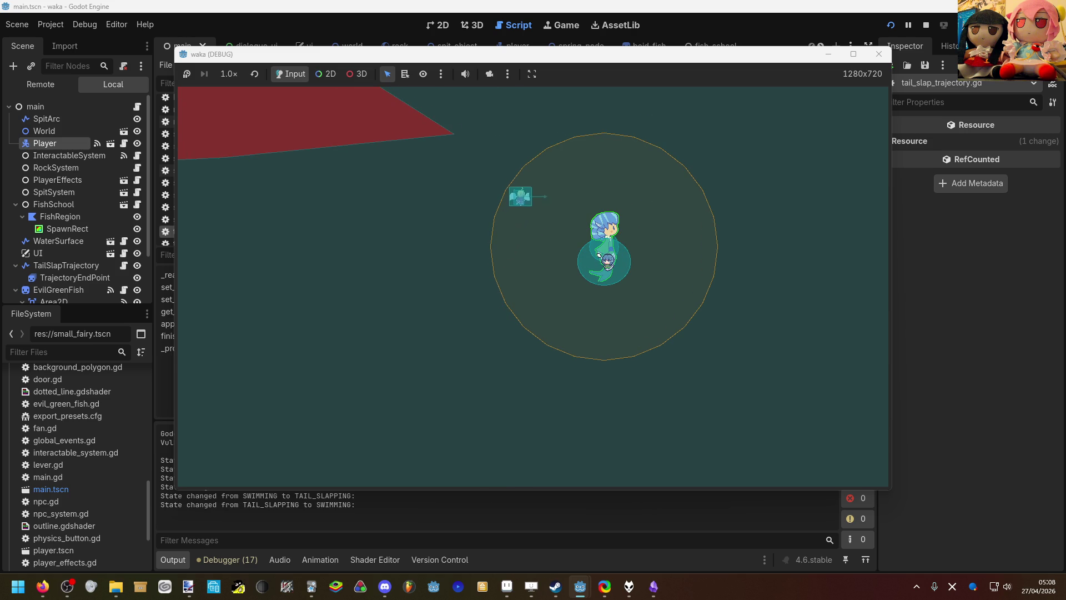
Step: Turn right and tail-slap near the rock, sweeping the aim down-left and up-left
{"action": "key", "text": "Right"}
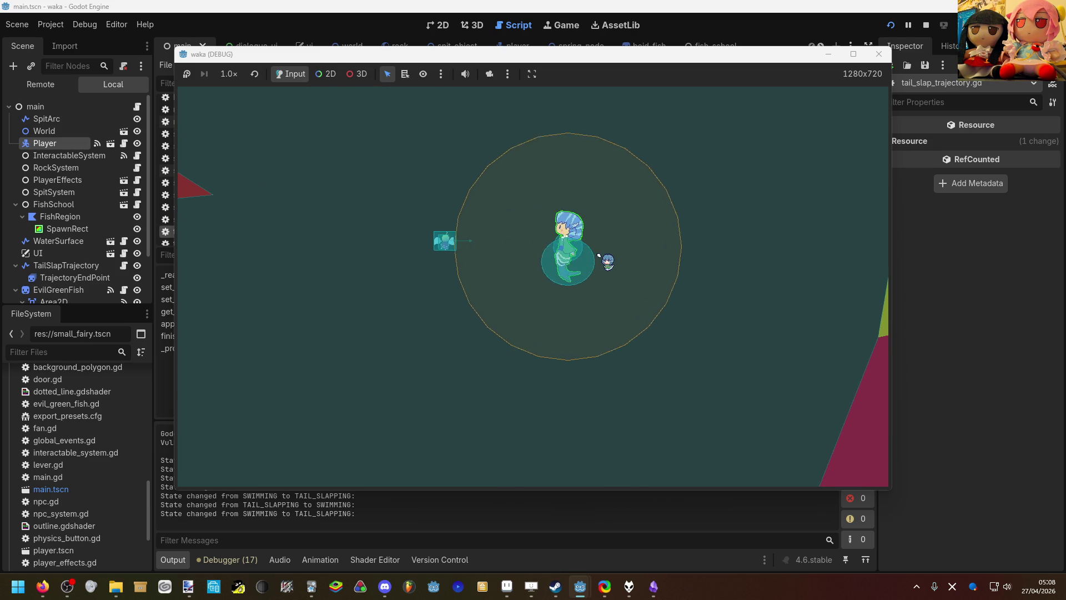
{"action": "key", "text": "space"}
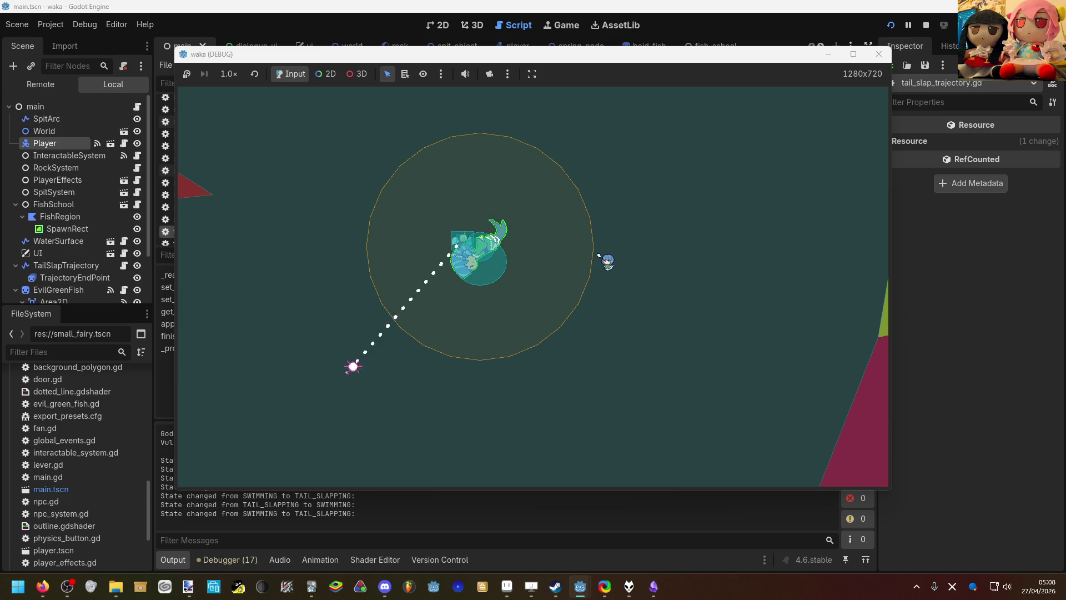
{"action": "key", "text": "space"}
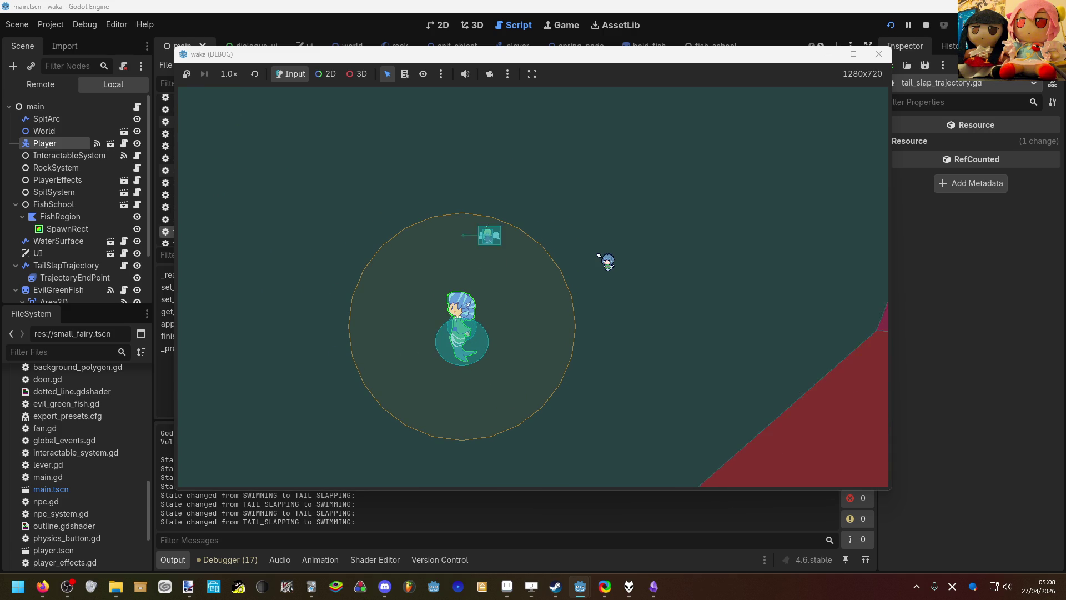
{"action": "key", "text": "space"}
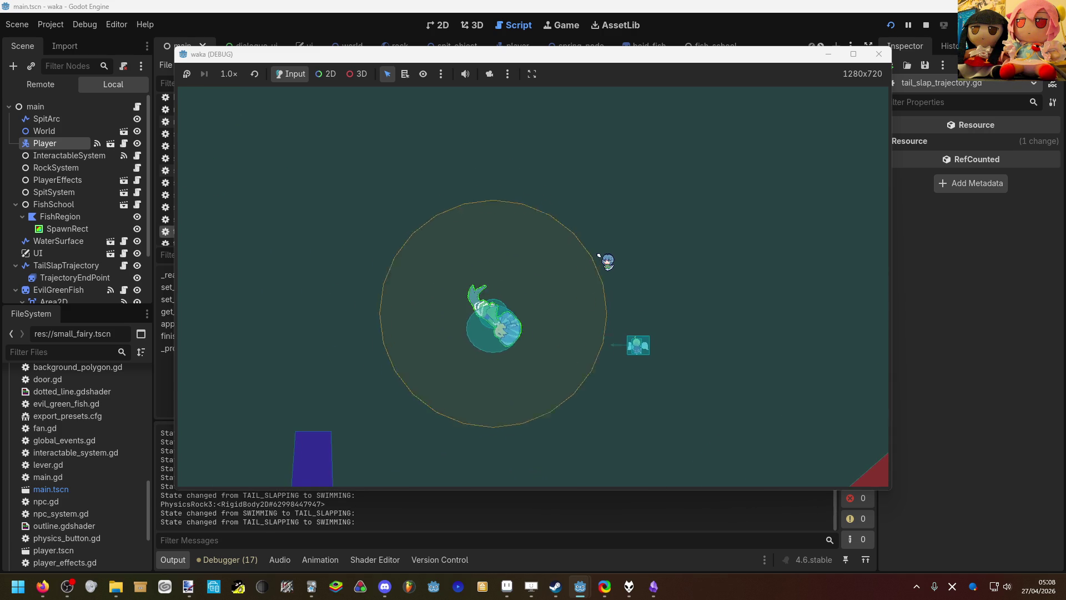
{"action": "key", "text": "space"}
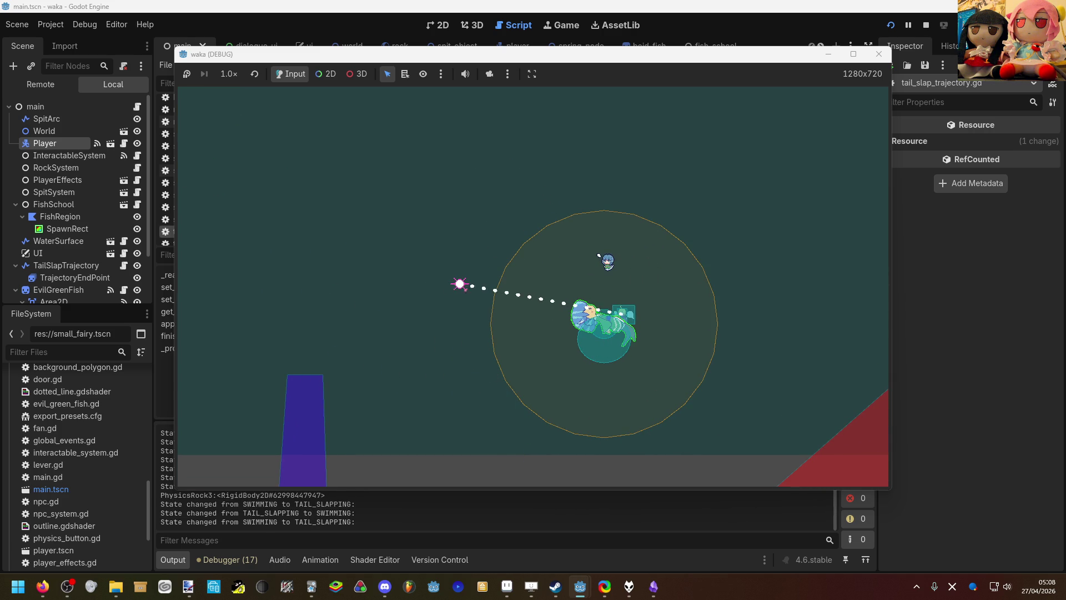
{"action": "key", "text": "space"}
Step: Swim left and up, then tail-slap repeatedly to launch the mermaid up-left and through the level
{"action": "key", "text": "a"}
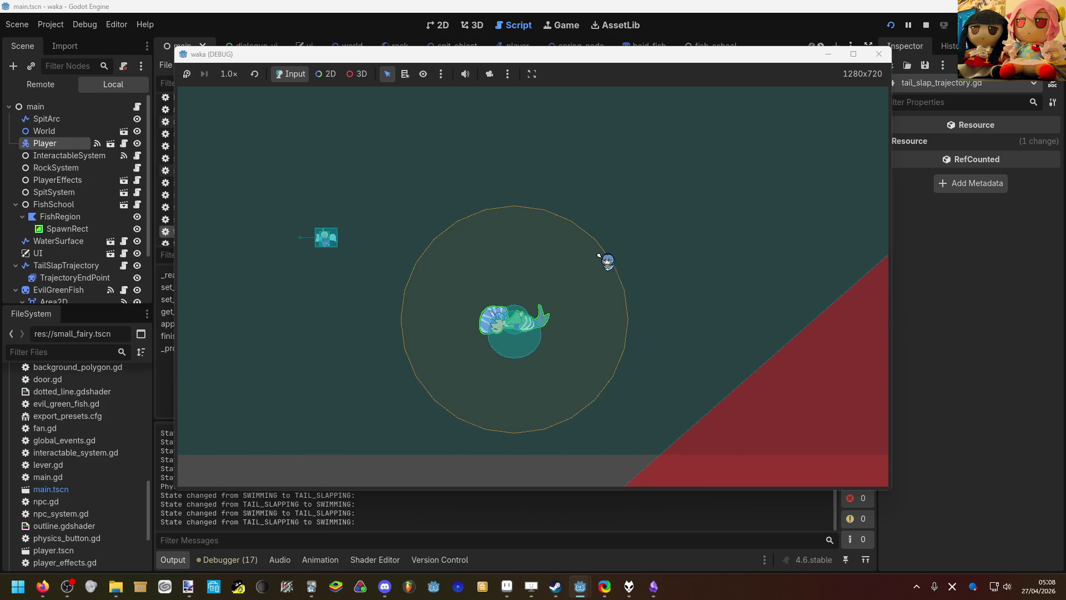
{"action": "key", "text": "w"}
{"action": "key", "text": "space"}
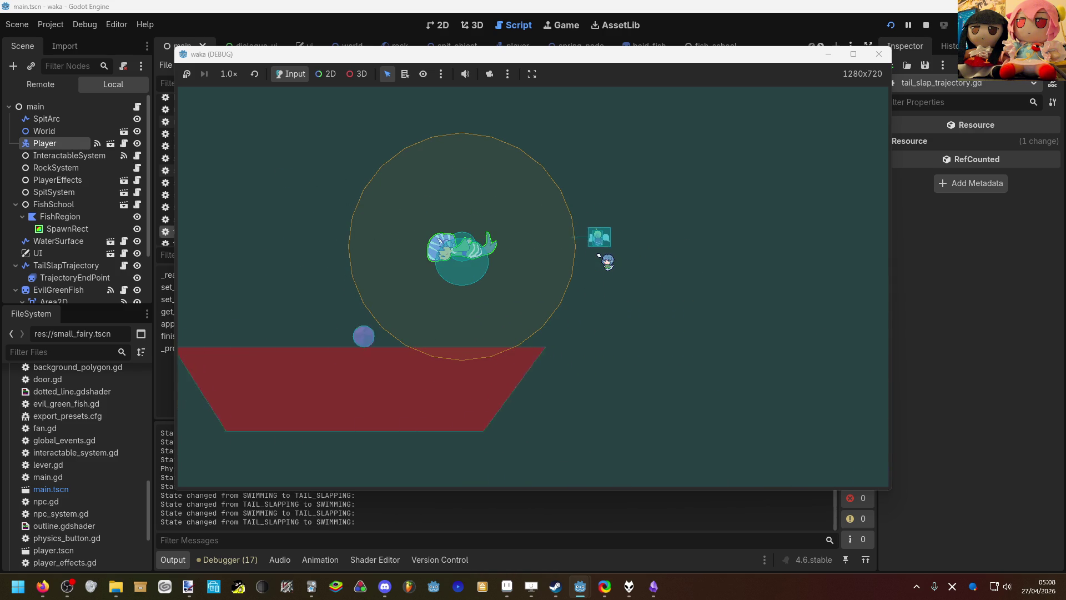
{"action": "key", "text": "space"}
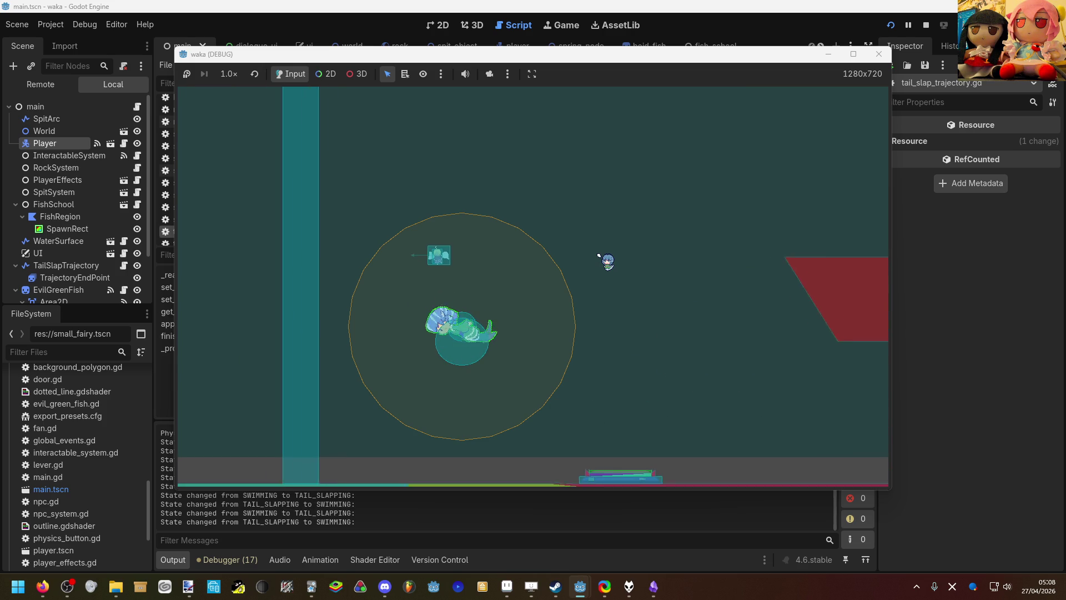
{"action": "key", "text": "space"}
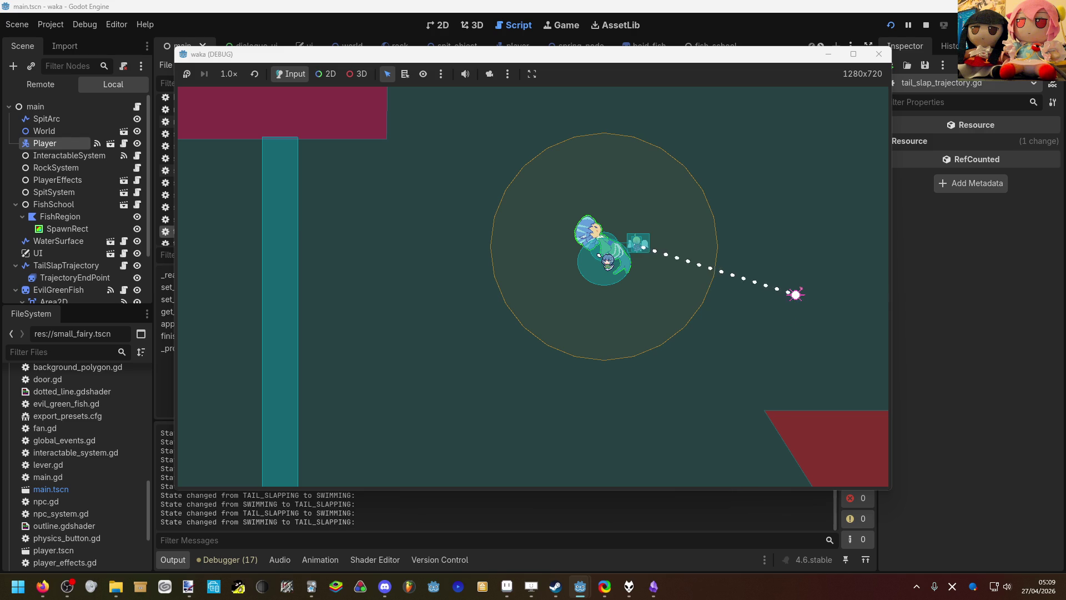
{"action": "key", "text": "space"}
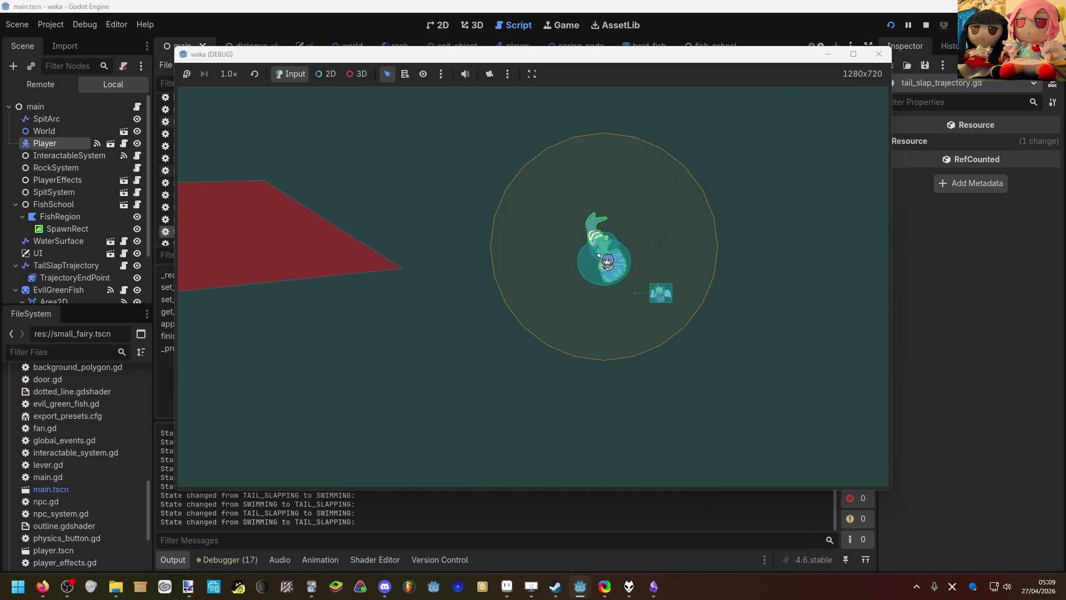
{"action": "key", "text": "space"}
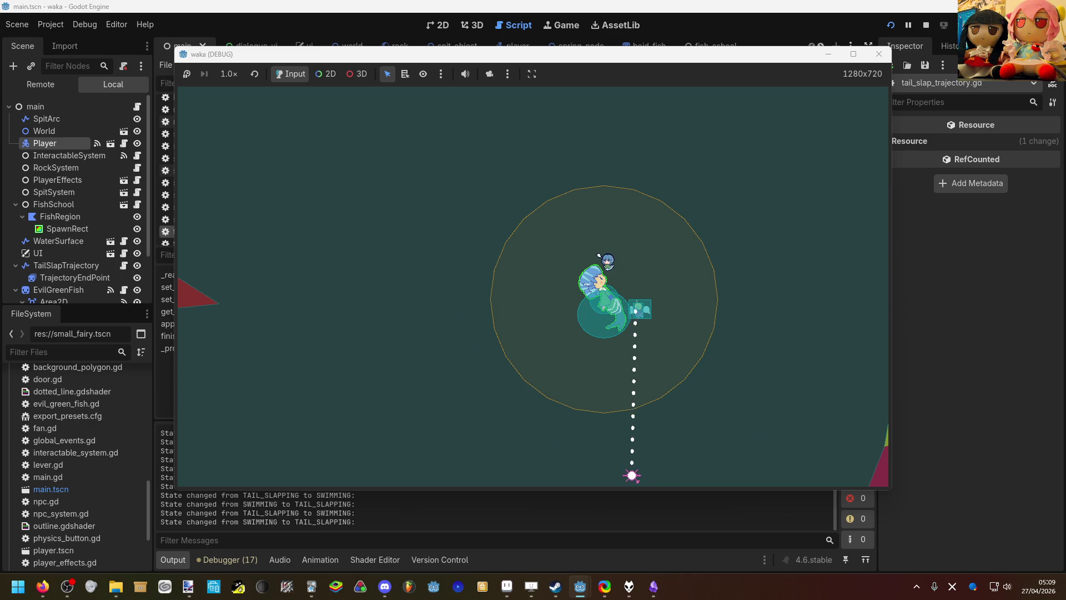
{"action": "key", "text": "space"}
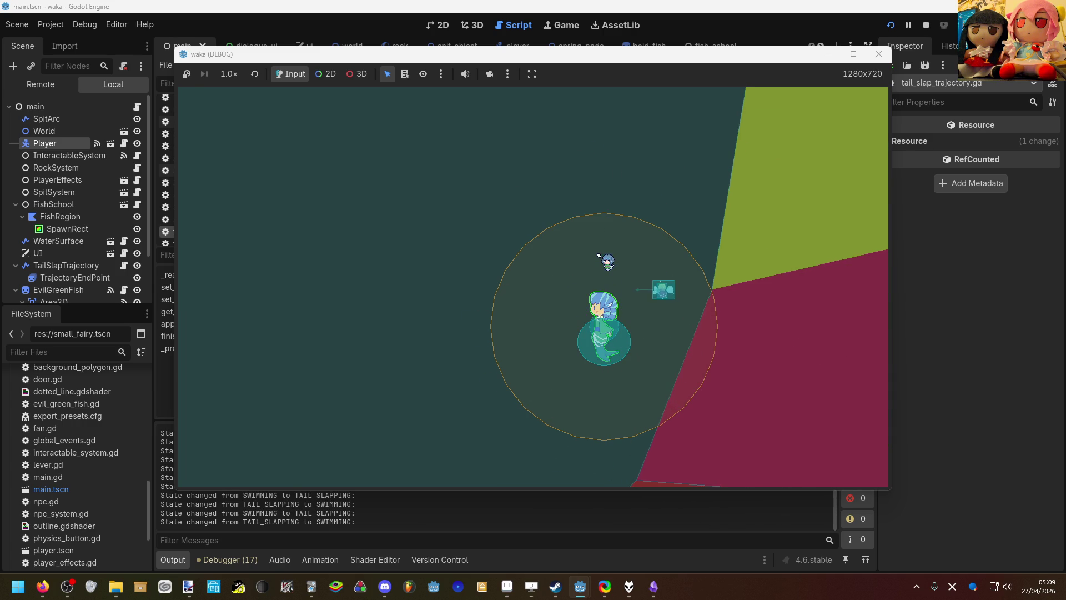
{"action": "key", "text": "space"}
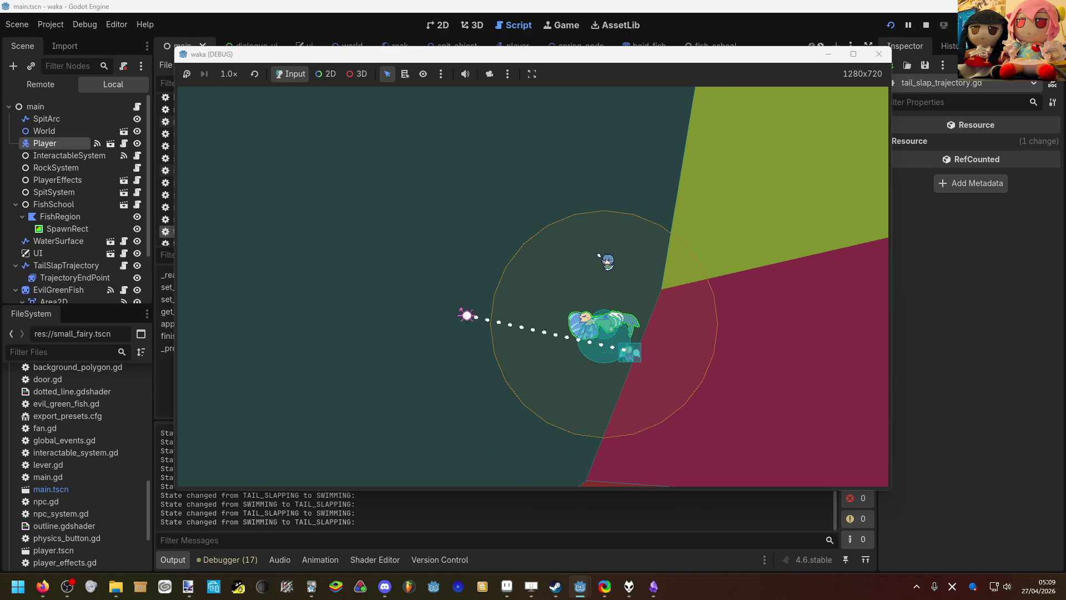
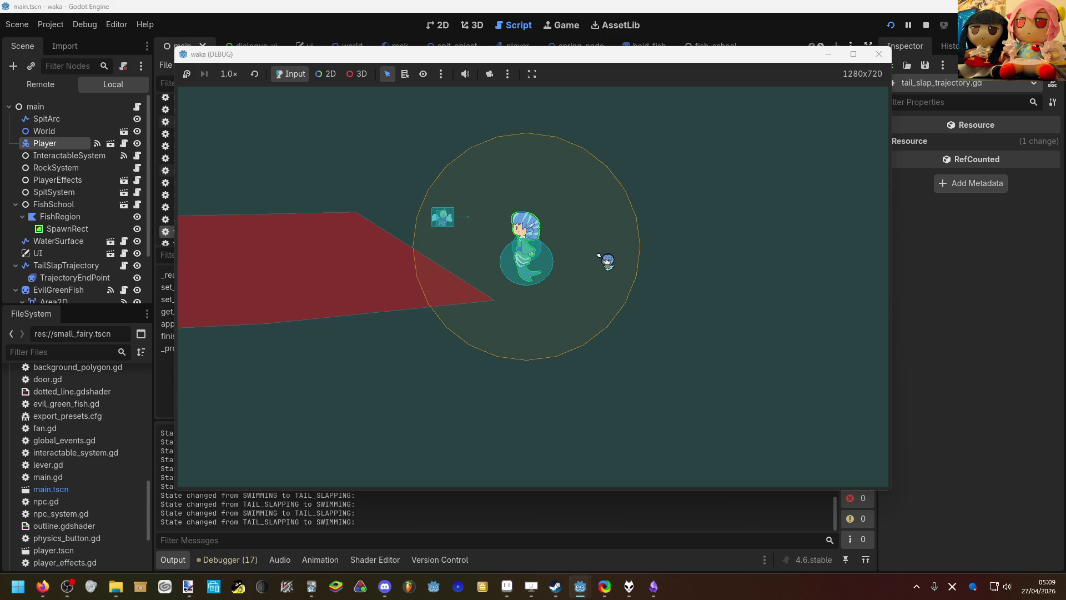
Step: Perform three tail slaps in different directions in the running game, then return to the editor
{"action": "left_click", "coordinate": [599, 256]}
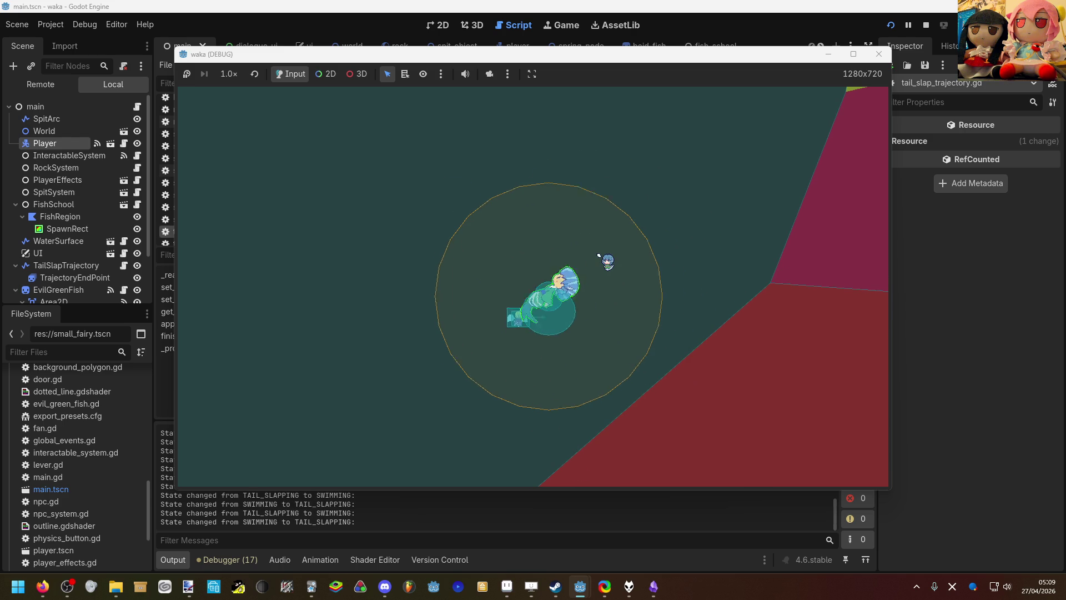
{"action": "left_click", "coordinate": [598, 256]}
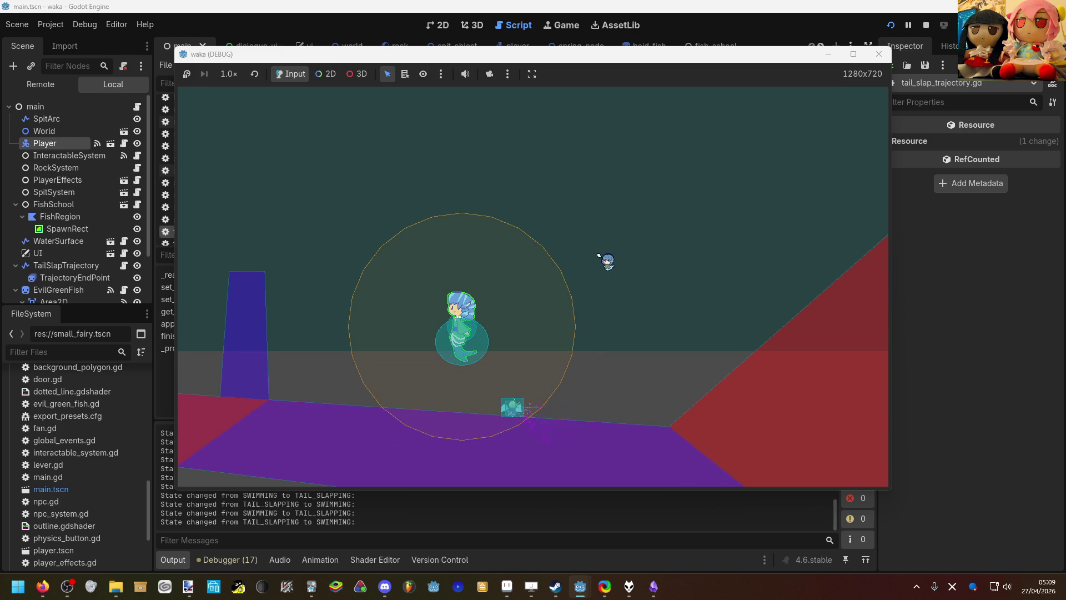
{"action": "left_click", "coordinate": [598, 256]}
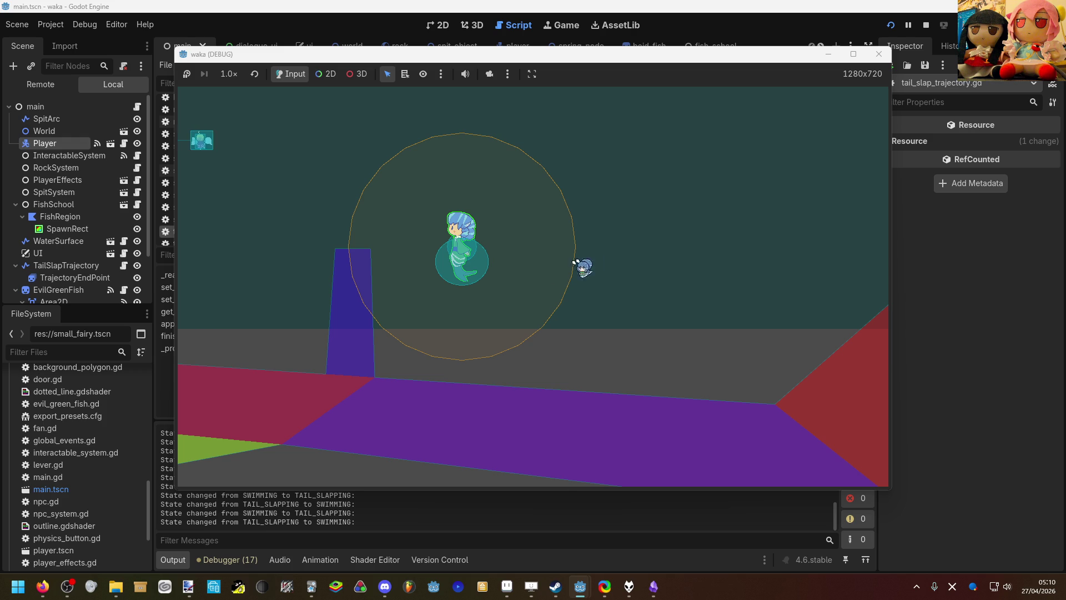
{"action": "left_click", "coordinate": [566, 496]}
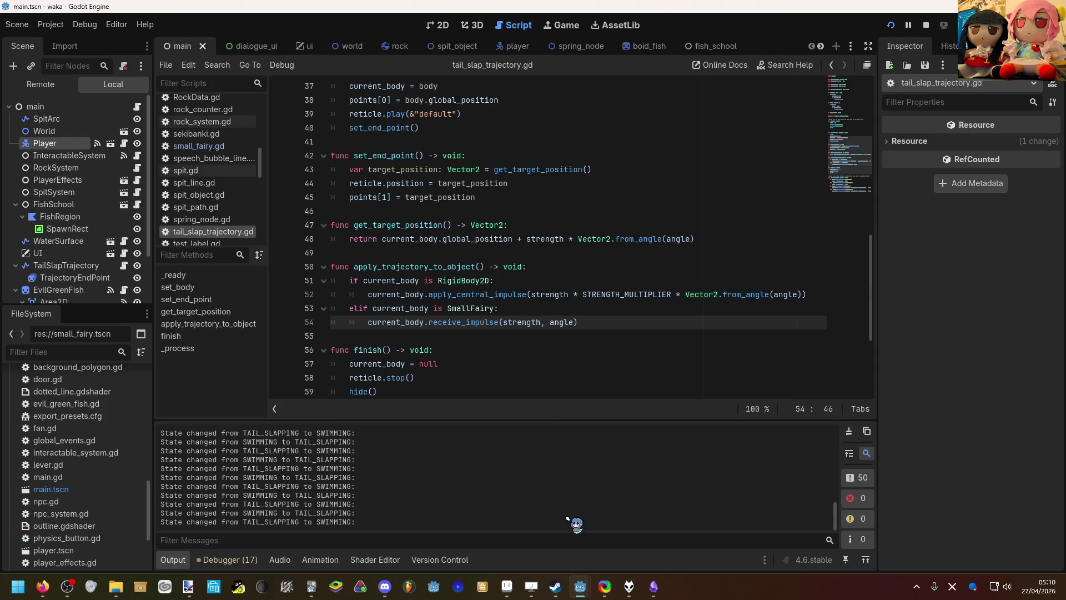
Step: In the world scene, select SmallFairy, open its small_fairy.gd script, then open small_fairy.tscn
{"action": "left_click", "coordinate": [340, 46]}
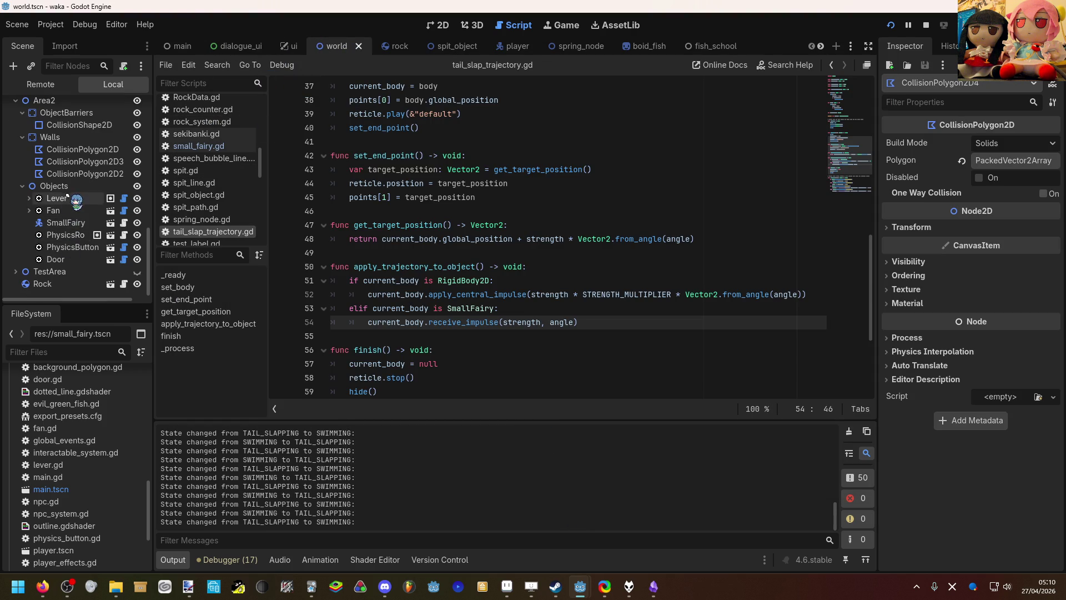
{"action": "left_click", "coordinate": [66, 223]}
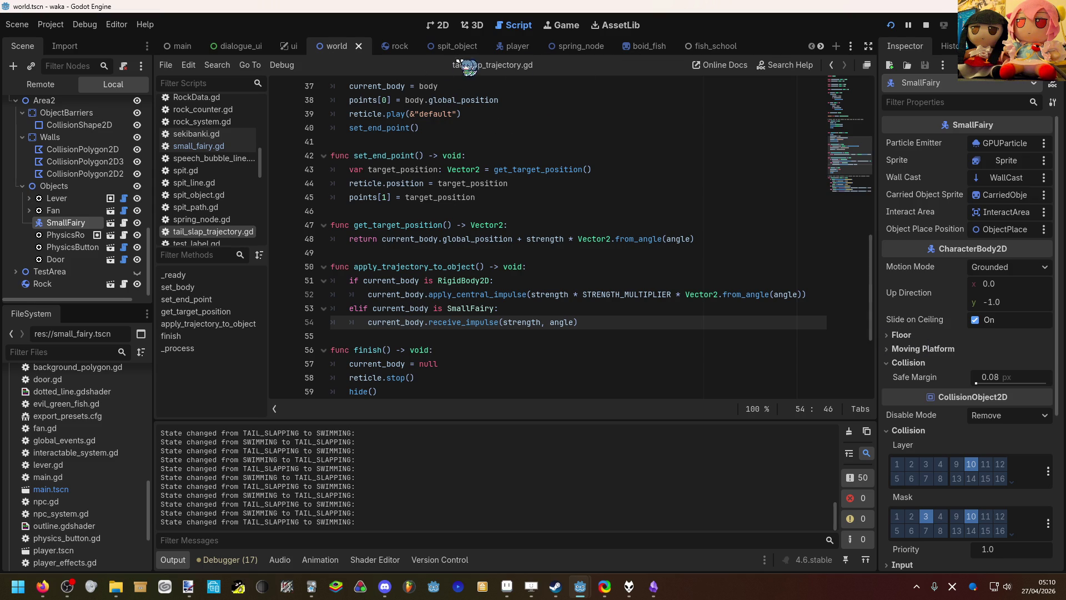
{"action": "left_click", "coordinate": [124, 223]}
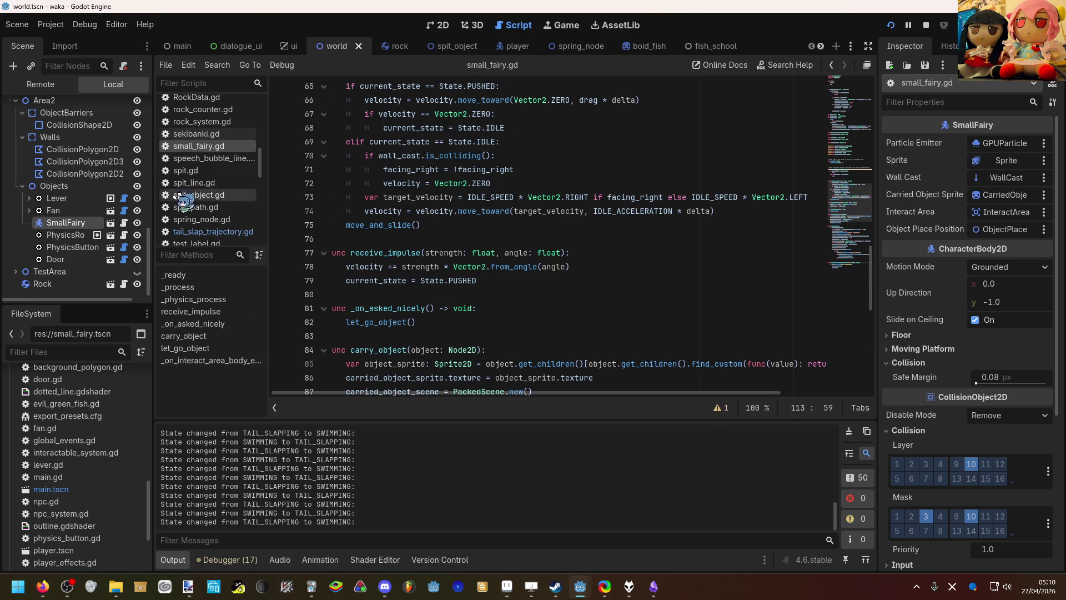
{"action": "left_click", "coordinate": [110, 223]}
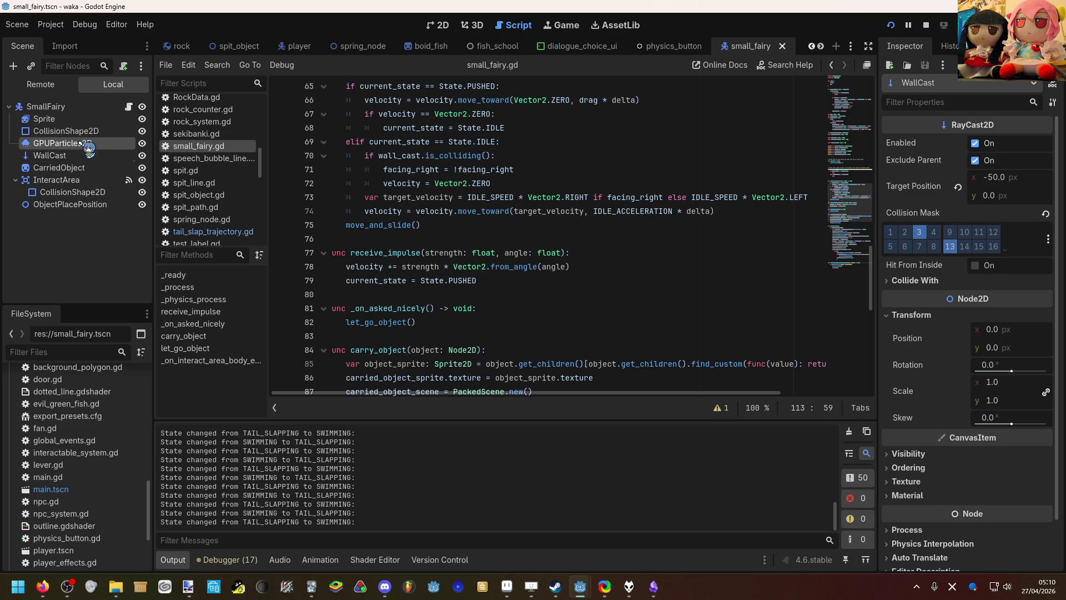
Step: Set GPUParticles2D's Ordering Z Index to 0 and restart the game to check it
{"action": "left_click", "coordinate": [61, 143]}
{"action": "left_click", "coordinate": [924, 352]}
{"action": "left_click", "coordinate": [928, 356]}
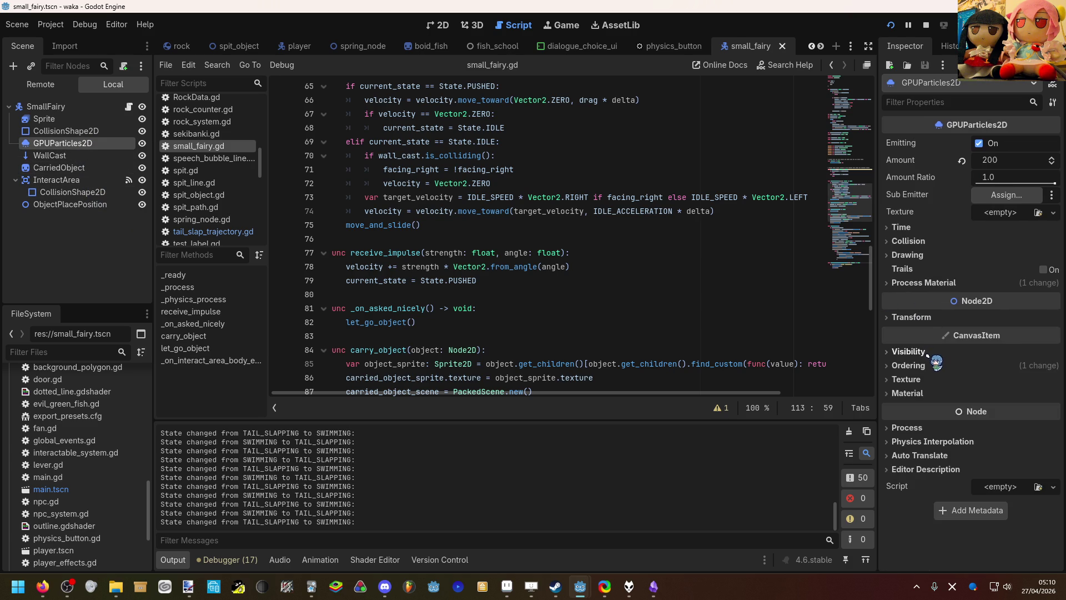
{"action": "left_click", "coordinate": [920, 393]}
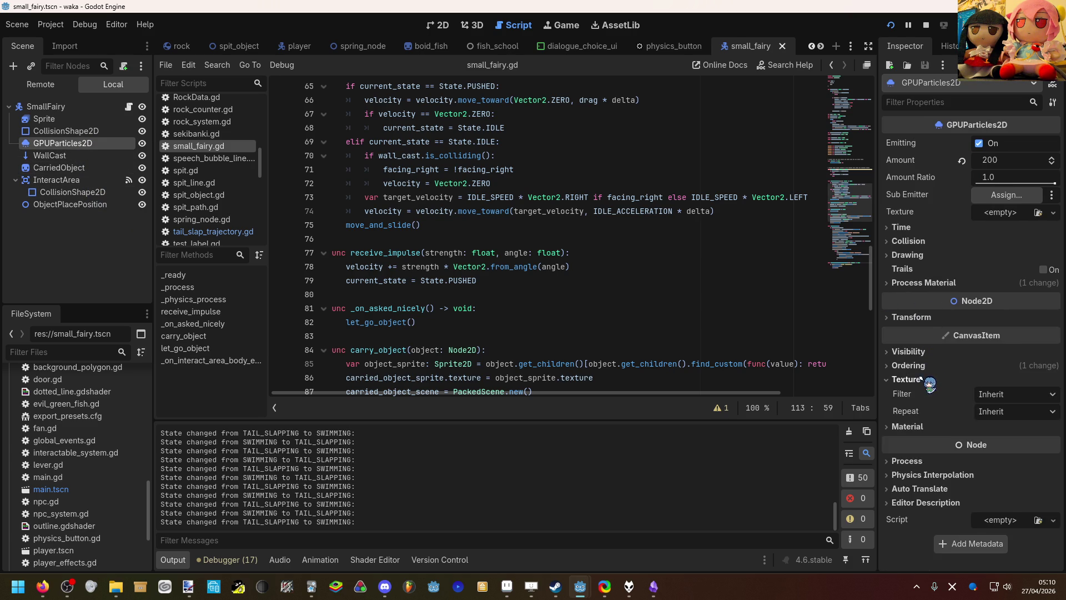
{"action": "left_click", "coordinate": [920, 394]}
{"action": "left_click", "coordinate": [923, 367]}
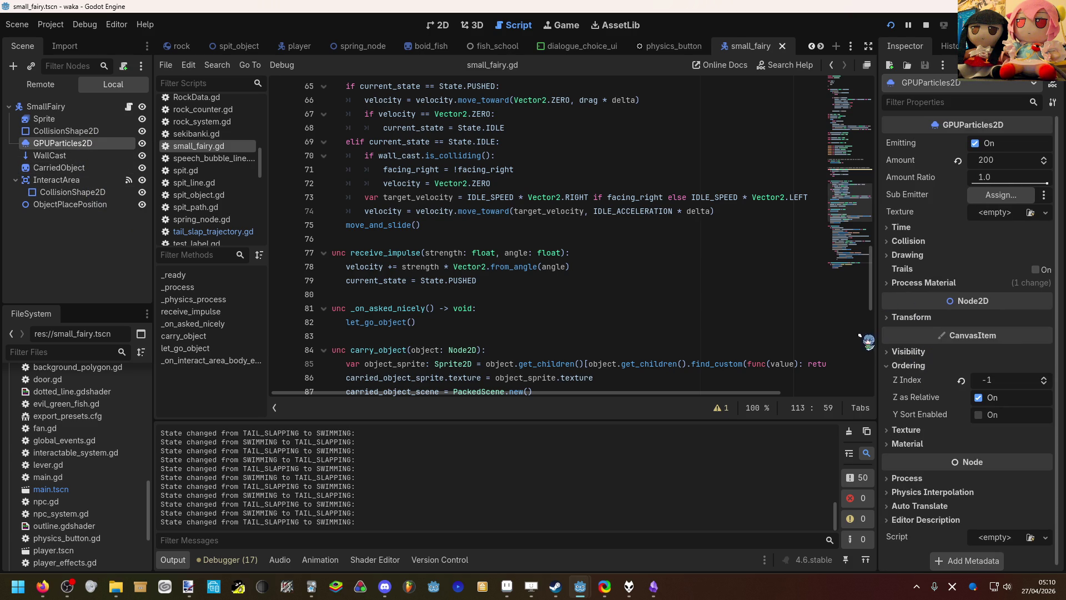
{"action": "mouse_move", "coordinate": [958, 399]}
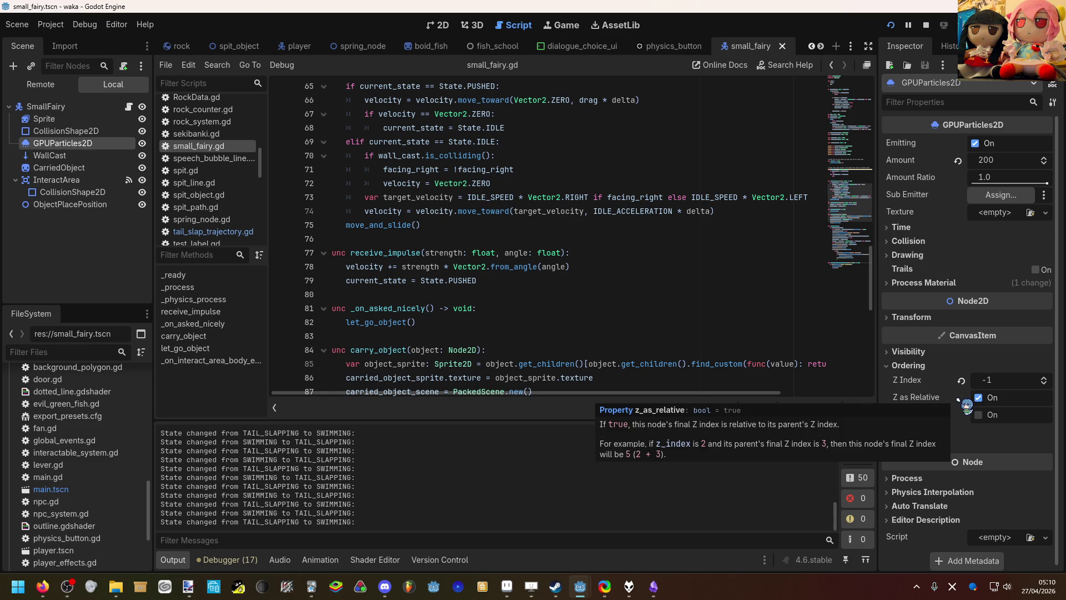
{"action": "left_click", "coordinate": [990, 382]}
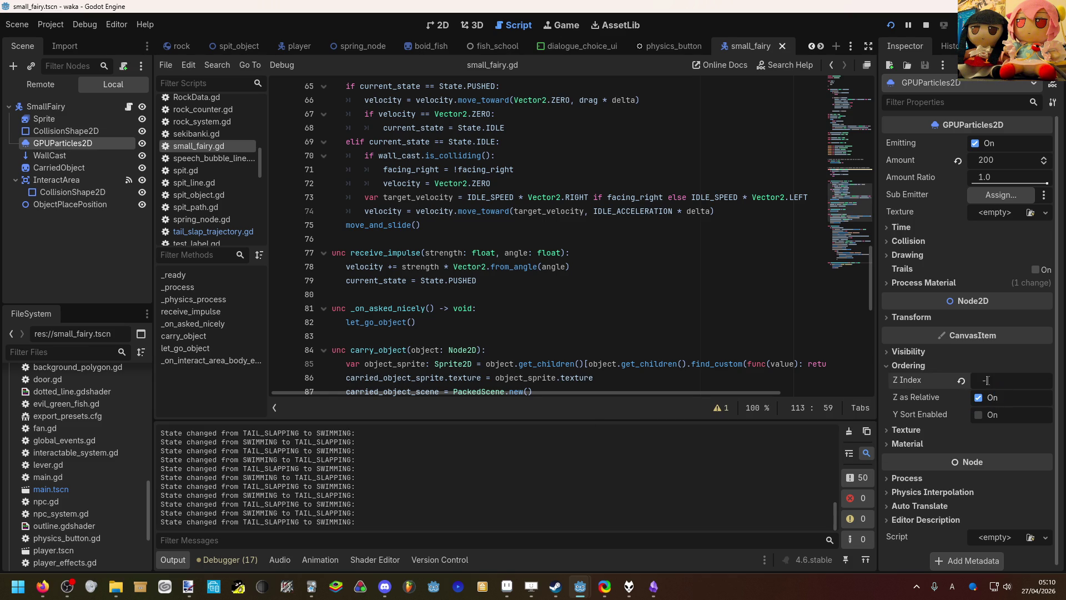
{"action": "type", "text": "-0.5"}
{"action": "key", "text": "Return"}
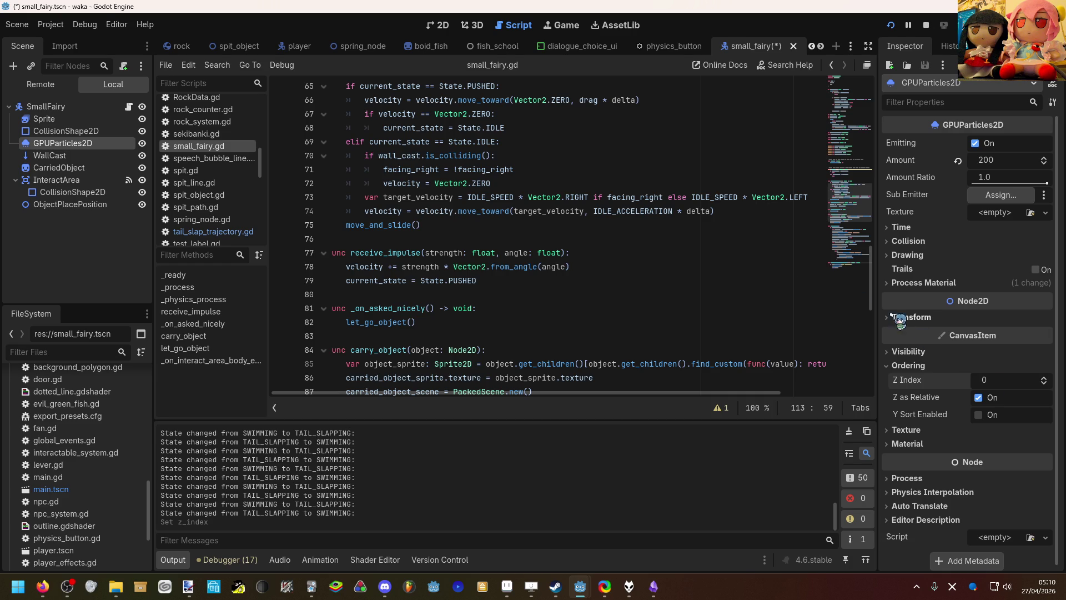
{"action": "left_click", "coordinate": [889, 26]}
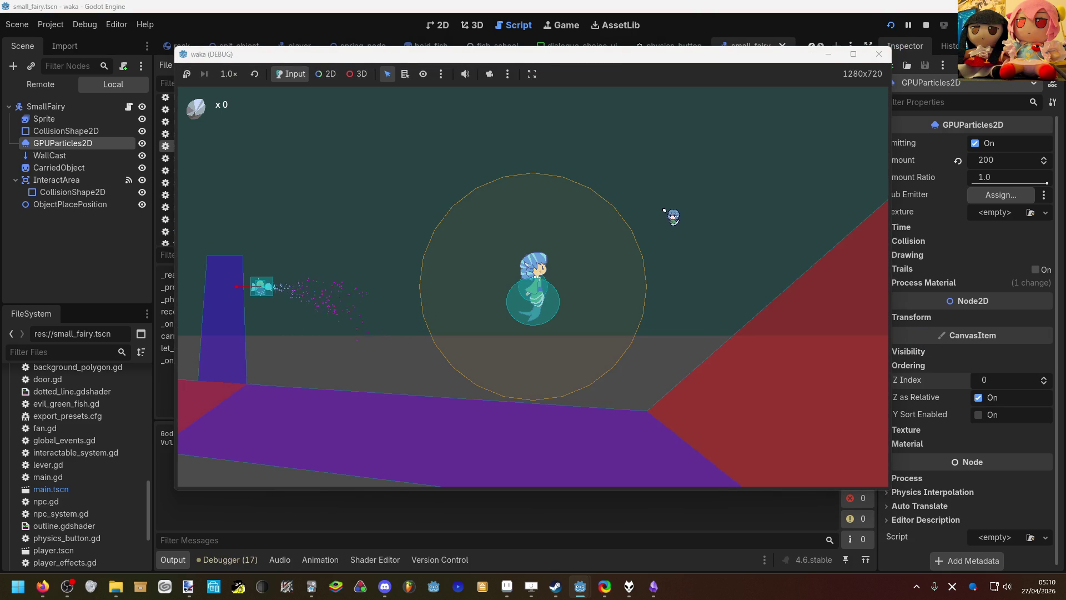
Step: Drag GPUParticles2D above Sprite in SmallFairy's Scene dock, then save and relaunch the game
{"action": "left_click", "coordinate": [91, 142]}
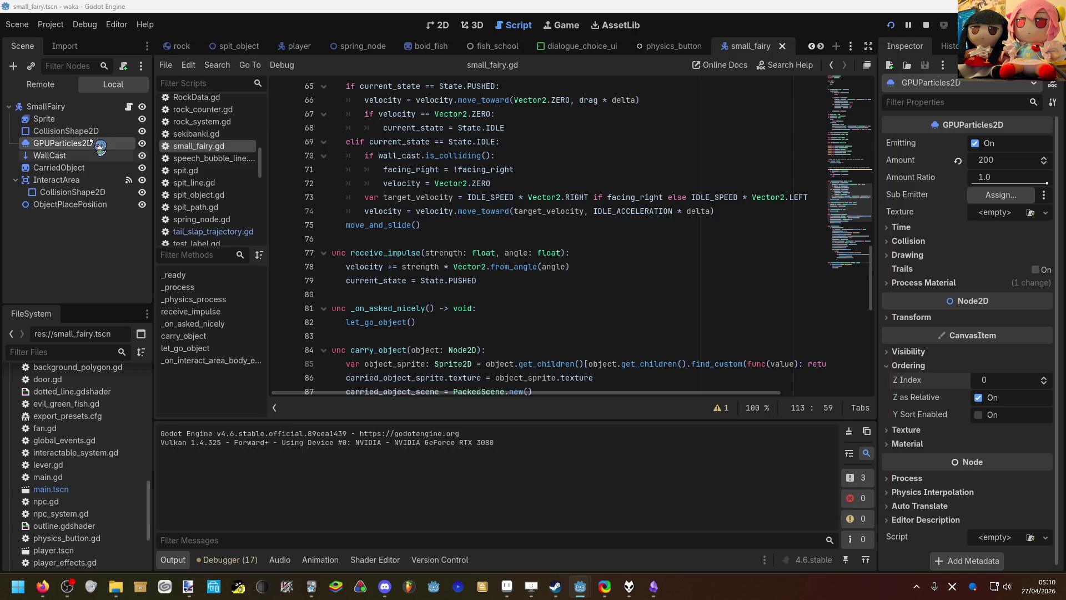
{"action": "left_click", "coordinate": [440, 26]}
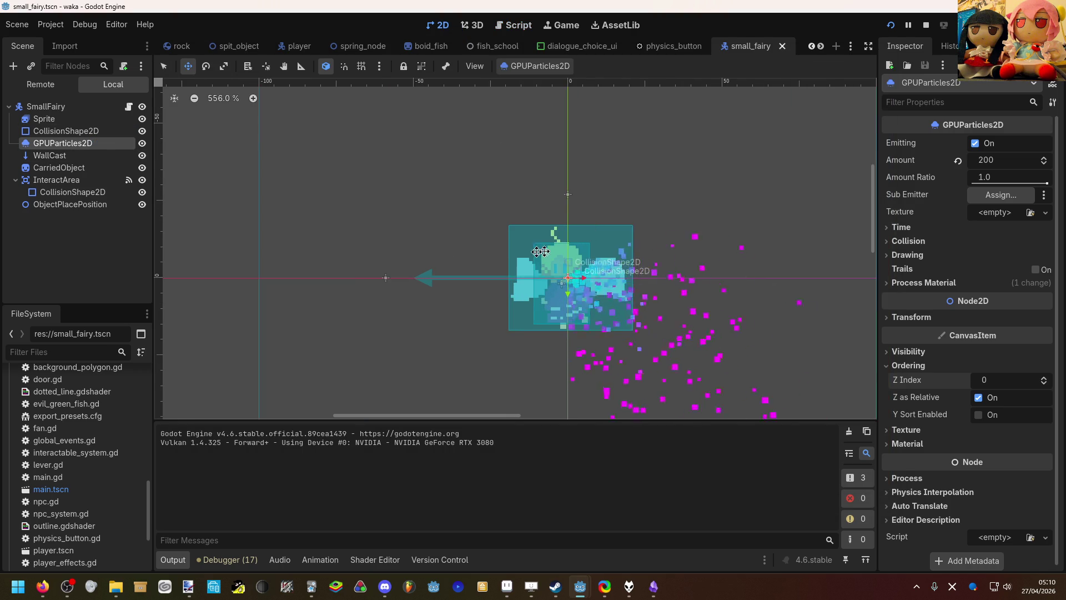
{"action": "left_click_drag", "start_coordinate": [97, 148], "coordinate": [100, 113]}
{"action": "left_click", "coordinate": [890, 25]}
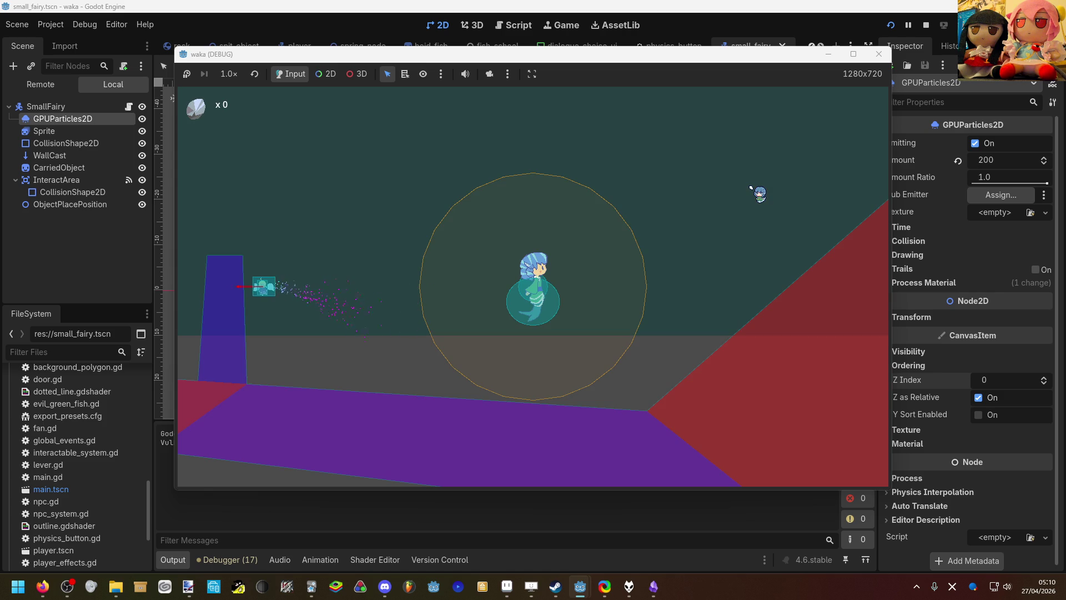
Step: Swim the mermaid around, tail-slapping the fairy away and picking up the rock
{"action": "key", "text": "Left"}
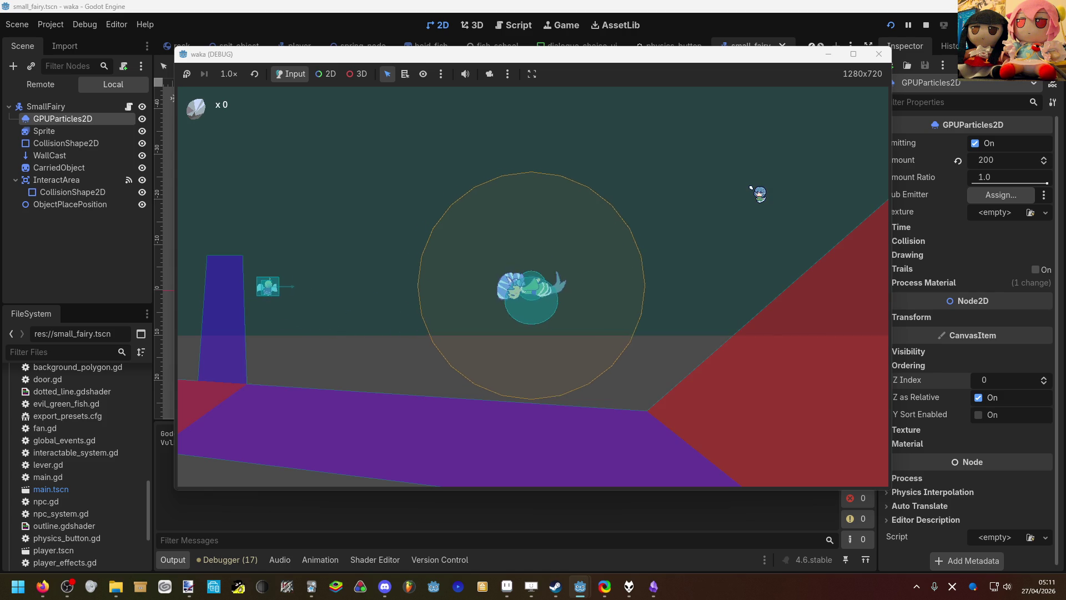
{"action": "key", "text": "Right"}
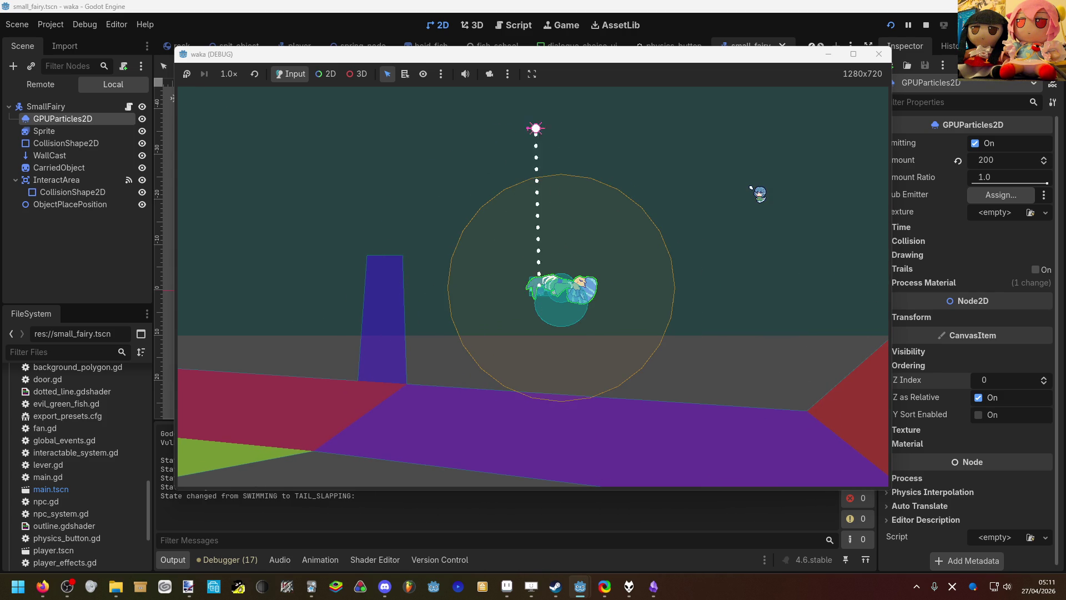
{"action": "key", "text": "Up"}
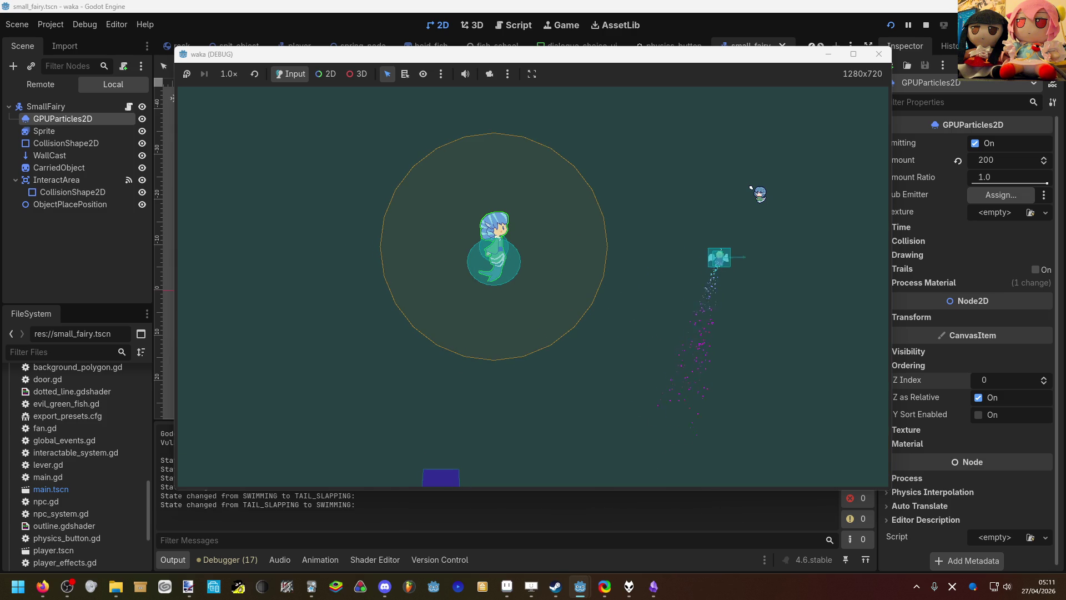
{"action": "key", "text": "Right"}
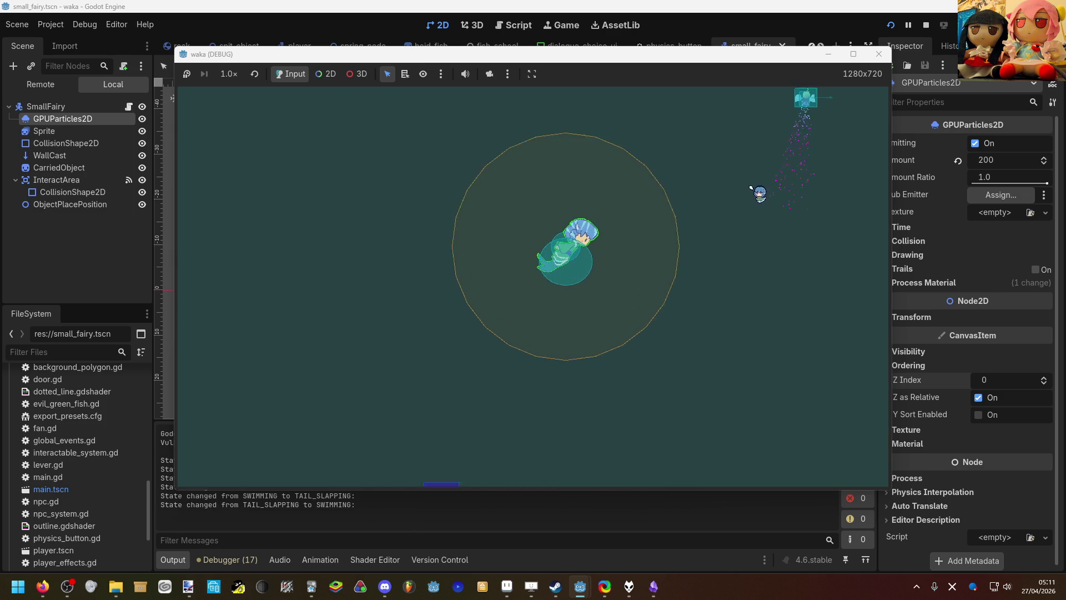
{"action": "key", "text": "Left"}
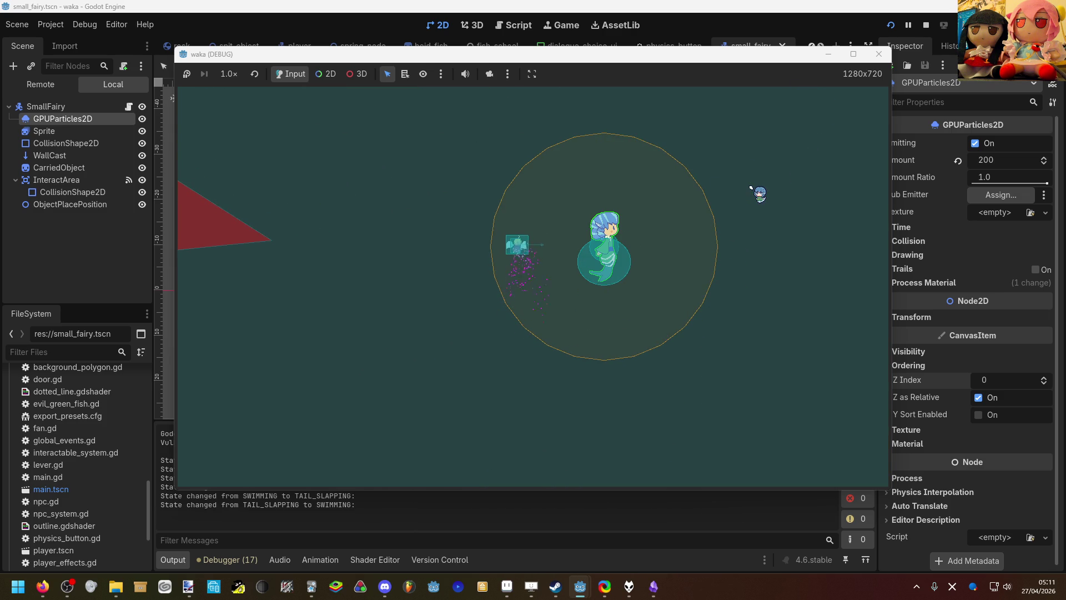
{"action": "key", "text": "Right"}
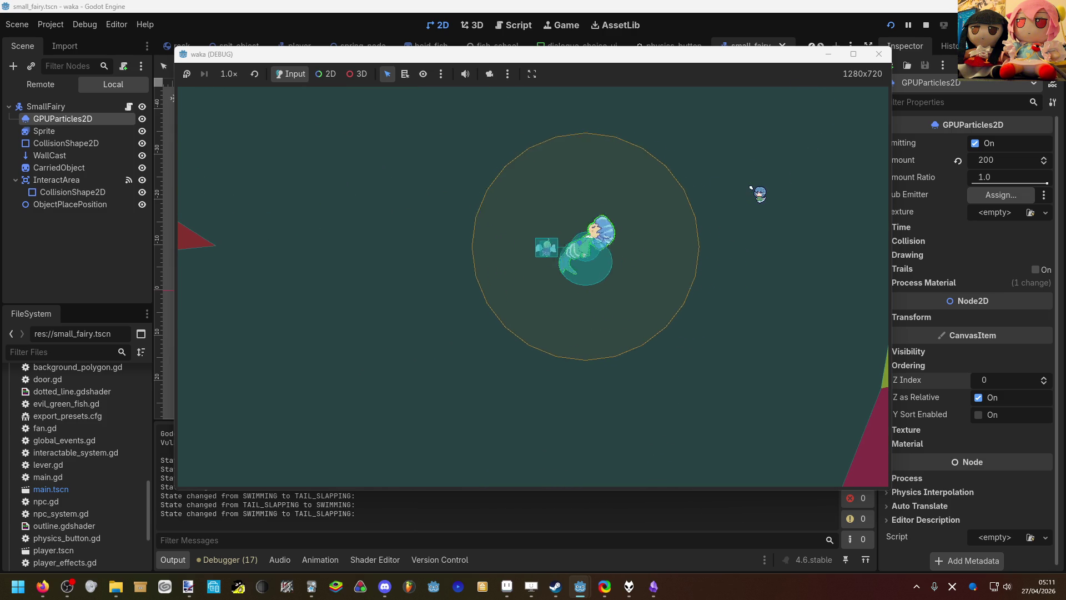
{"action": "key", "text": "Left"}
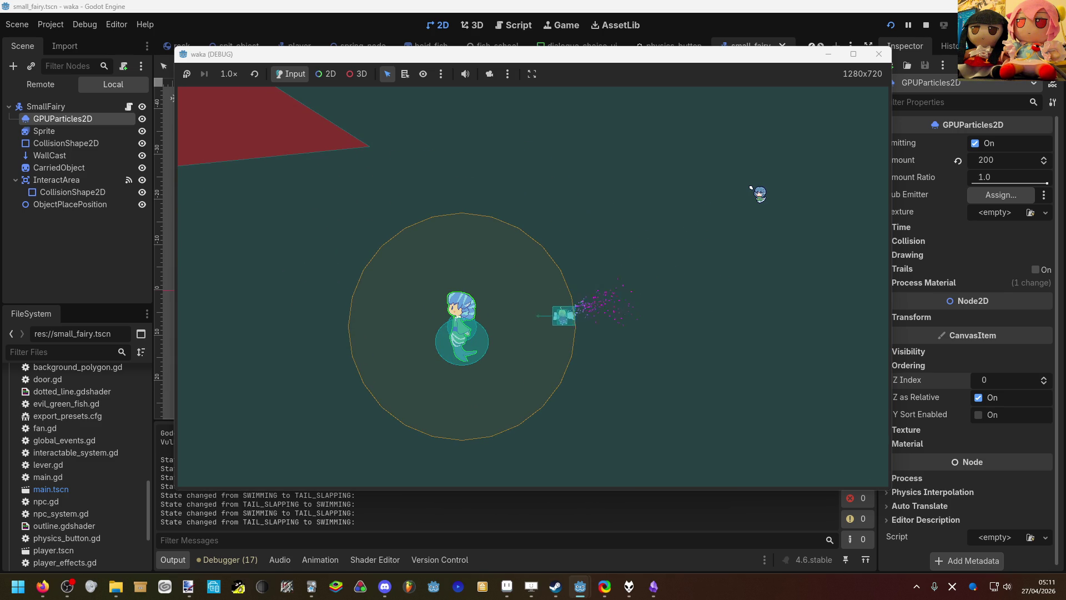
{"action": "key", "text": "Right"}
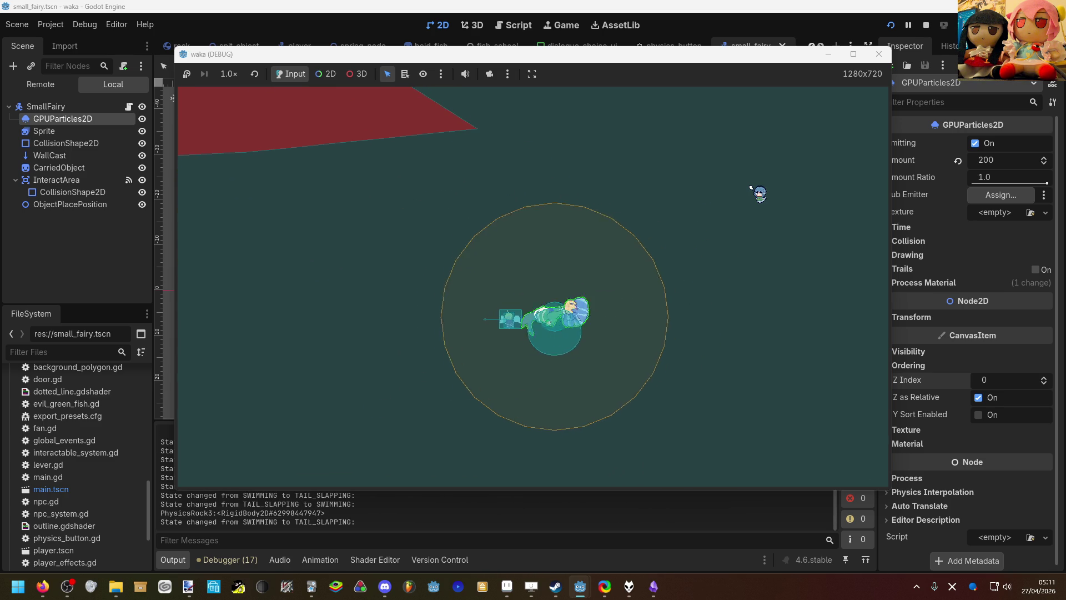
{"action": "key", "text": "Left"}
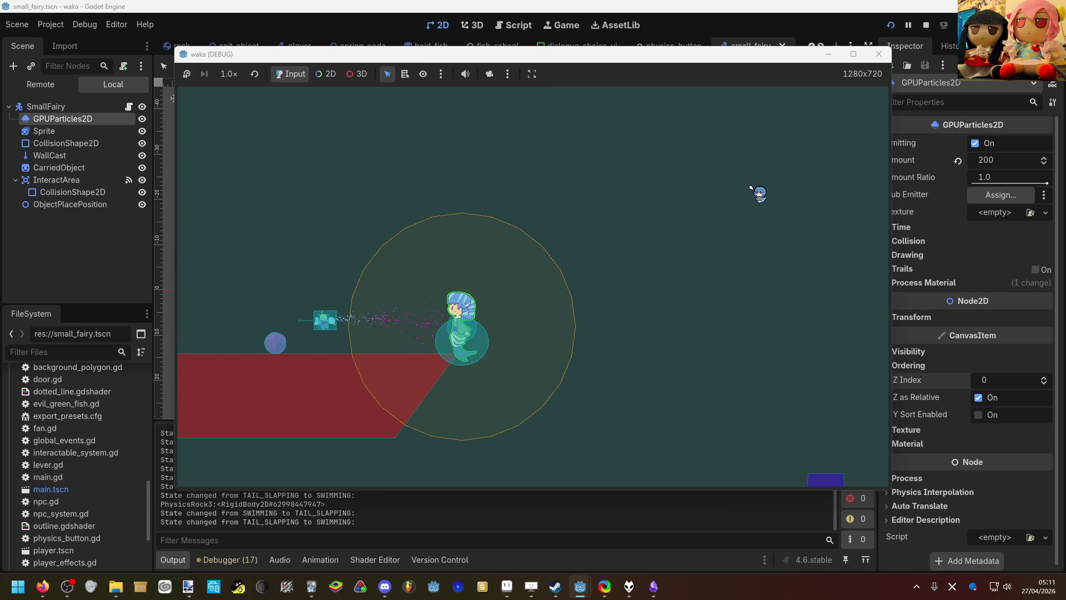
{"action": "key", "text": "Left"}
{"action": "key", "text": "Left"}
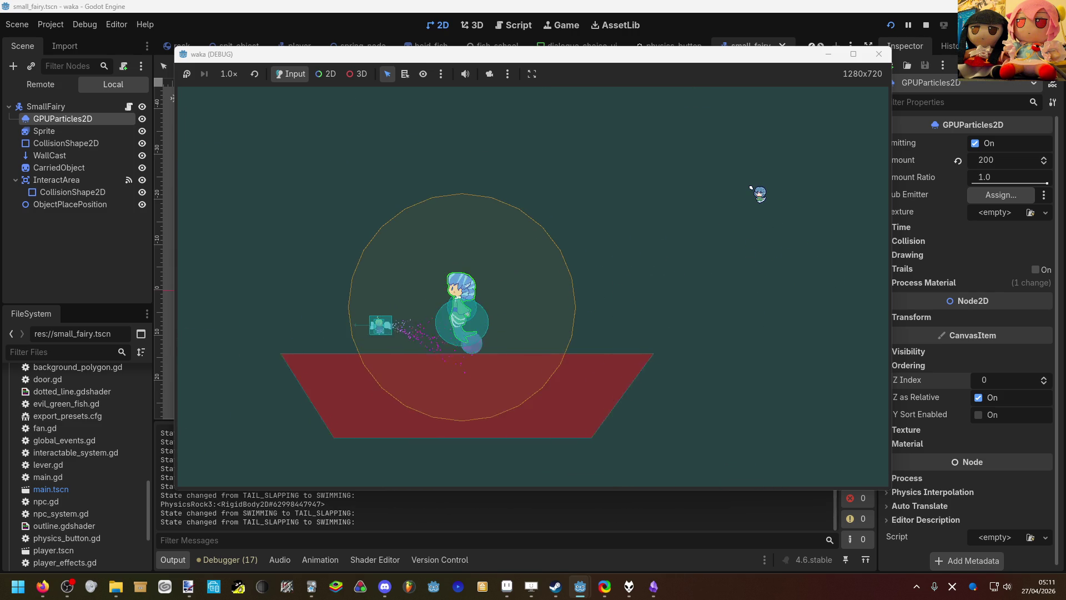
{"action": "key", "text": "Left"}
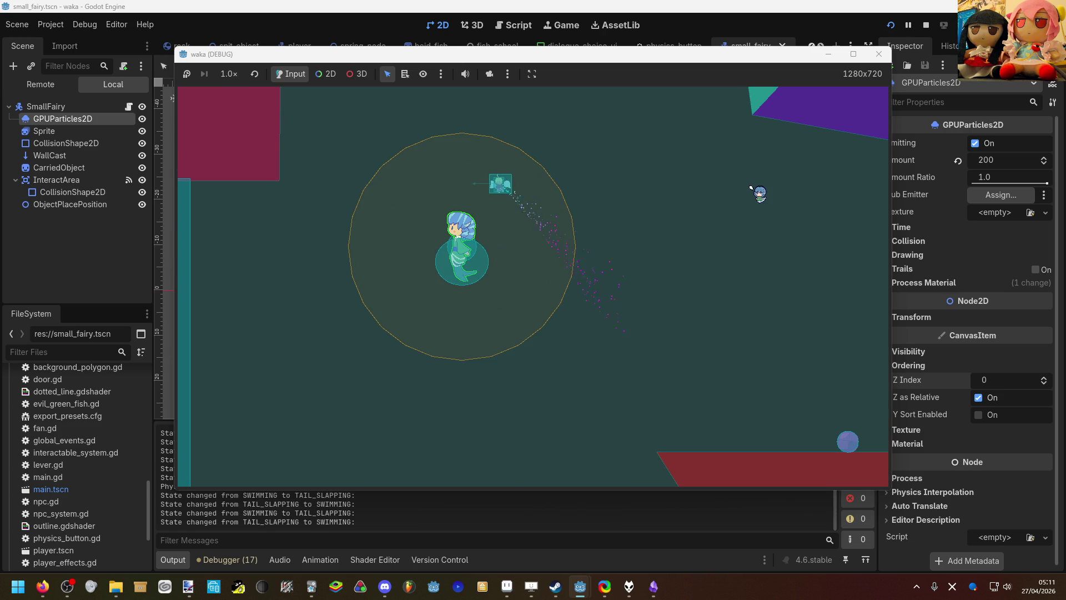
{"action": "key", "text": "Up"}
{"action": "key", "text": "Up"}
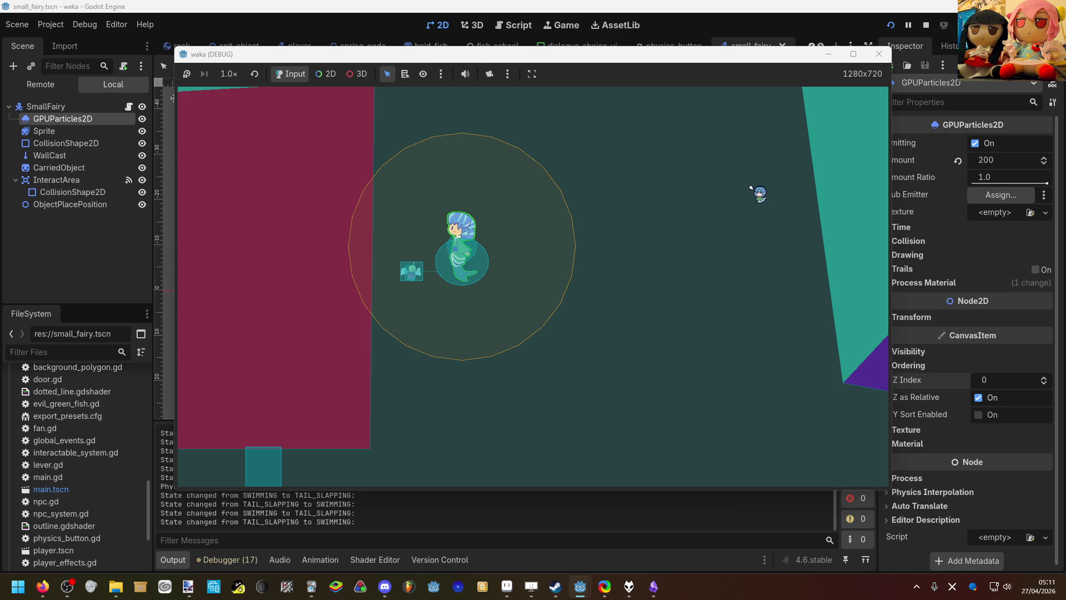
Step: Swim to the cyan object, pick it up and throw it upward, then return to the editor
{"action": "key", "text": "Left"}
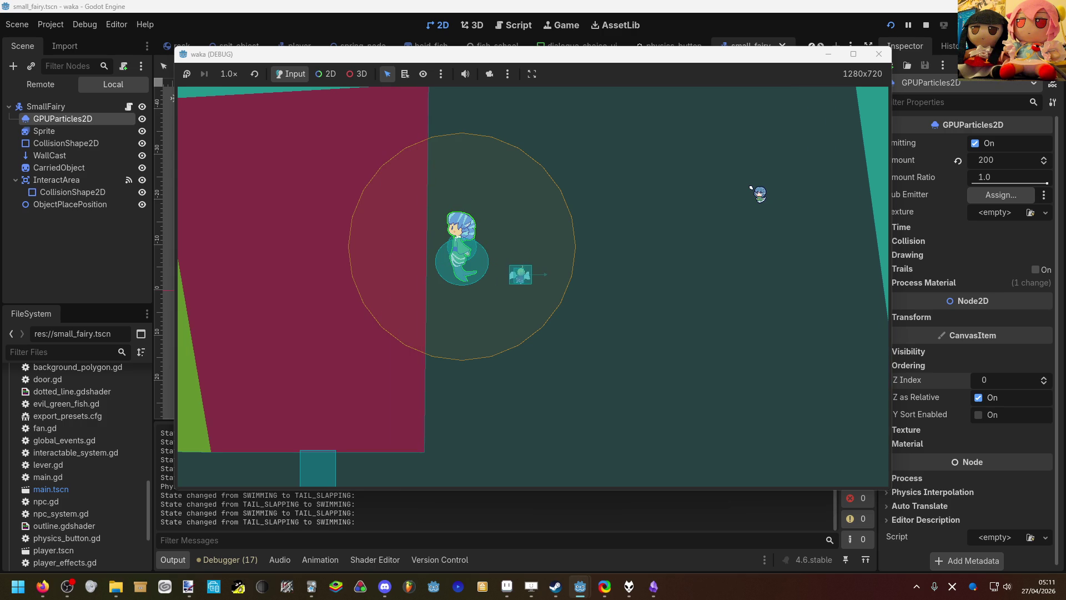
{"action": "key", "text": "Right"}
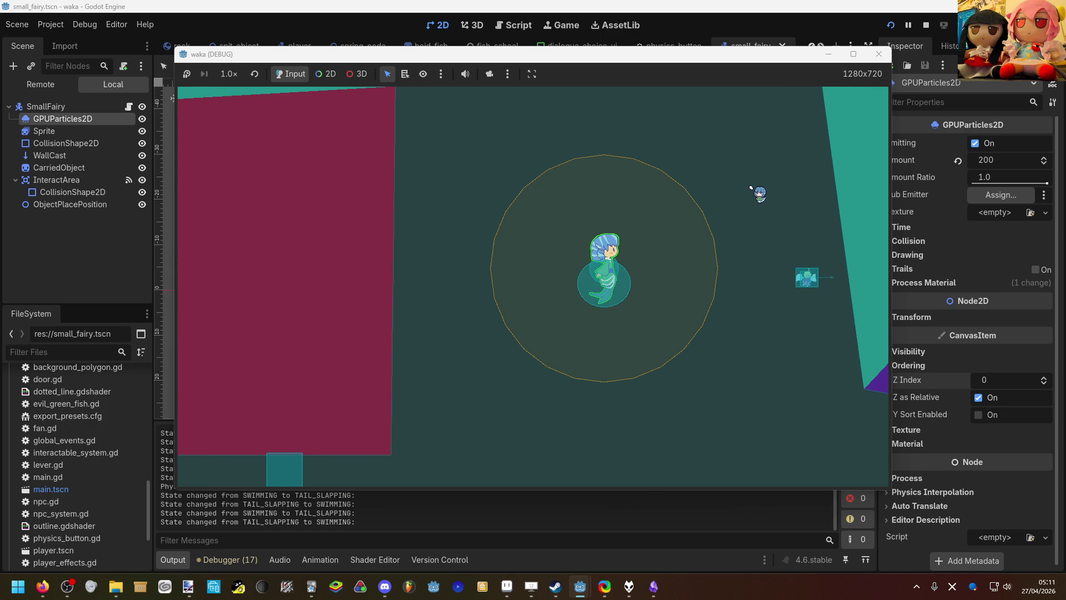
{"action": "key", "text": "Right"}
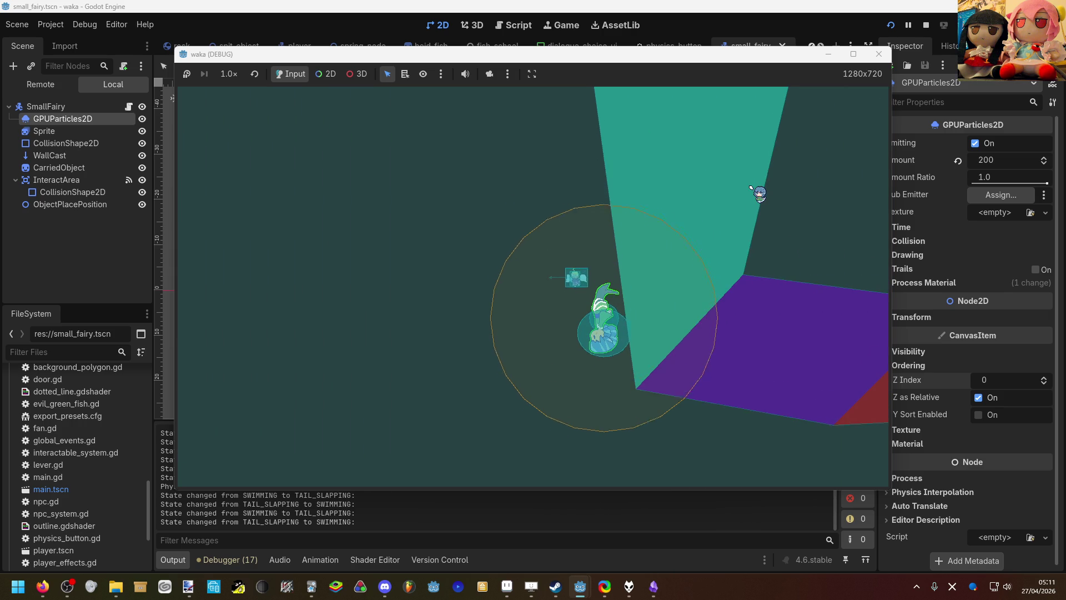
{"action": "key", "text": "Left"}
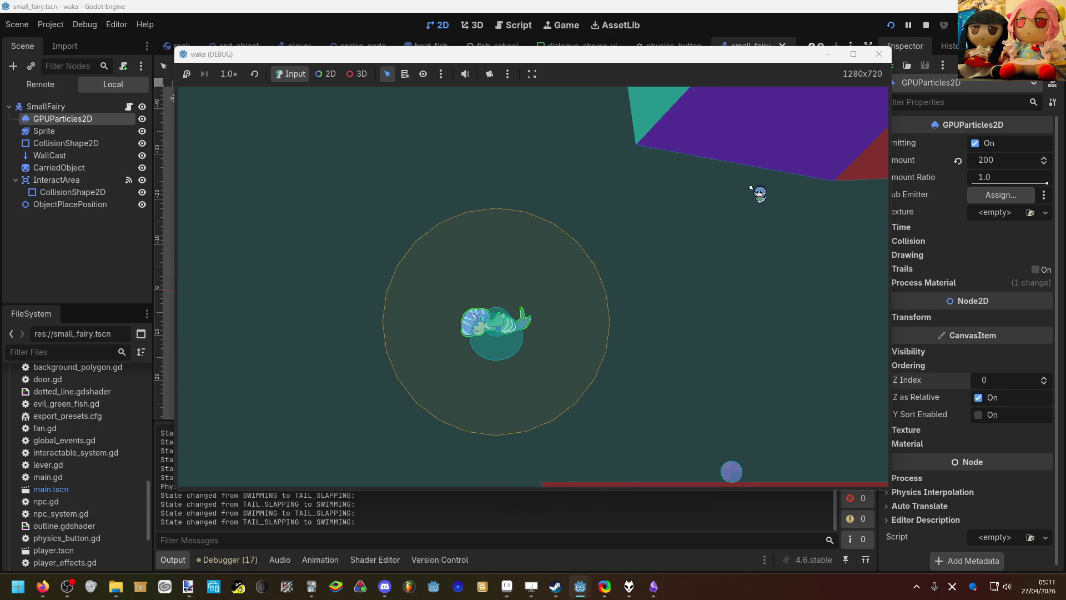
{"action": "key", "text": "Up"}
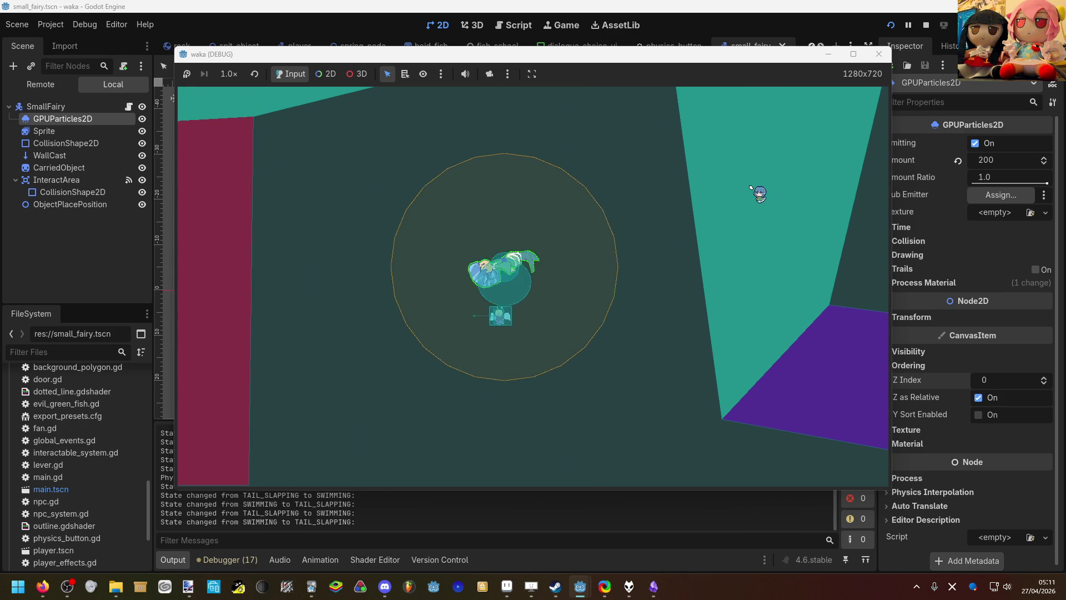
{"action": "key", "text": "Down"}
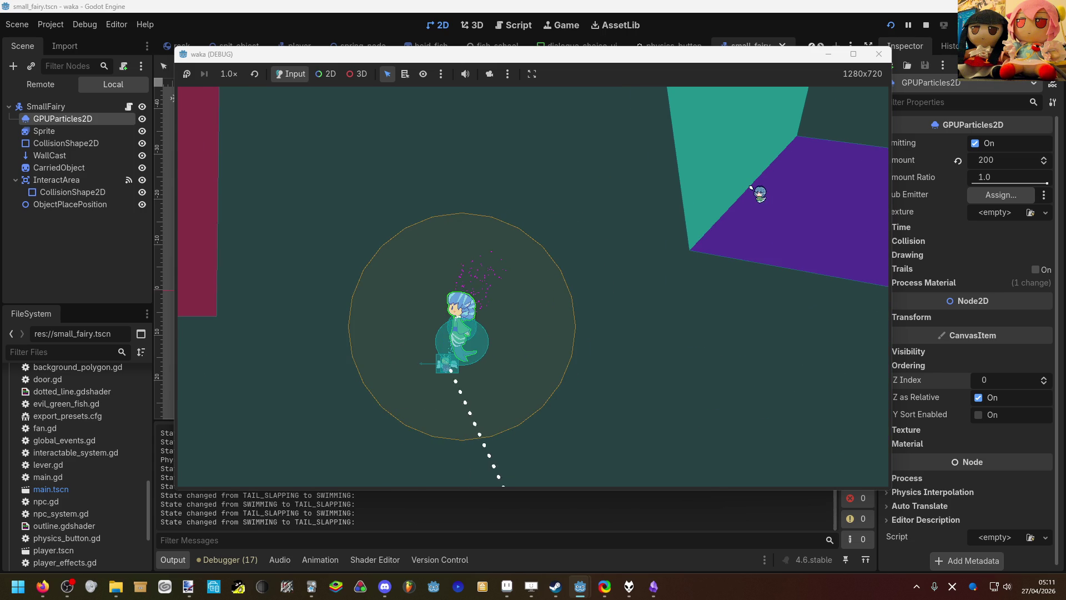
{"action": "key", "text": "Left"}
{"action": "key", "text": "Right"}
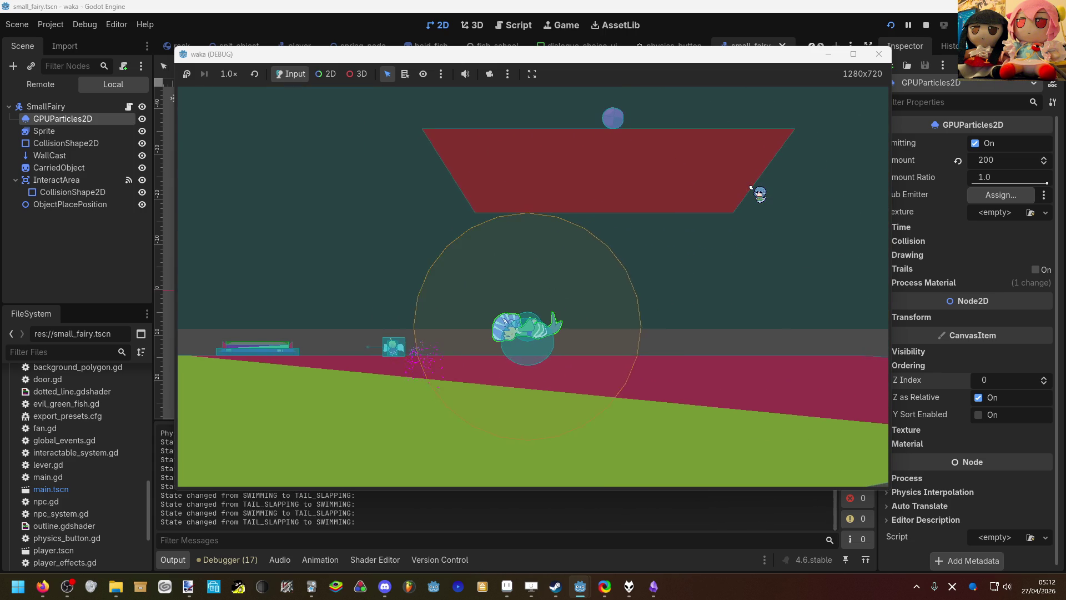
{"action": "key", "text": "Left"}
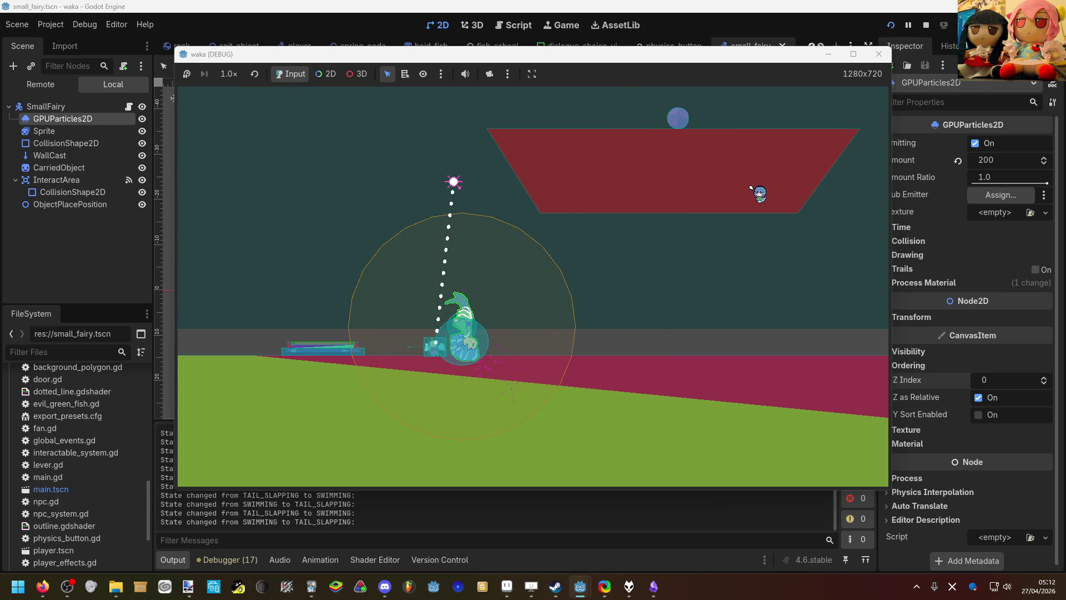
{"action": "key", "text": "space"}
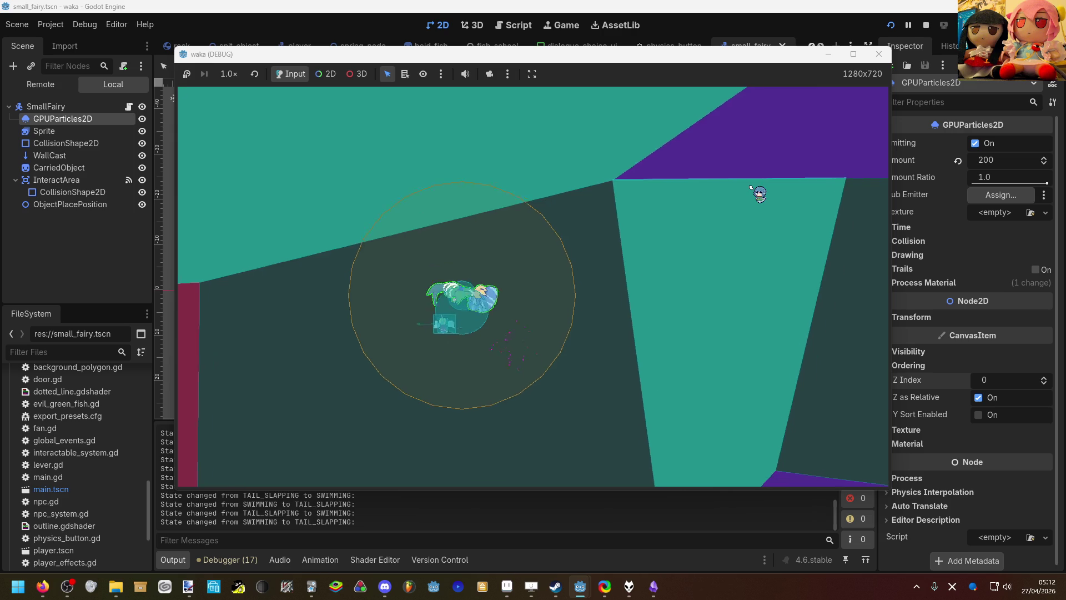
{"action": "key", "text": "alt+Tab"}
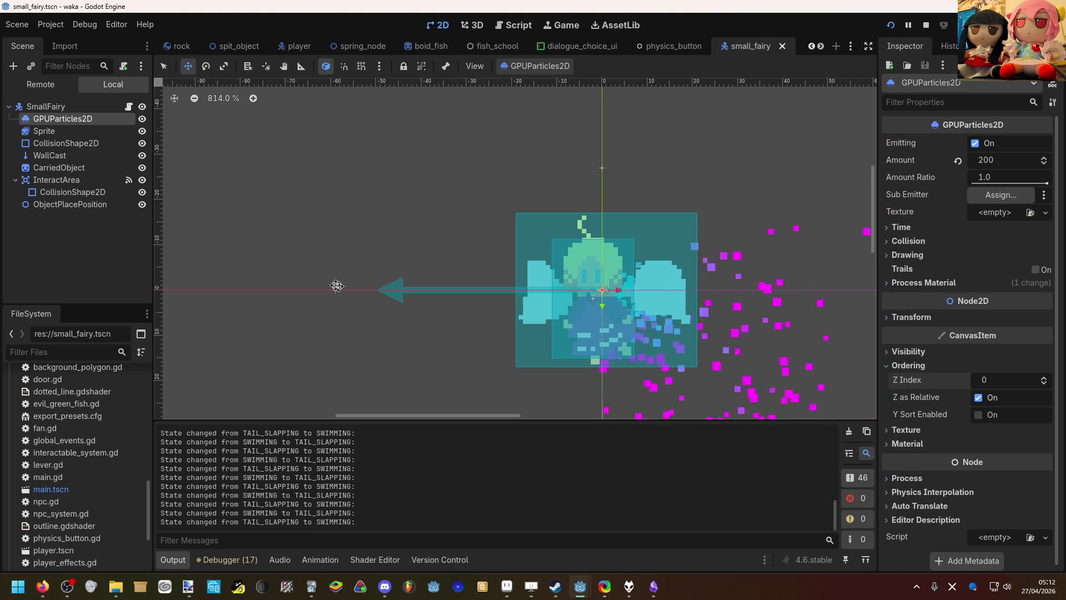
Step: Open small_fairy.gd, scroll to receive_impulse, and insert a new line after its declaration
{"action": "left_click", "coordinate": [128, 106]}
{"action": "scroll", "coordinate": [328, 205], "scroll_direction": "down", "scroll_amount": 3}
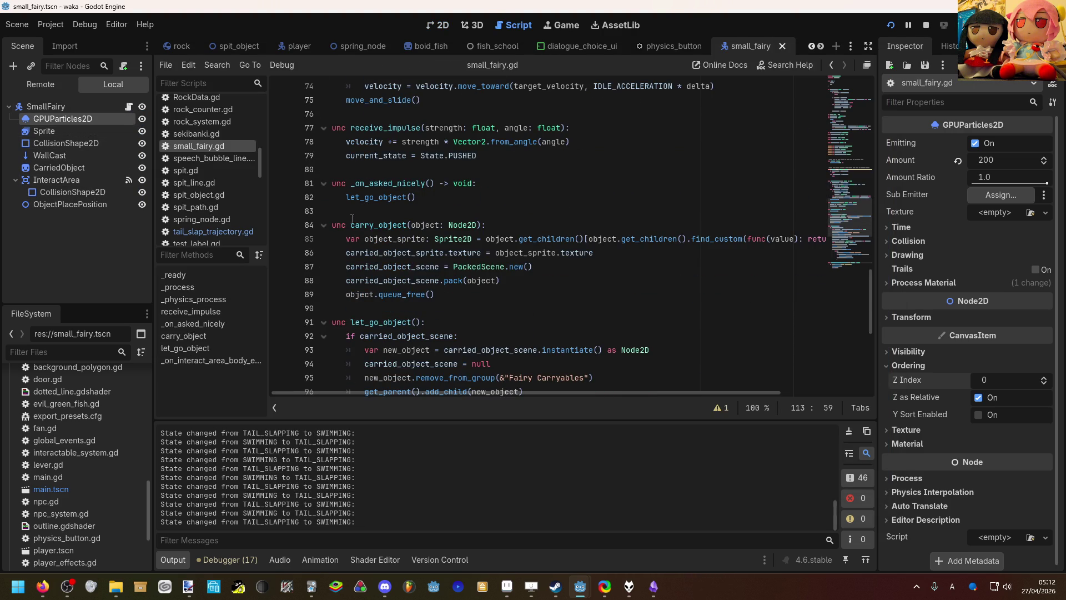
{"action": "scroll", "coordinate": [442, 203], "scroll_direction": "down", "scroll_amount": 1}
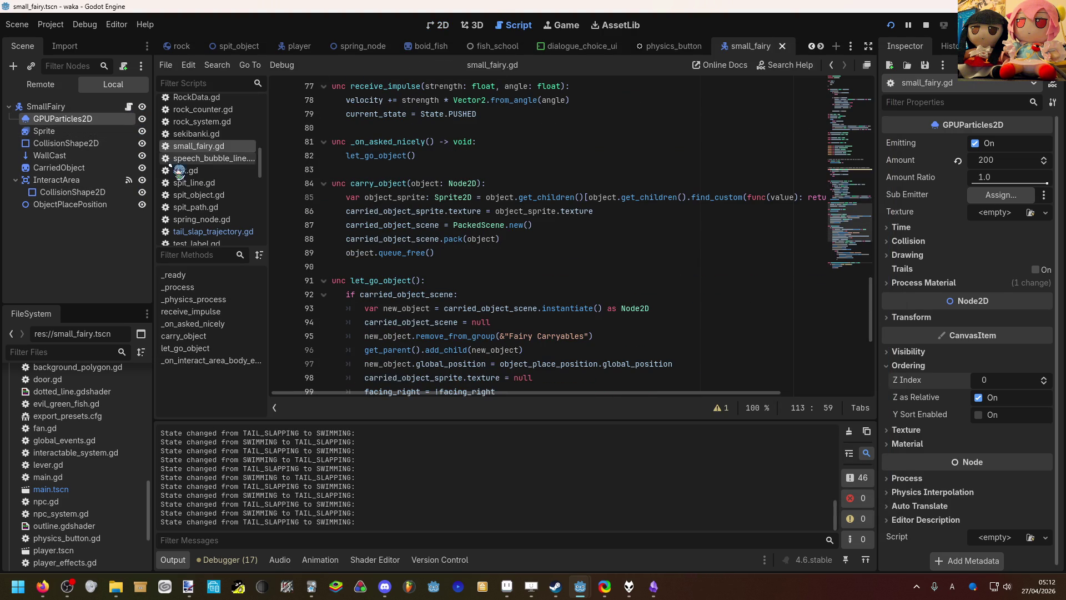
{"action": "left_click", "coordinate": [89, 109]}
{"action": "scroll", "coordinate": [394, 215], "scroll_direction": "down", "scroll_amount": 6}
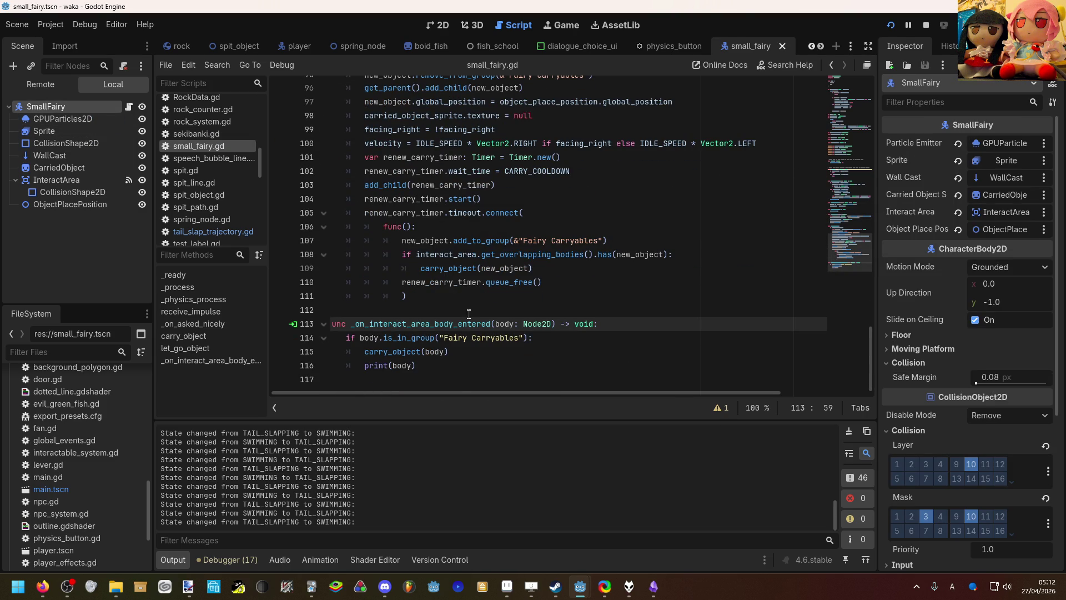
{"action": "scroll", "coordinate": [469, 324], "scroll_direction": "up", "scroll_amount": 7}
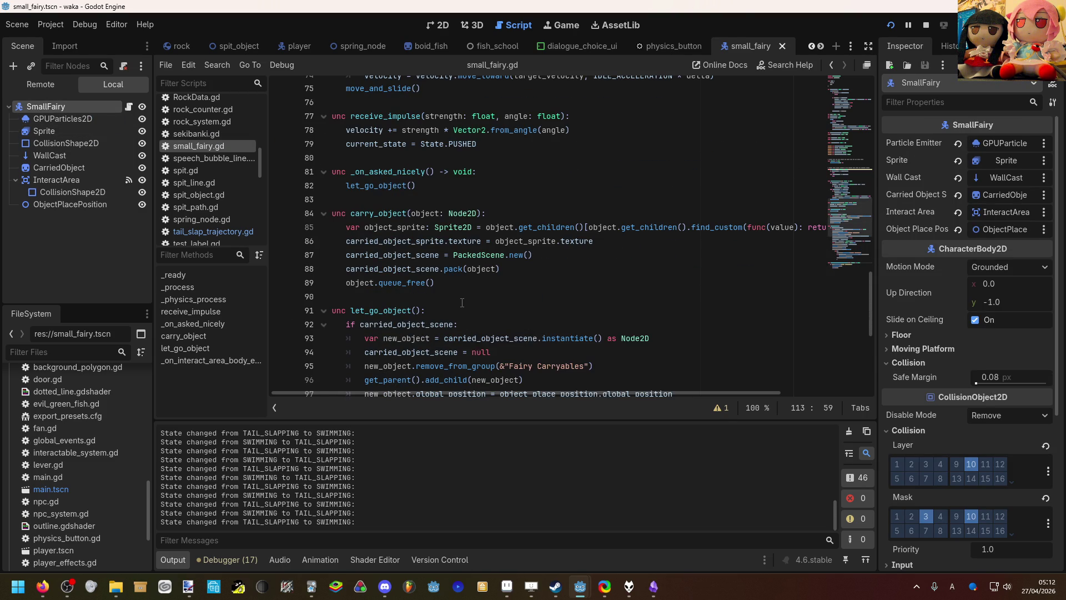
{"action": "scroll", "coordinate": [462, 302], "scroll_direction": "up", "scroll_amount": 2}
{"action": "scroll", "coordinate": [462, 303], "scroll_direction": "up", "scroll_amount": 2}
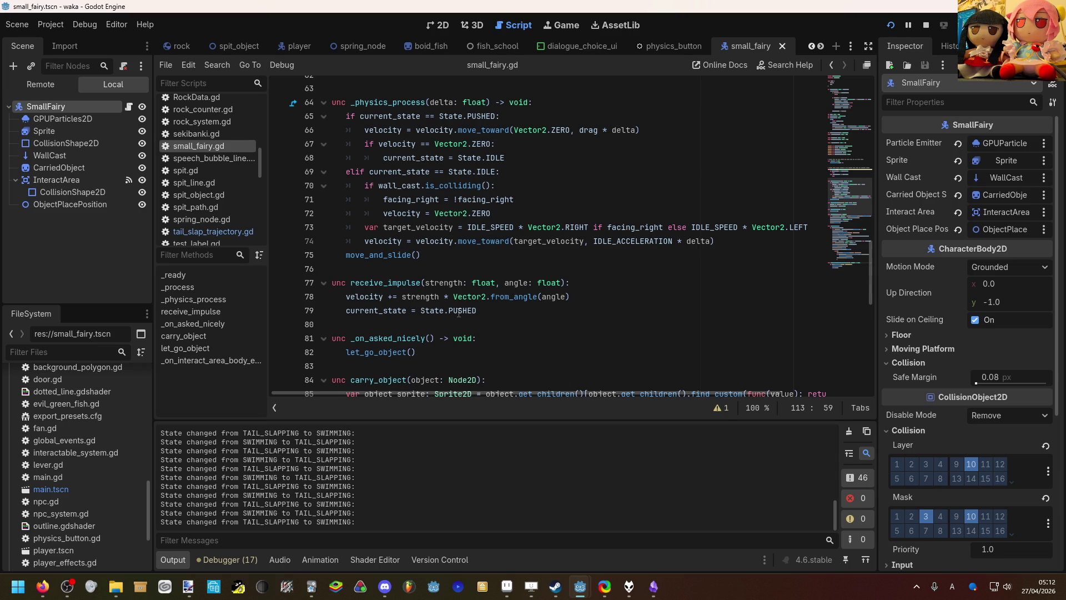
{"action": "mouse_move", "coordinate": [459, 314]}
{"action": "left_click", "coordinate": [587, 283]}
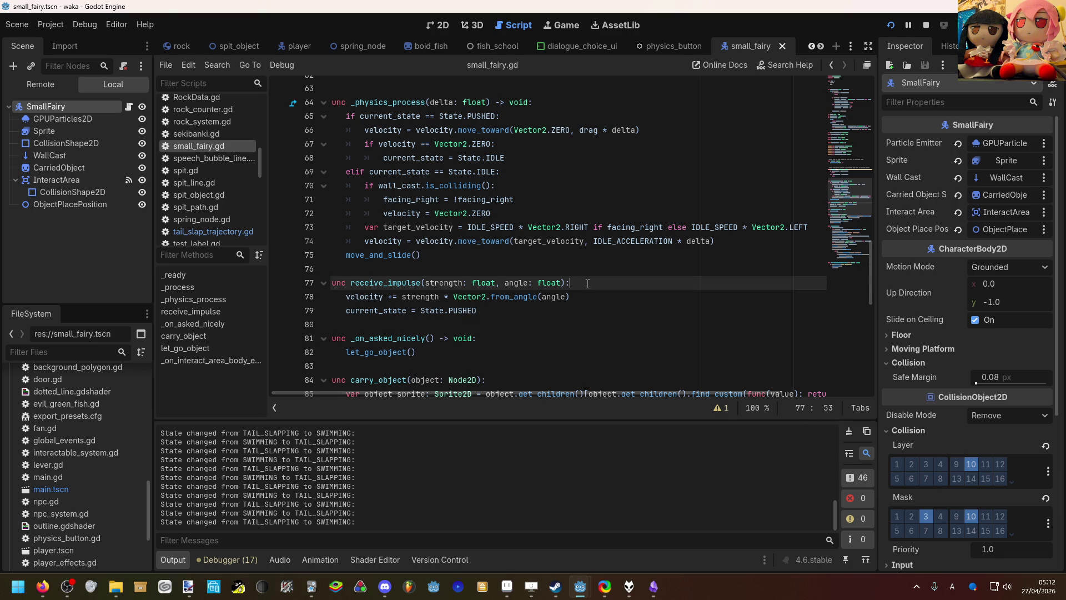
{"action": "key", "text": "Return"}
Step: Discard the started velocity line and add an overwrite_velocity ': bool = false' parameter to receive_impulse
{"action": "type", "text": "velocity ="}
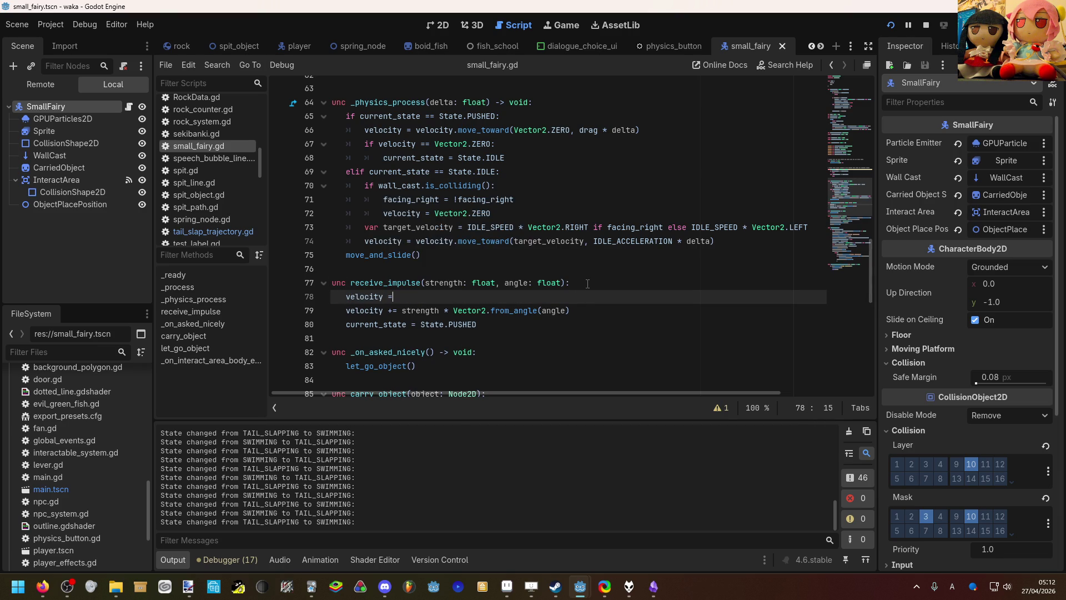
{"action": "key", "text": "BackSpace"}
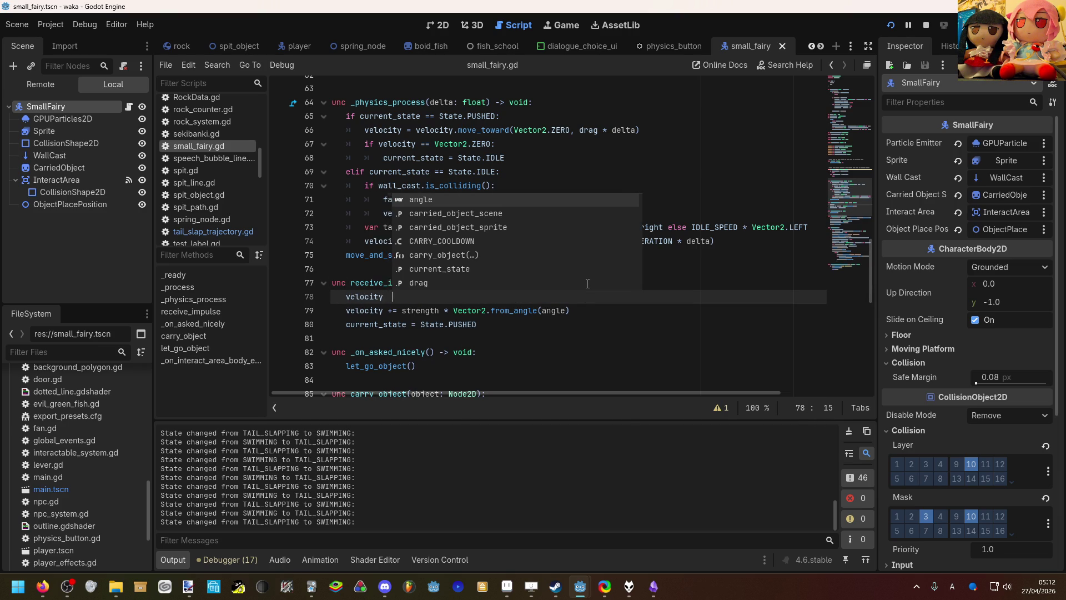
{"action": "key", "text": "BackSpace"}
{"action": "key", "text": "BackSpace"}
{"action": "key", "text": "BackSpace"}
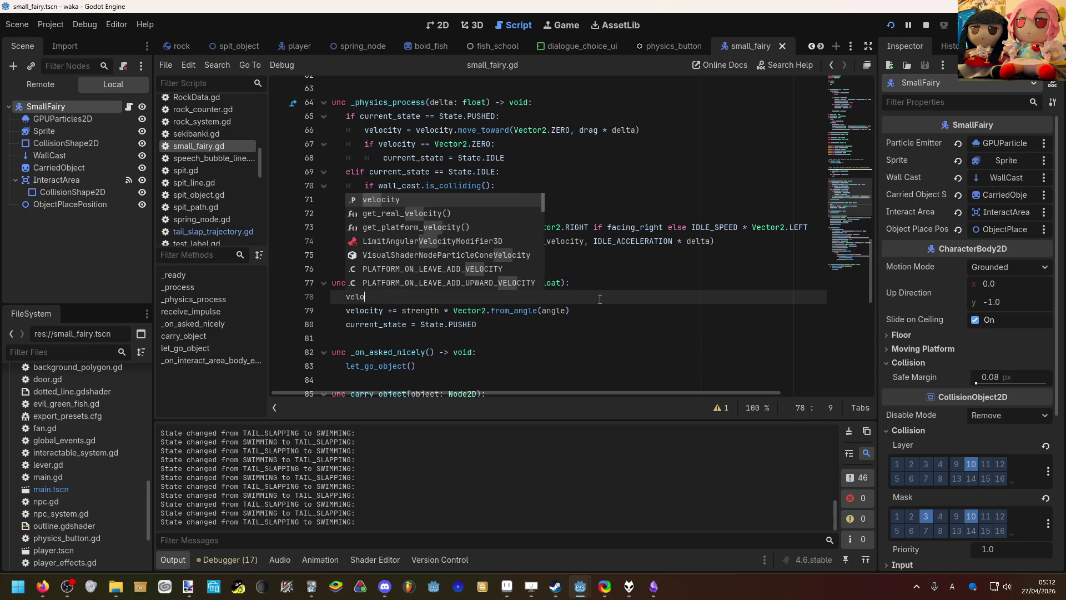
{"action": "left_click", "coordinate": [567, 283]}
{"action": "type", "text": ", overwrite_velocity"}
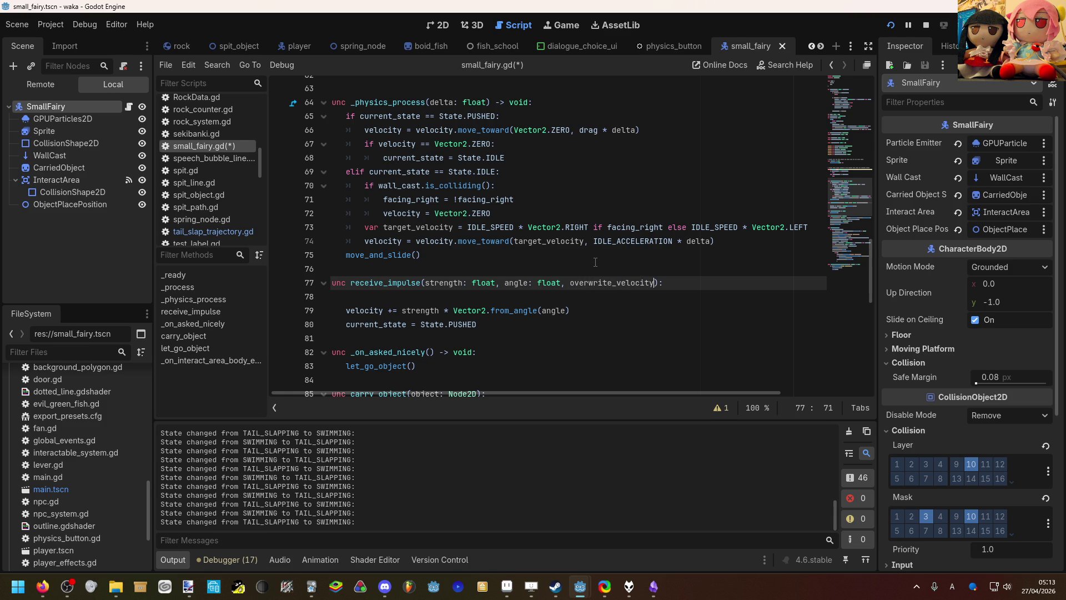
{"action": "type", "text": ": boo"}
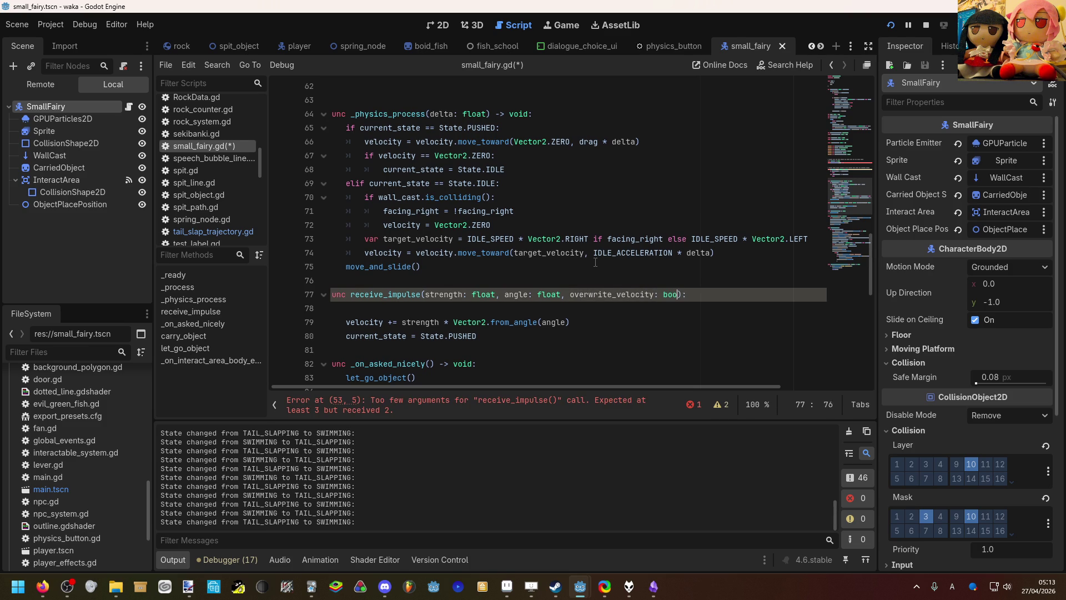
{"action": "type", "text": "l = f"}
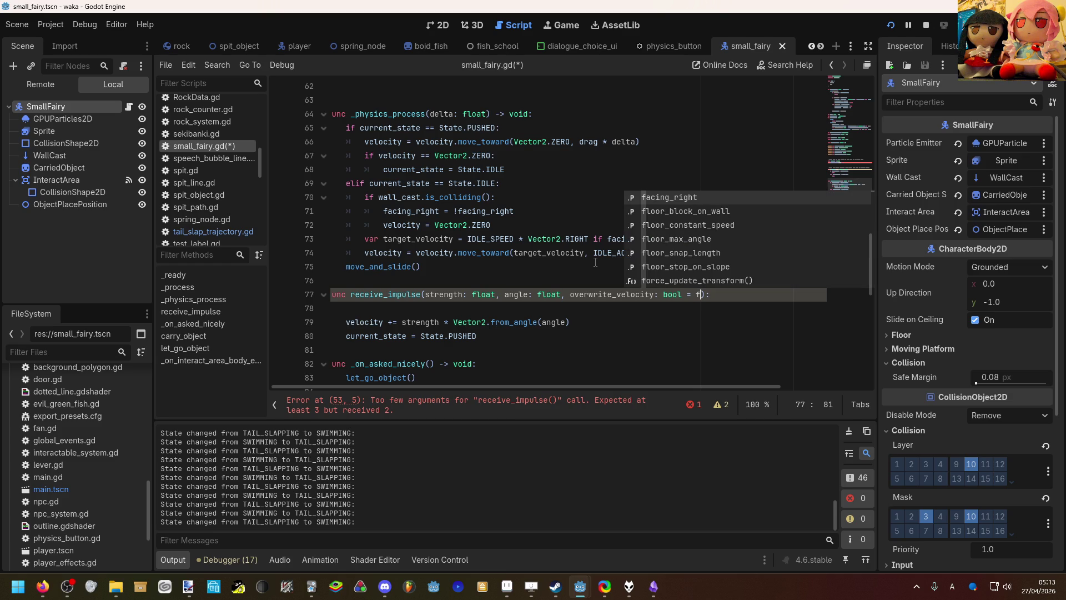
{"action": "type", "text": "alse"}
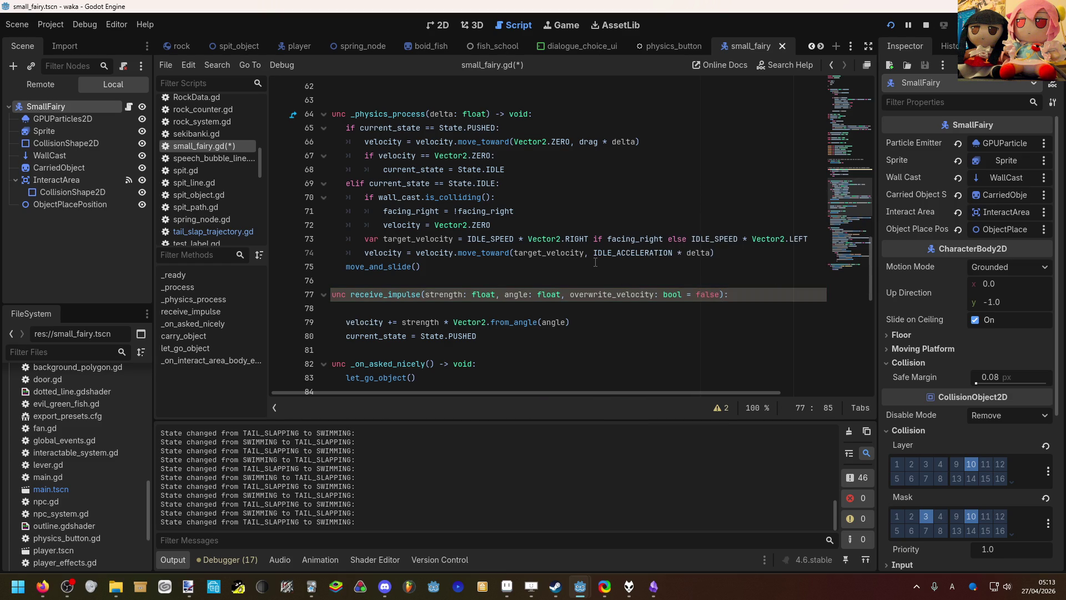
Step: Add 'if overwrite_velocity:' setting velocity to Vector2.ZERO, and save small_fairy.gd
{"action": "left_click", "coordinate": [563, 306]}
{"action": "scroll", "coordinate": [554, 254], "scroll_direction": "down", "scroll_amount": 1}
{"action": "type", "text": "if ov"}
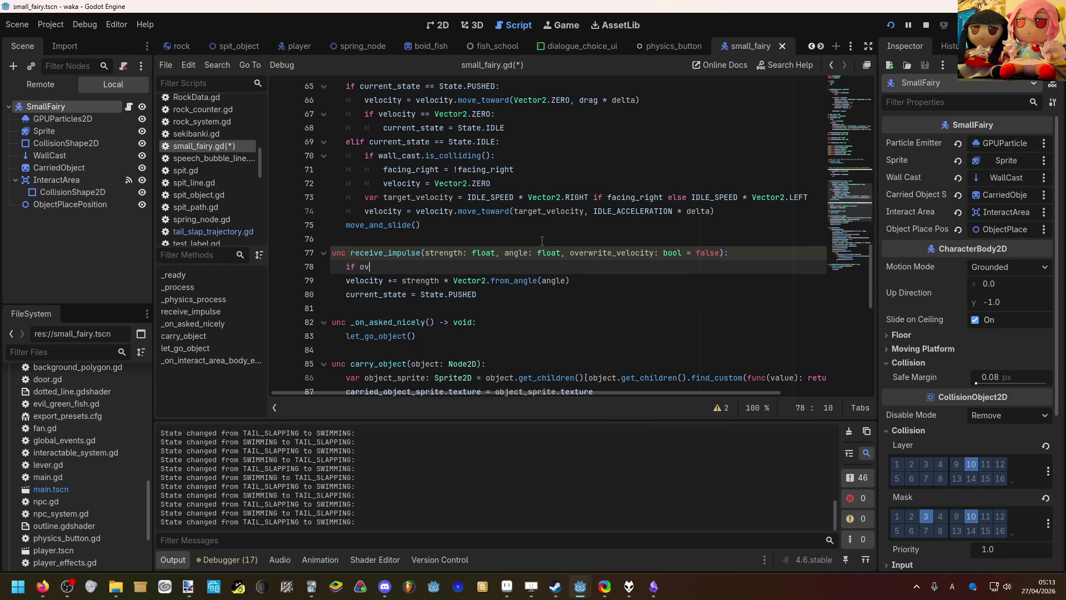
{"action": "key", "text": "Return"}
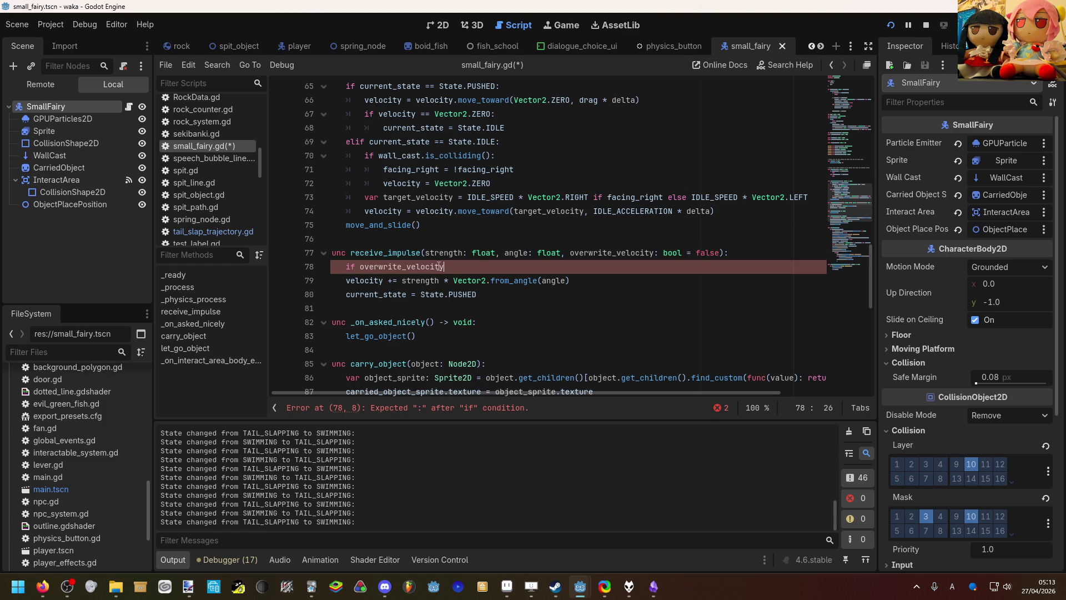
{"action": "type", "text": ":"}
{"action": "key", "text": "Return"}
{"action": "type", "text": "velocity = 0"}
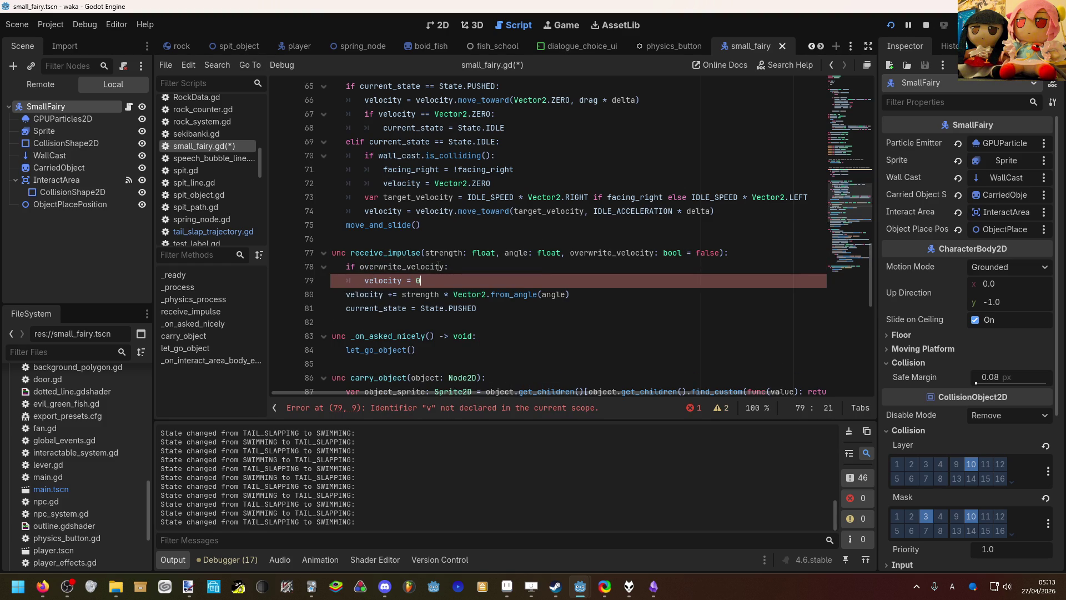
{"action": "key", "text": "BackSpace"}
{"action": "type", "text": "Vector2."}
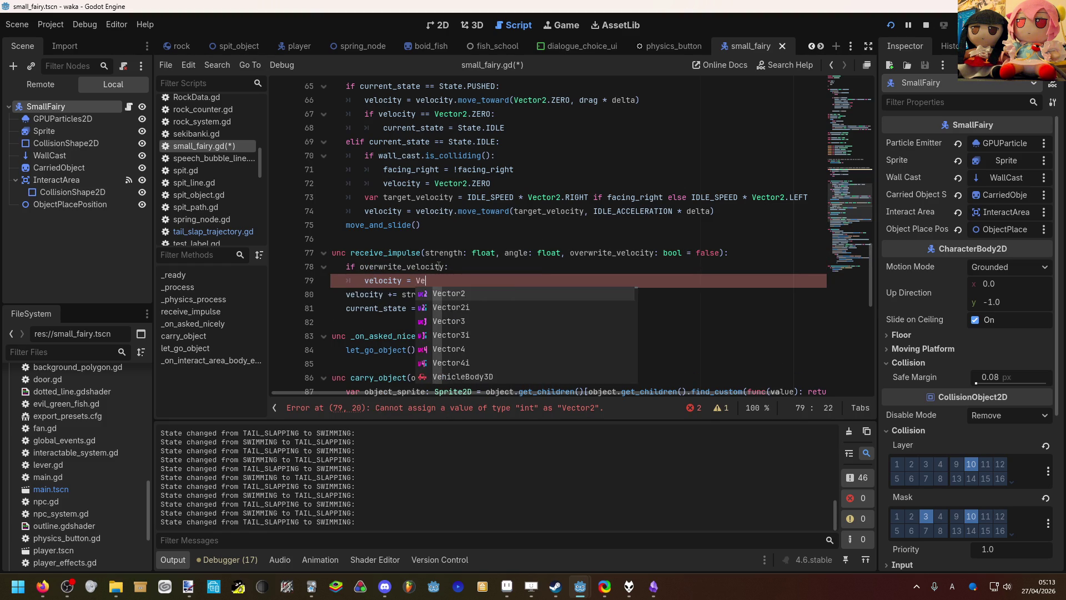
{"action": "type", "text": "z"}
{"action": "key", "text": "Return"}
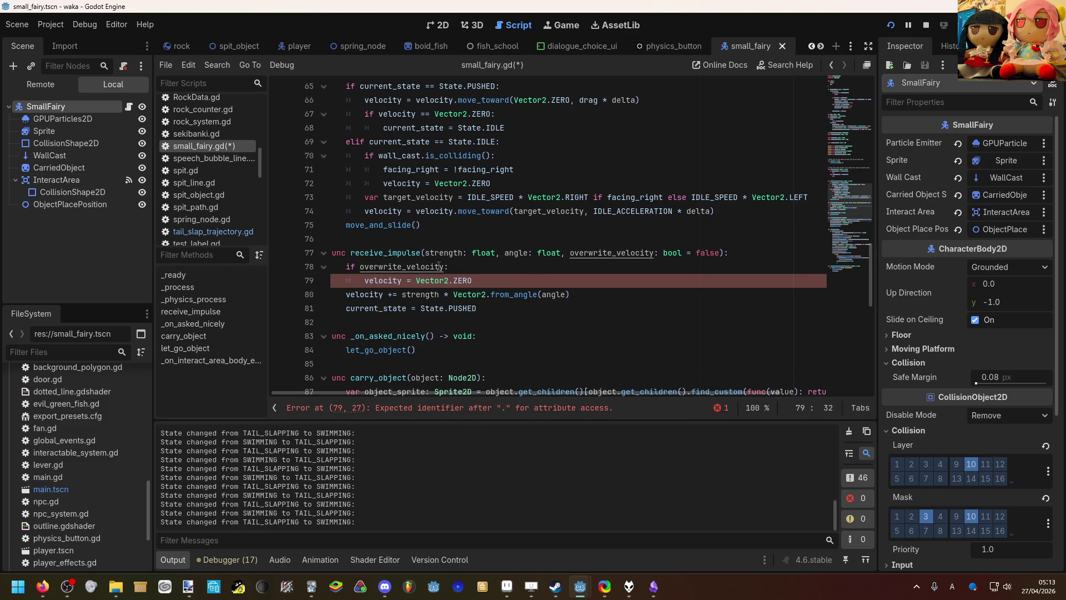
{"action": "key", "text": "ctrl+s"}
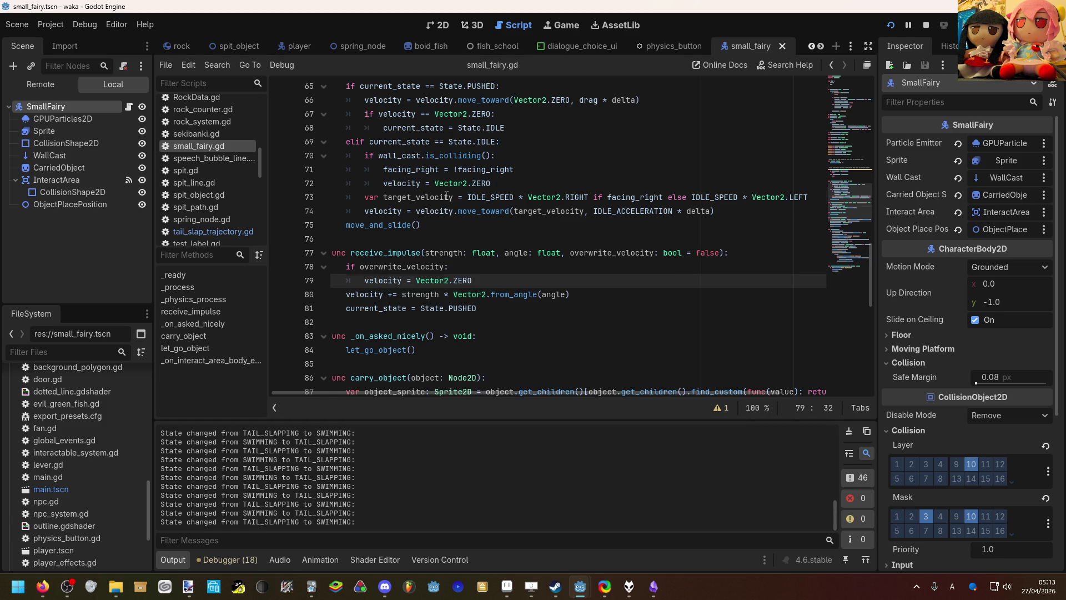
{"action": "left_click", "coordinate": [445, 197]}
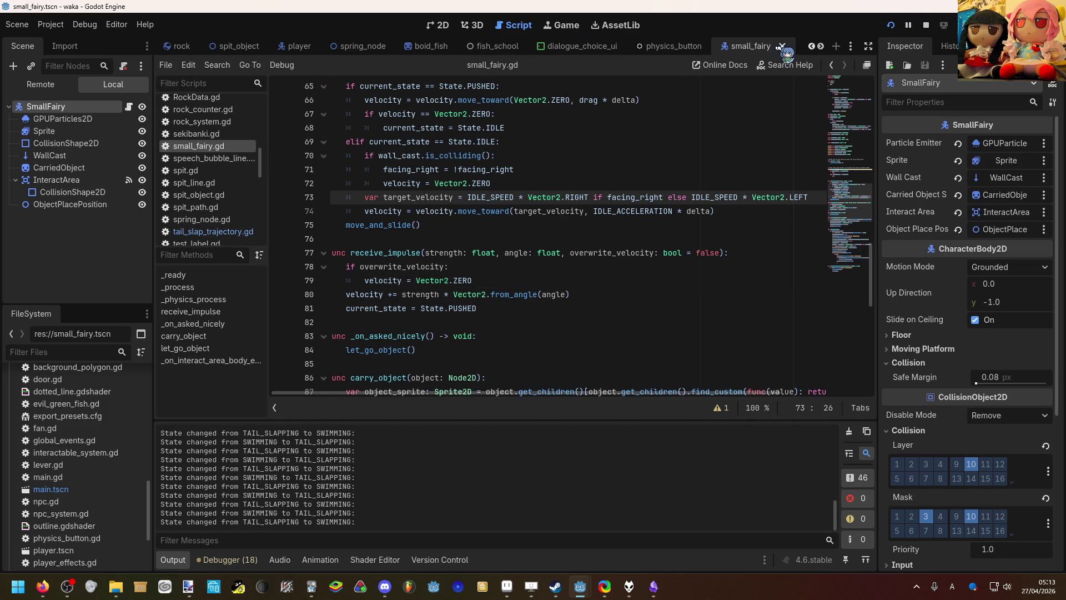
{"action": "scroll", "coordinate": [816, 51], "scroll_direction": "up", "scroll_amount": 4}
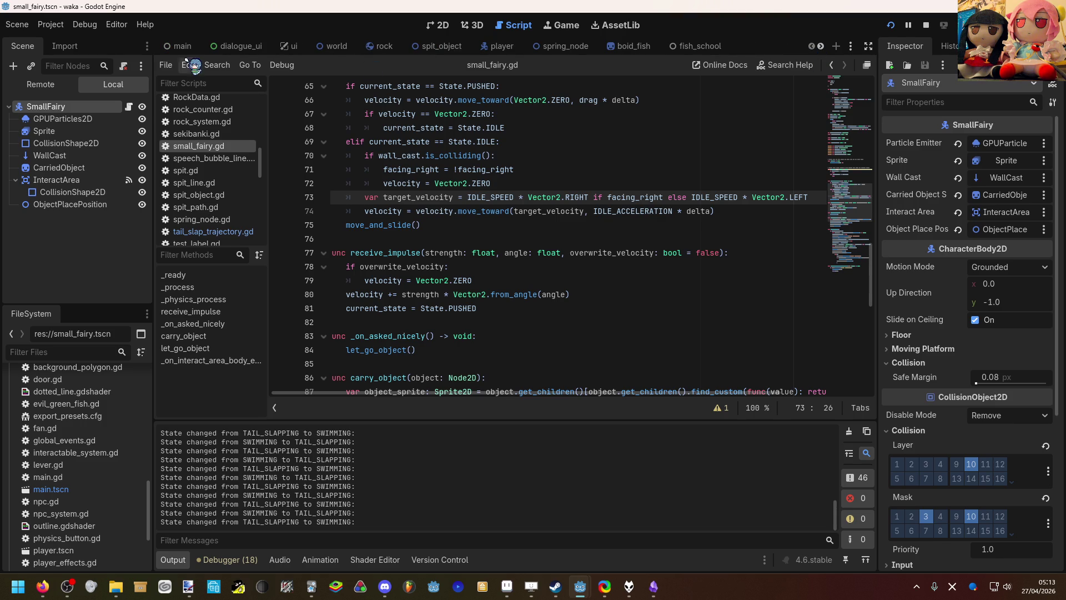
Step: Open main.gd, jump to the tail_slap_trajectory declaration, then open the TailSlapTrajectory node's script
{"action": "left_click", "coordinate": [181, 48]}
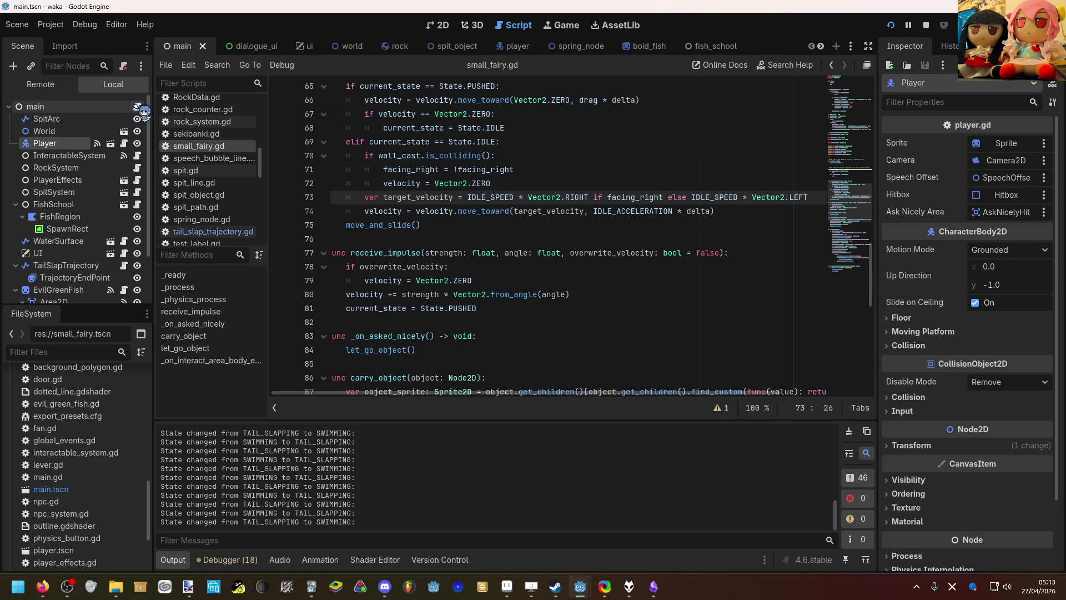
{"action": "left_click", "coordinate": [137, 106]}
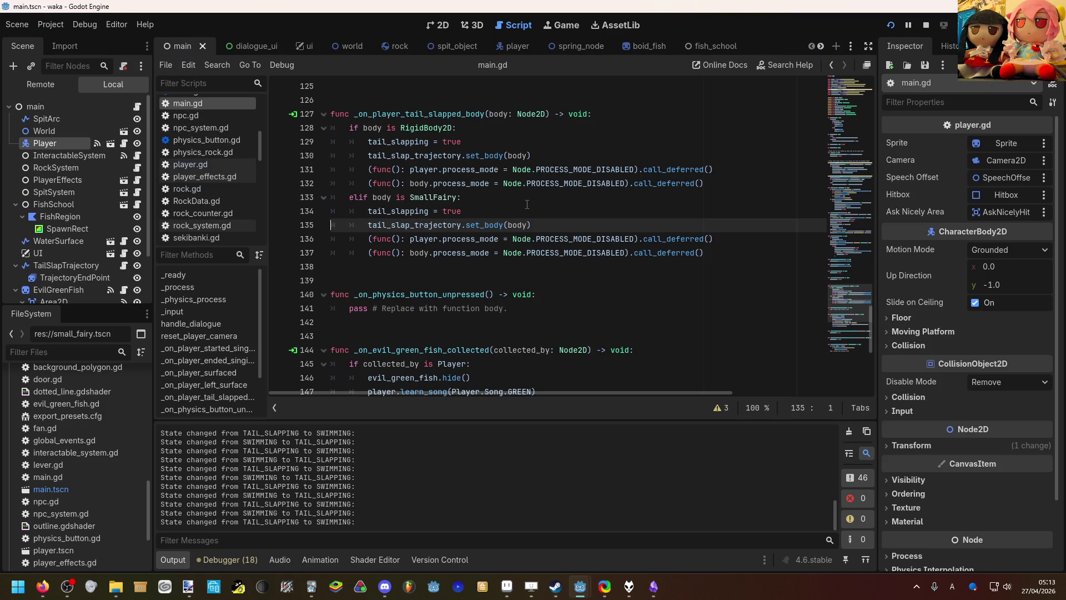
{"action": "right_click", "coordinate": [419, 227]}
{"action": "left_click", "coordinate": [466, 415]}
{"action": "scroll", "coordinate": [448, 312], "scroll_direction": "down", "scroll_amount": 8}
{"action": "scroll", "coordinate": [67, 253], "scroll_direction": "down", "scroll_amount": 2}
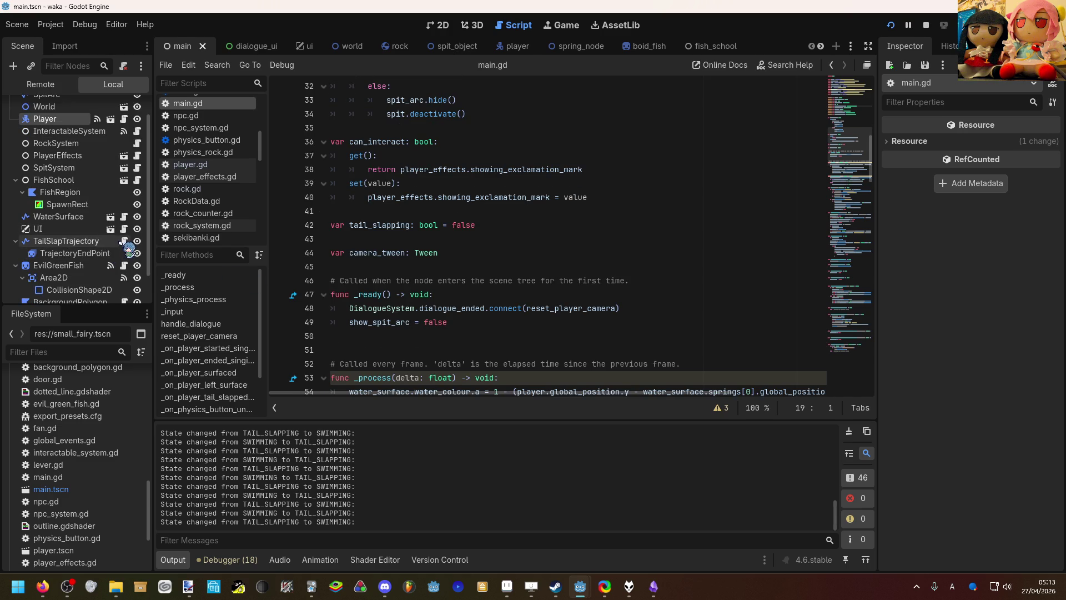
{"action": "left_click", "coordinate": [123, 241]}
{"action": "scroll", "coordinate": [438, 246], "scroll_direction": "down", "scroll_amount": 2}
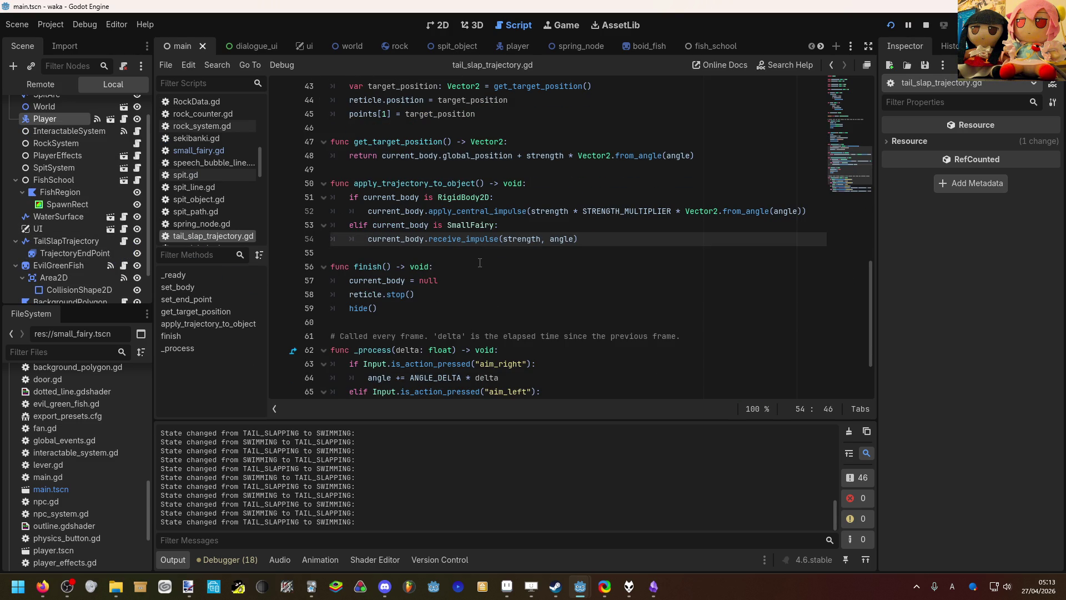
Step: Check the web browser, then scroll tail_slap_trajectory.gd to the SmallFairy receive_impulse call
{"action": "scroll", "coordinate": [479, 262], "scroll_direction": "up", "scroll_amount": 1}
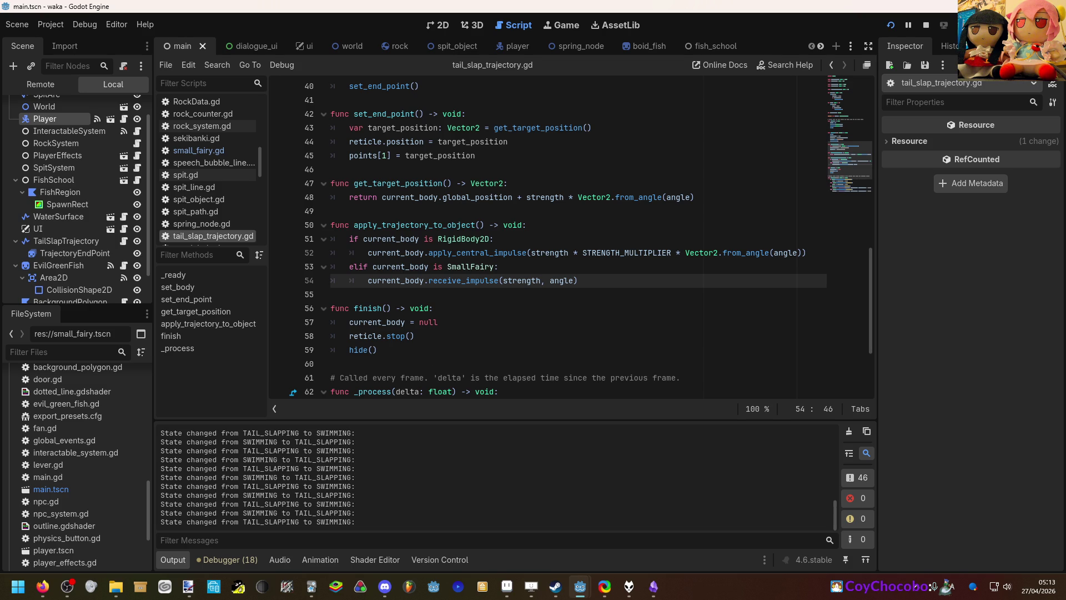
{"action": "left_click", "coordinate": [42, 585]}
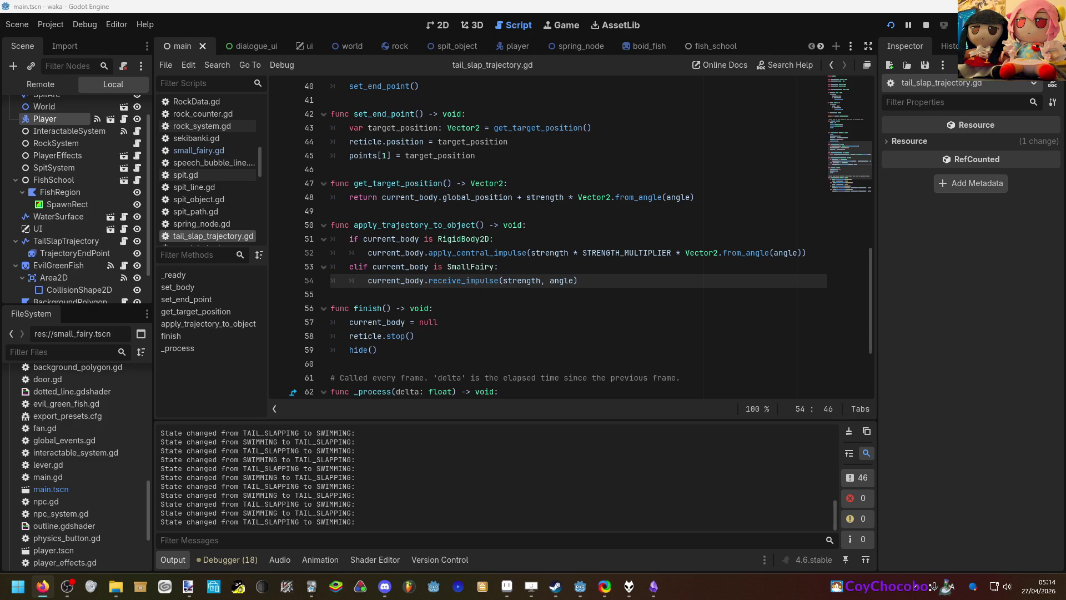
{"action": "scroll", "coordinate": [512, 260], "scroll_direction": "down", "scroll_amount": 3}
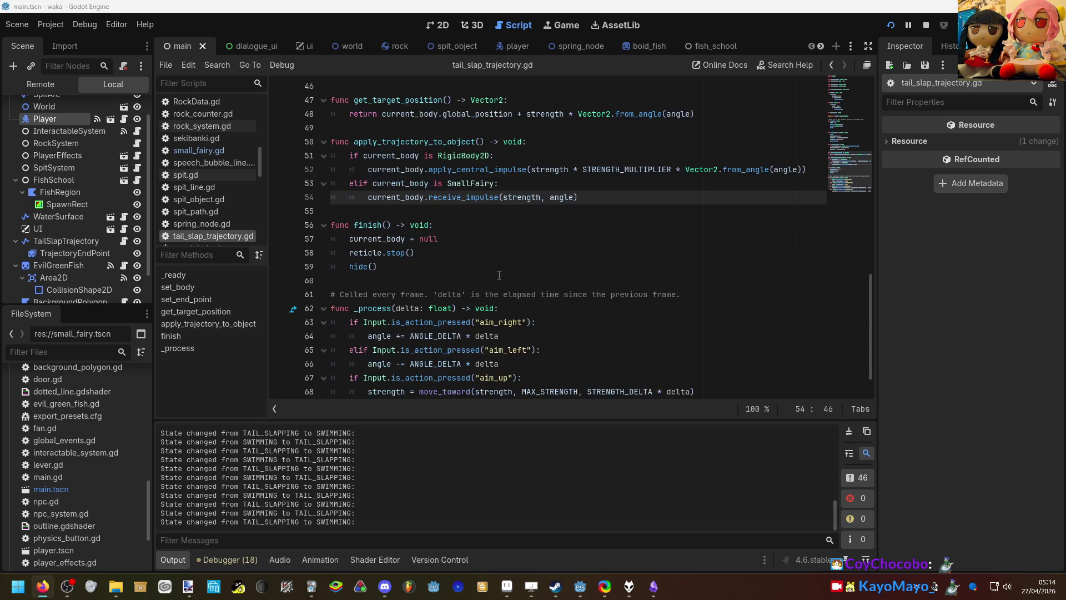
{"action": "scroll", "coordinate": [521, 240], "scroll_direction": "up", "scroll_amount": 6}
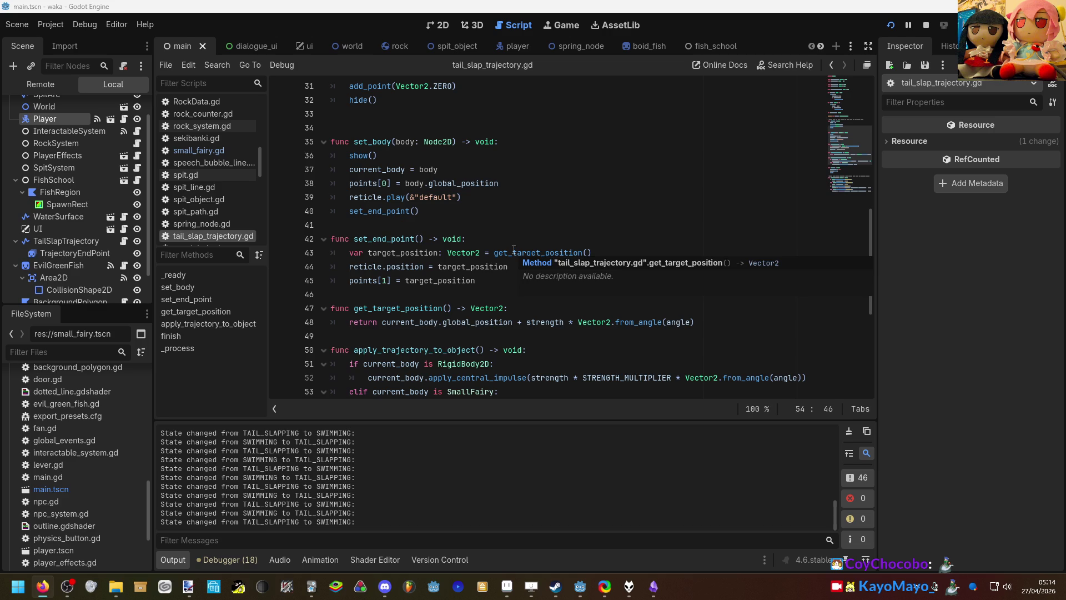
{"action": "scroll", "coordinate": [513, 250], "scroll_direction": "down", "scroll_amount": 2}
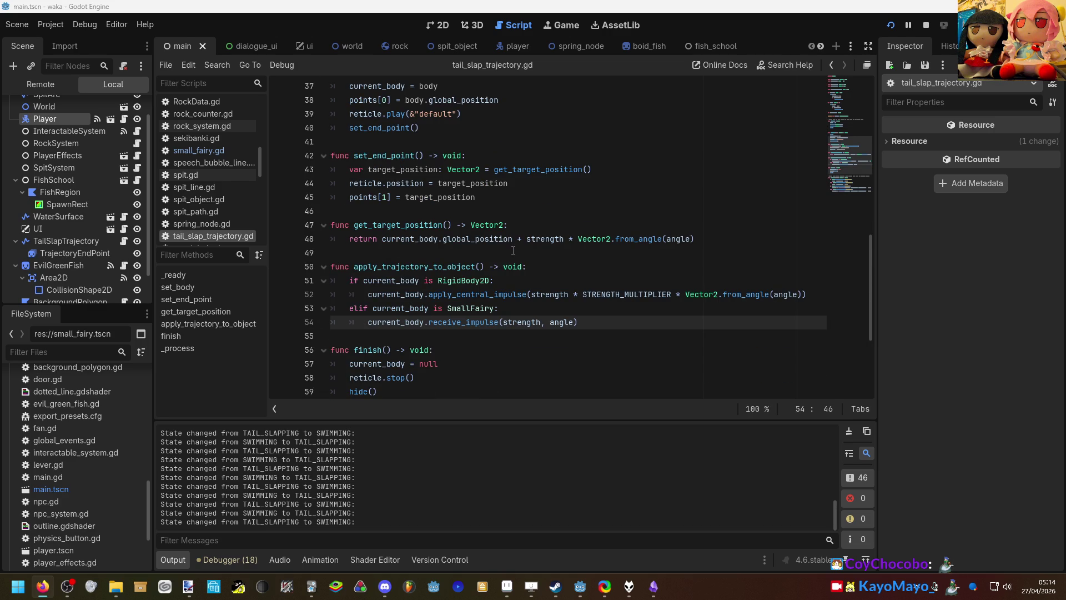
{"action": "scroll", "coordinate": [513, 250], "scroll_direction": "down", "scroll_amount": 1}
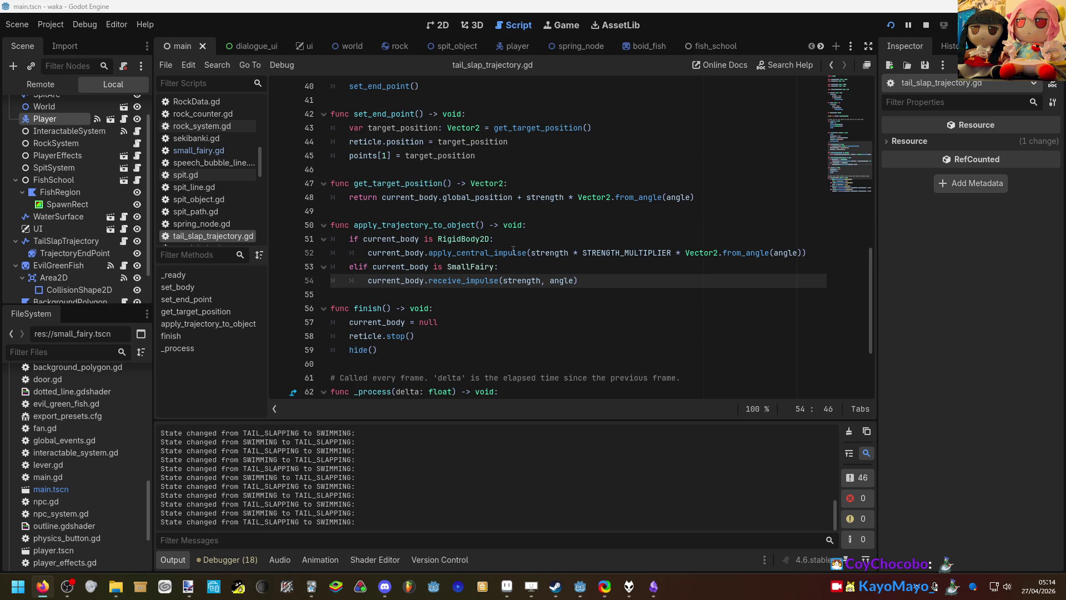
{"action": "scroll", "coordinate": [513, 251], "scroll_direction": "down", "scroll_amount": 1}
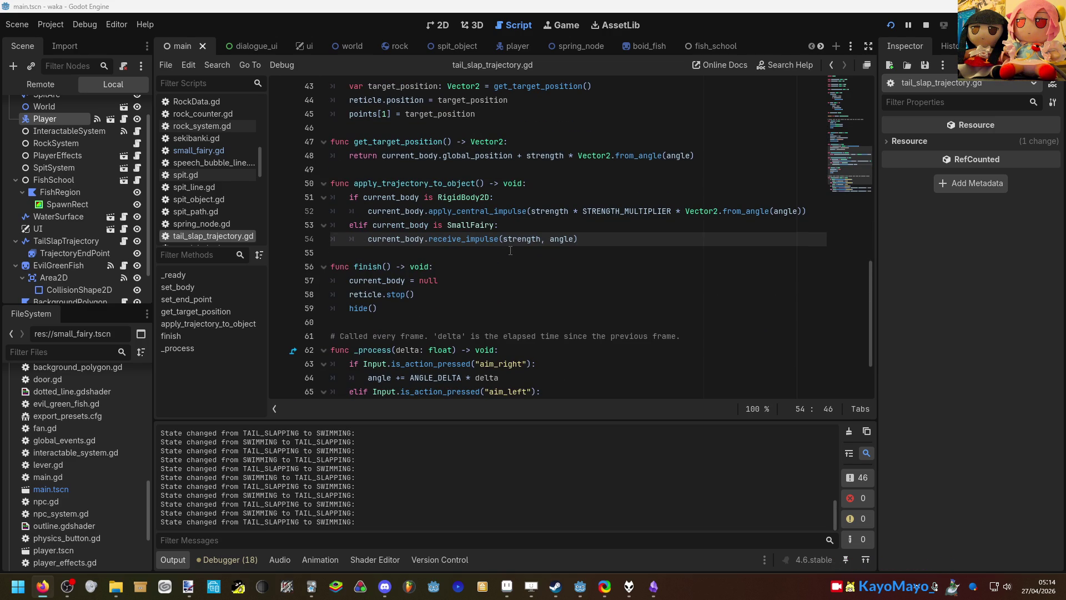
{"action": "mouse_move", "coordinate": [495, 243]}
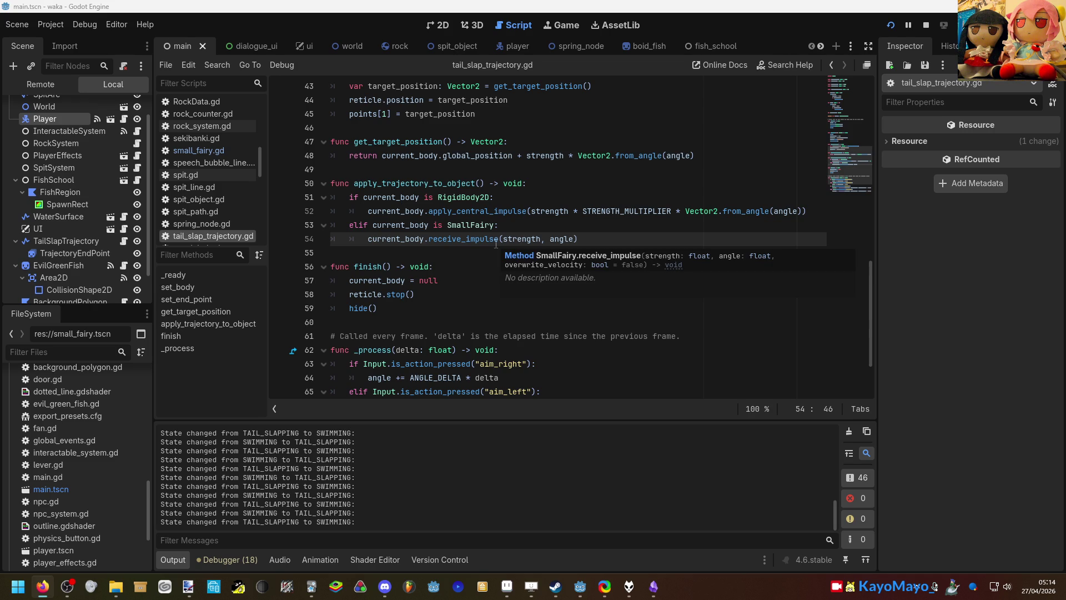
{"action": "scroll", "coordinate": [581, 243], "scroll_direction": "down", "scroll_amount": 1}
Step: Add ', true' to the receive_impulse(strength, angle) call on line 54 and run with F5
{"action": "left_click", "coordinate": [574, 198]}
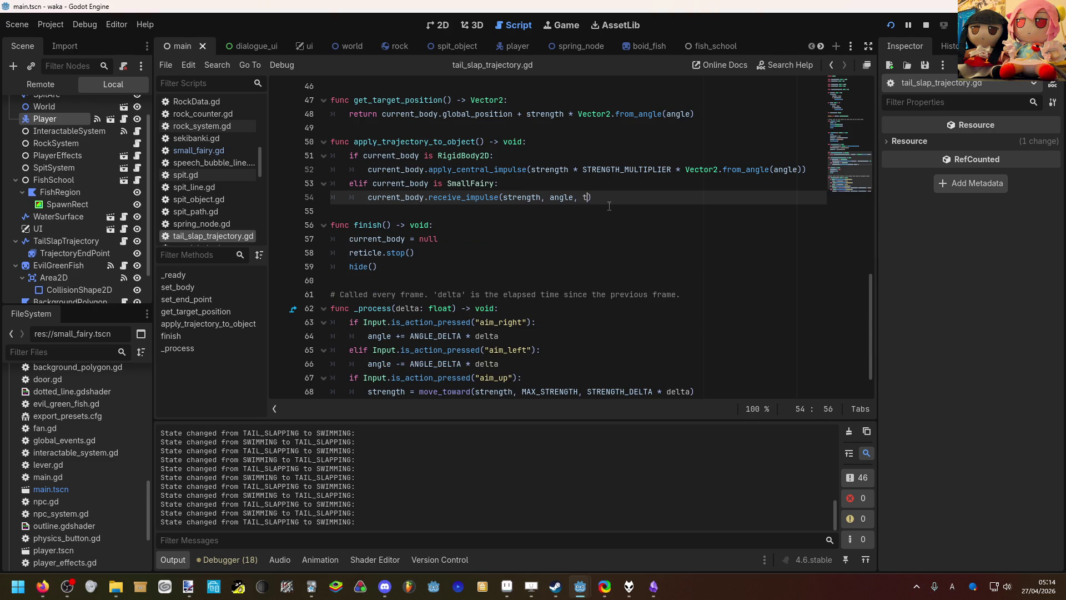
{"action": "key", "text": "Right"}
{"action": "key", "text": "F5"}
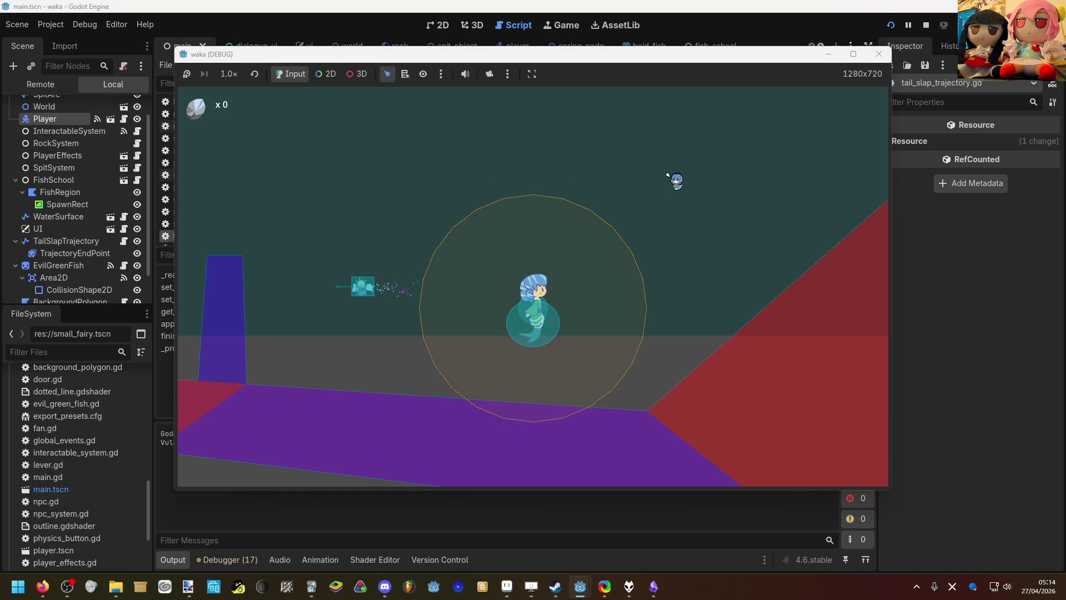
Step: Swim left and right, tail-slapping the fish away and launching the rock
{"action": "key", "text": "a"}
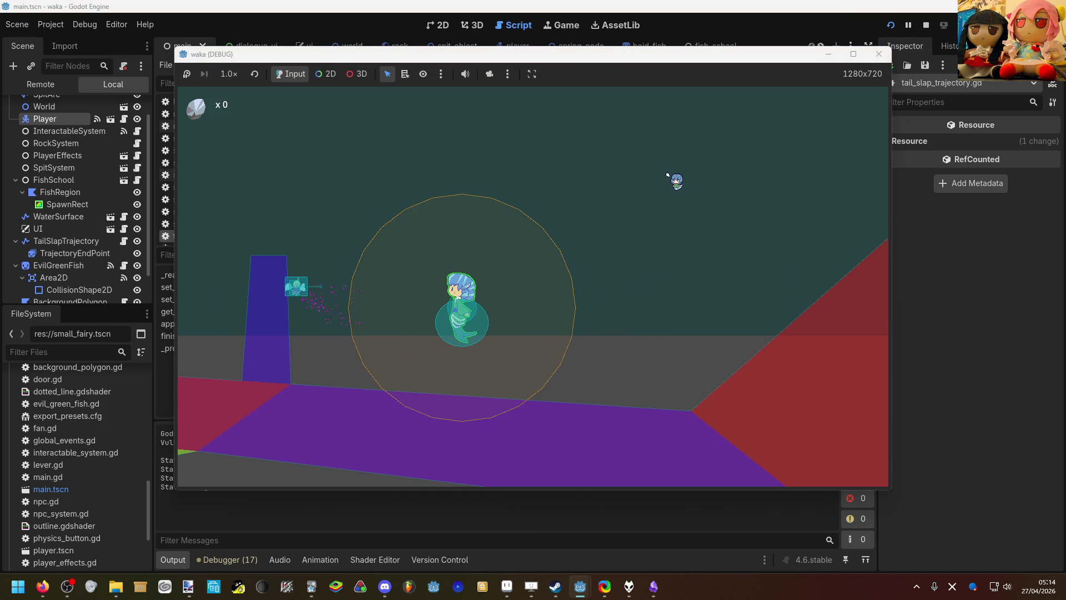
{"action": "key", "text": "space"}
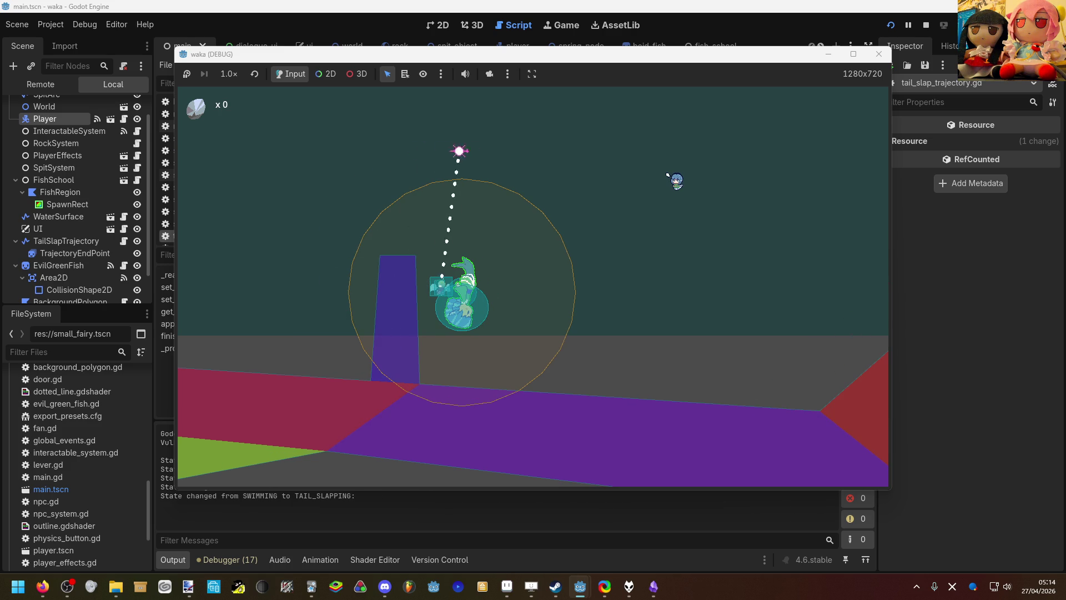
{"action": "key", "text": "w"}
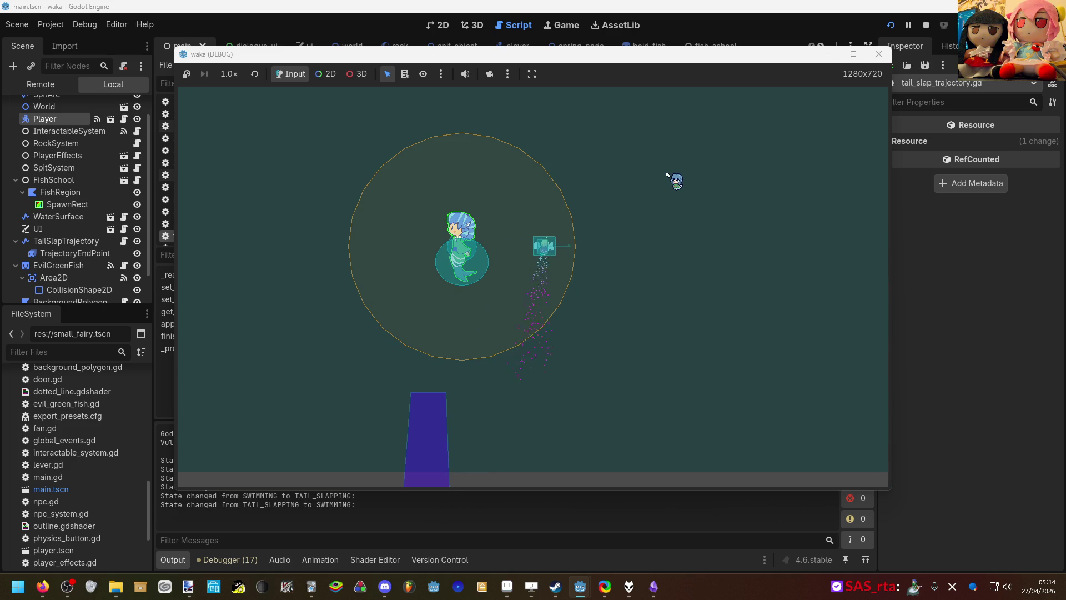
{"action": "key", "text": "d"}
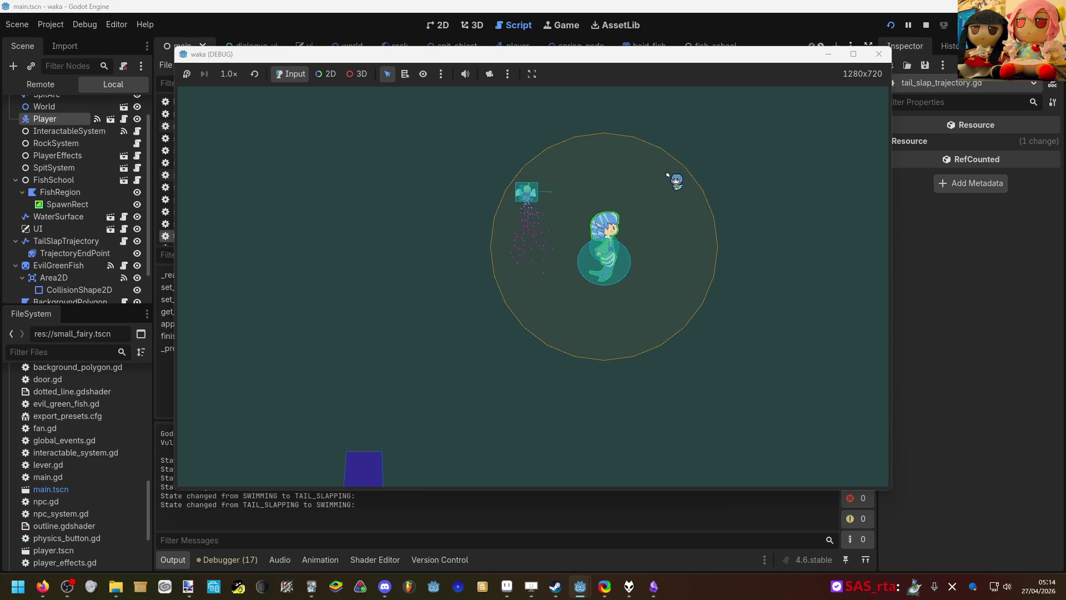
{"action": "key", "text": "space"}
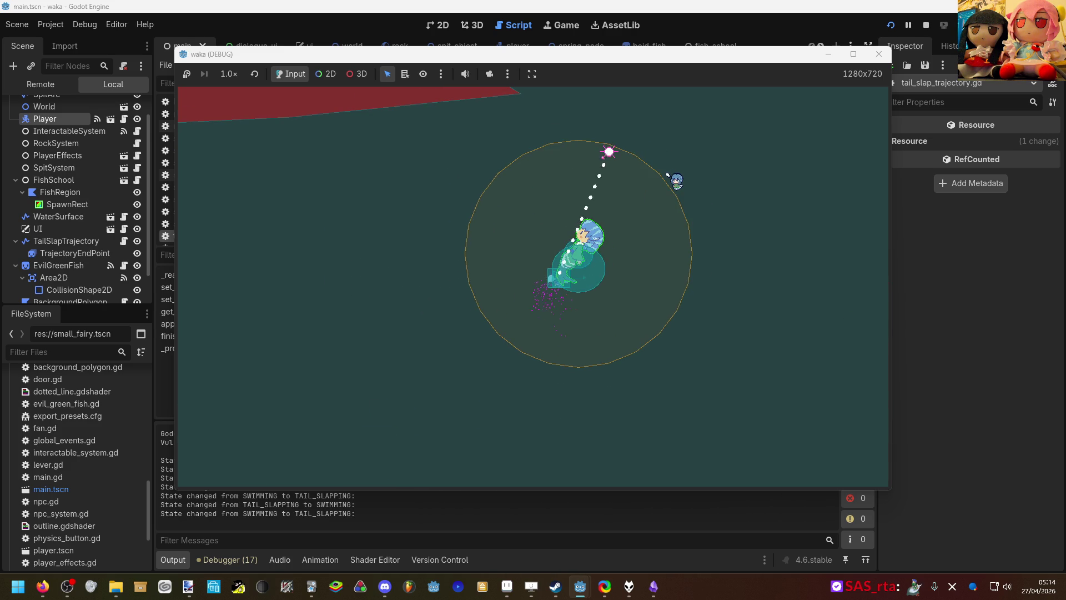
{"action": "key", "text": "w"}
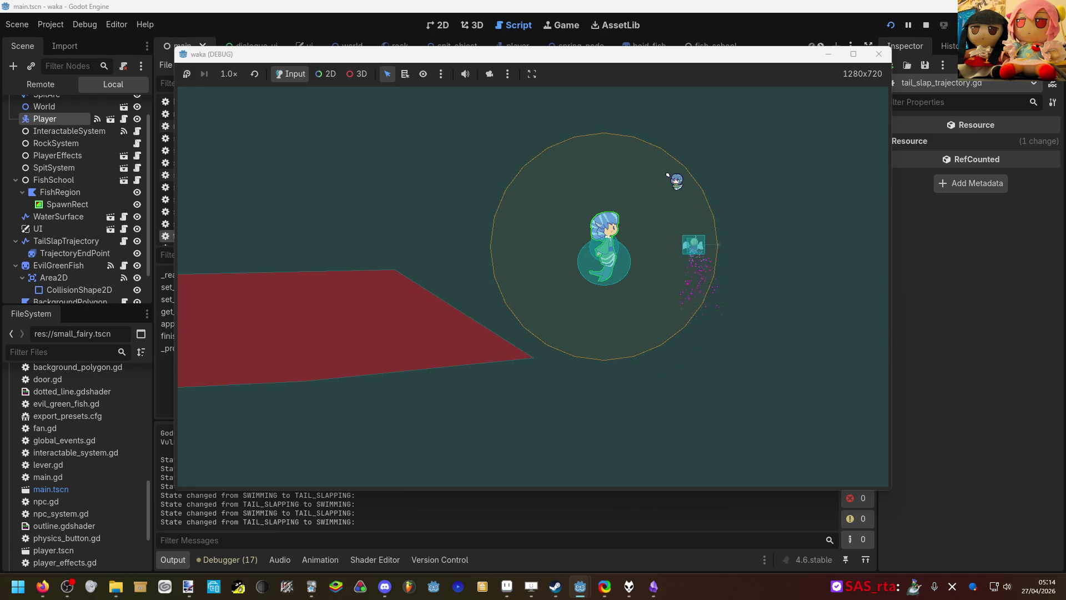
{"action": "key", "text": "space"}
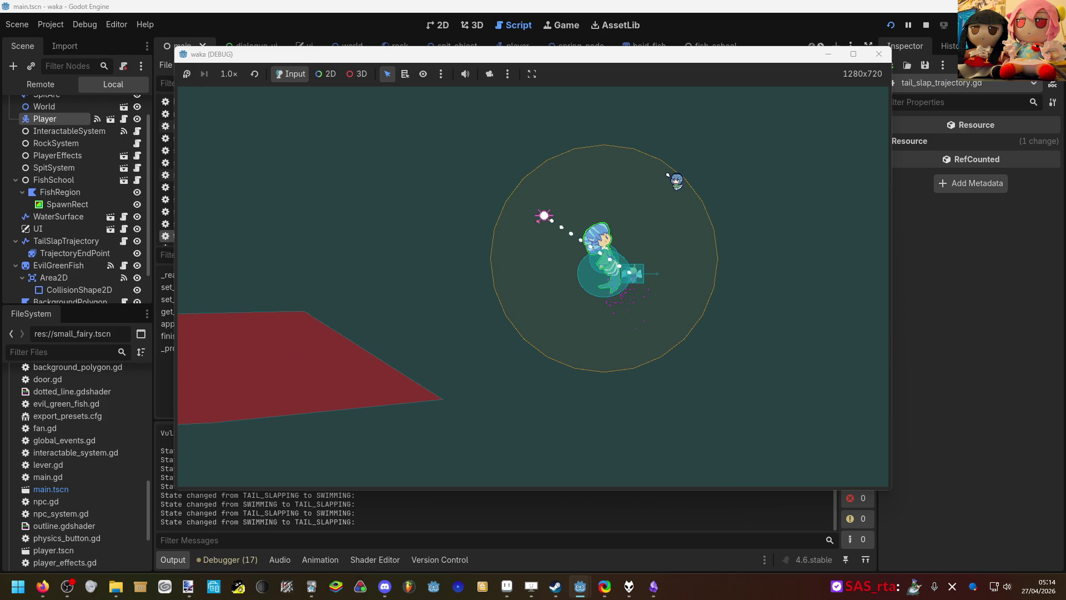
{"action": "key", "text": "space"}
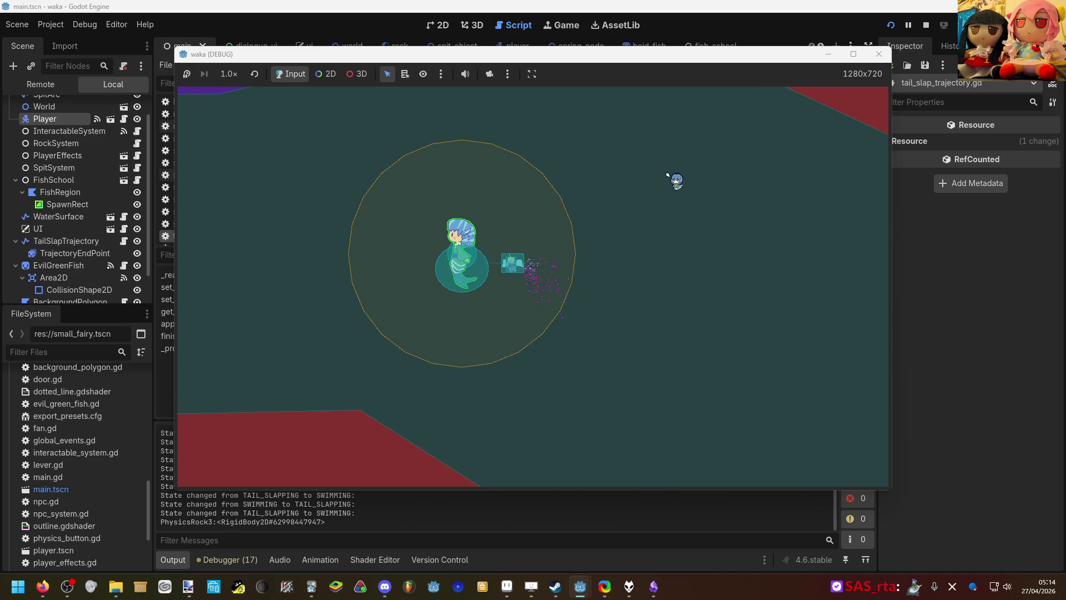
{"action": "key", "text": "space"}
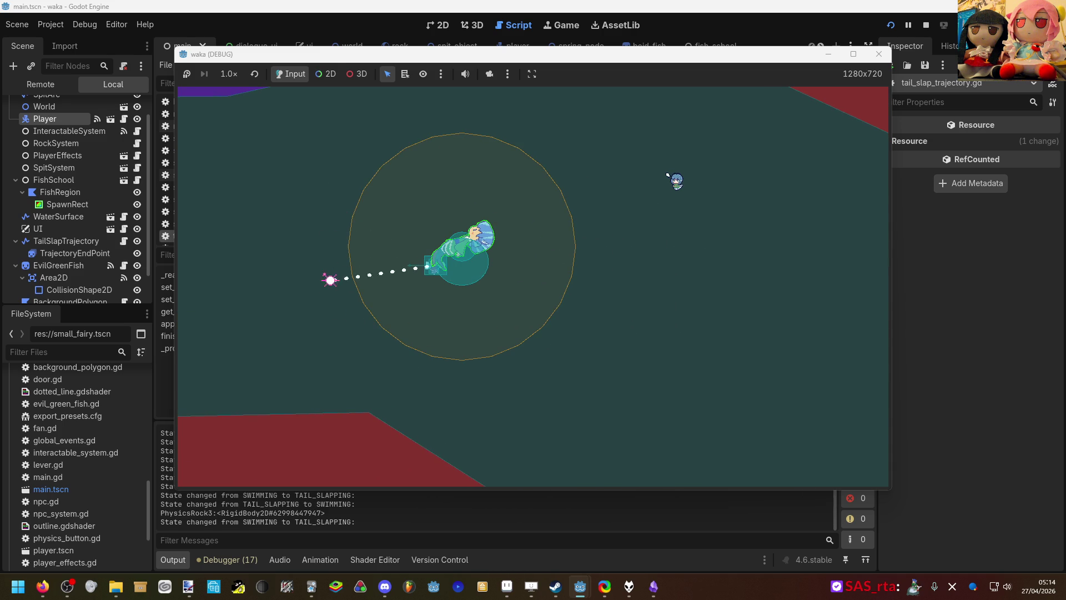
{"action": "key", "text": "space"}
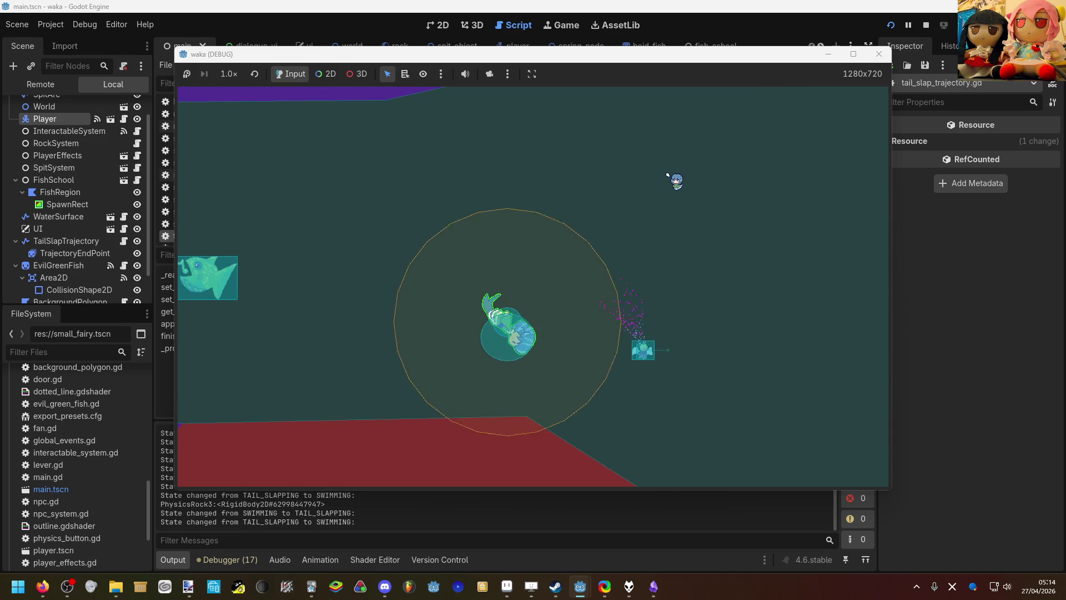
{"action": "key", "text": "space"}
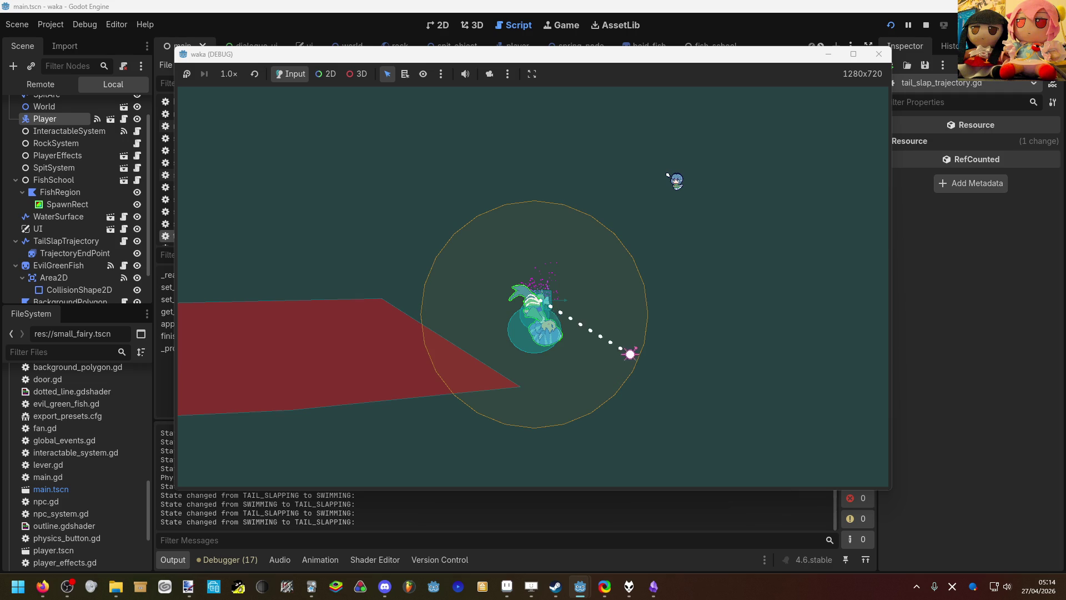
{"action": "key", "text": "space"}
{"action": "key", "text": "space"}
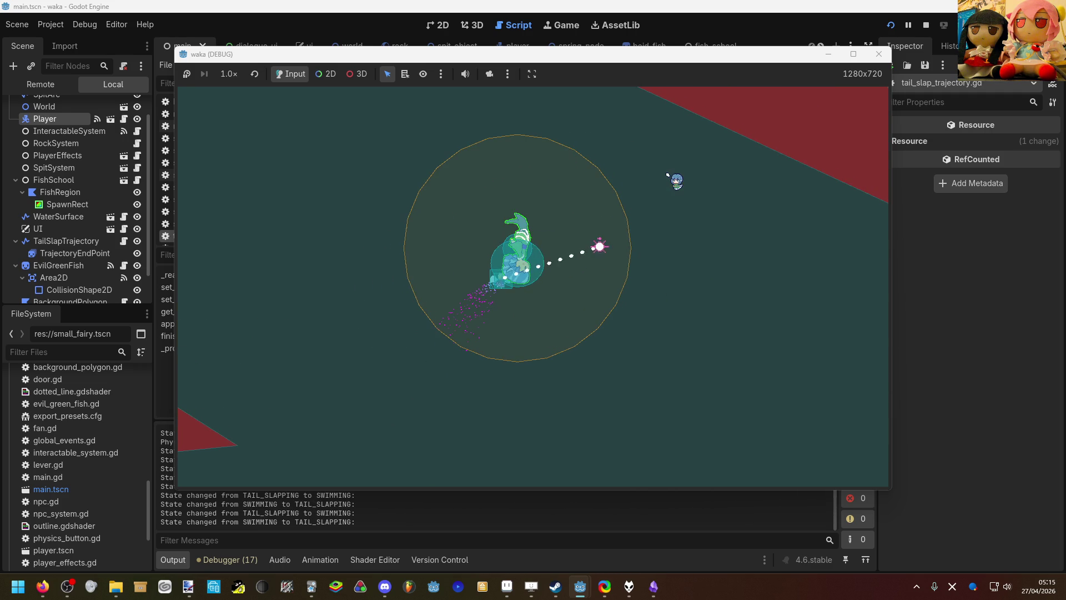
{"action": "key", "text": "space"}
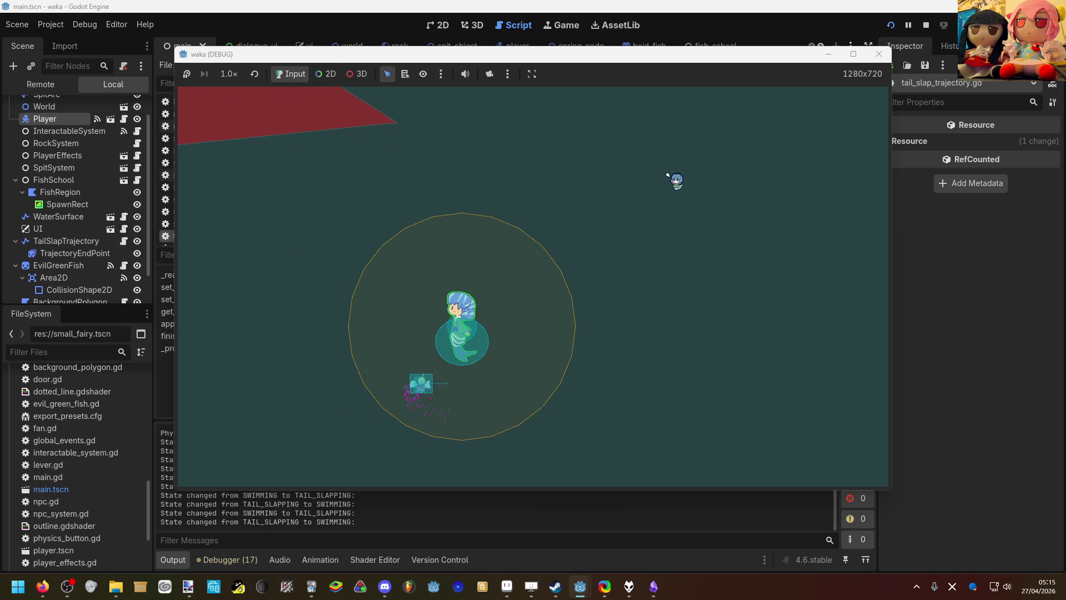
Step: Keep swimming through the level, flinging the nearby fish with repeated tail slaps
{"action": "key", "text": "d"}
{"action": "key", "text": "space"}
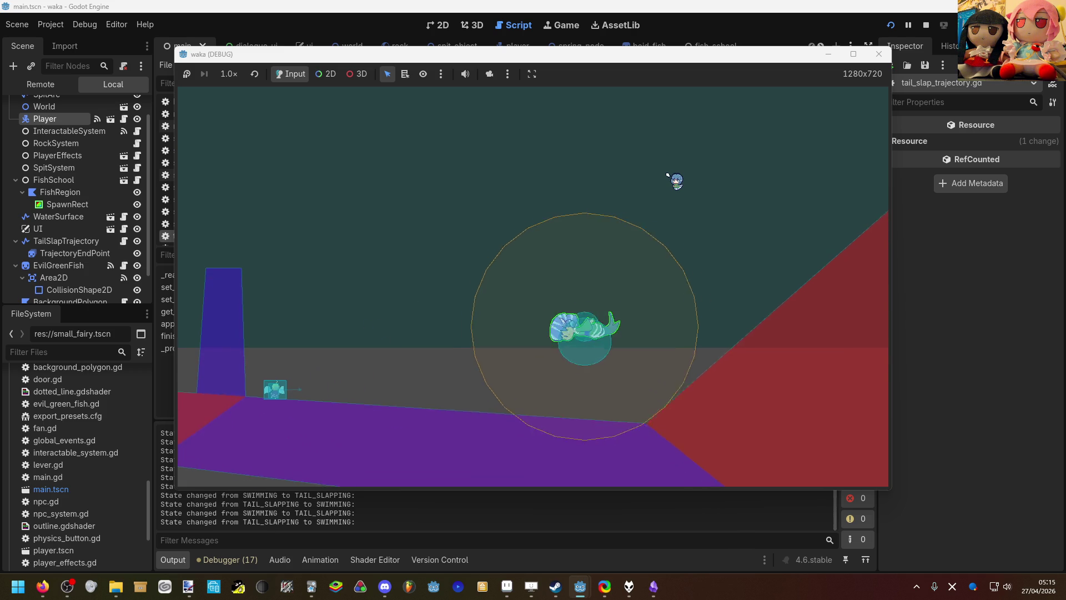
{"action": "key", "text": "space"}
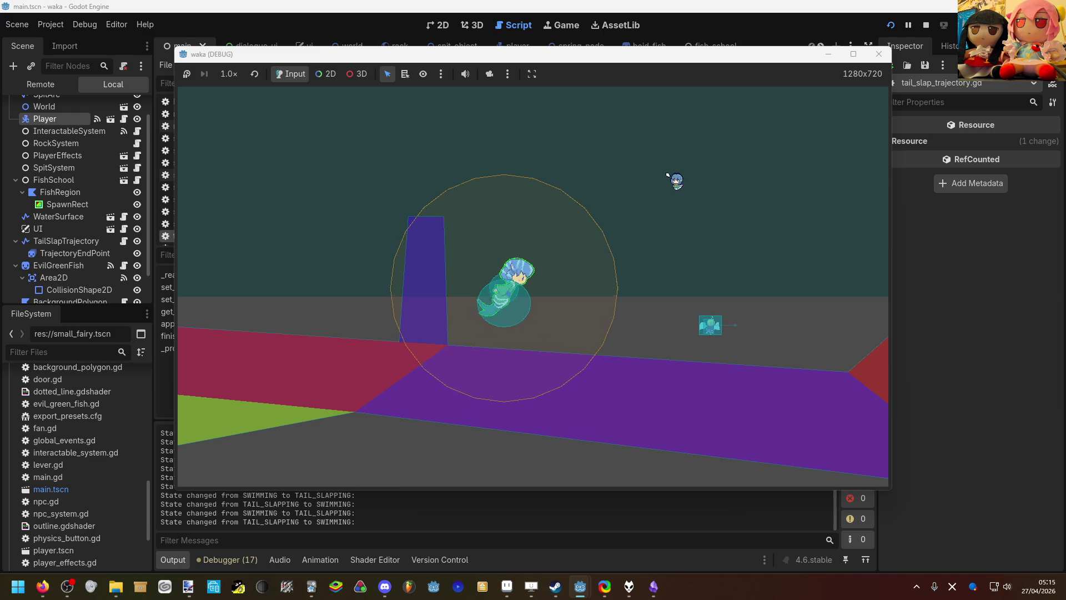
{"action": "key", "text": "d"}
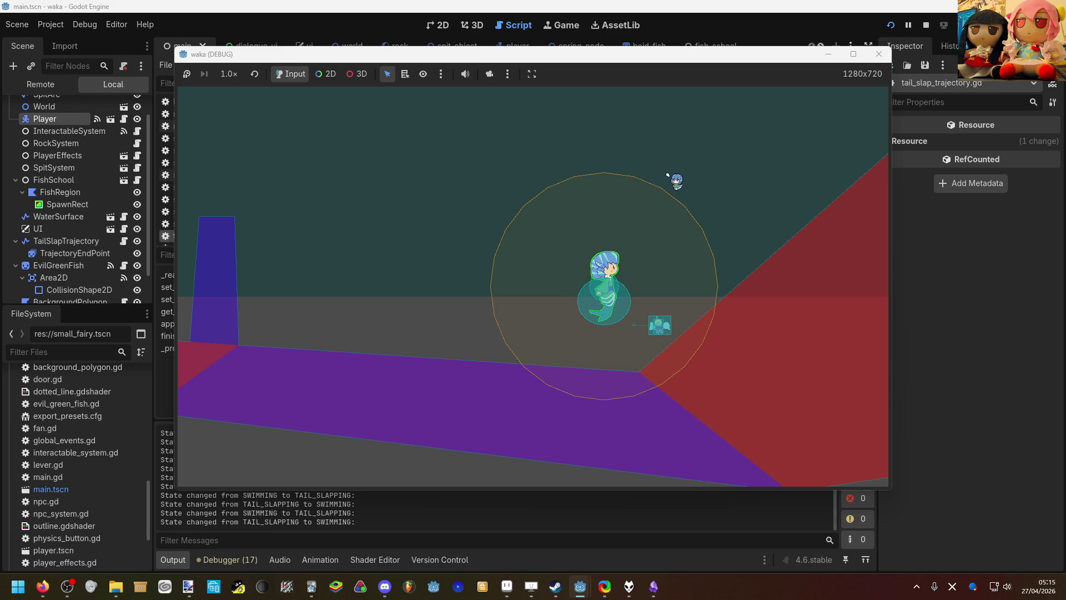
{"action": "key", "text": "a"}
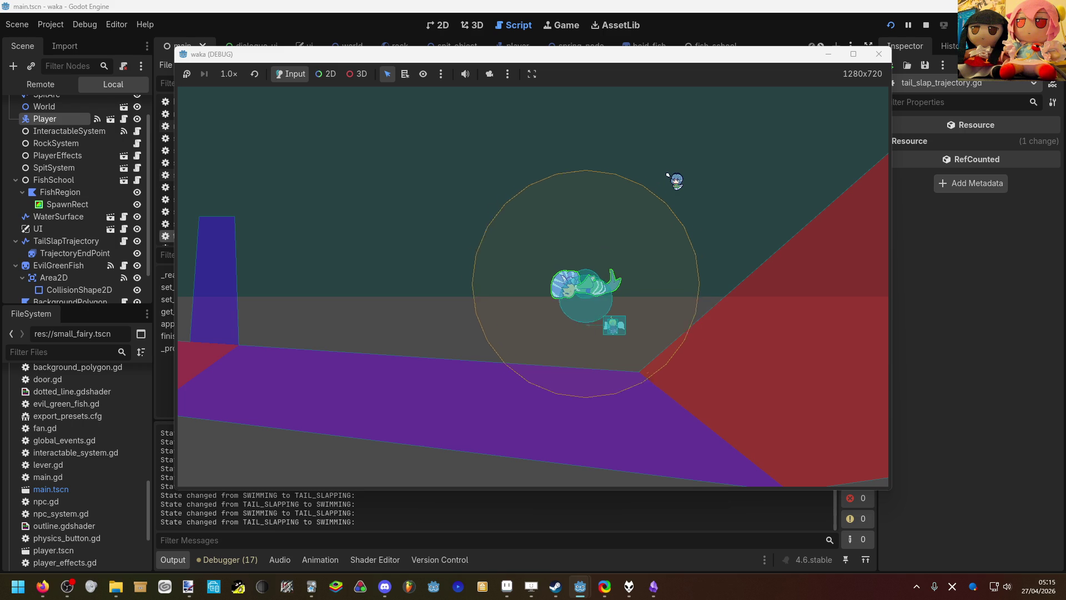
{"action": "key", "text": "d"}
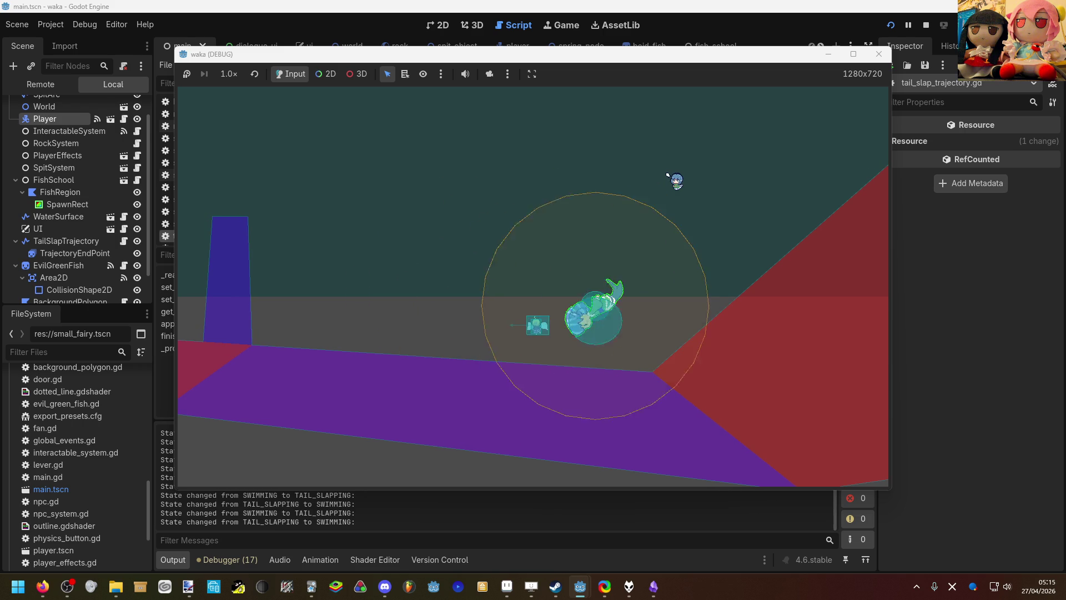
{"action": "key", "text": "a"}
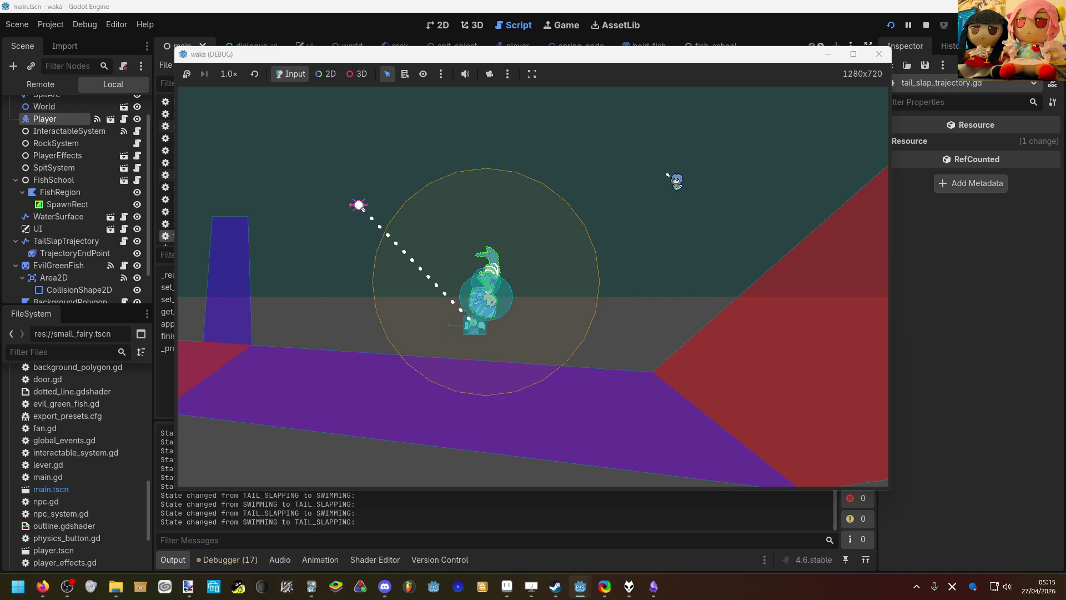
{"action": "key", "text": "w"}
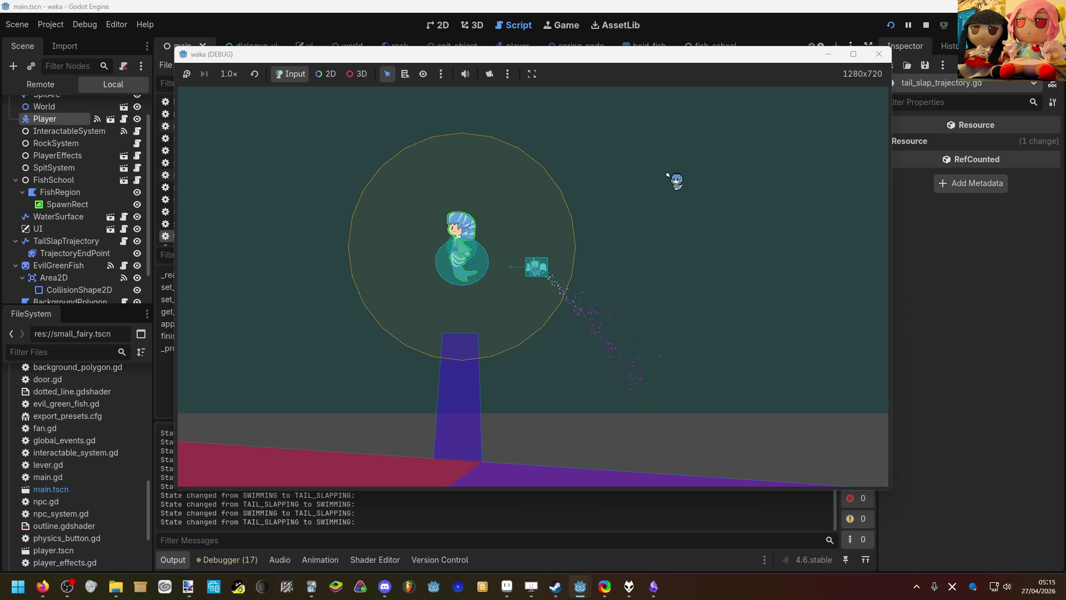
{"action": "key", "text": "s"}
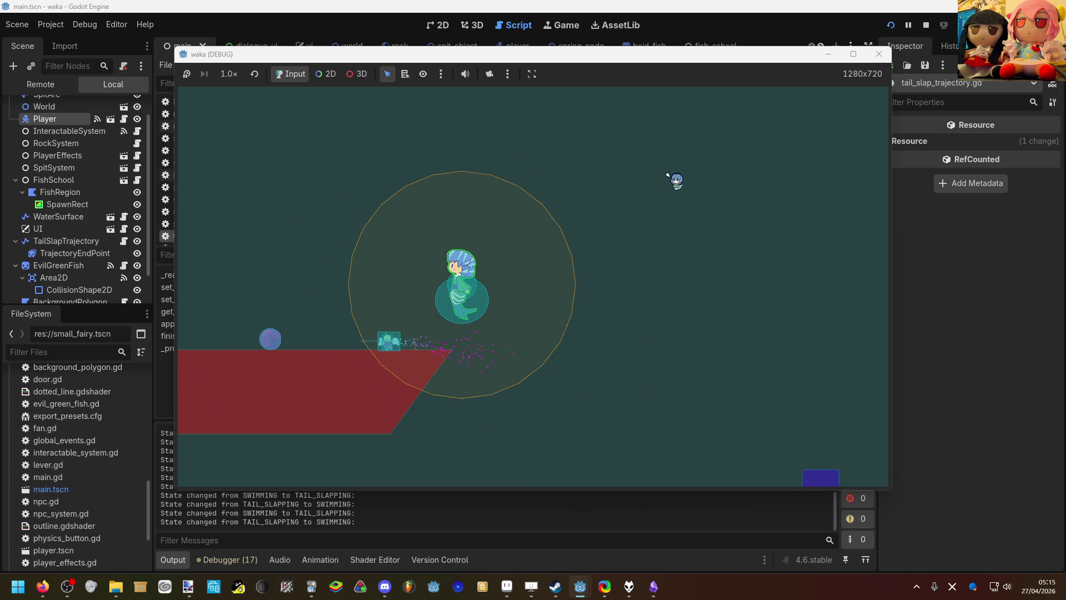
{"action": "key", "text": "s"}
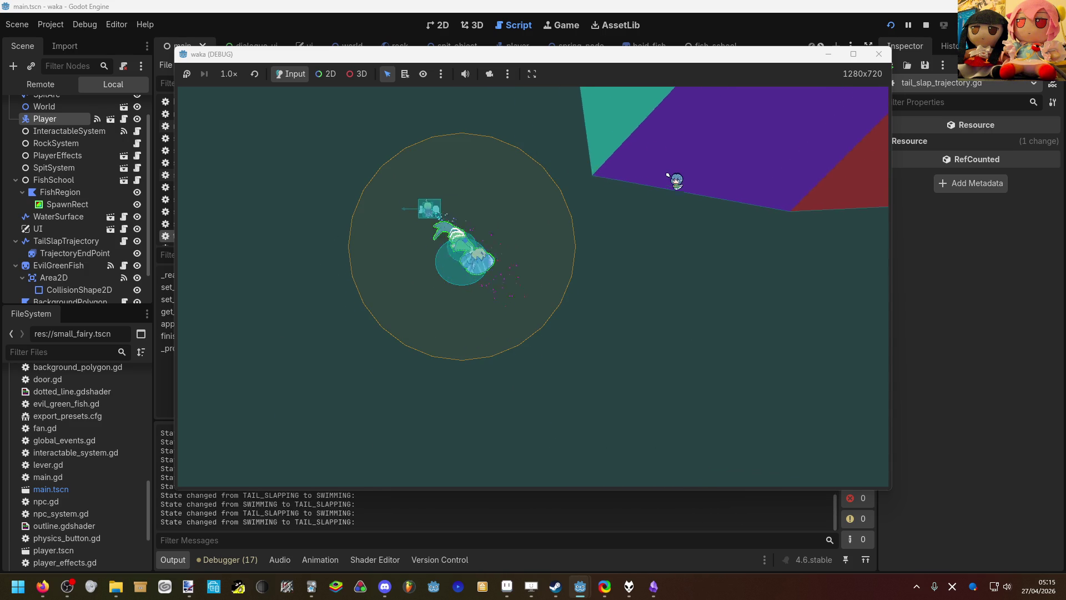
{"action": "key", "text": "s"}
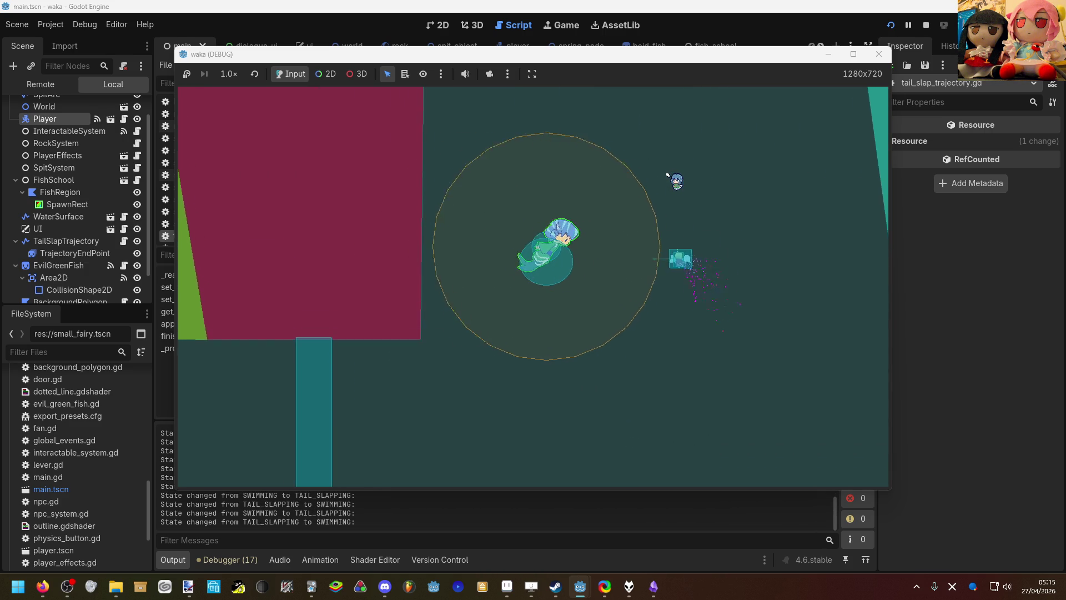
{"action": "key", "text": "s"}
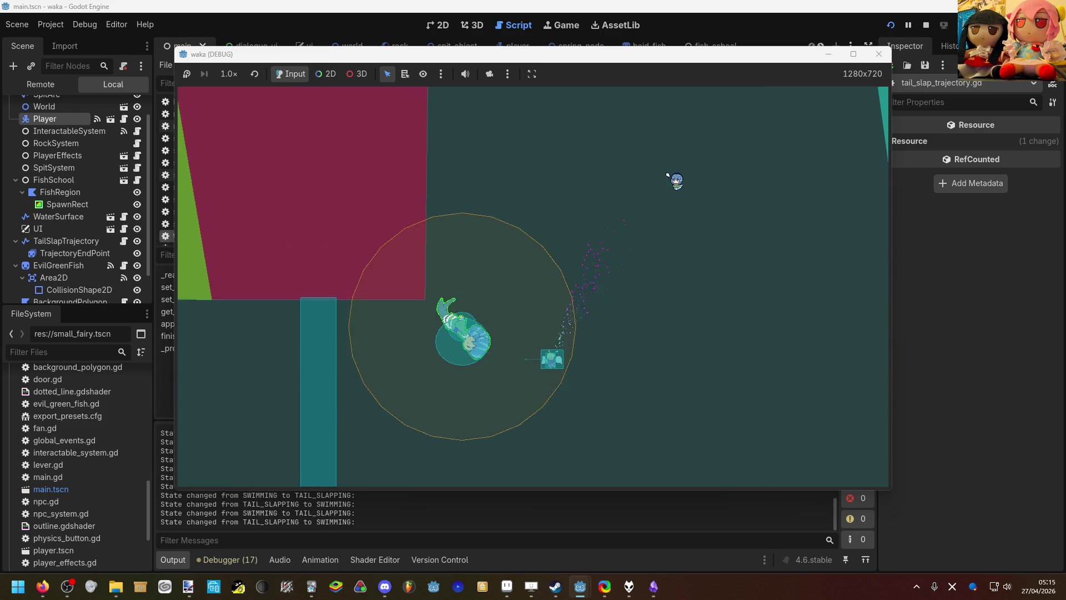
{"action": "key", "text": "s"}
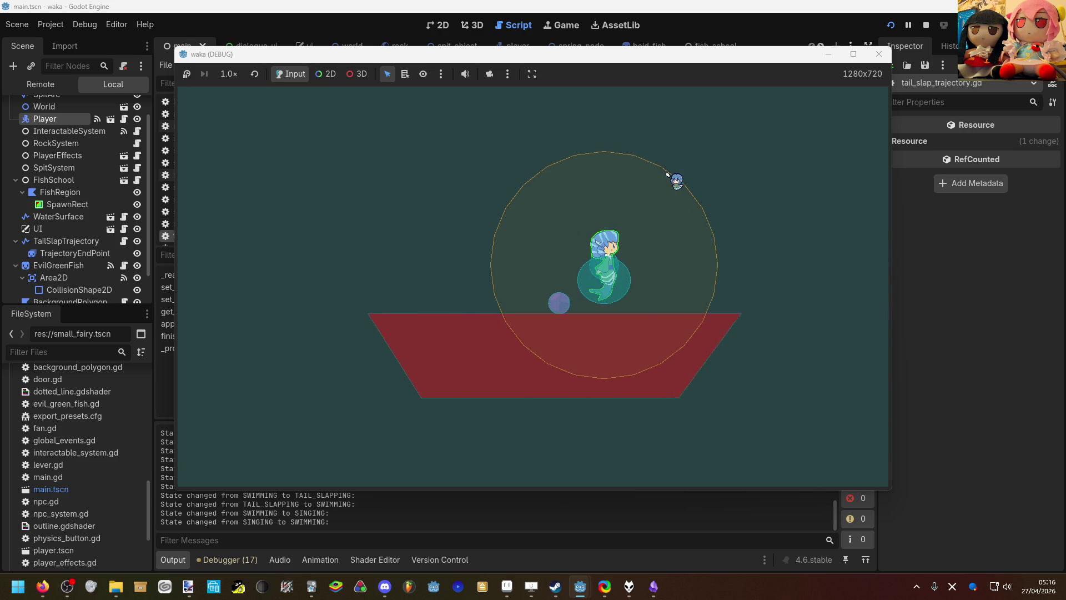
Step: Make the mermaid sing on the platform, swim over the green floor, then return to the zoomed-out 2D level view
{"action": "key", "text": "e"}
{"action": "key", "text": "s"}
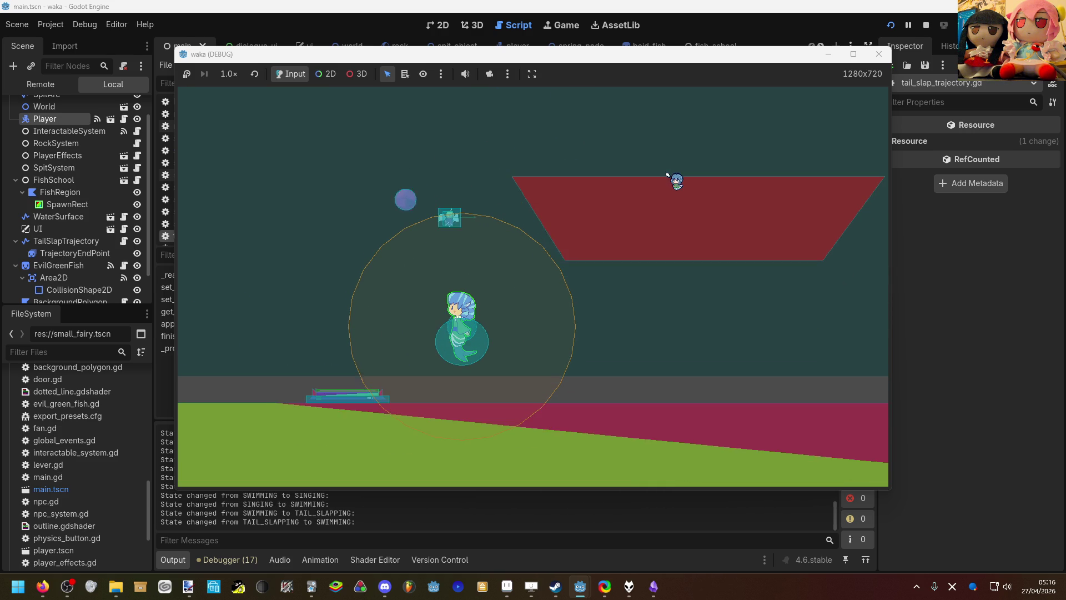
{"action": "key", "text": "a"}
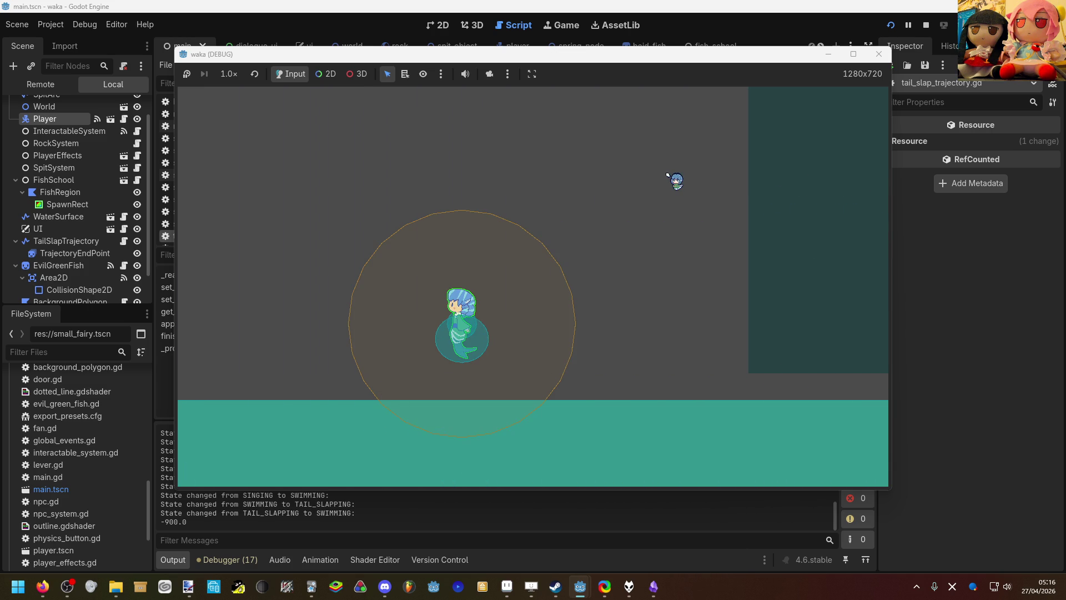
{"action": "key", "text": "d"}
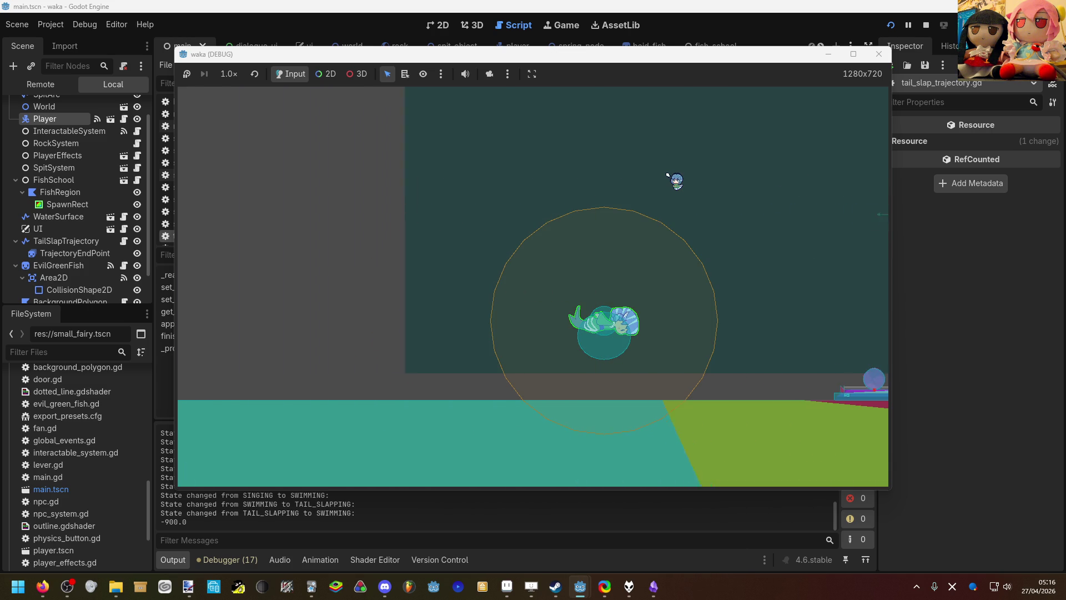
{"action": "left_click", "coordinate": [442, 25]}
{"action": "key", "text": "ctrl+minus"}
{"action": "key", "text": "ctrl+minus"}
Step: Select the World node and open the world scene for editing
{"action": "scroll", "coordinate": [333, 341], "scroll_direction": "up", "scroll_amount": 10}
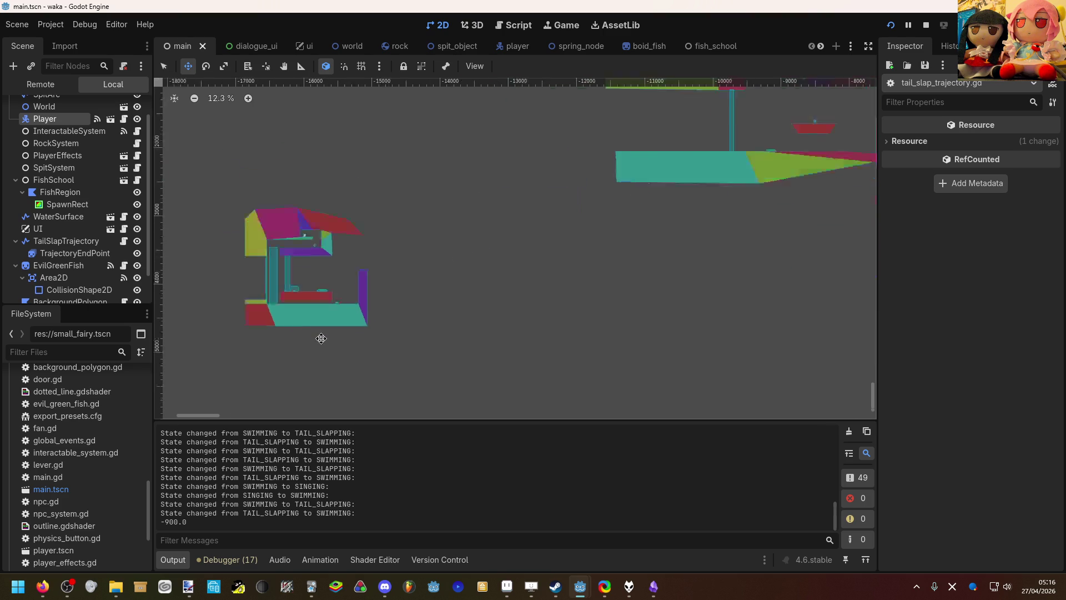
{"action": "key", "text": "q"}
{"action": "left_click", "coordinate": [382, 179]}
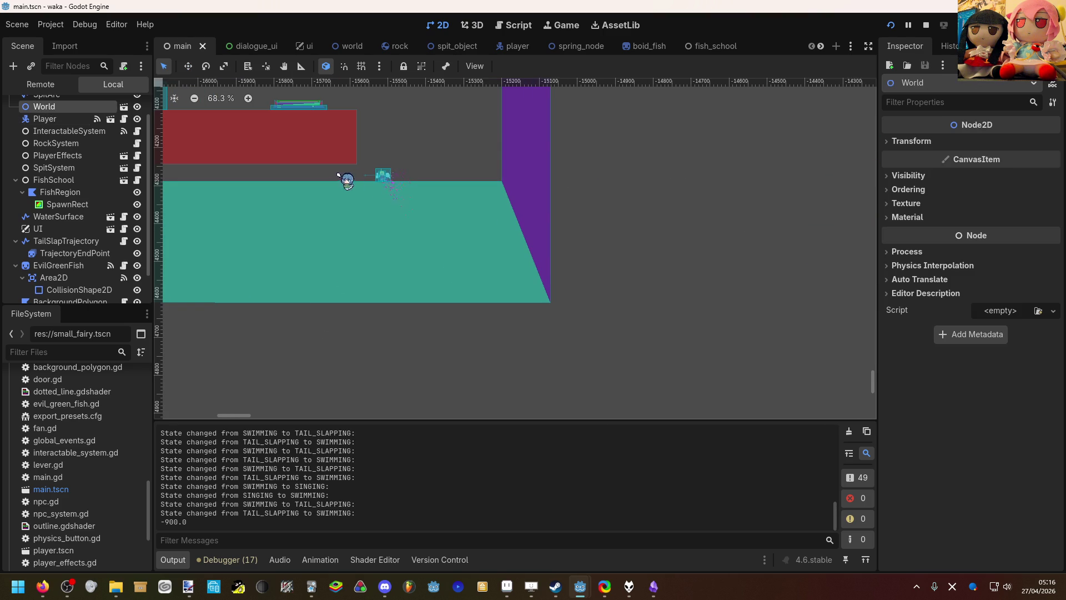
{"action": "left_click", "coordinate": [123, 130]}
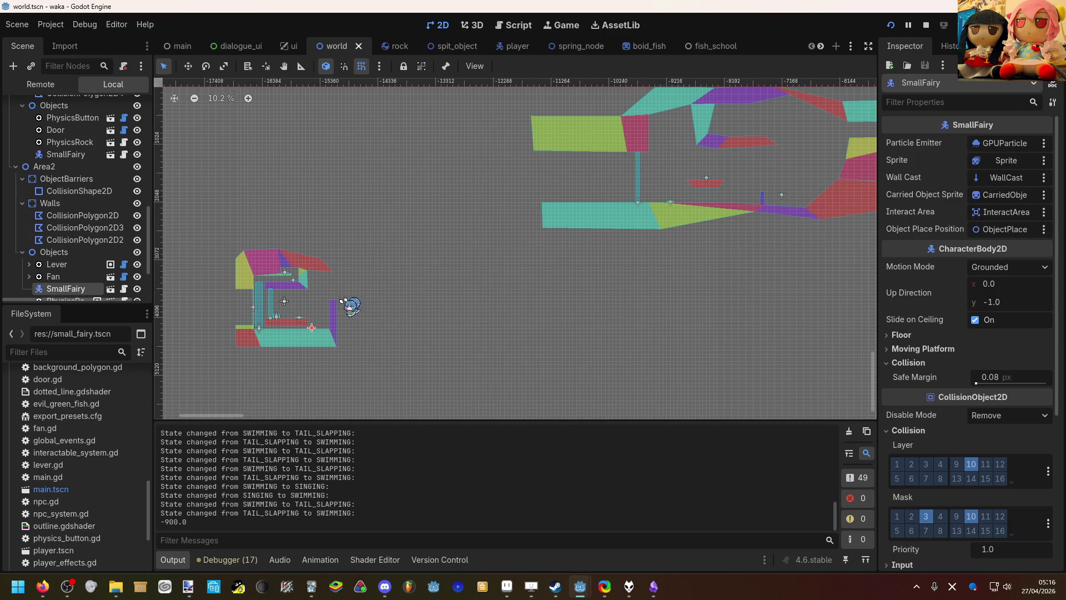
Step: Move the SmallFairy up and to the left in the world scene, saving it
{"action": "scroll", "coordinate": [327, 336], "scroll_direction": "up", "scroll_amount": 9}
{"action": "key", "text": "w"}
{"action": "left_click_drag", "start_coordinate": [339, 337], "coordinate": [393, 161]}
{"action": "scroll", "coordinate": [399, 167], "scroll_direction": "down", "scroll_amount": 1}
{"action": "key", "text": "ctrl+s"}
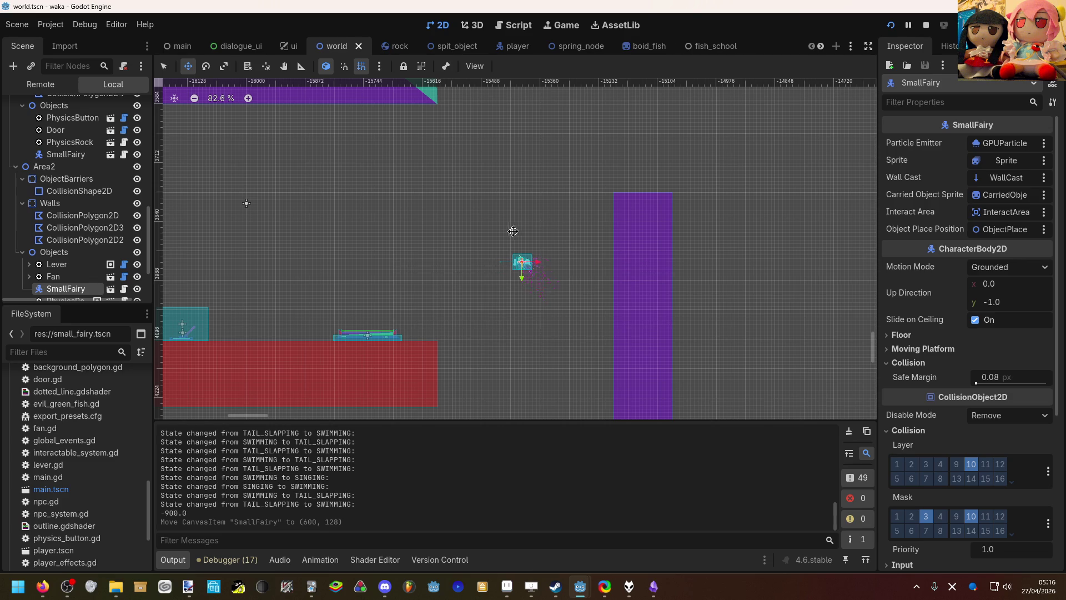
{"action": "left_click_drag", "start_coordinate": [502, 232], "coordinate": [407, 187]}
{"action": "scroll", "coordinate": [407, 188], "scroll_direction": "left", "scroll_amount": 3}
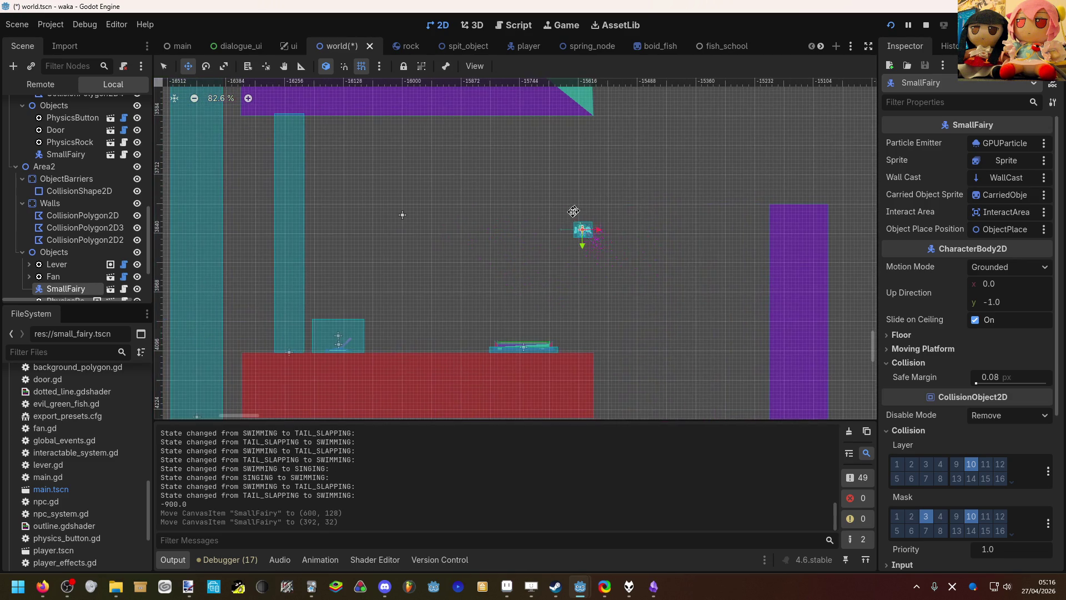
{"action": "scroll", "coordinate": [515, 248], "scroll_direction": "down", "scroll_amount": 2}
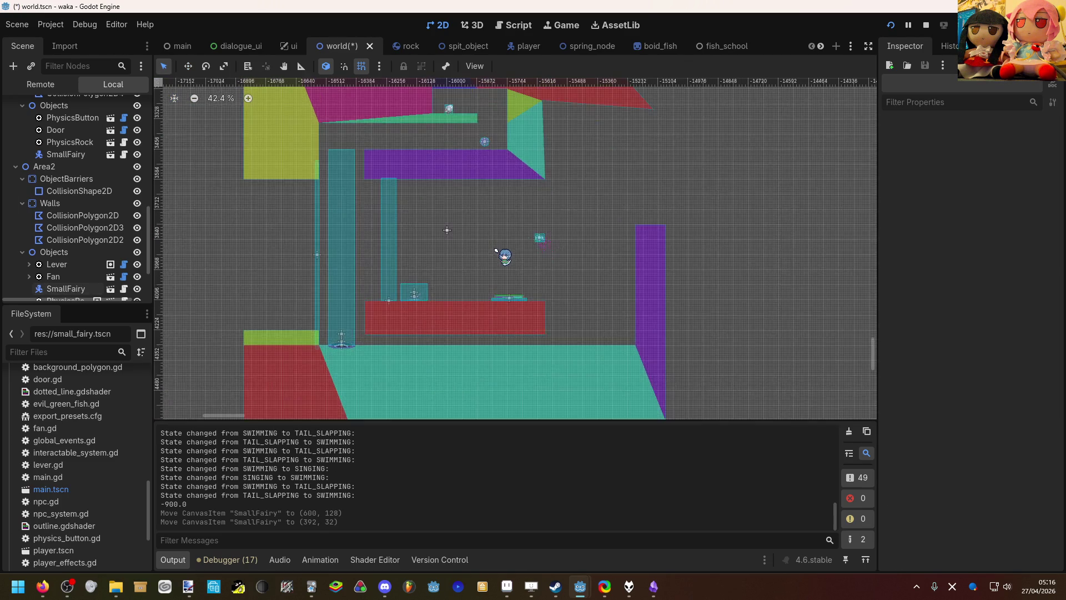
{"action": "scroll", "coordinate": [501, 250], "scroll_direction": "down", "scroll_amount": 5}
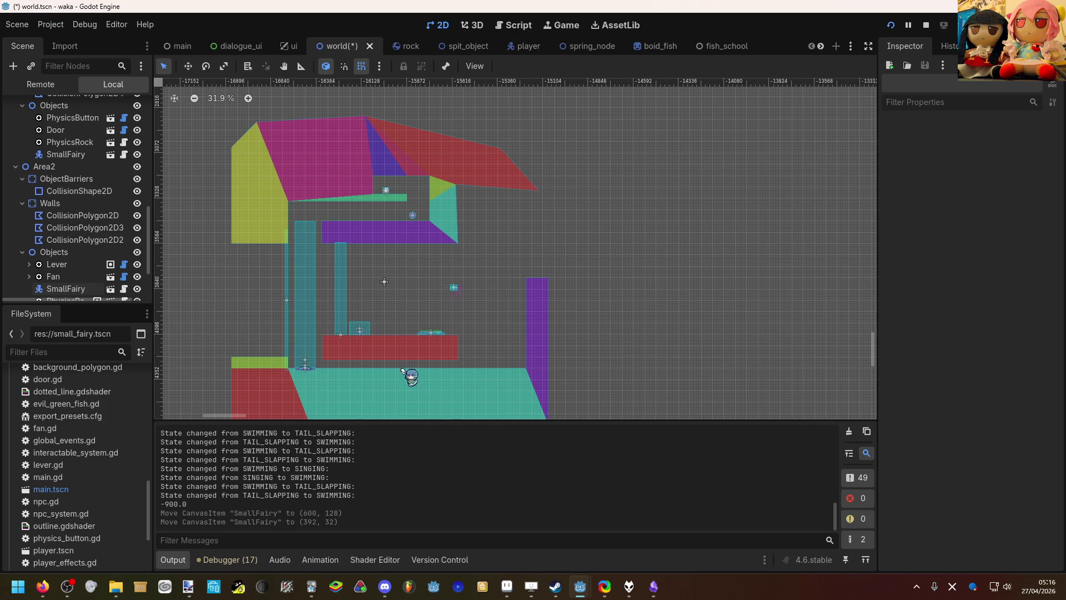
{"action": "scroll", "coordinate": [411, 349], "scroll_direction": "down", "scroll_amount": 1}
{"action": "scroll", "coordinate": [555, 270], "scroll_direction": "down", "scroll_amount": 1}
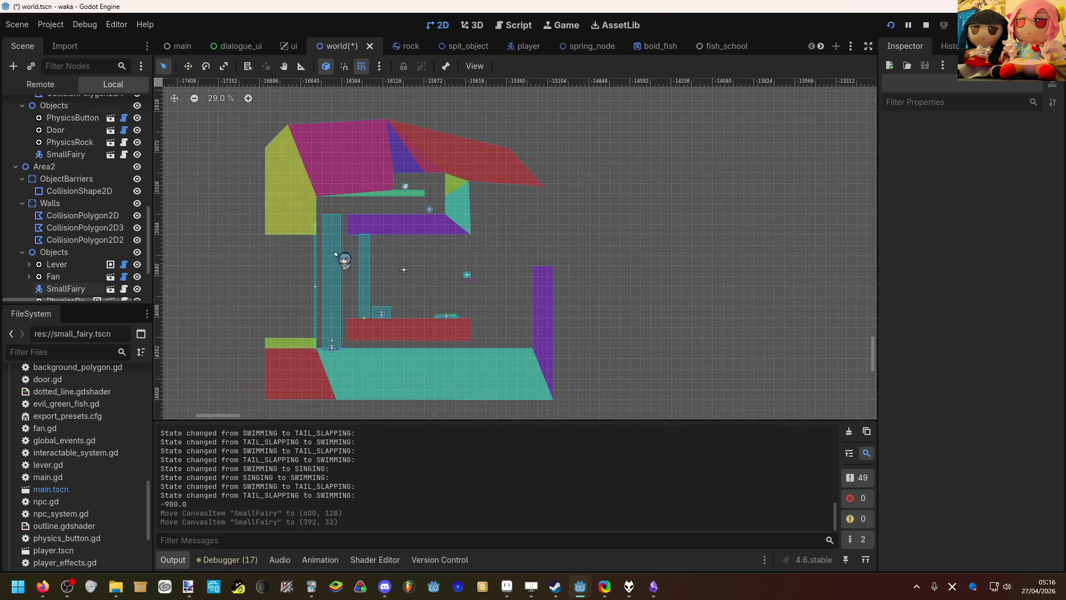
Step: Return to the main scene, undoing an accidental move of the World node
{"action": "left_click", "coordinate": [178, 46]}
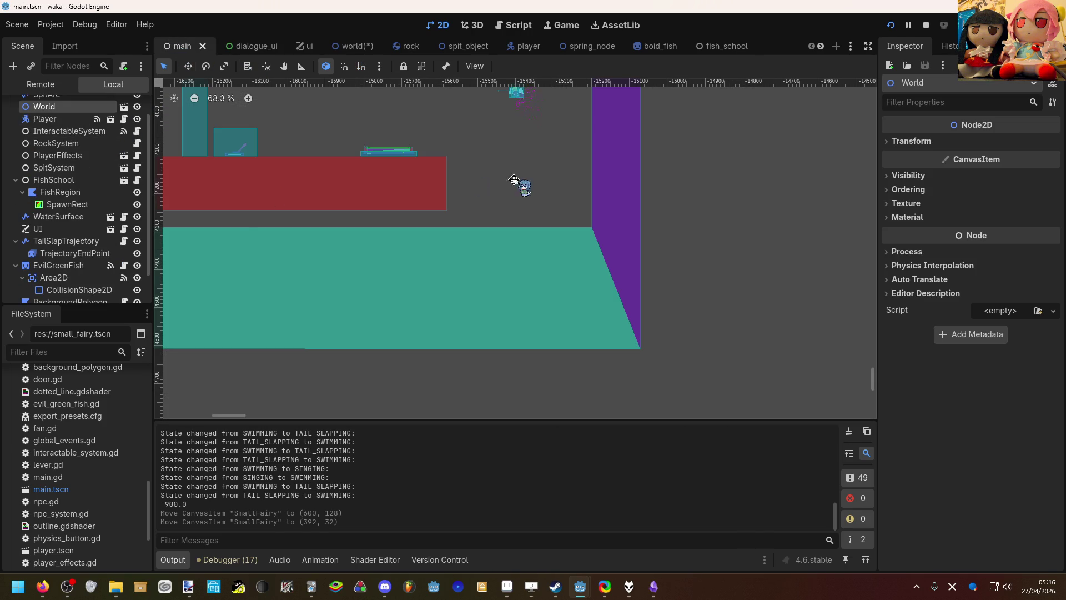
{"action": "key", "text": "w"}
{"action": "left_click_drag", "start_coordinate": [583, 193], "coordinate": [360, 295]}
{"action": "key", "text": "ctrl+z"}
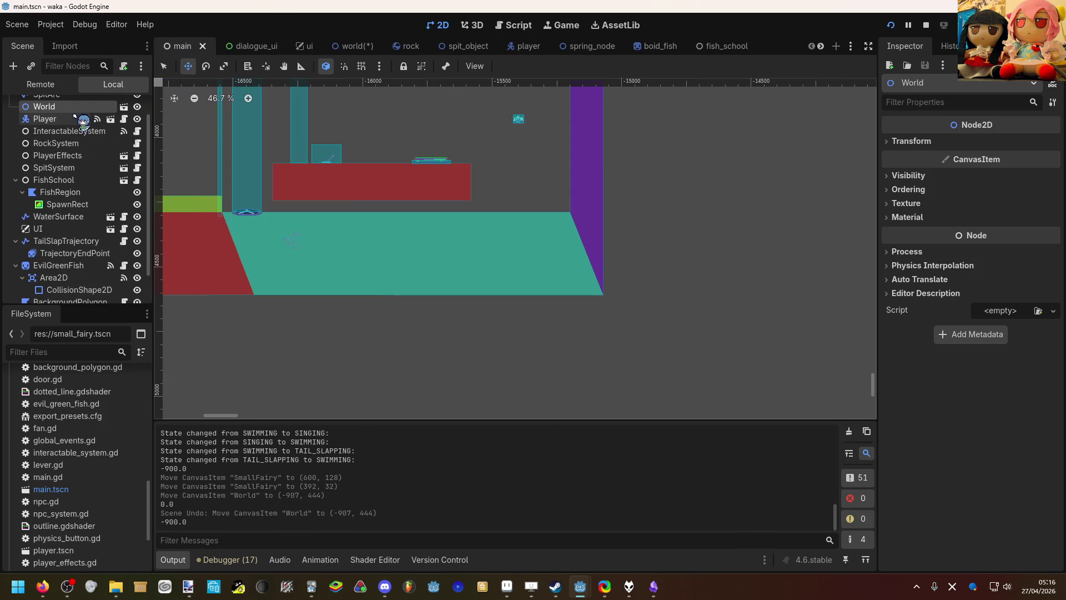
Step: Place the Player beside the fairy at (-15667, 3827), save main.tscn and run the game
{"action": "left_click", "coordinate": [299, 160]}
{"action": "mouse_move", "coordinate": [613, 215]}
{"action": "left_mouse_down"}
{"action": "mouse_move", "coordinate": [353, 332]}
{"action": "mouse_move", "coordinate": [555, 348]}
{"action": "left_mouse_up"}
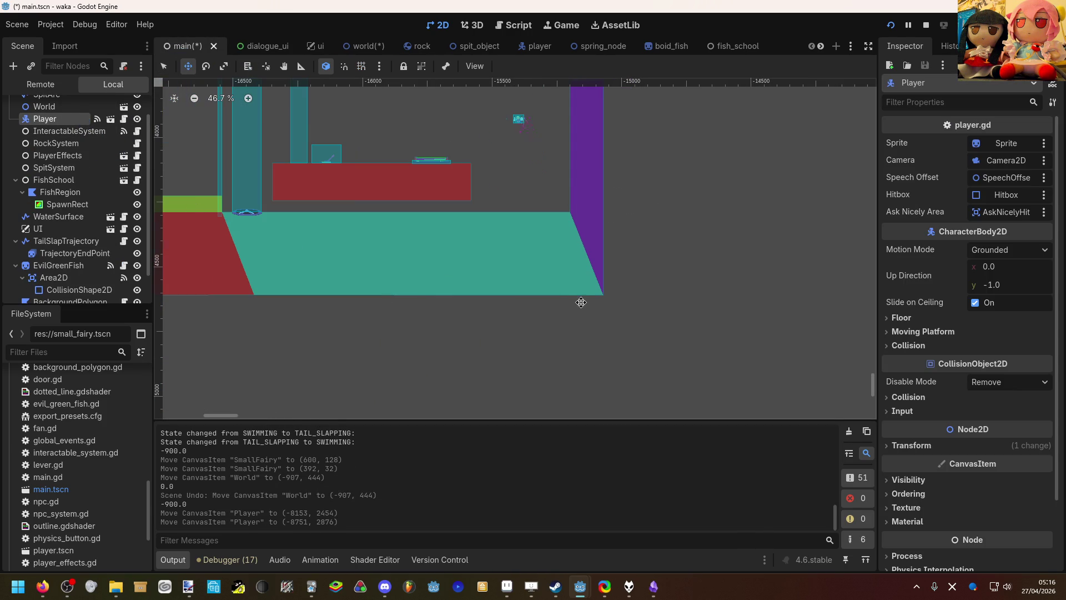
{"action": "scroll", "coordinate": [566, 333], "scroll_direction": "down", "scroll_amount": 20}
{"action": "scroll", "coordinate": [580, 301], "scroll_direction": "down", "scroll_amount": 1}
{"action": "left_click_drag", "start_coordinate": [581, 301], "coordinate": [528, 300]}
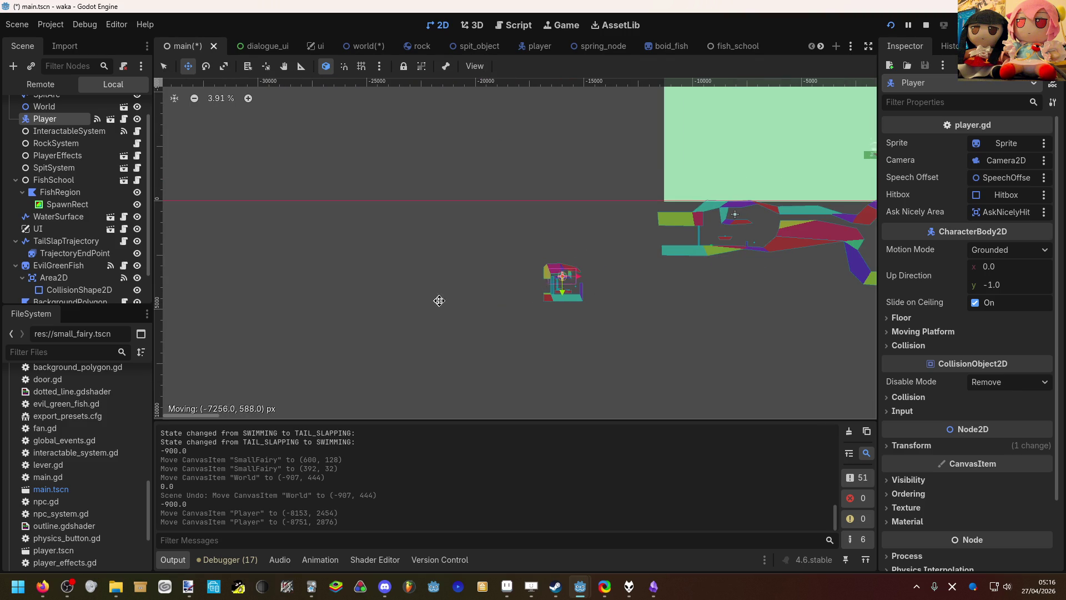
{"action": "left_click_drag", "start_coordinate": [436, 299], "coordinate": [447, 302]}
{"action": "scroll", "coordinate": [448, 302], "scroll_direction": "up", "scroll_amount": 12}
{"action": "scroll", "coordinate": [362, 202], "scroll_direction": "up", "scroll_amount": 3}
{"action": "left_click_drag", "start_coordinate": [458, 277], "coordinate": [436, 297]}
{"action": "key", "text": "ctrl+s"}
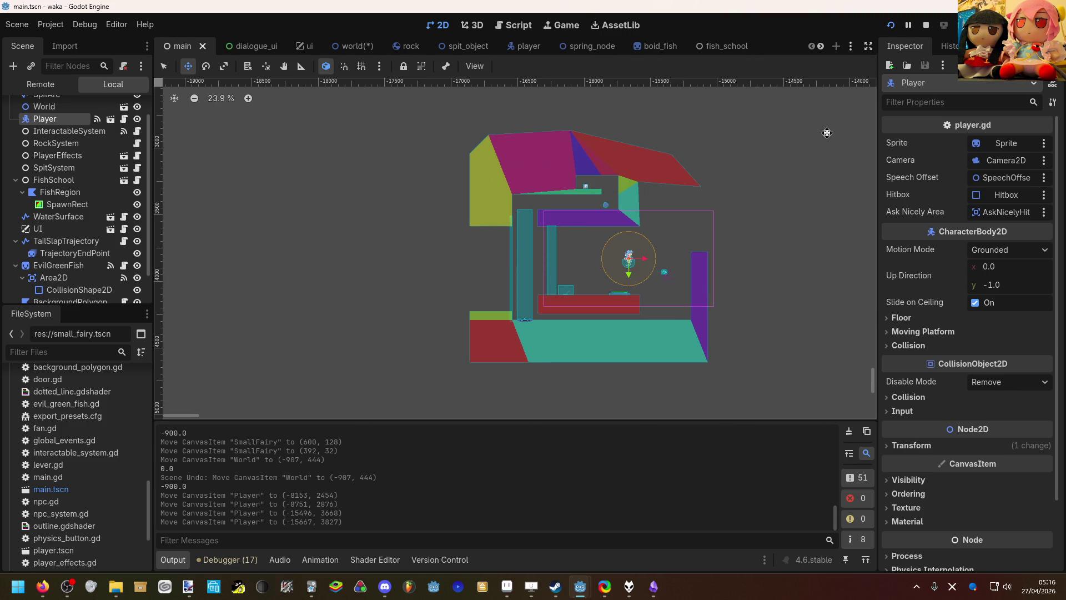
{"action": "left_click", "coordinate": [890, 25]}
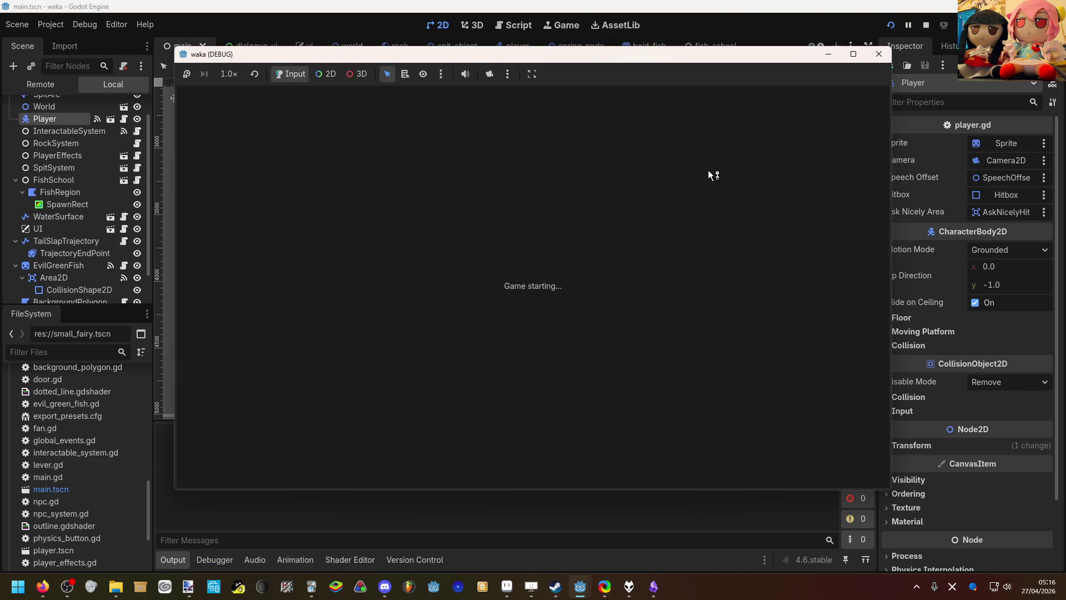
Step: Swim the mermaid left, right and up, tail-slap once, then swim around and straight up
{"action": "key", "text": "Left"}
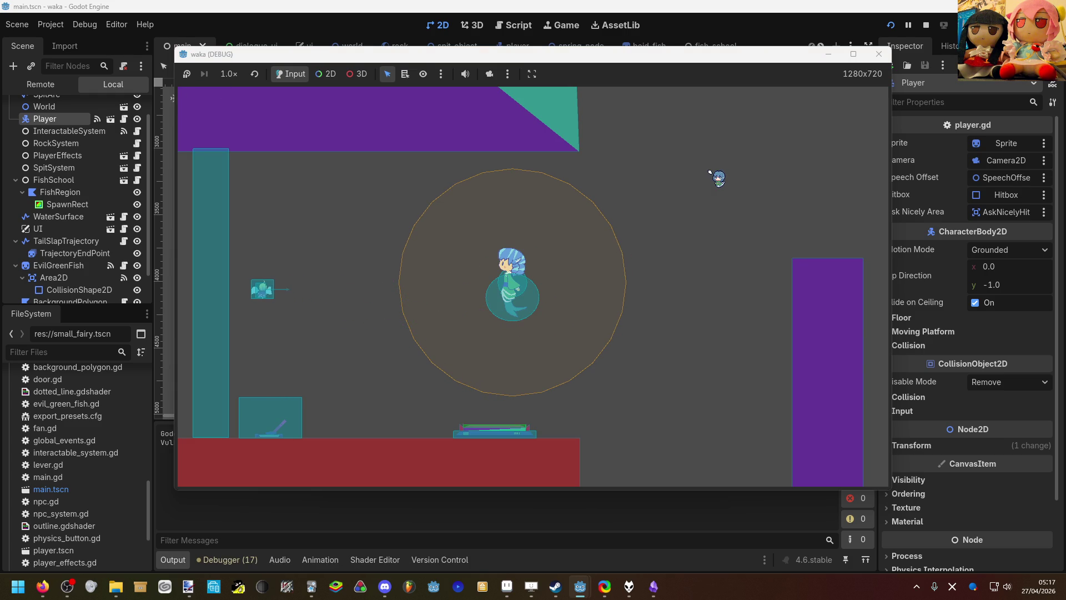
{"action": "key", "text": "Right"}
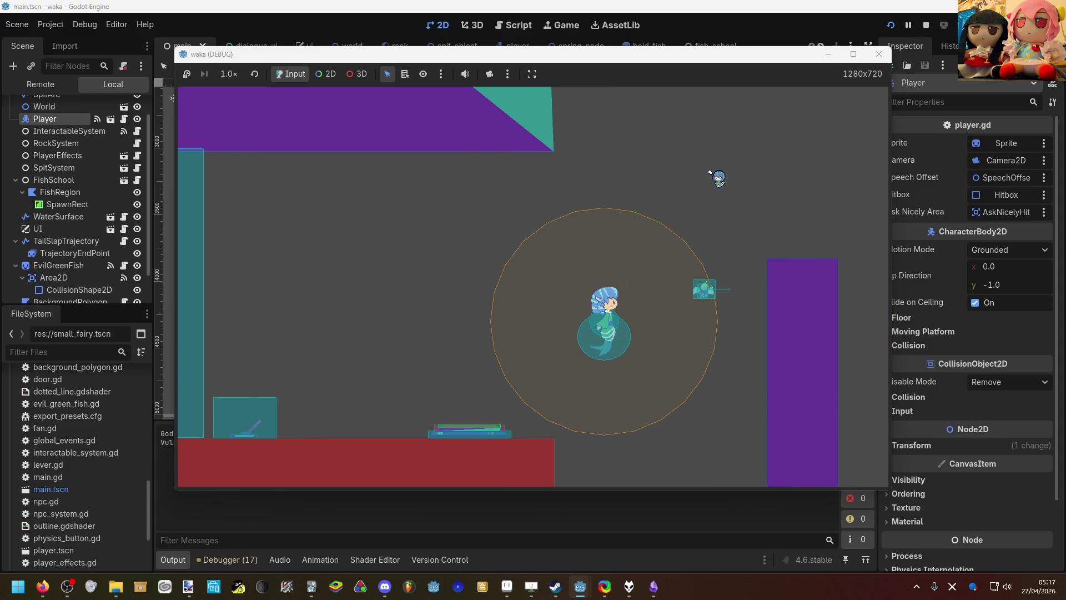
{"action": "key", "text": "Up"}
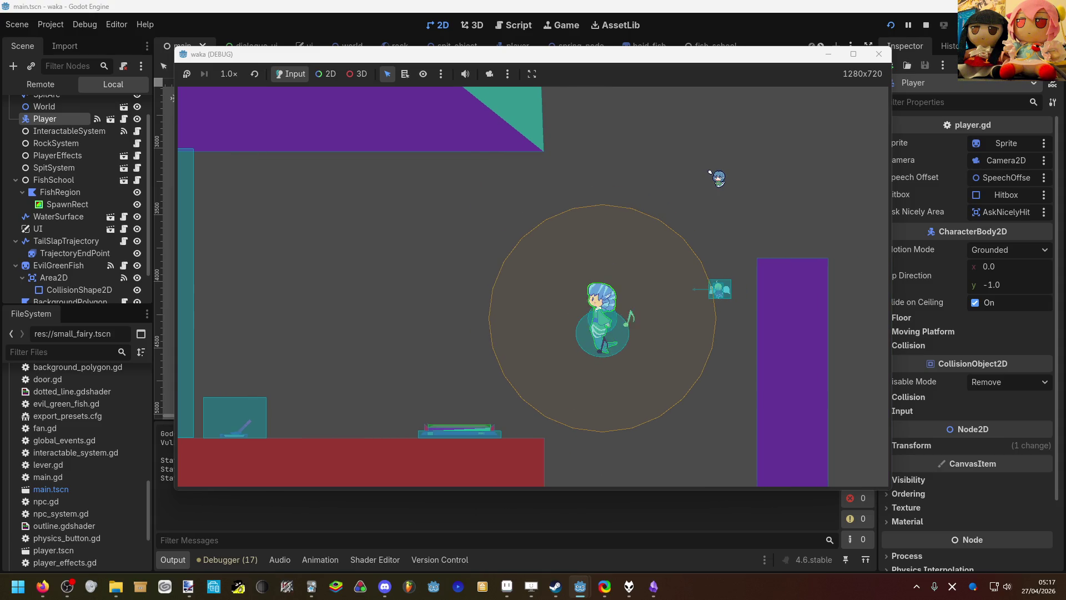
{"action": "key", "text": "space"}
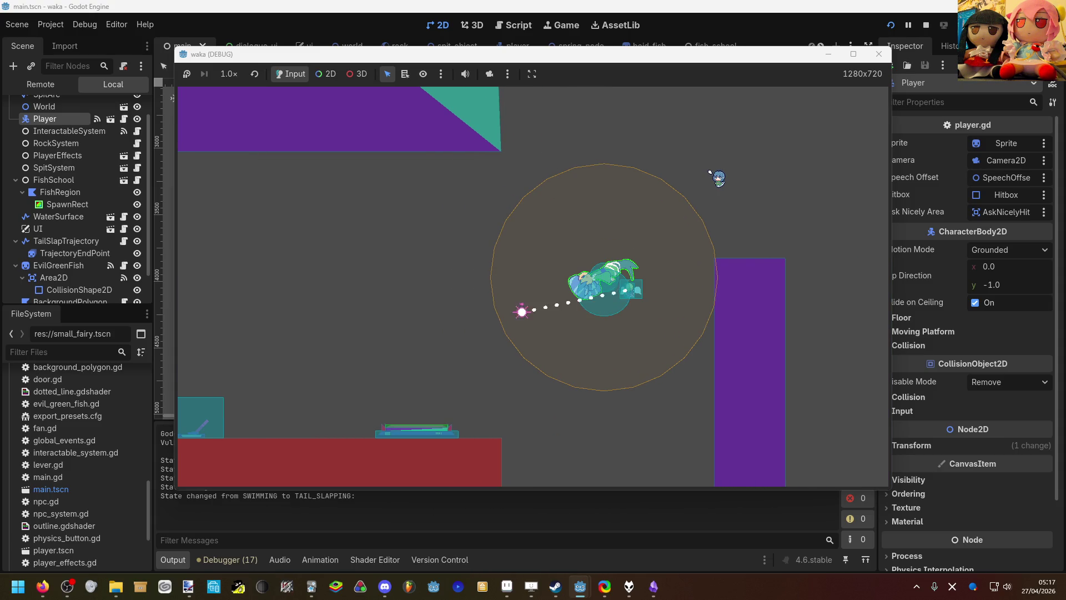
{"action": "key", "text": "Right"}
{"action": "key", "text": "Down"}
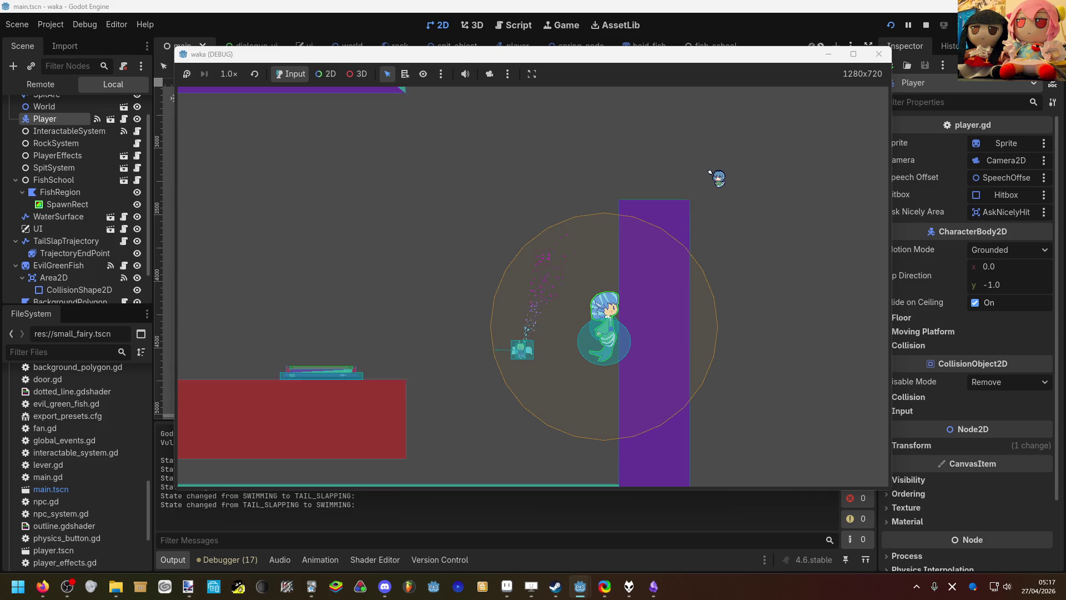
{"action": "key", "text": "Left"}
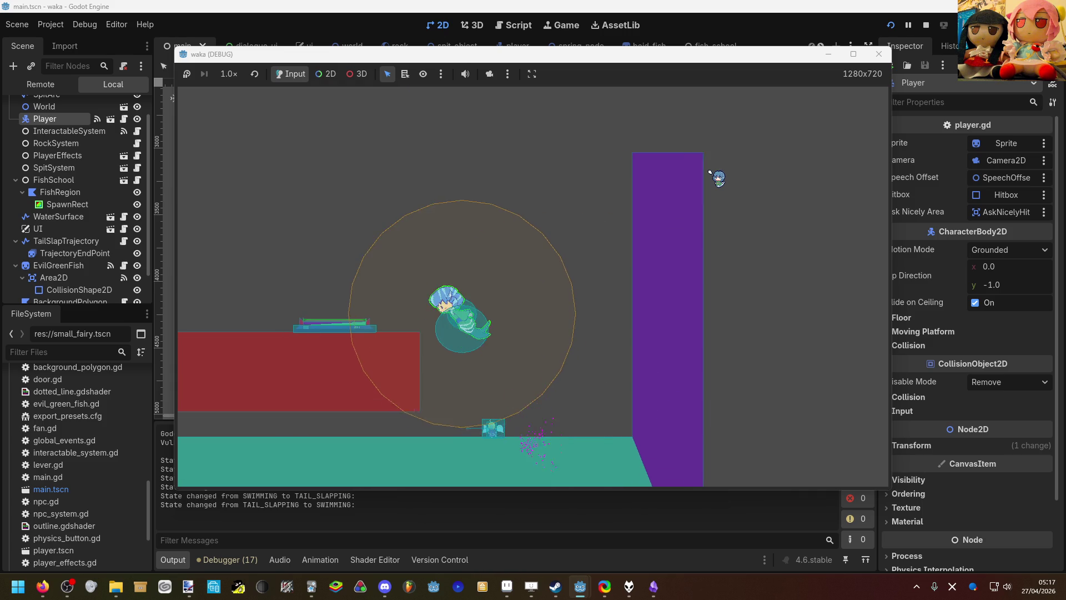
{"action": "key", "text": "Up"}
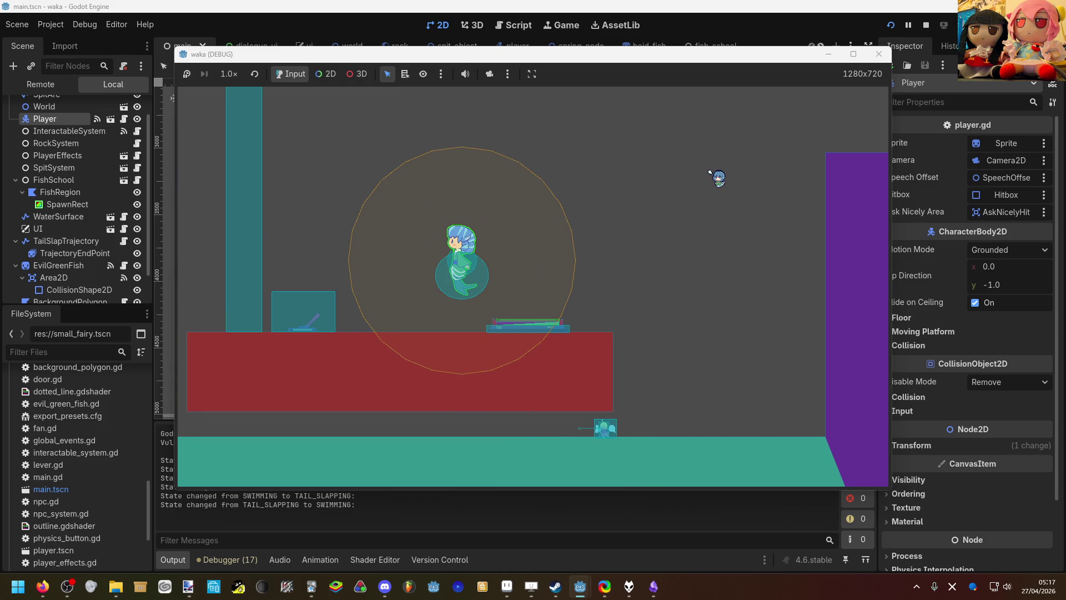
{"action": "key", "text": "Left"}
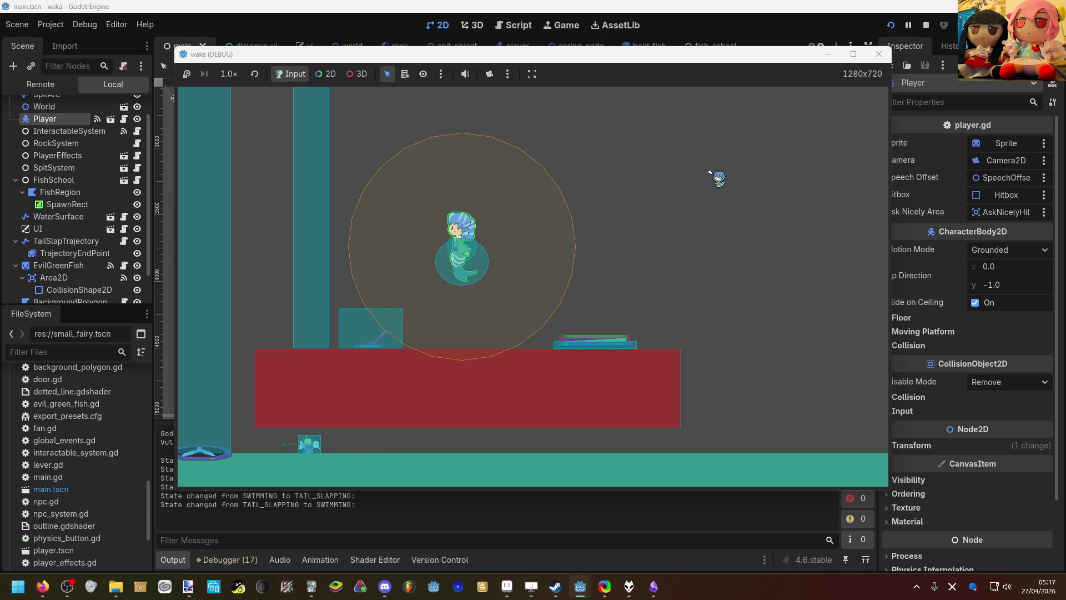
{"action": "key", "text": "Up"}
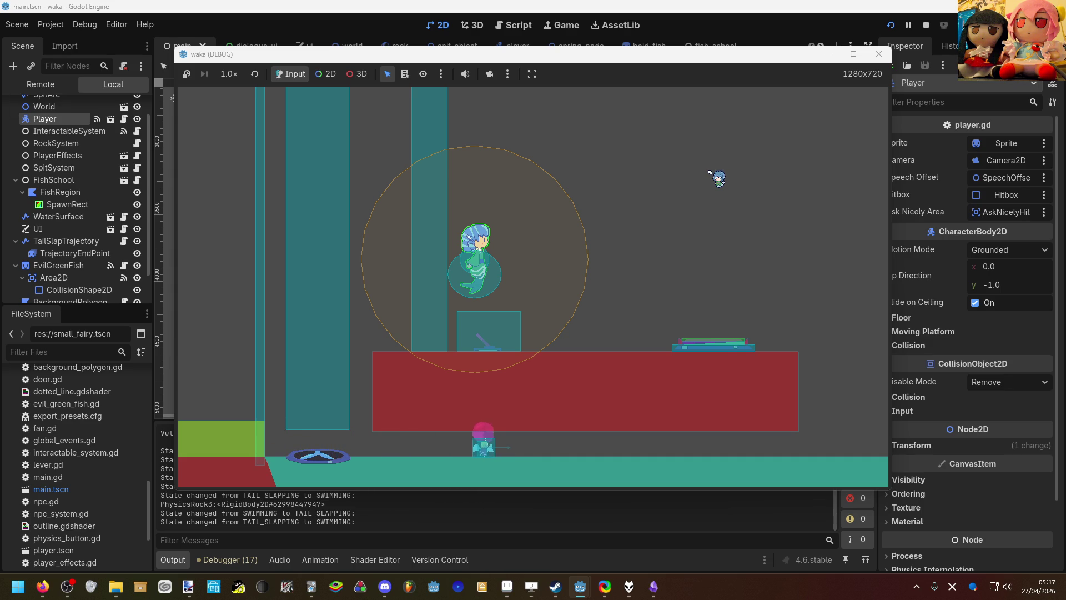
Step: Swim right to the purple wall and back, aiming and releasing tail slaps up-right
{"action": "key", "text": "Right"}
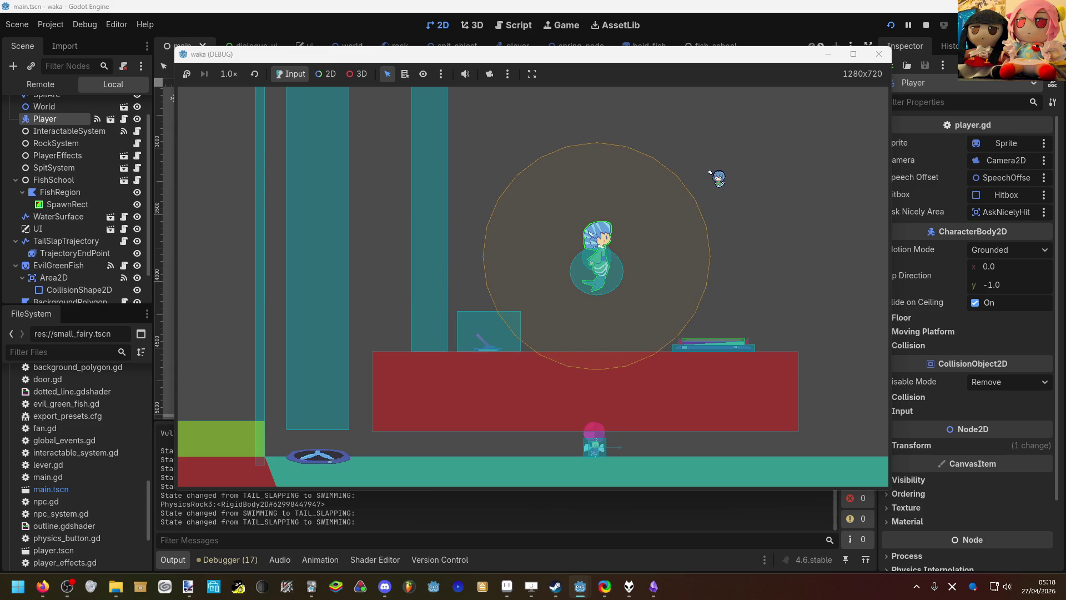
{"action": "key", "text": "Right"}
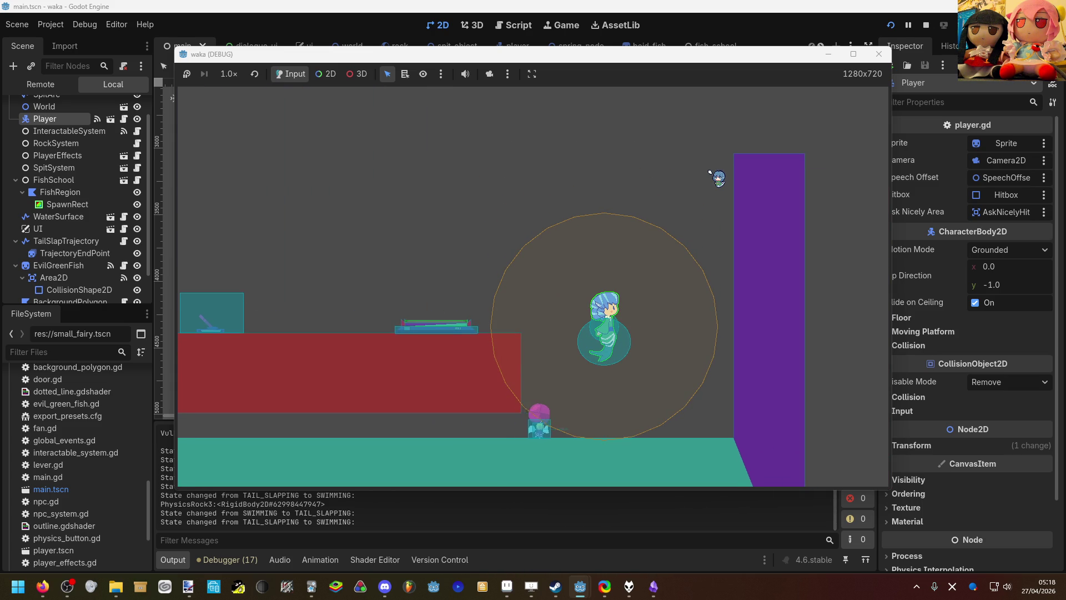
{"action": "key", "text": "Left"}
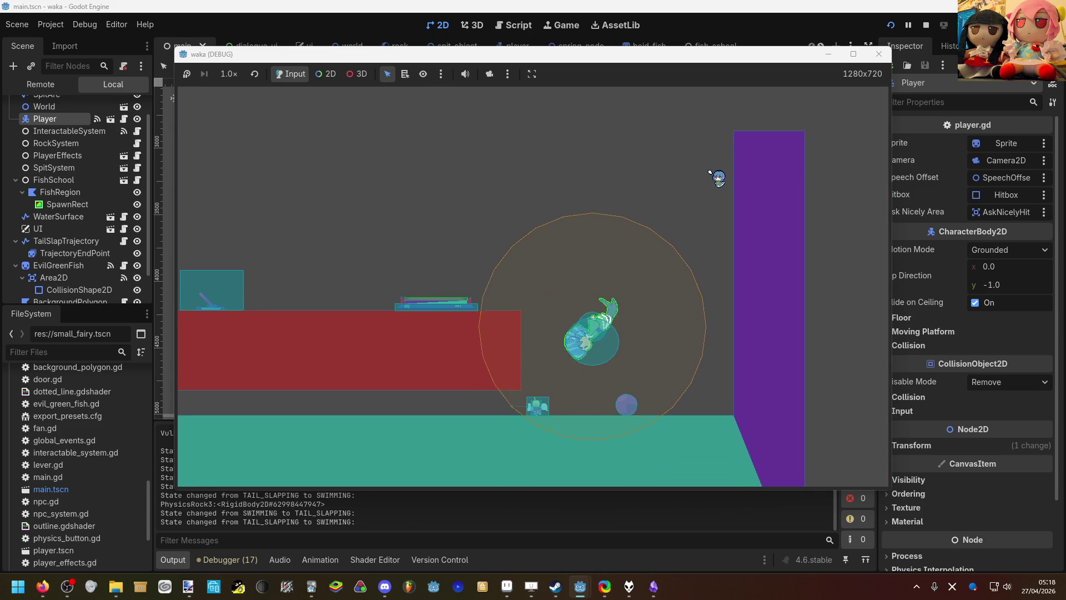
{"action": "key", "text": "space"}
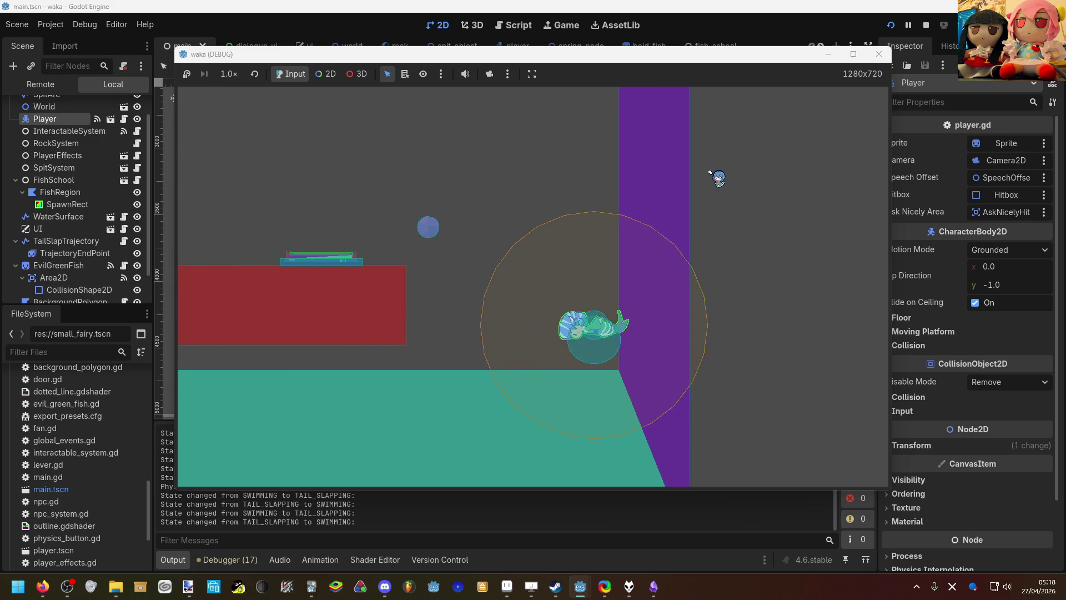
{"action": "key", "text": "Left"}
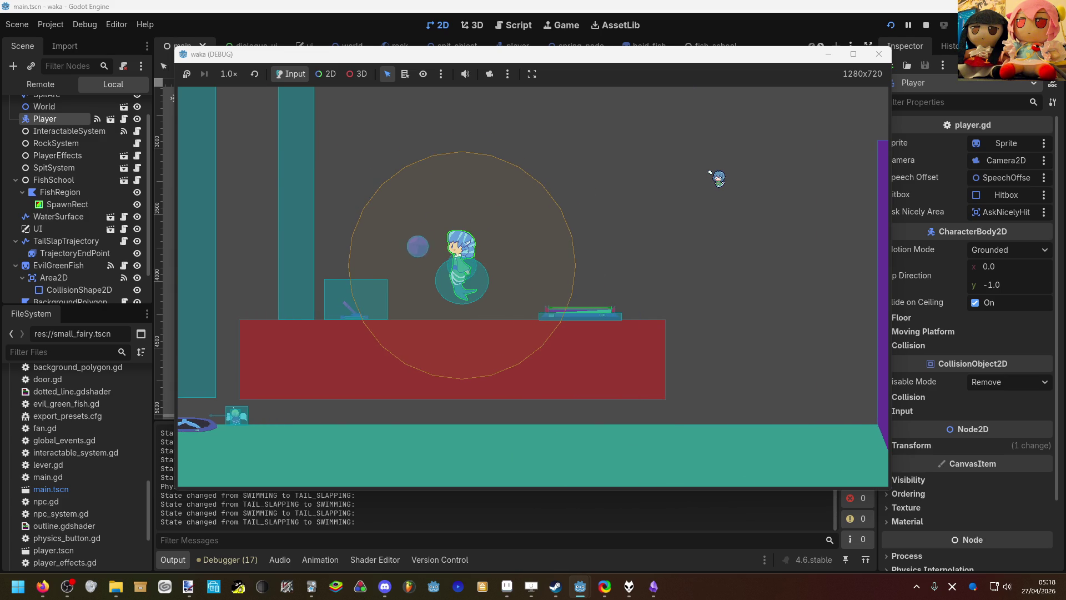
{"action": "key", "text": "space"}
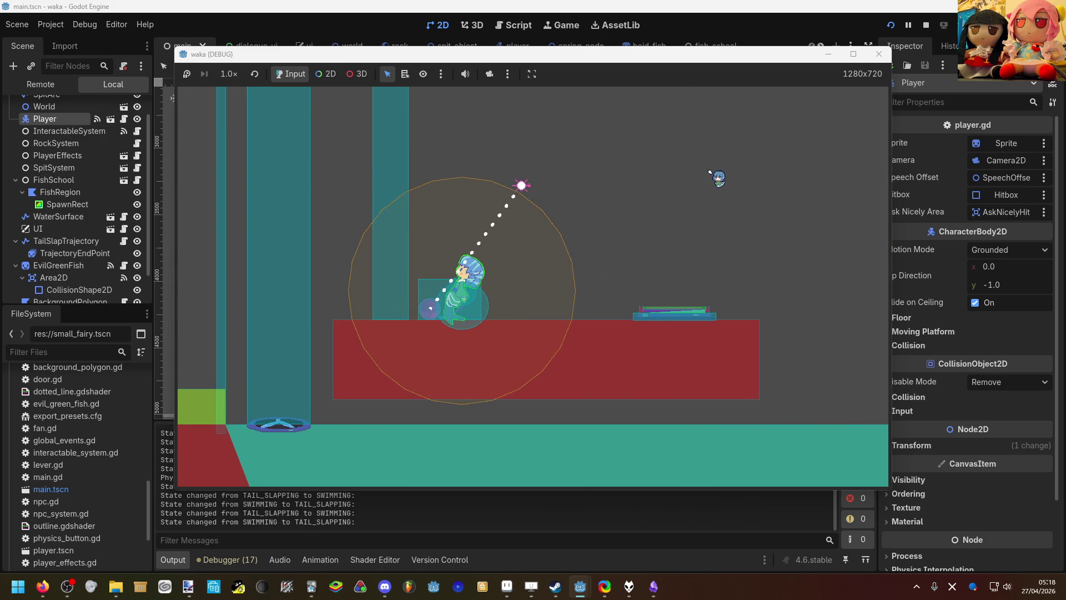
{"action": "key", "text": "Right"}
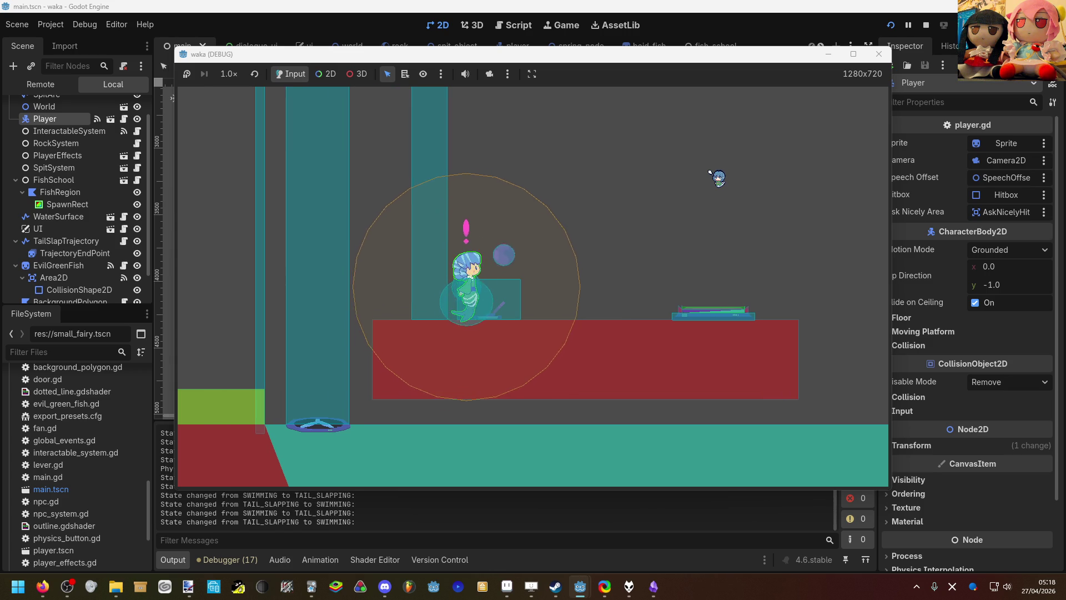
{"action": "key", "text": "space"}
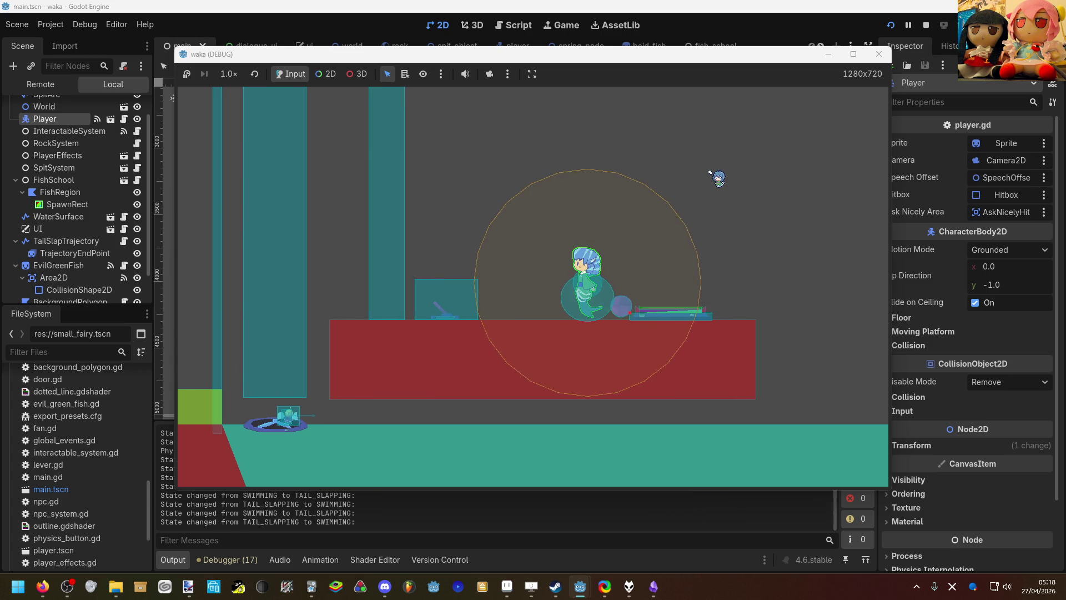
Step: Tail-slap the blue ball up onto the raised platform, then swim left and upward
{"action": "key", "text": "space"}
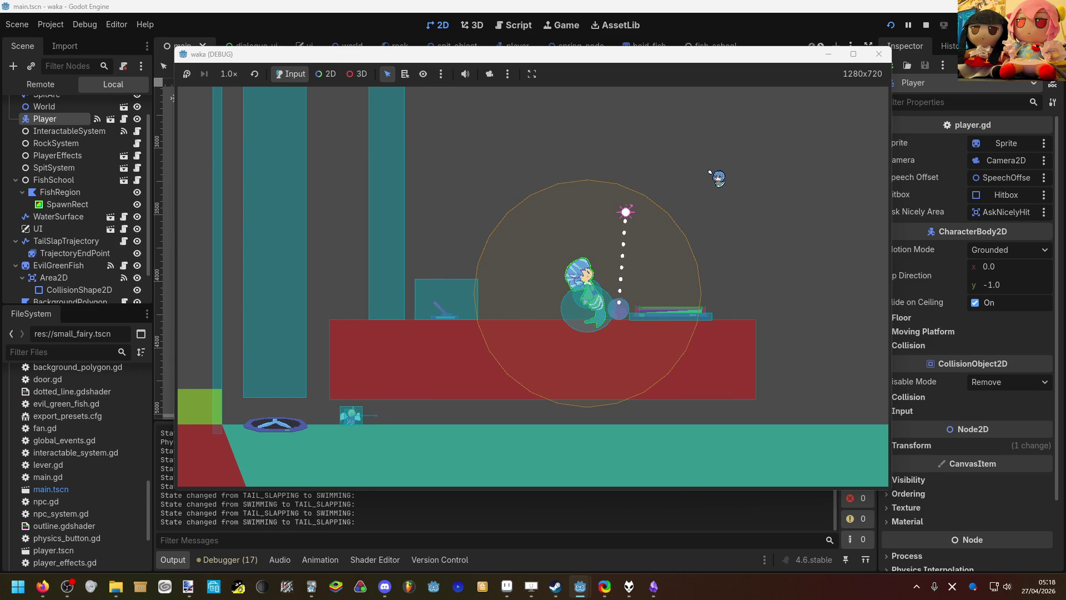
{"action": "key", "text": "space"}
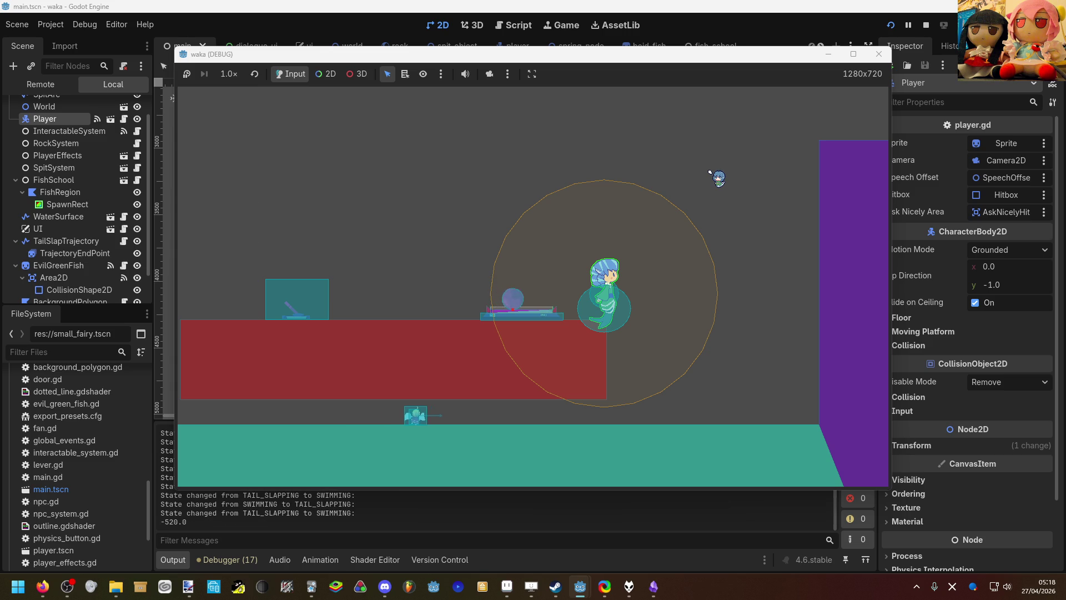
{"action": "key", "text": "Left"}
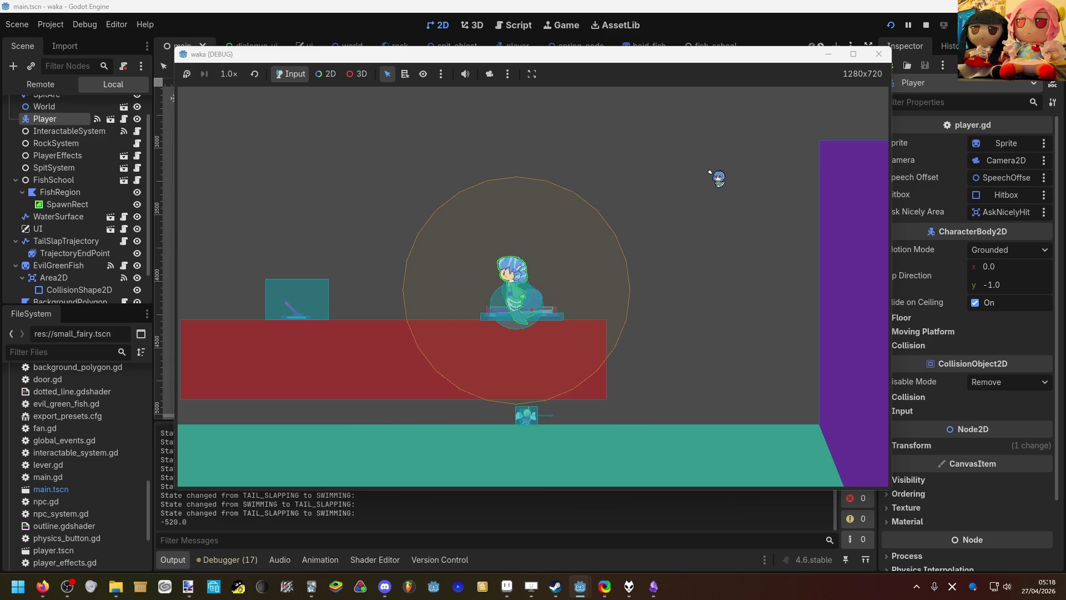
{"action": "key", "text": "Left"}
{"action": "key", "text": "Up"}
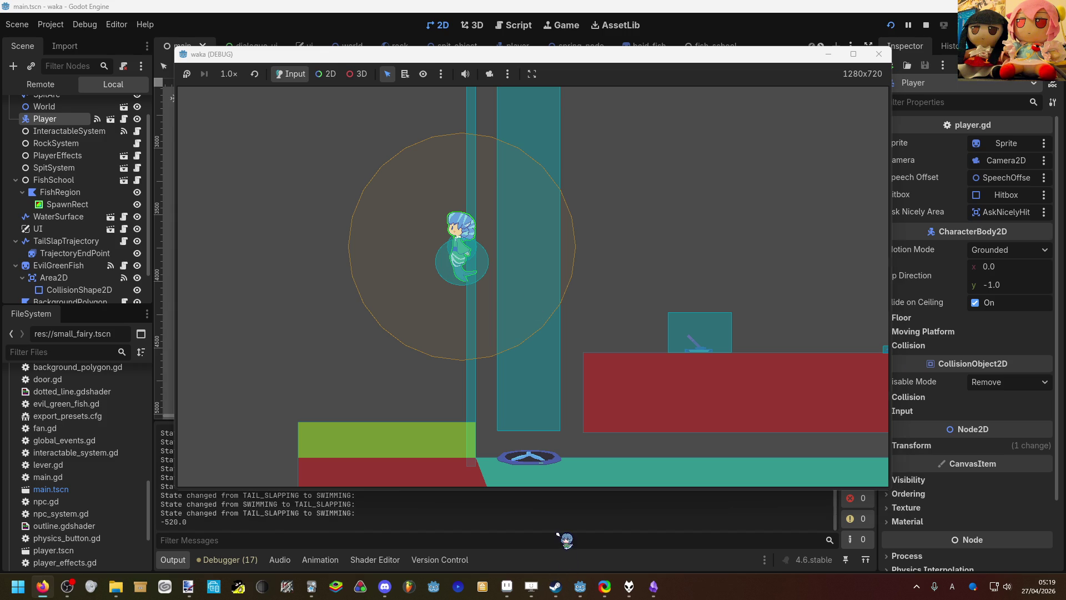
{"action": "left_click", "coordinate": [555, 524]}
{"action": "scroll", "coordinate": [499, 308], "scroll_direction": "down", "scroll_amount": 7}
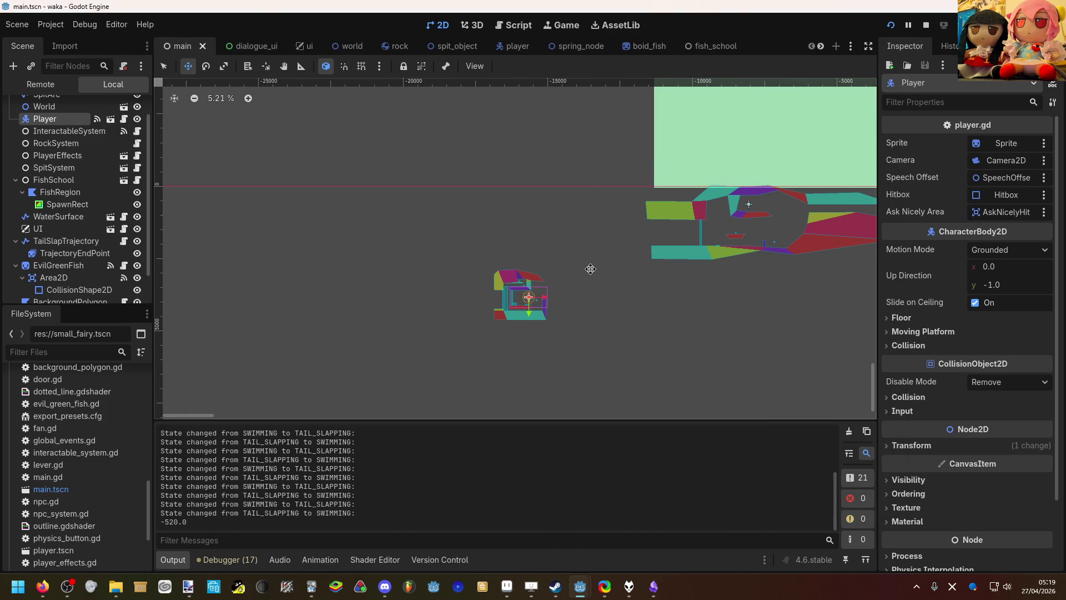
{"action": "key", "text": "q"}
{"action": "scroll", "coordinate": [597, 255], "scroll_direction": "up", "scroll_amount": 3}
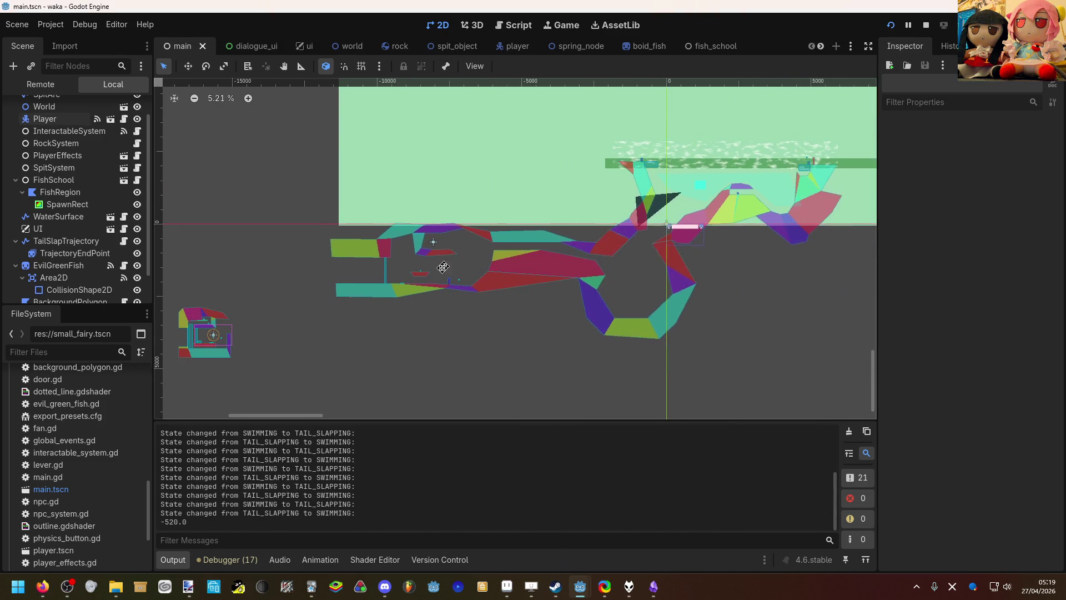
{"action": "scroll", "coordinate": [489, 278], "scroll_direction": "up", "scroll_amount": 5}
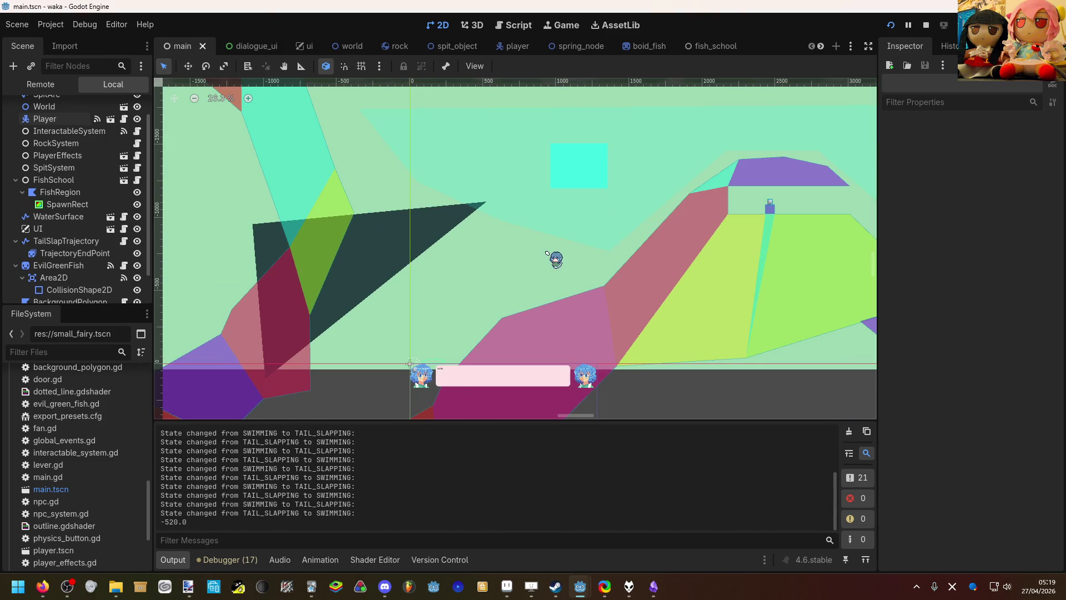
{"action": "mouse_move", "coordinate": [780, 188]}
{"action": "left_mouse_down"}
{"action": "mouse_move", "coordinate": [727, 209]}
{"action": "mouse_move", "coordinate": [519, 210]}
{"action": "left_mouse_up"}
{"action": "scroll", "coordinate": [624, 200], "scroll_direction": "up", "scroll_amount": 5}
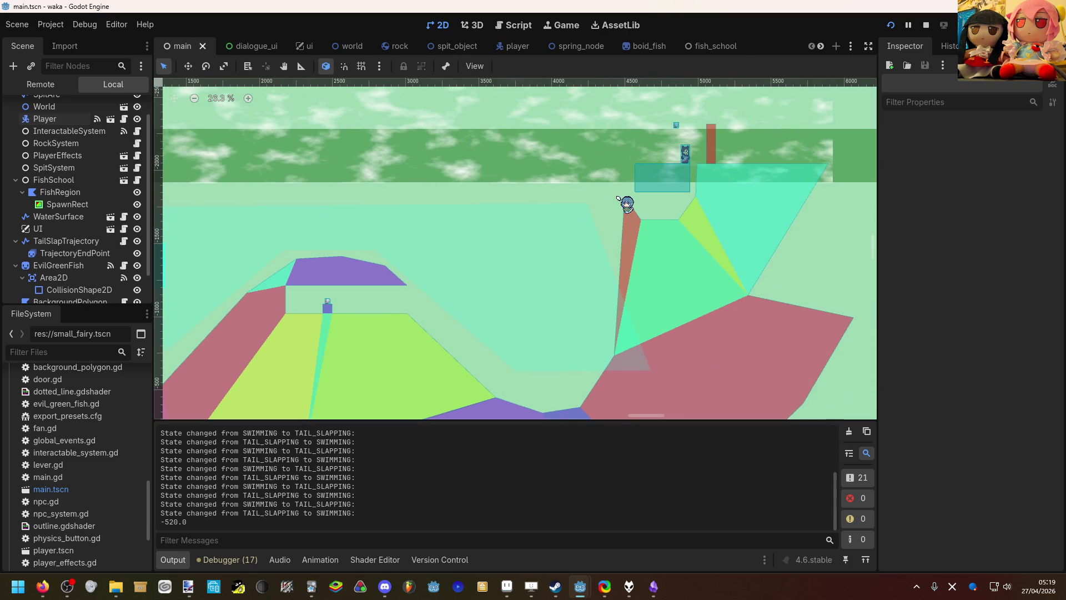
{"action": "scroll", "coordinate": [646, 172], "scroll_direction": "up", "scroll_amount": 3}
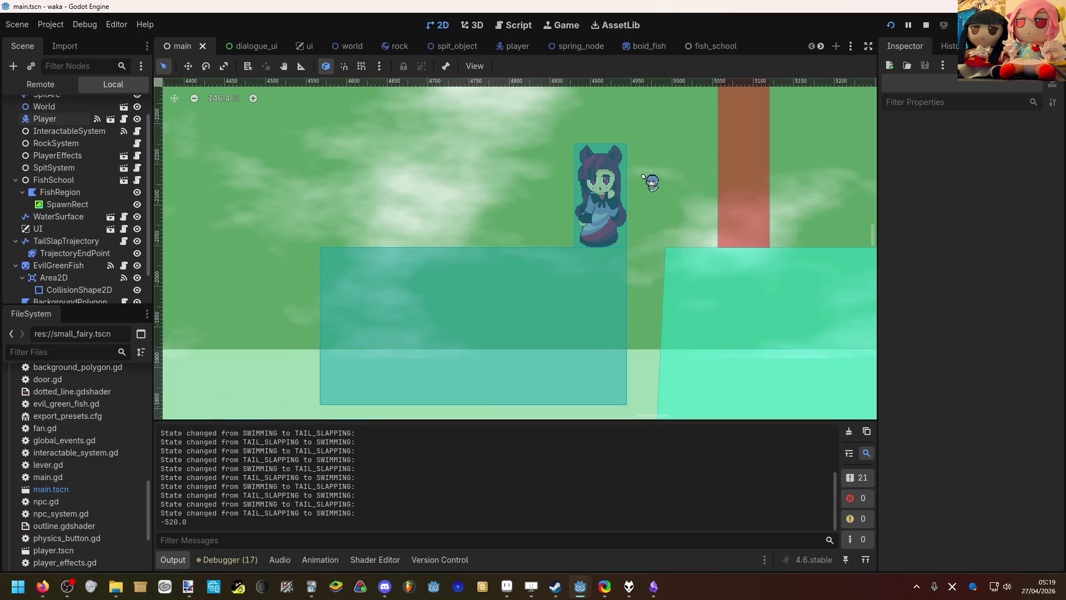
{"action": "scroll", "coordinate": [656, 197], "scroll_direction": "up", "scroll_amount": 9}
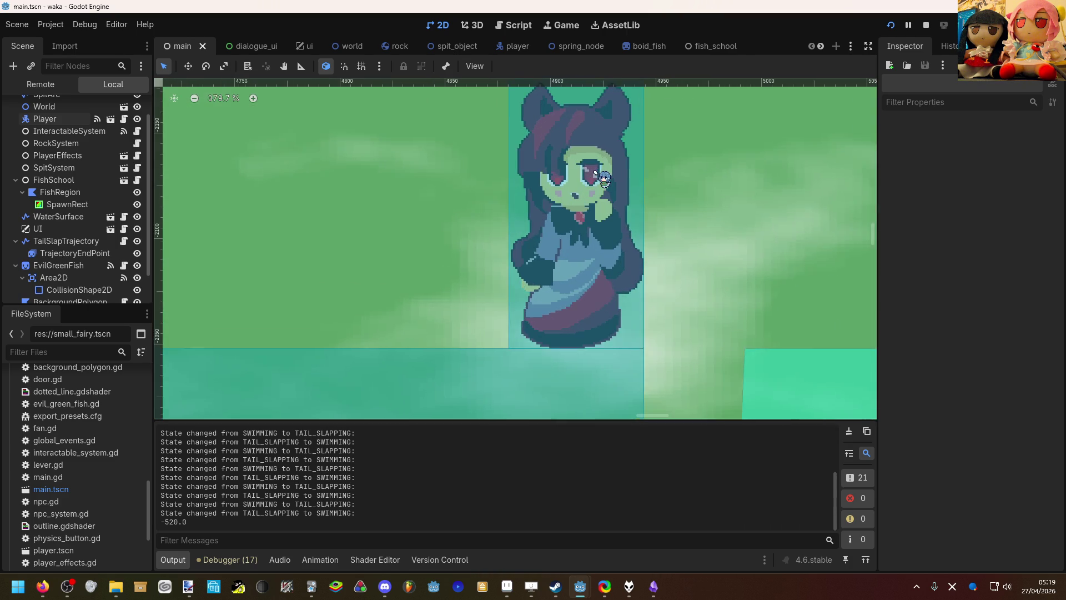
{"action": "scroll", "coordinate": [596, 174], "scroll_direction": "down", "scroll_amount": 20}
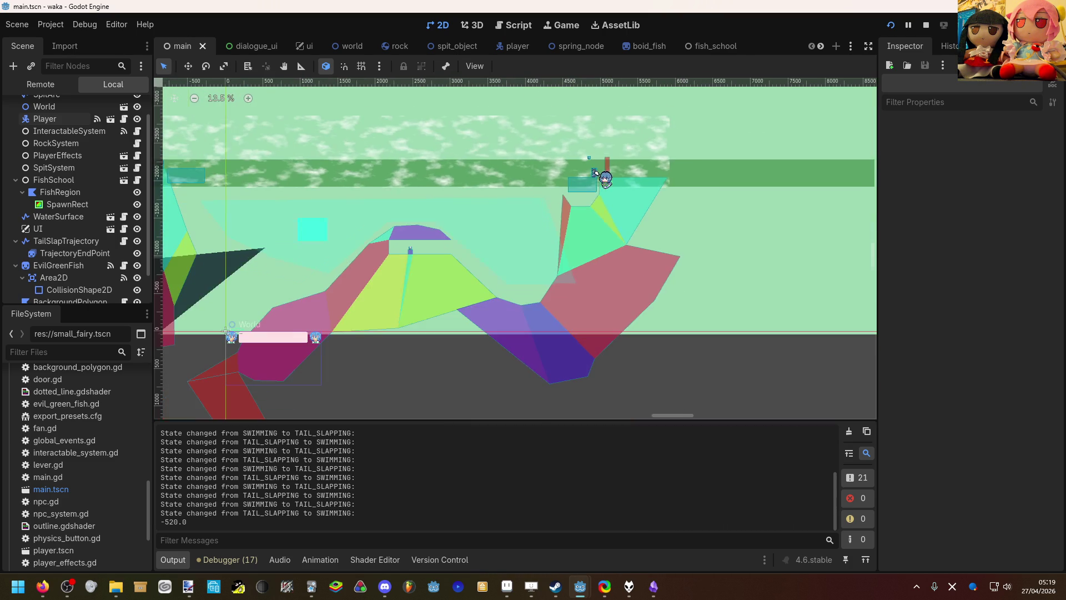
{"action": "left_click_drag", "start_coordinate": [551, 200], "coordinate": [683, 170]}
{"action": "scroll", "coordinate": [683, 170], "scroll_direction": "left", "scroll_amount": 15}
{"action": "scroll", "coordinate": [683, 170], "scroll_direction": "down", "scroll_amount": 5}
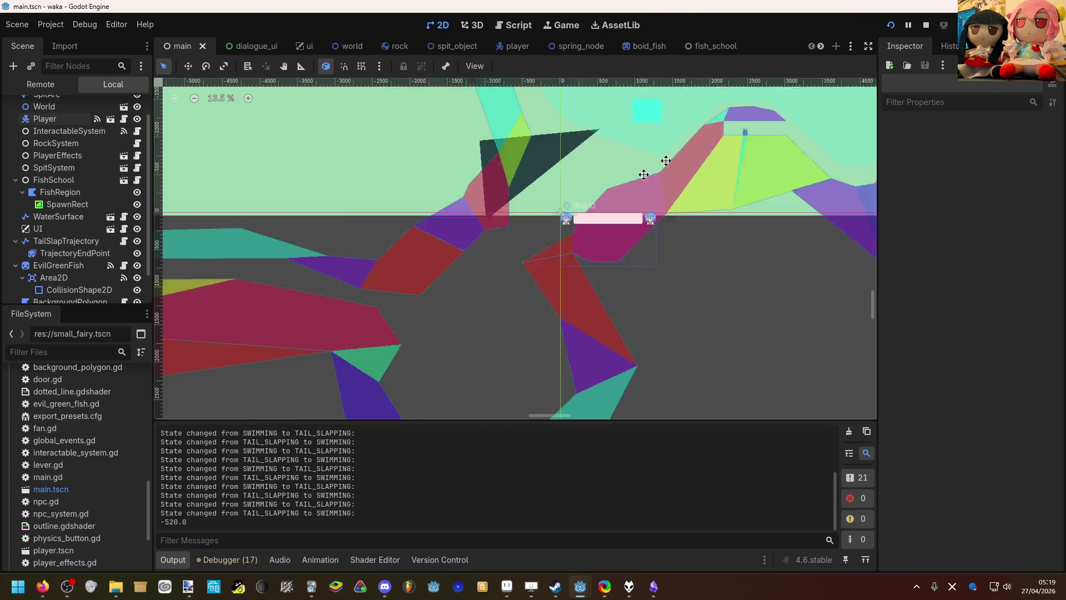
{"action": "scroll", "coordinate": [500, 277], "scroll_direction": "up", "scroll_amount": 8}
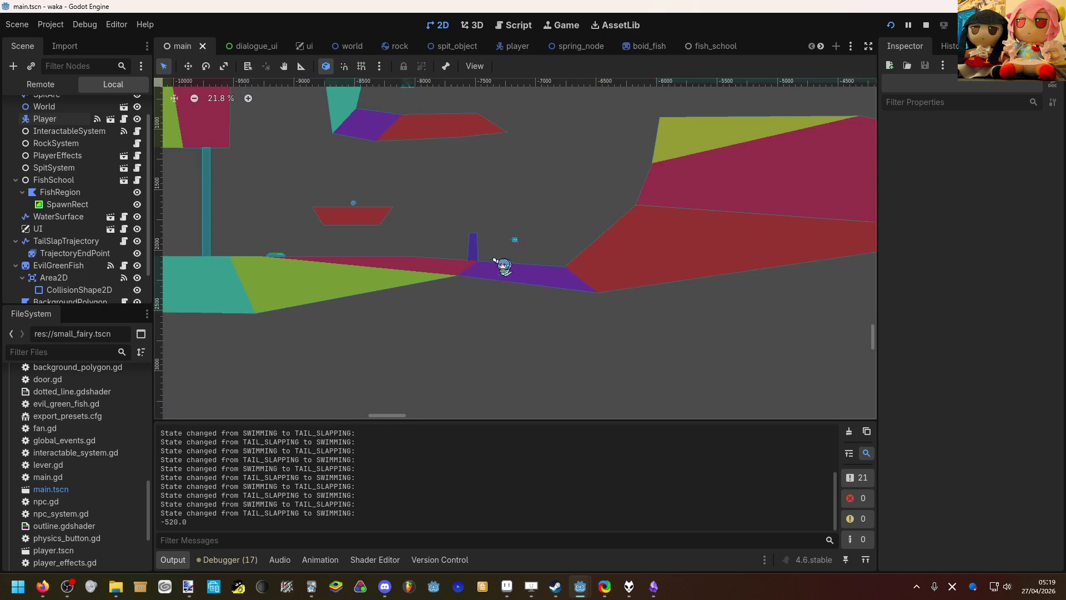
{"action": "scroll", "coordinate": [618, 244], "scroll_direction": "down", "scroll_amount": 10}
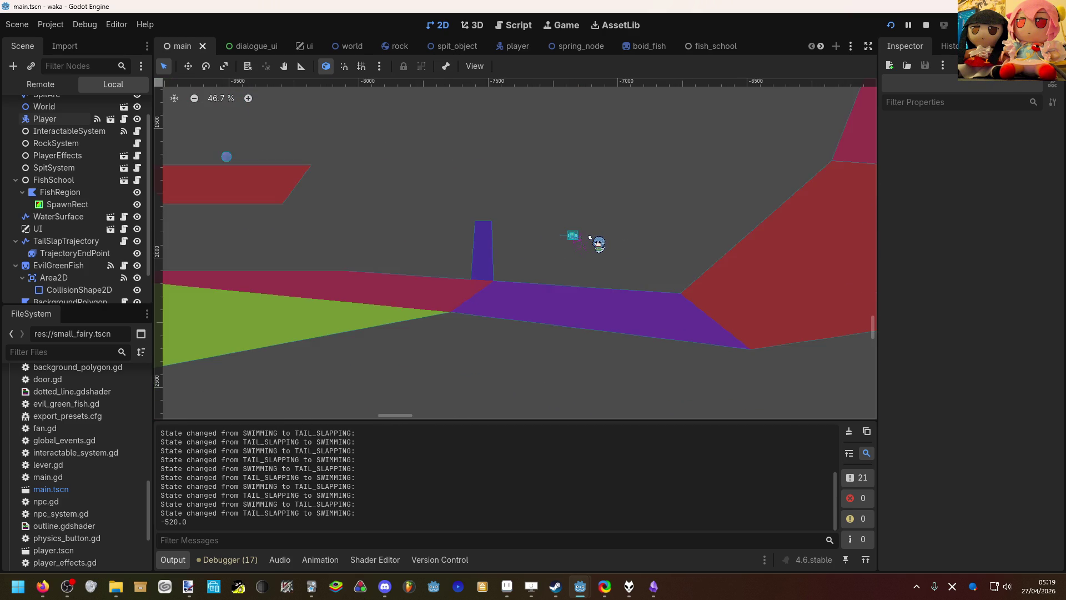
{"action": "scroll", "coordinate": [630, 240], "scroll_direction": "left", "scroll_amount": 5}
{"action": "scroll", "coordinate": [609, 245], "scroll_direction": "down", "scroll_amount": 5}
{"action": "scroll", "coordinate": [500, 278], "scroll_direction": "up", "scroll_amount": 7}
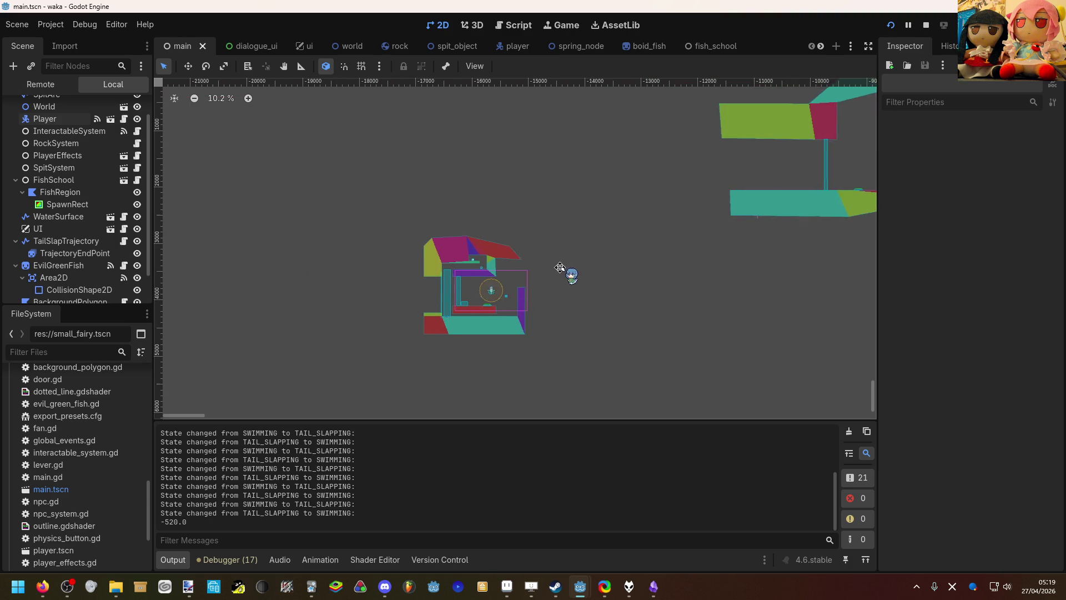
{"action": "scroll", "coordinate": [520, 275], "scroll_direction": "up", "scroll_amount": 2}
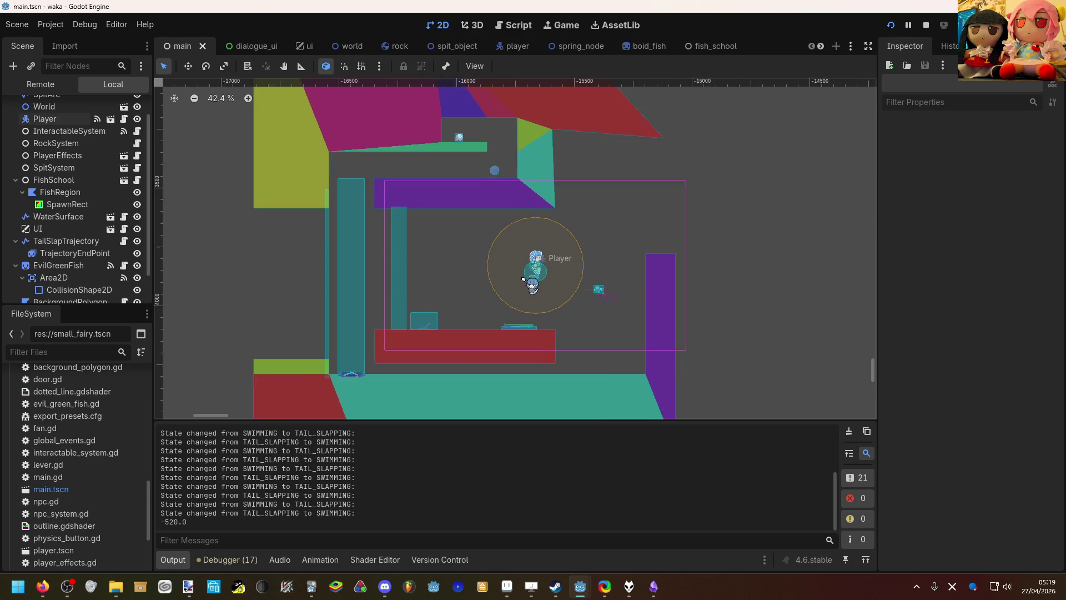
{"action": "scroll", "coordinate": [606, 238], "scroll_direction": "up", "scroll_amount": 2}
{"action": "scroll", "coordinate": [600, 237], "scroll_direction": "right", "scroll_amount": 2}
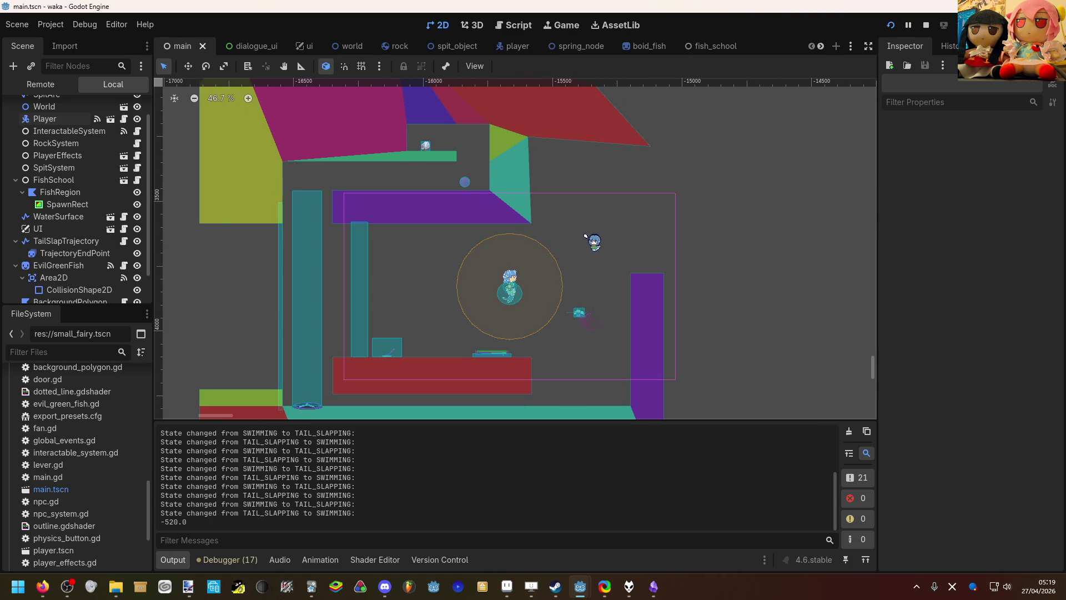
{"action": "scroll", "coordinate": [586, 235], "scroll_direction": "down", "scroll_amount": 2}
{"action": "scroll", "coordinate": [585, 235], "scroll_direction": "down", "scroll_amount": 2}
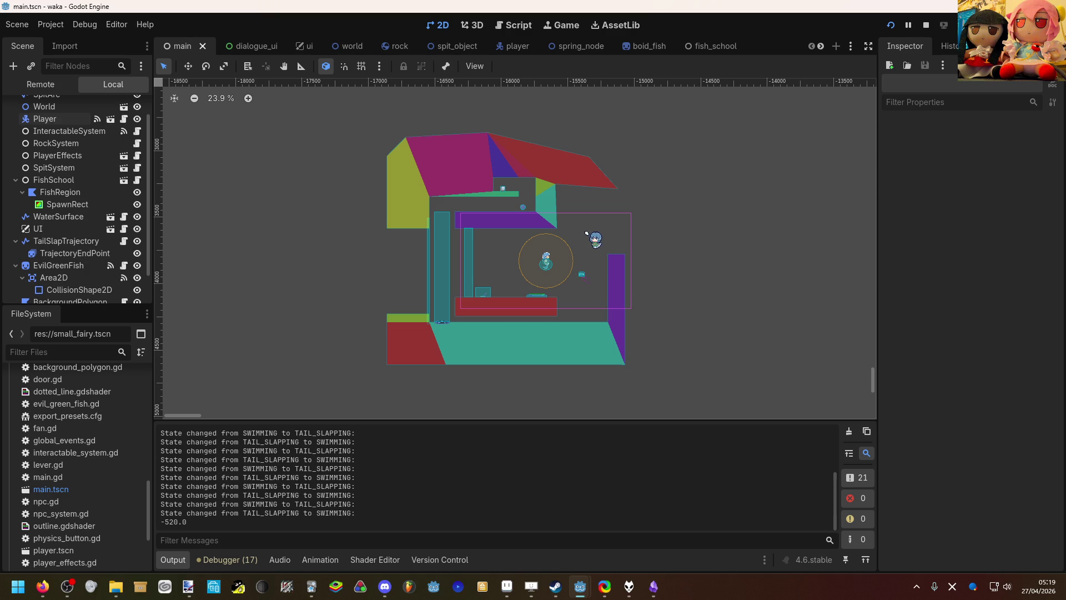
{"action": "left_click_drag", "start_coordinate": [647, 226], "coordinate": [586, 223]}
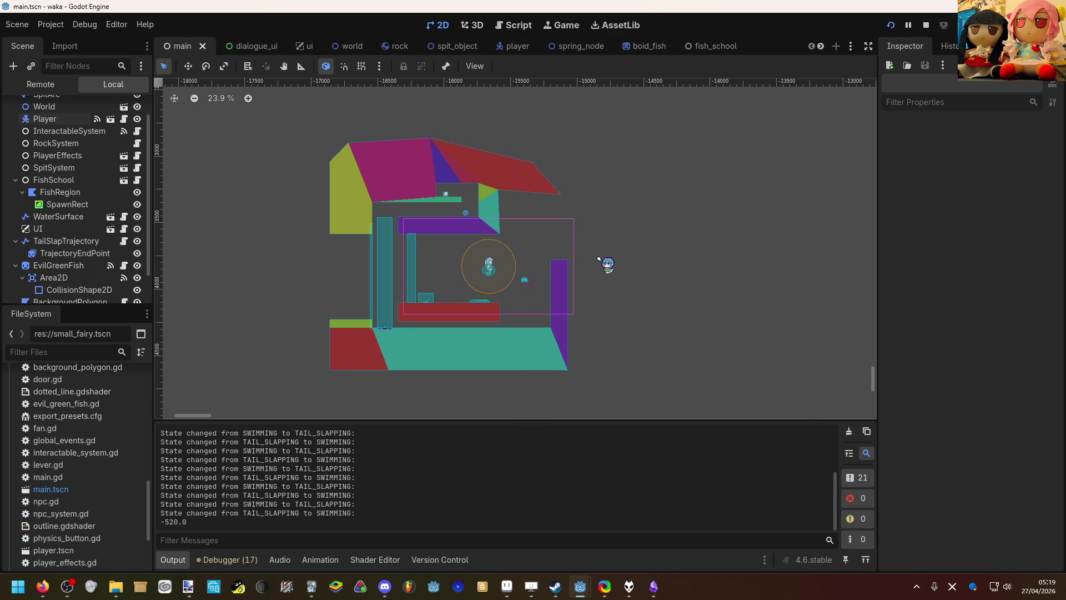
{"action": "scroll", "coordinate": [598, 259], "scroll_direction": "up", "scroll_amount": 6}
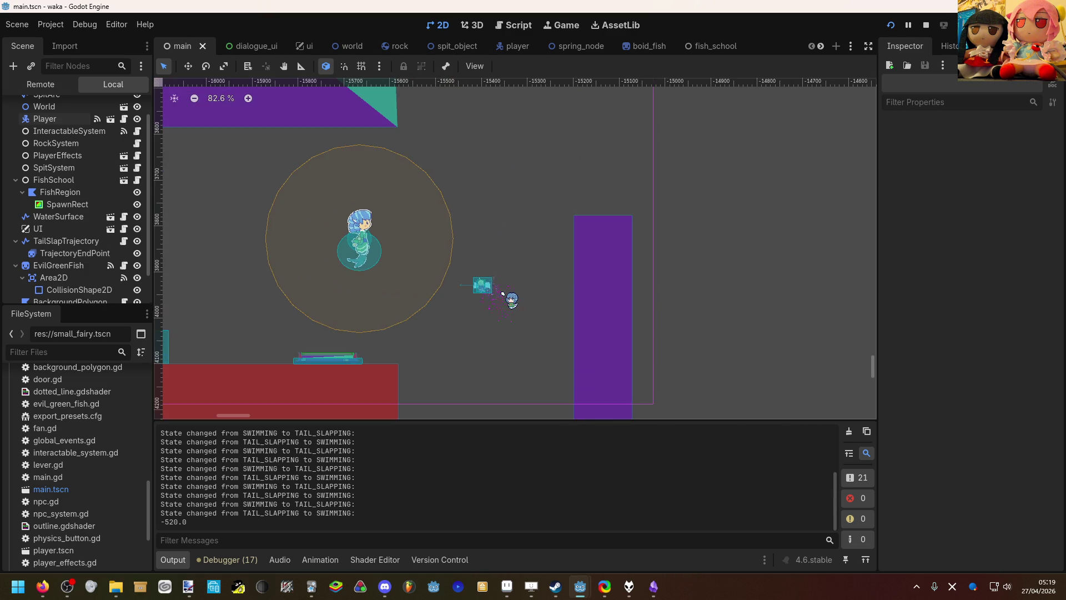
{"action": "scroll", "coordinate": [503, 294], "scroll_direction": "down", "scroll_amount": 5}
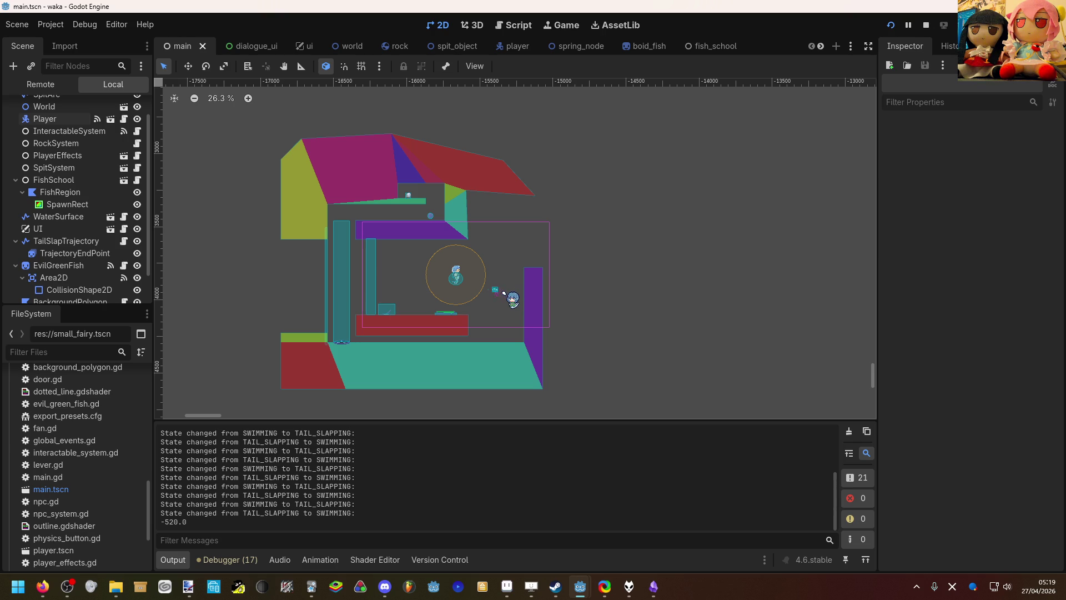
{"action": "left_click", "coordinate": [653, 586]}
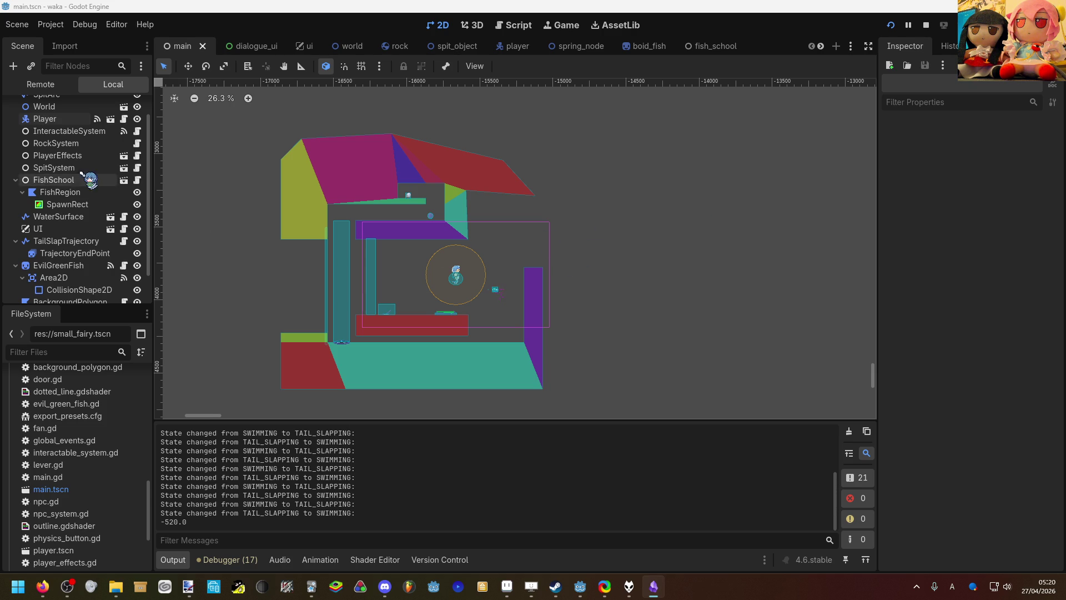
Step: Move the Player to a new start at (240, -1466) by the surface, then save and run
{"action": "scroll", "coordinate": [96, 181], "scroll_direction": "up", "scroll_amount": 1}
{"action": "left_click", "coordinate": [77, 144]}
{"action": "scroll", "coordinate": [543, 191], "scroll_direction": "down", "scroll_amount": 4}
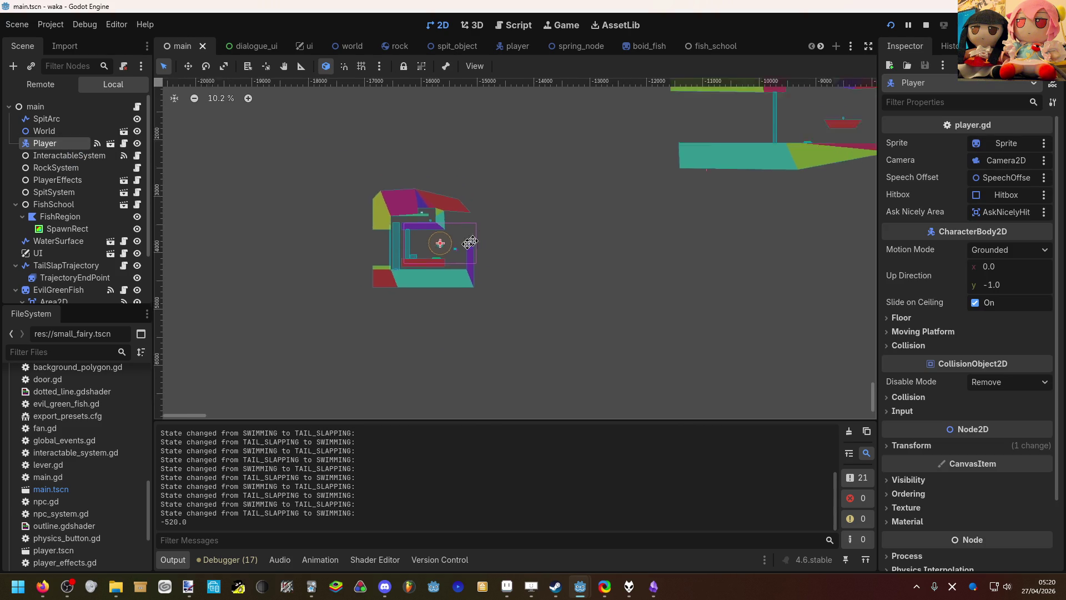
{"action": "scroll", "coordinate": [502, 225], "scroll_direction": "down", "scroll_amount": 2}
{"action": "key", "text": "w"}
{"action": "left_click_drag", "start_coordinate": [321, 314], "coordinate": [781, 178]}
{"action": "mouse_move", "coordinate": [630, 176]}
{"action": "left_mouse_down"}
{"action": "mouse_move", "coordinate": [698, 161]}
{"action": "mouse_move", "coordinate": [756, 116]}
{"action": "left_mouse_up"}
{"action": "key", "text": "F5"}
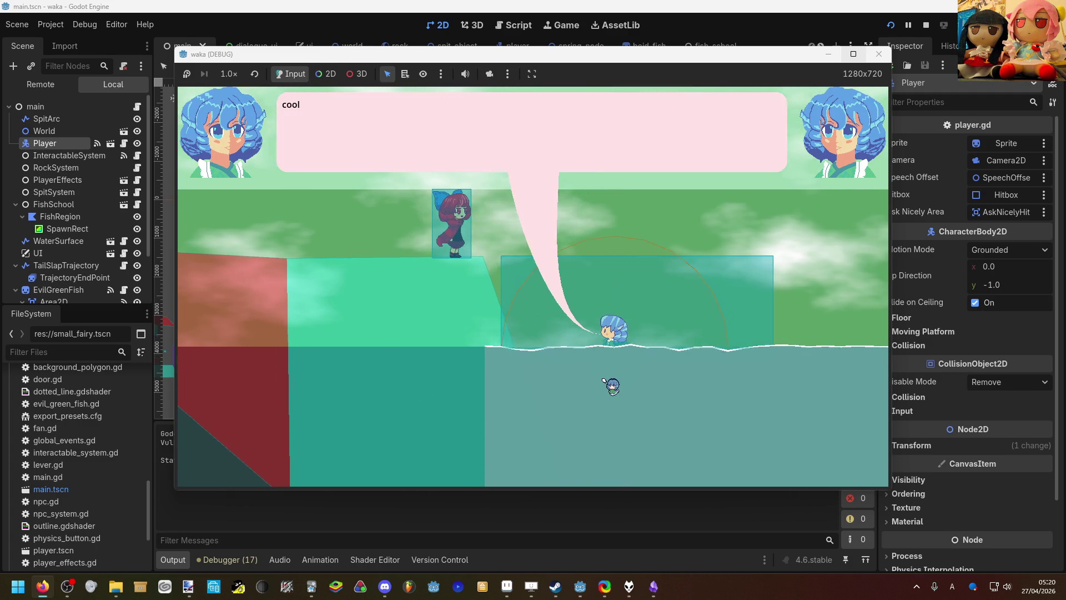
Step: Dismiss the opening message, swim right along the surface and tail-slap
{"action": "left_click", "coordinate": [604, 379]}
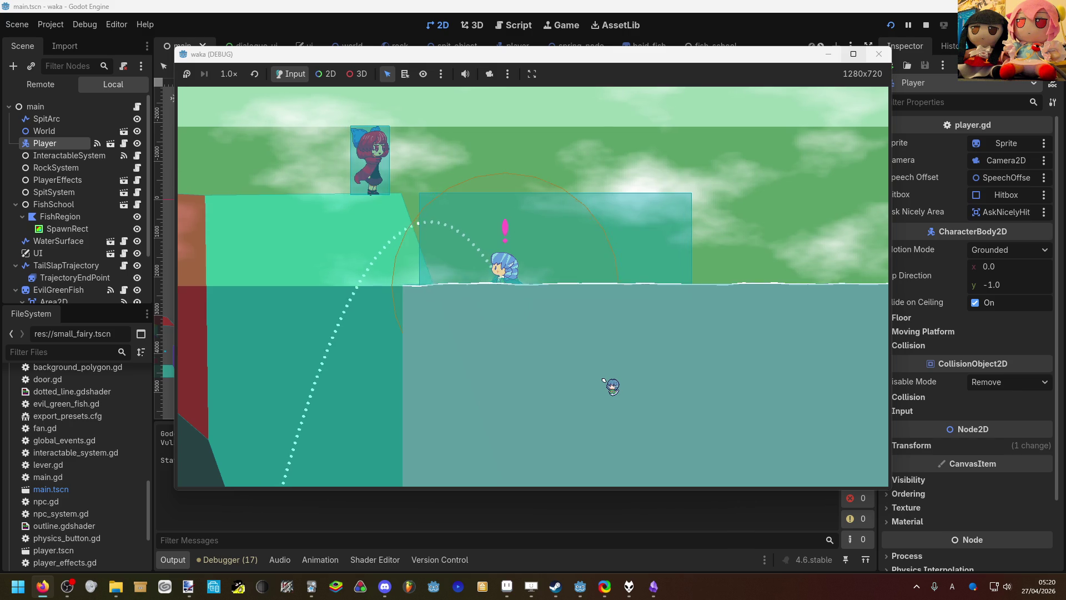
{"action": "key", "text": "d"}
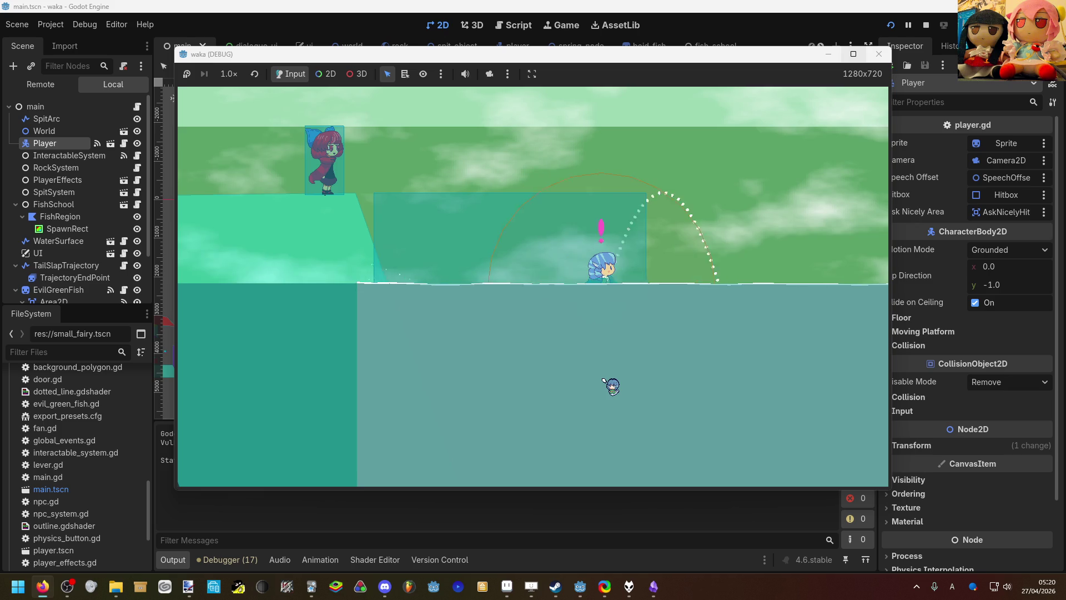
{"action": "left_click", "coordinate": [604, 380]}
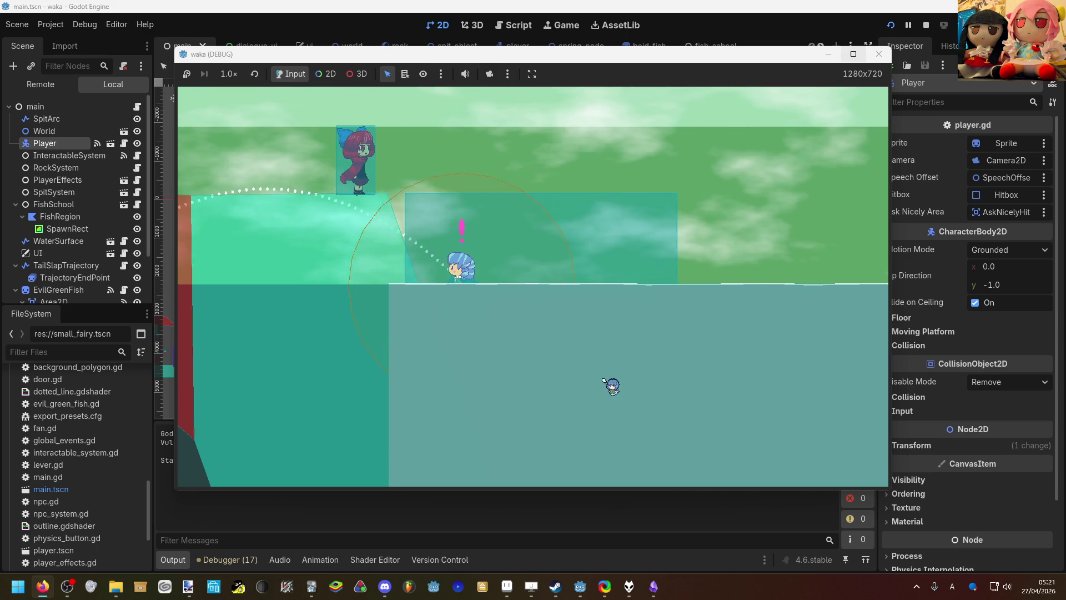
Step: Talk to the red-haired character through the test123 dialogue, then move right
{"action": "key", "text": "e"}
{"action": "key", "text": "e"}
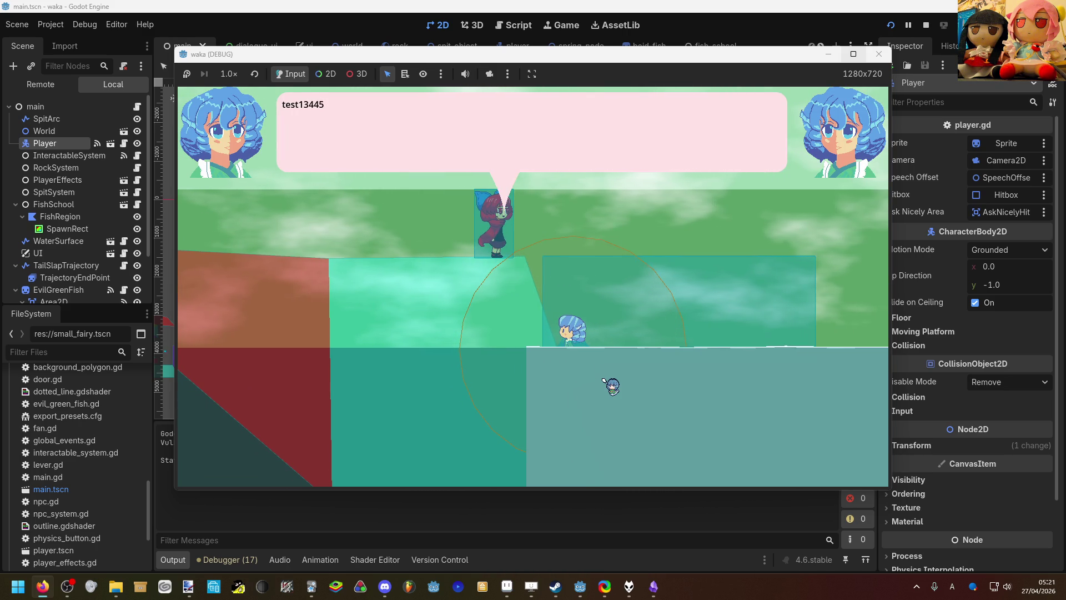
{"action": "key", "text": "e"}
{"action": "key", "text": "e"}
{"action": "key", "text": "e"}
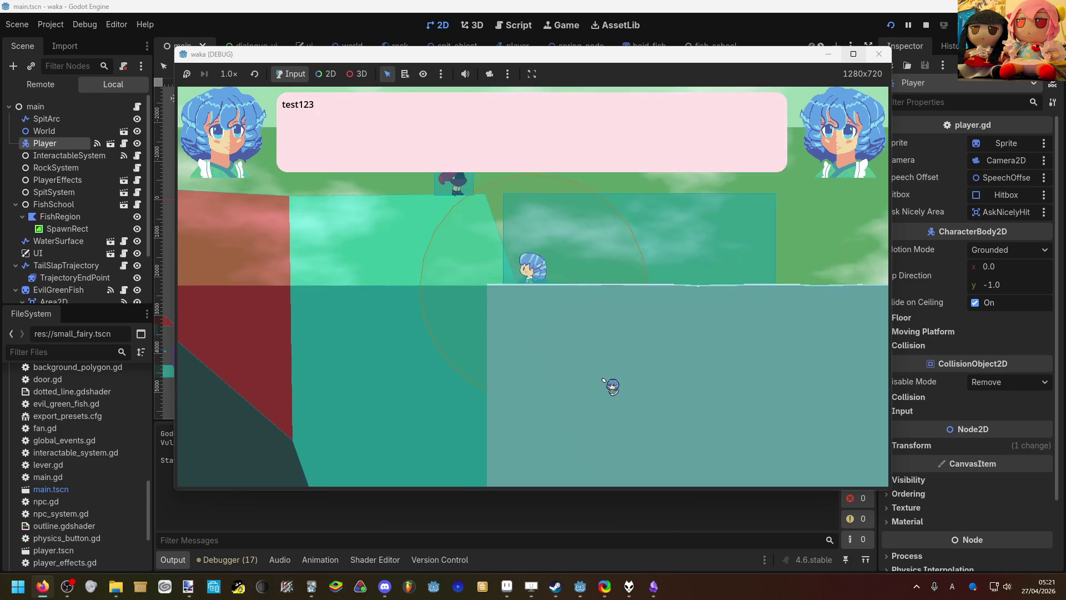
{"action": "key", "text": "e"}
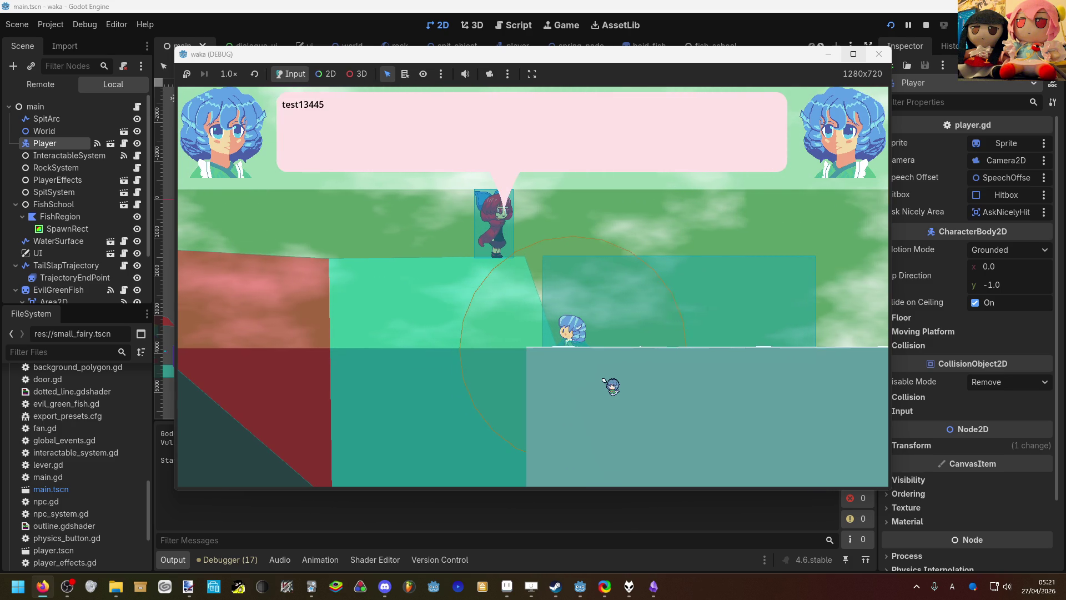
{"action": "key", "text": "e"}
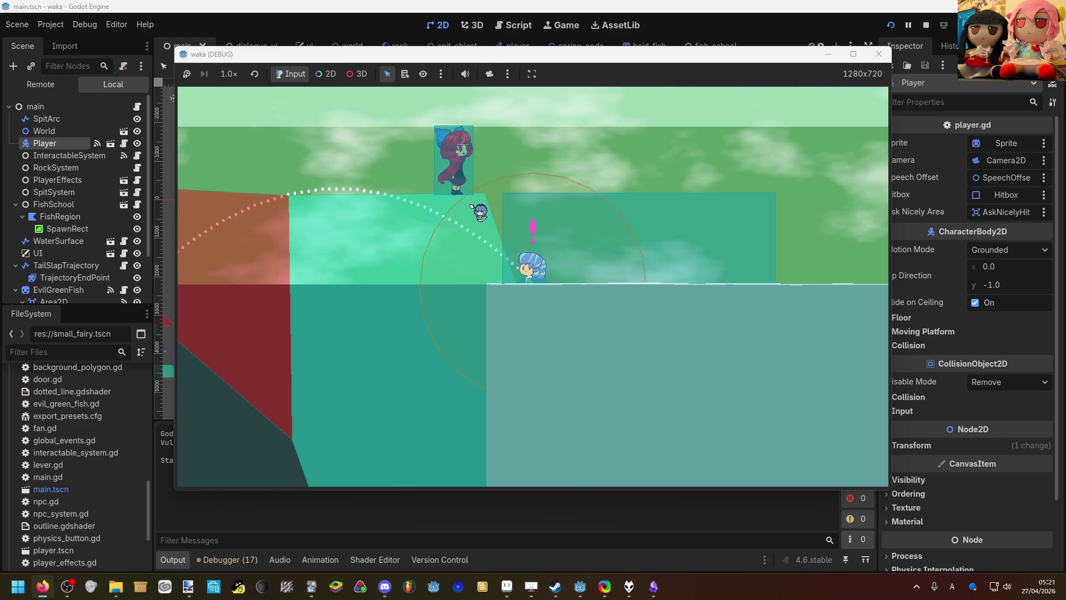
{"action": "key", "text": "d"}
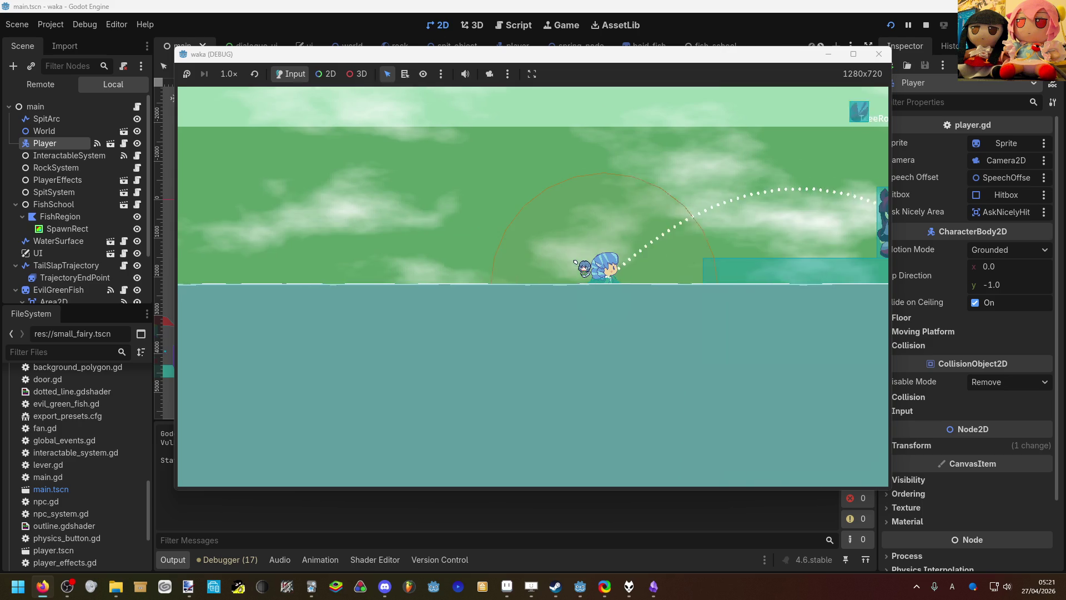
Step: Walk right past the NPC, dip into the water and climb out left of her
{"action": "key", "text": "d"}
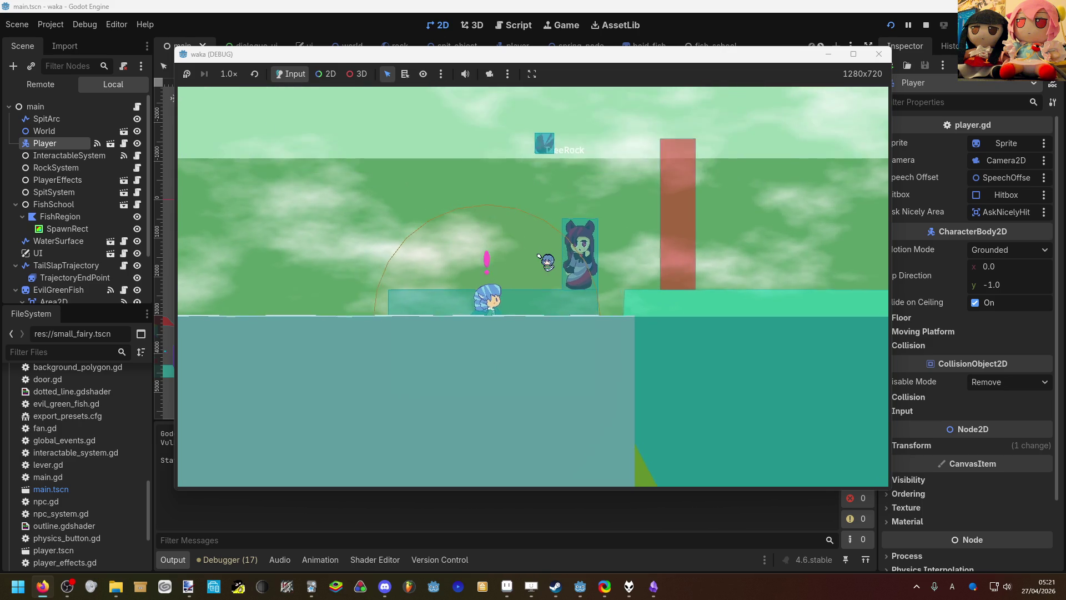
{"action": "key", "text": "d"}
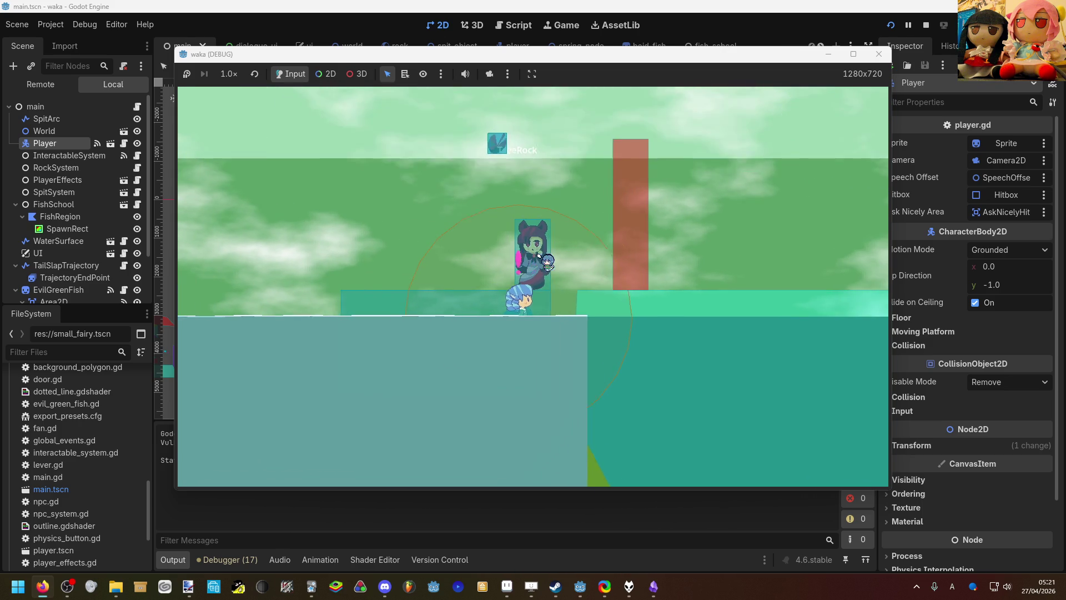
{"action": "key", "text": "s"}
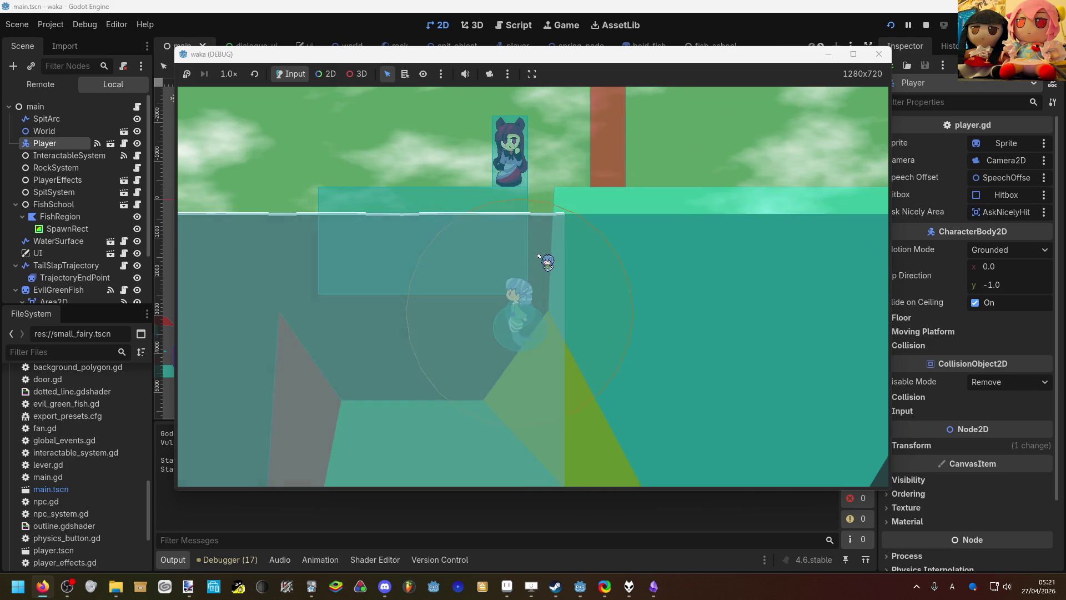
{"action": "key", "text": "w"}
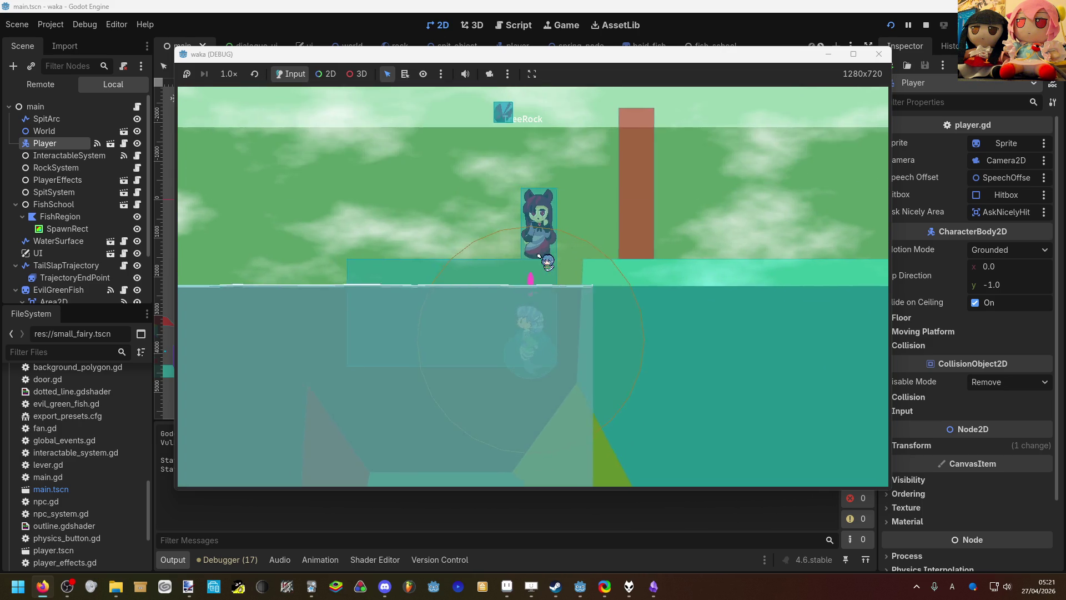
{"action": "key", "text": "s"}
{"action": "key", "text": "w"}
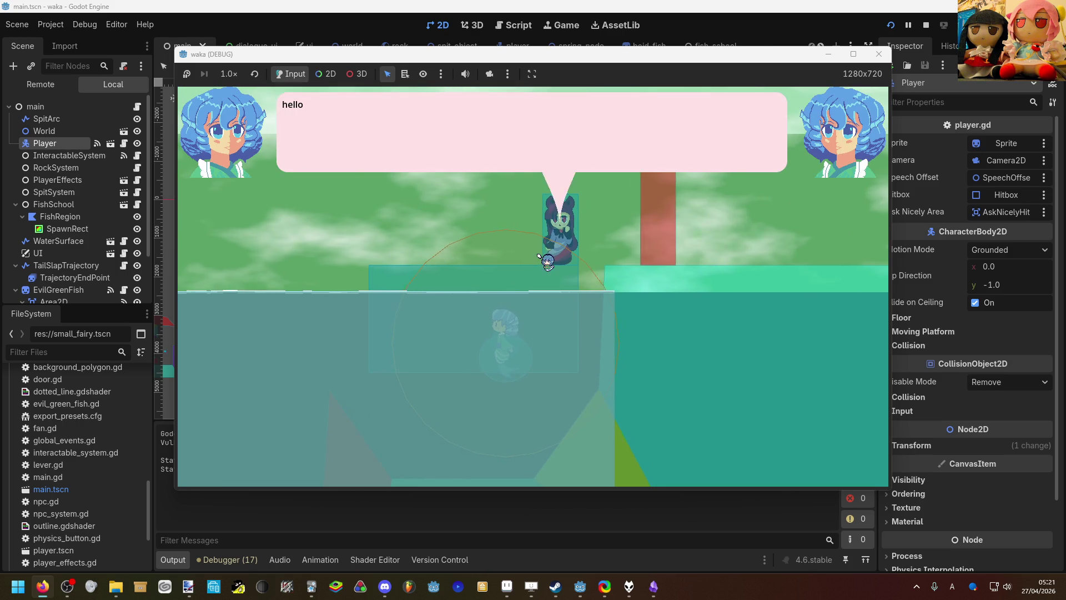
{"action": "key", "text": "a"}
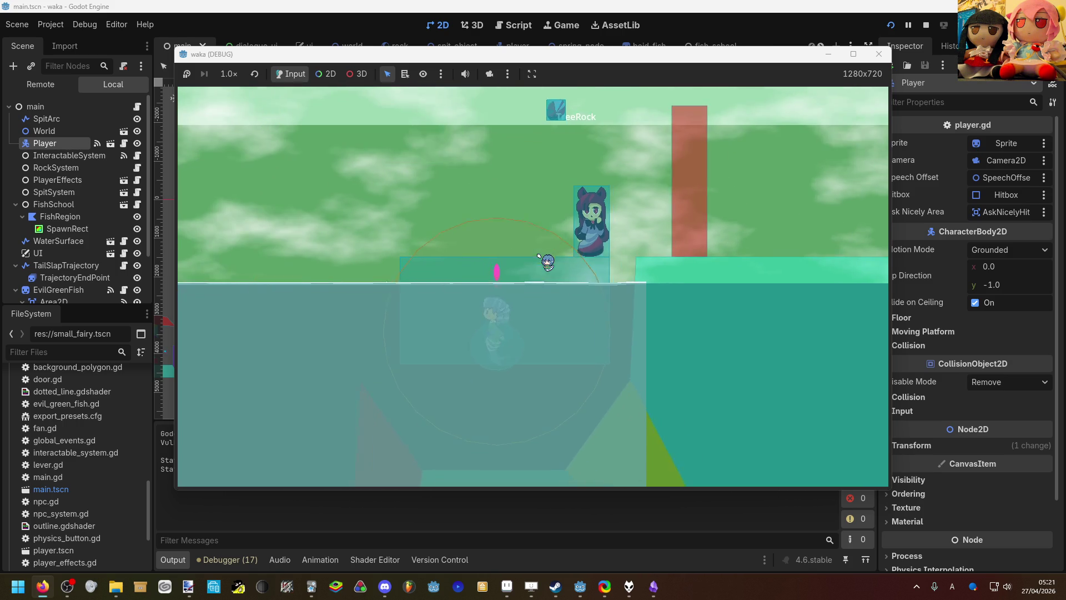
{"action": "key", "text": "w"}
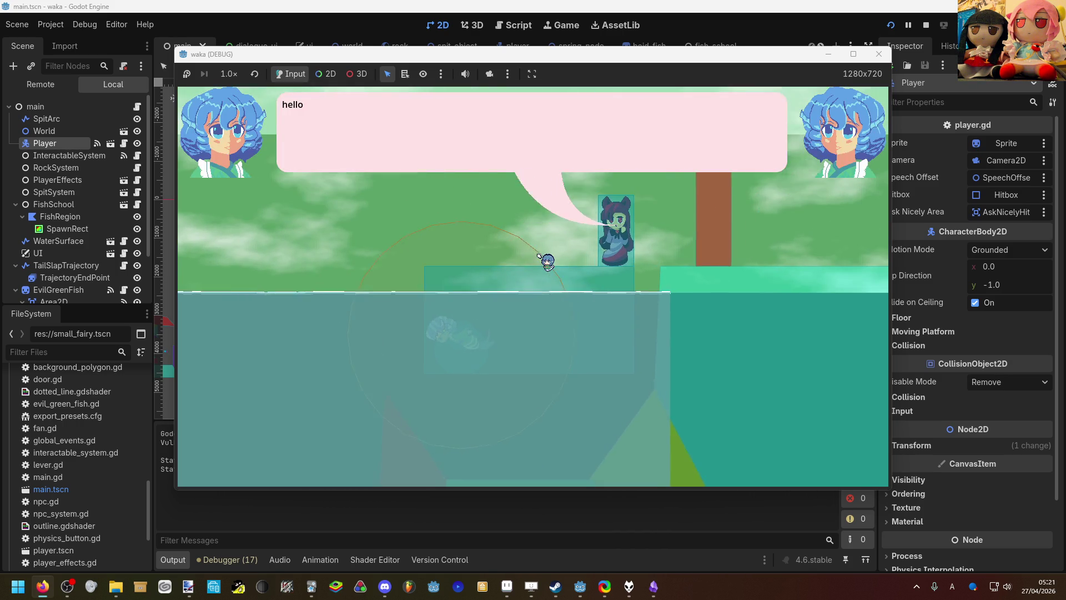
Step: Move back and forth past the NPC, jumping out of the water, to trigger her hello bubble
{"action": "key", "text": "d"}
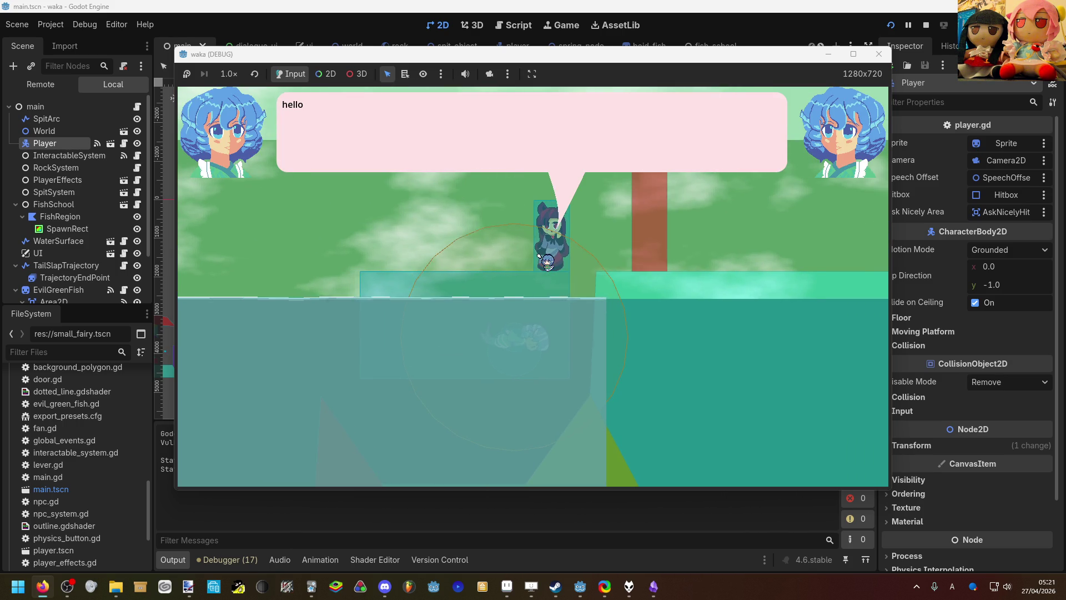
{"action": "key", "text": "d"}
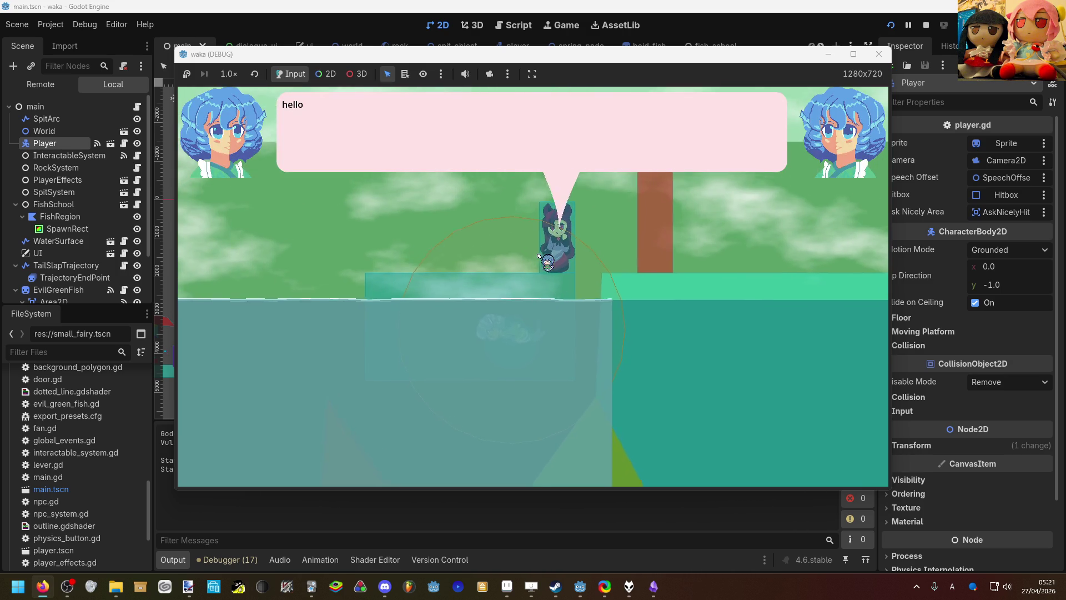
{"action": "key", "text": "a"}
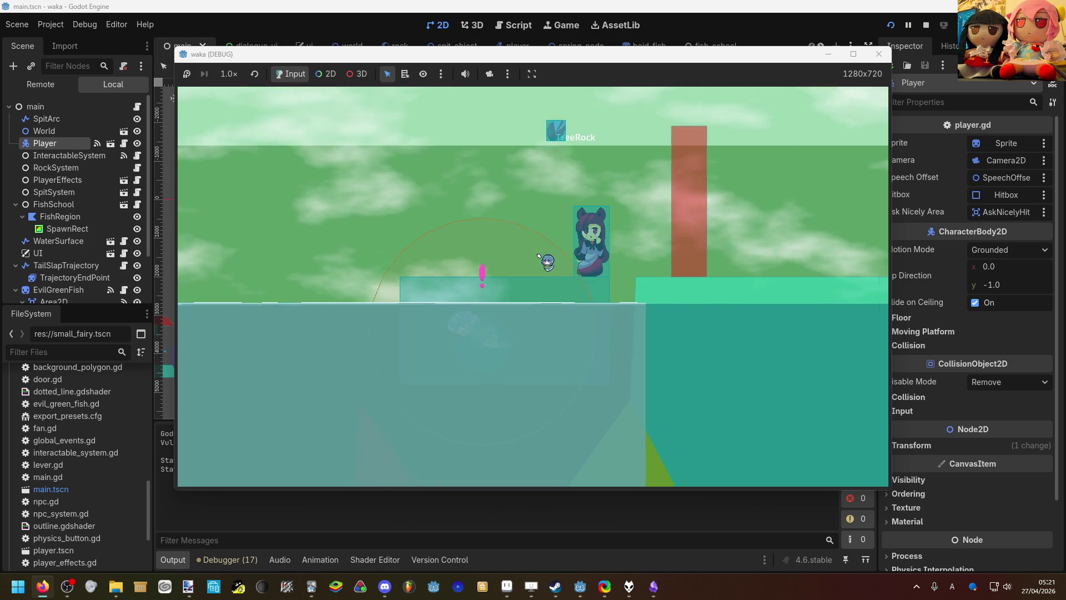
{"action": "key", "text": "d"}
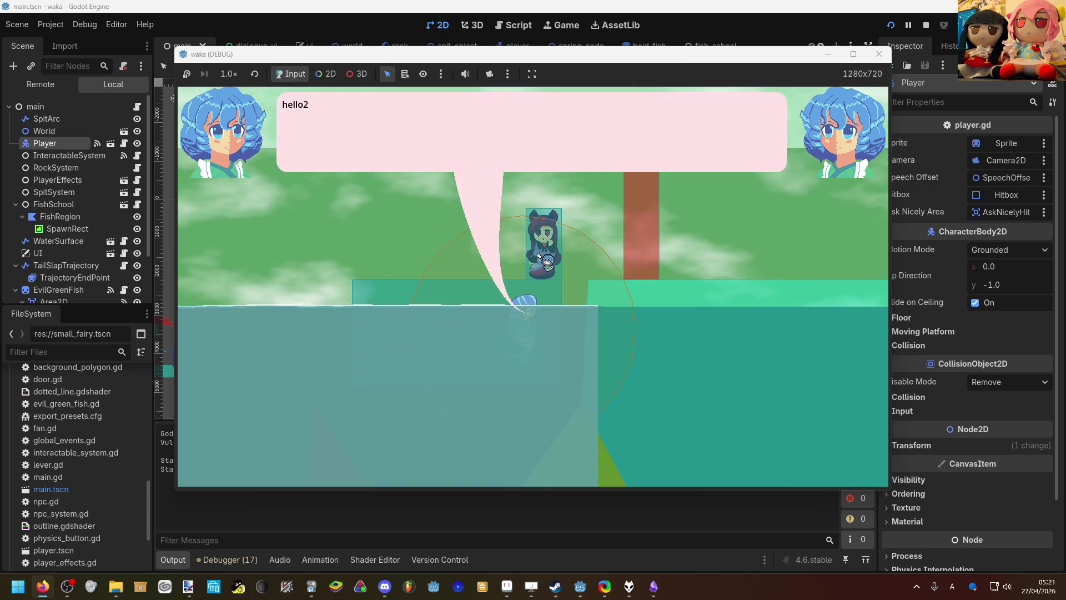
{"action": "key", "text": "space"}
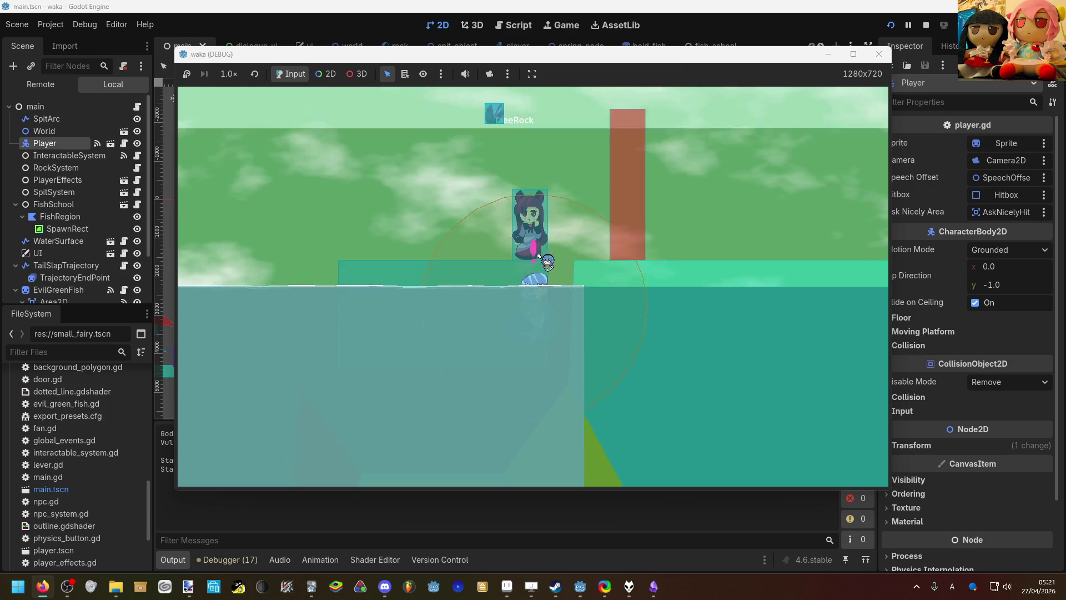
{"action": "key", "text": "a"}
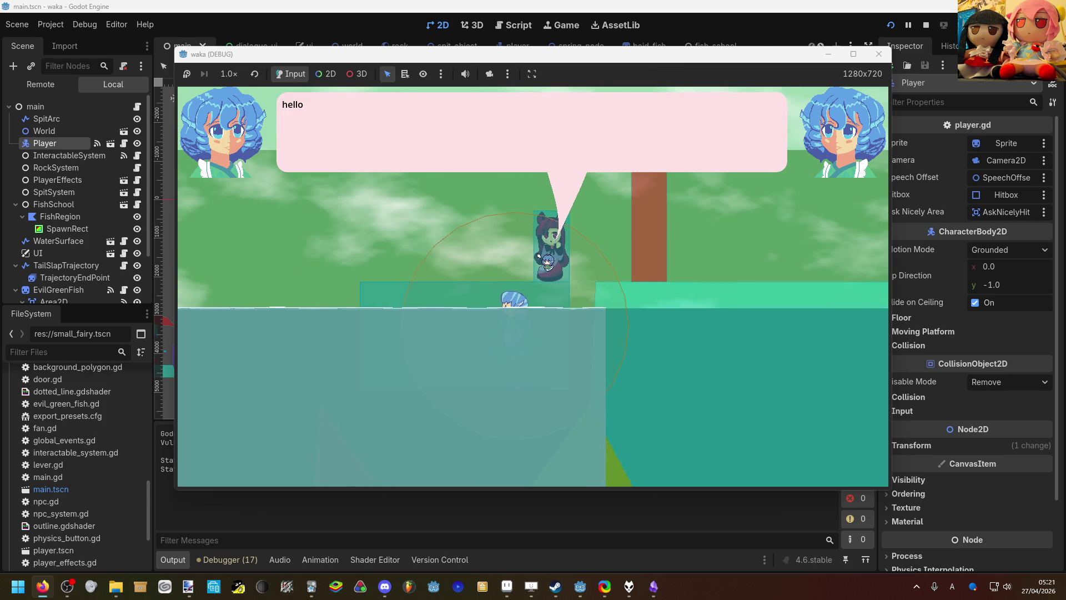
{"action": "key", "text": "space"}
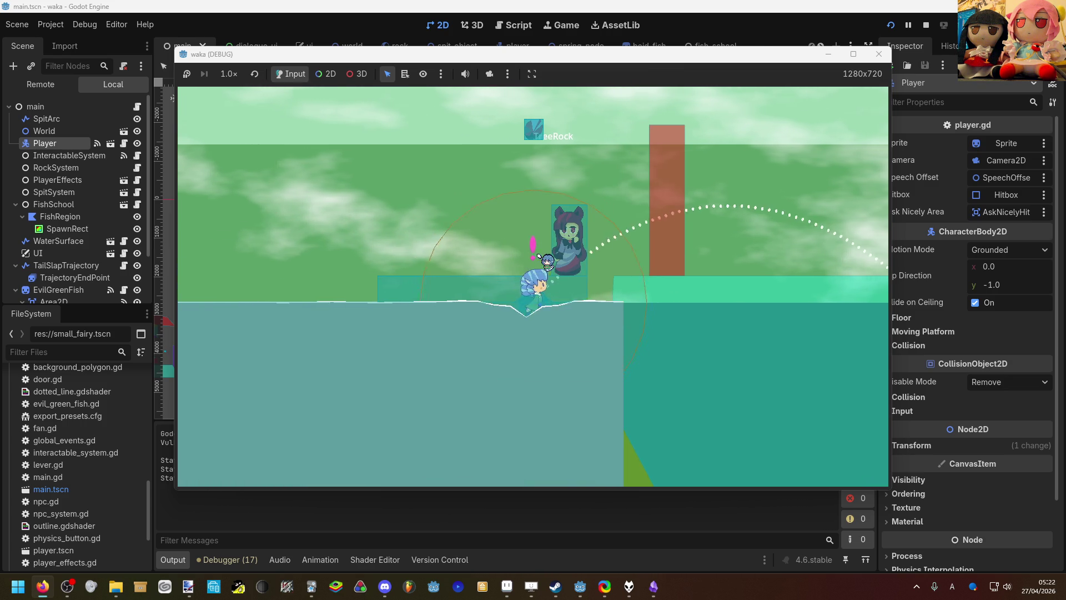
{"action": "key", "text": "d"}
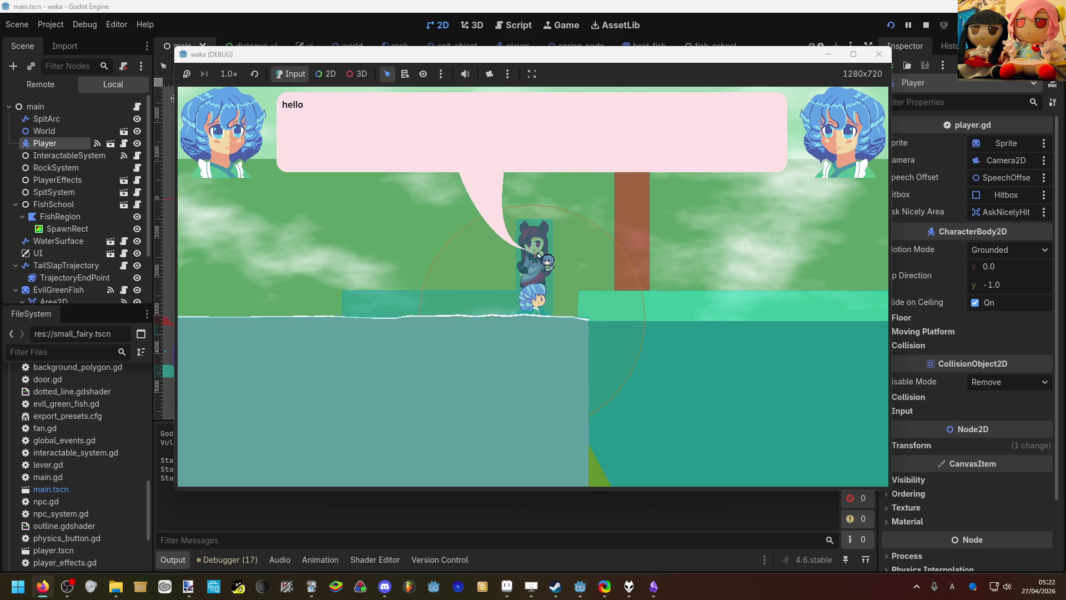
{"action": "key", "text": "d"}
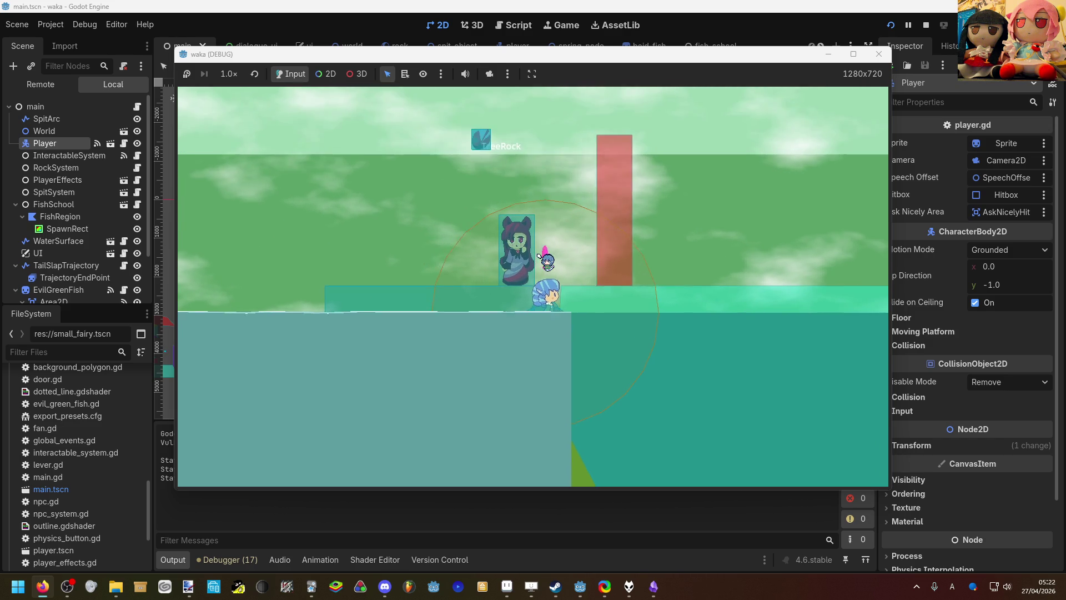
{"action": "key", "text": "a"}
{"action": "key", "text": "d"}
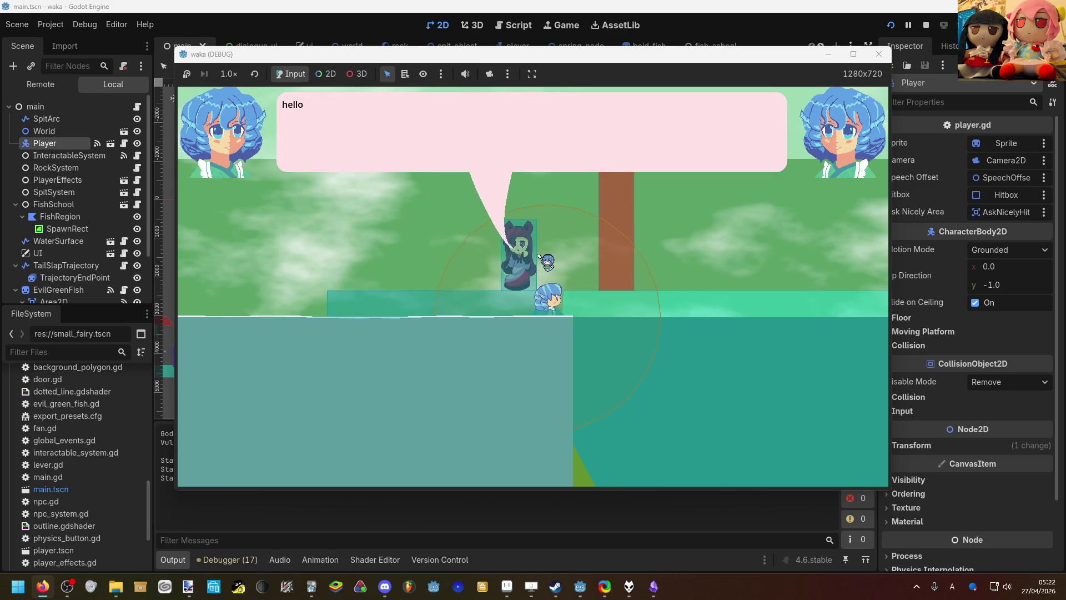
Step: Walk back to the NPC to advance to her hello2 bubble and dismiss it
{"action": "key", "text": "Left"}
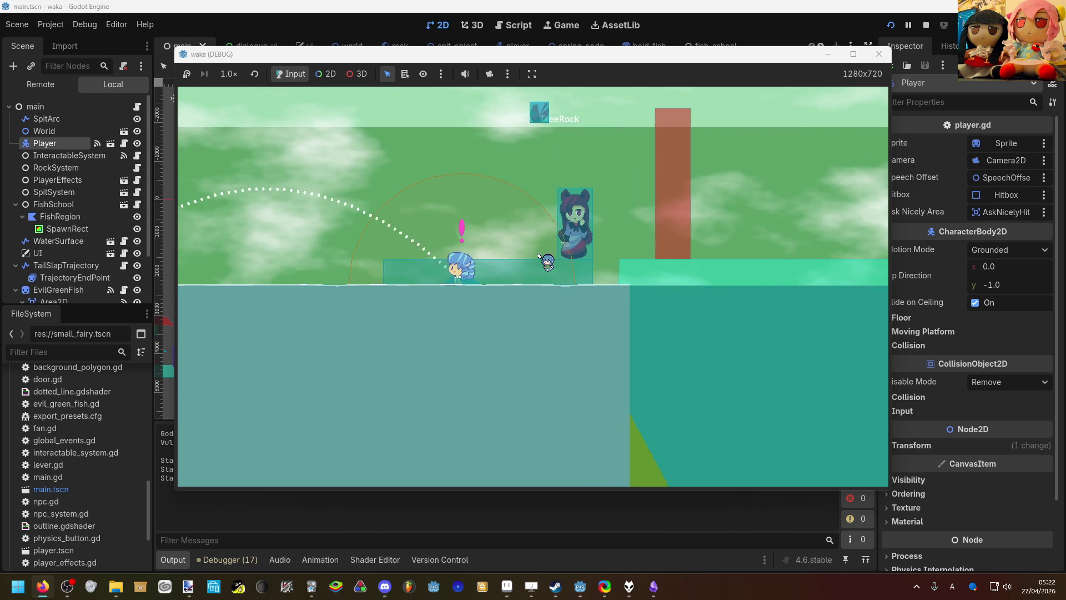
{"action": "key", "text": "Right"}
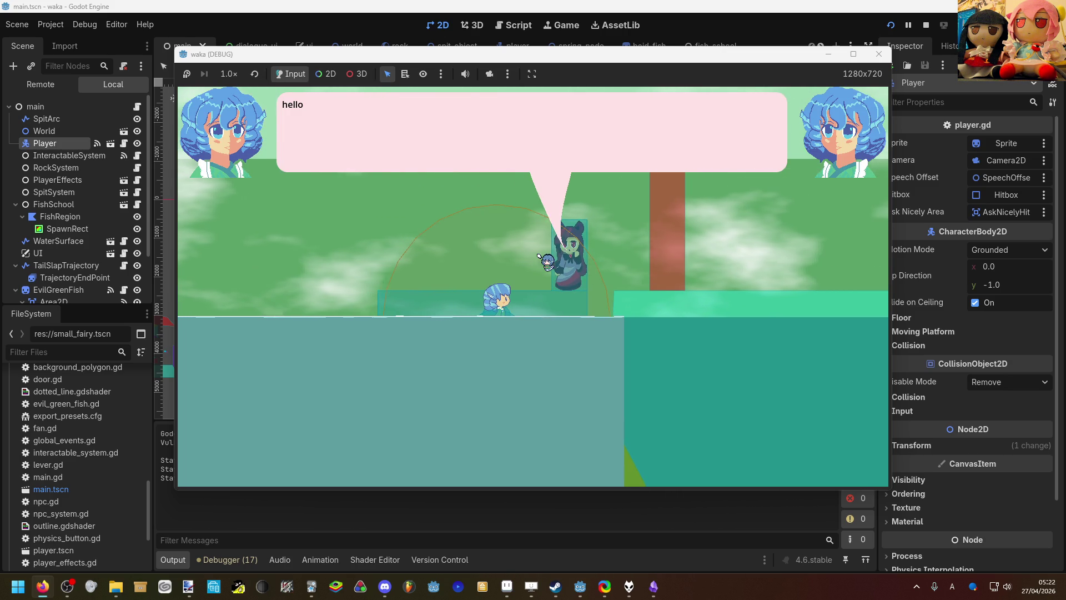
{"action": "key", "text": "Right"}
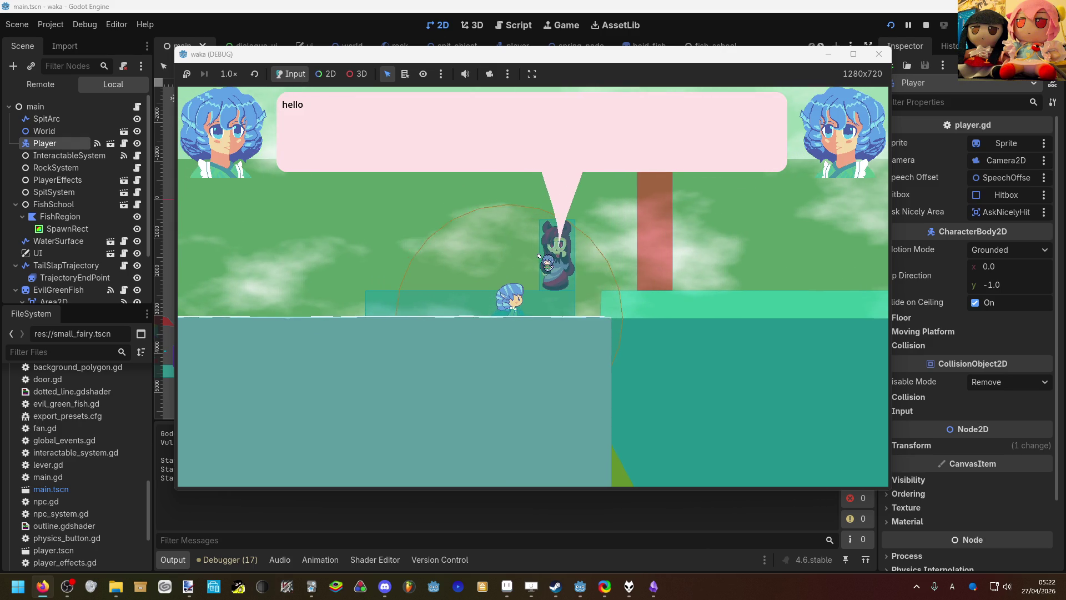
{"action": "key", "text": "Right"}
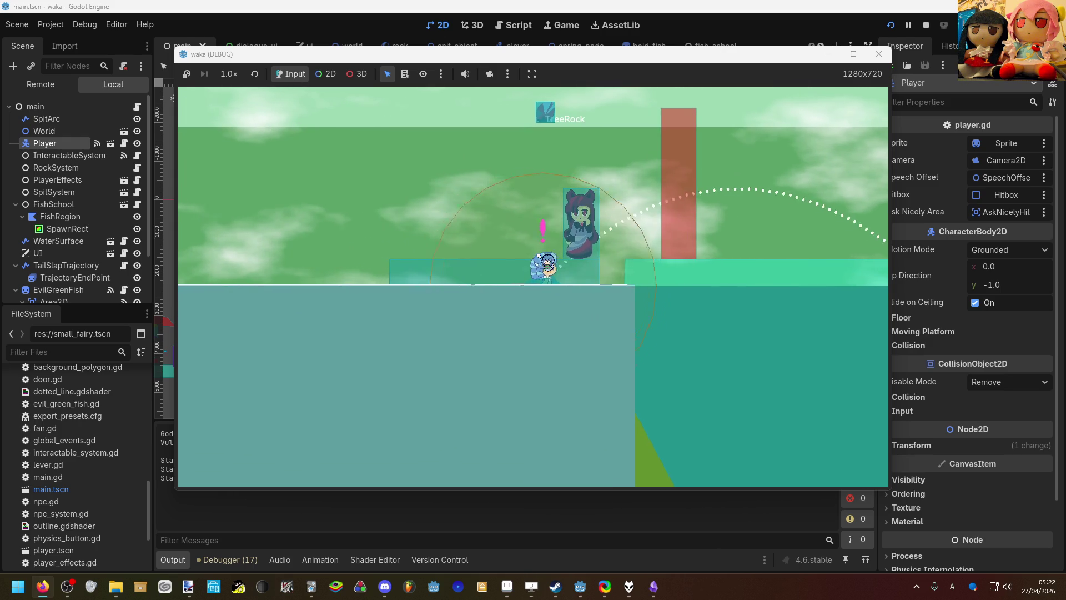
{"action": "key", "text": "Right"}
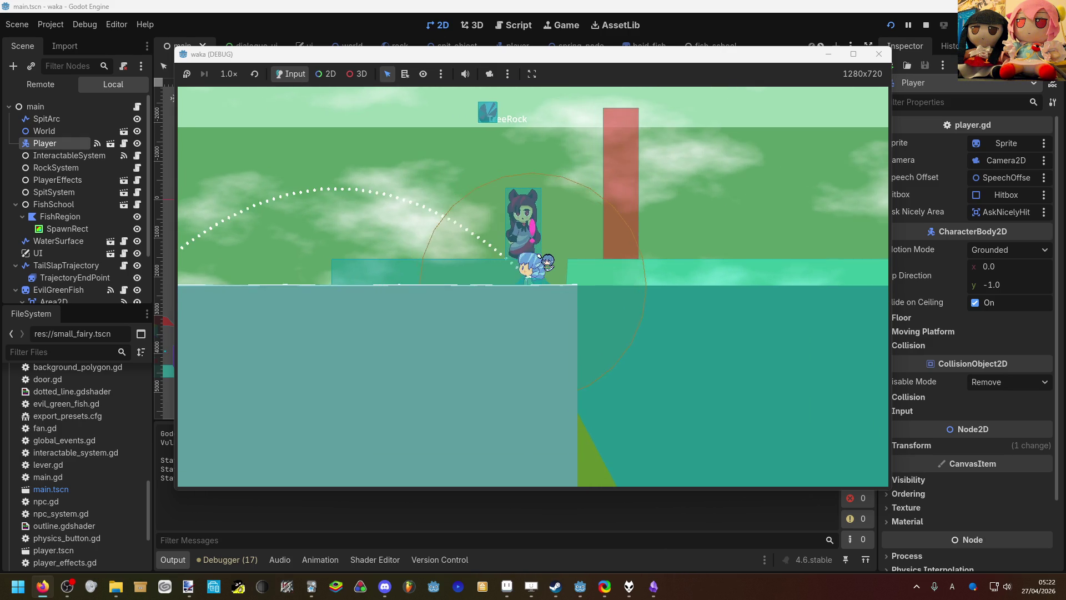
Step: Spit a projectile at the NPC from beside the hill, then dive underwater
{"action": "key", "text": "Left"}
{"action": "key", "text": "Left"}
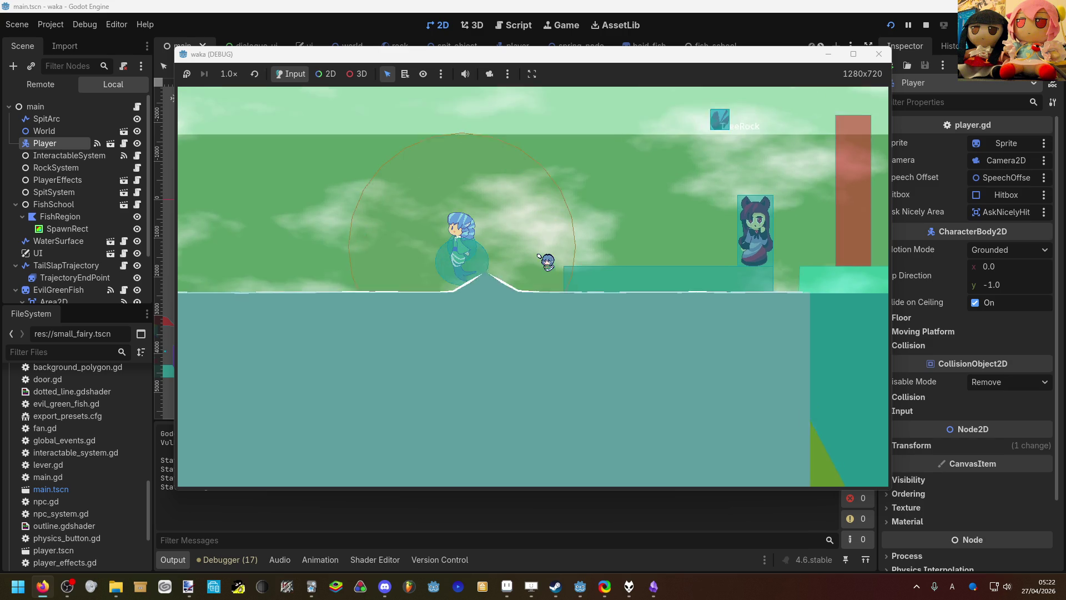
{"action": "key", "text": "Left"}
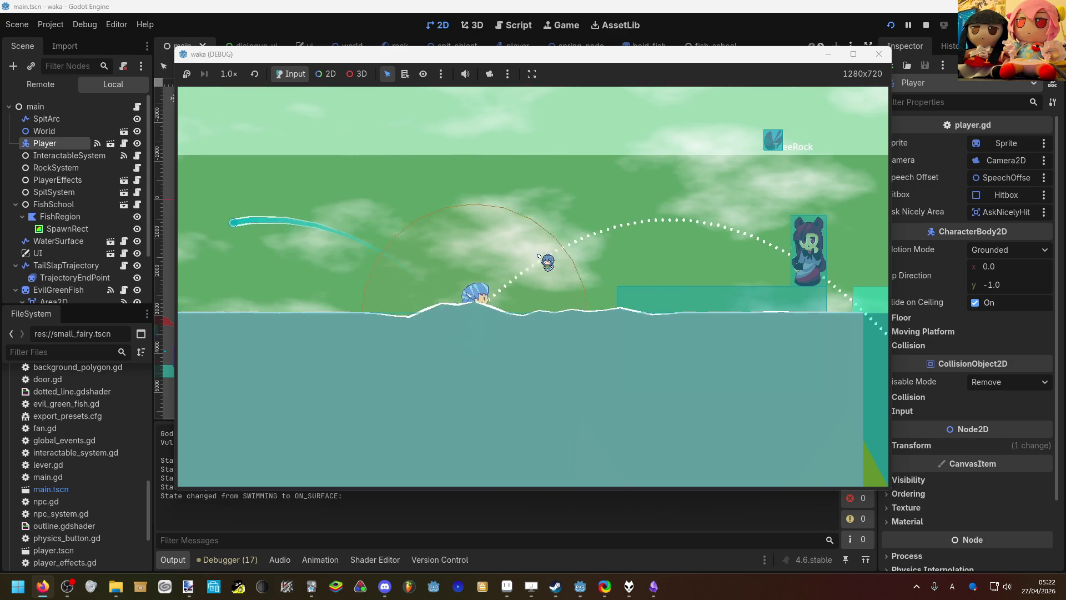
{"action": "key", "text": "space"}
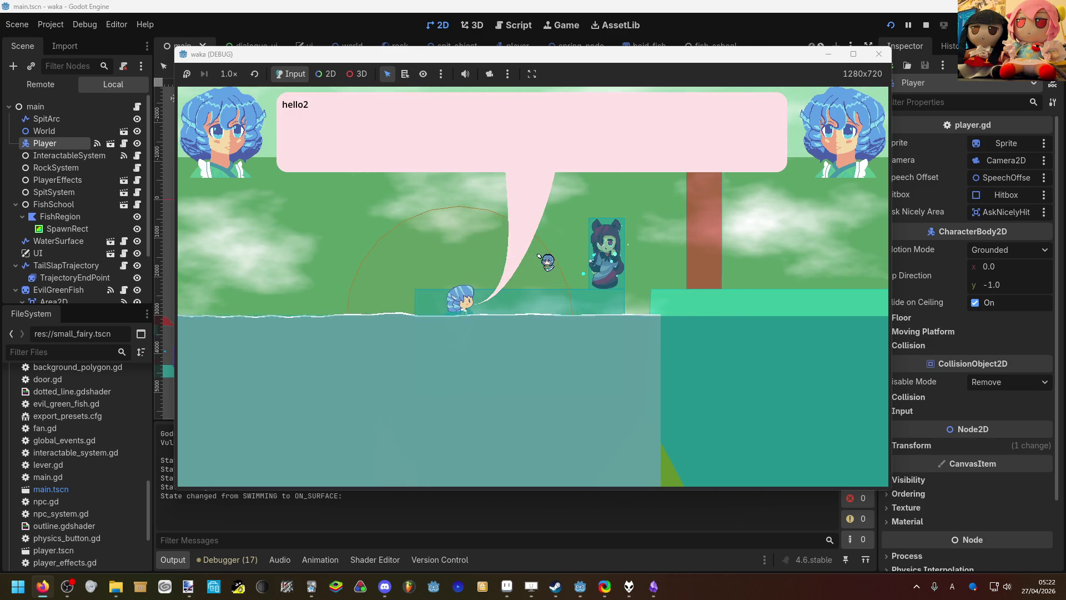
{"action": "key", "text": "Right"}
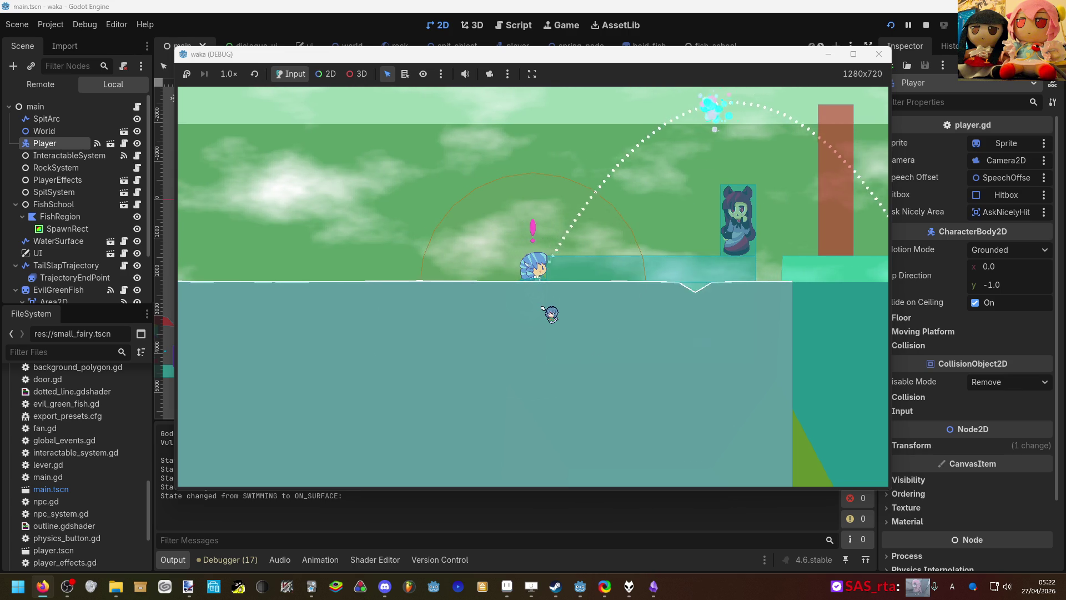
{"action": "key", "text": "Left"}
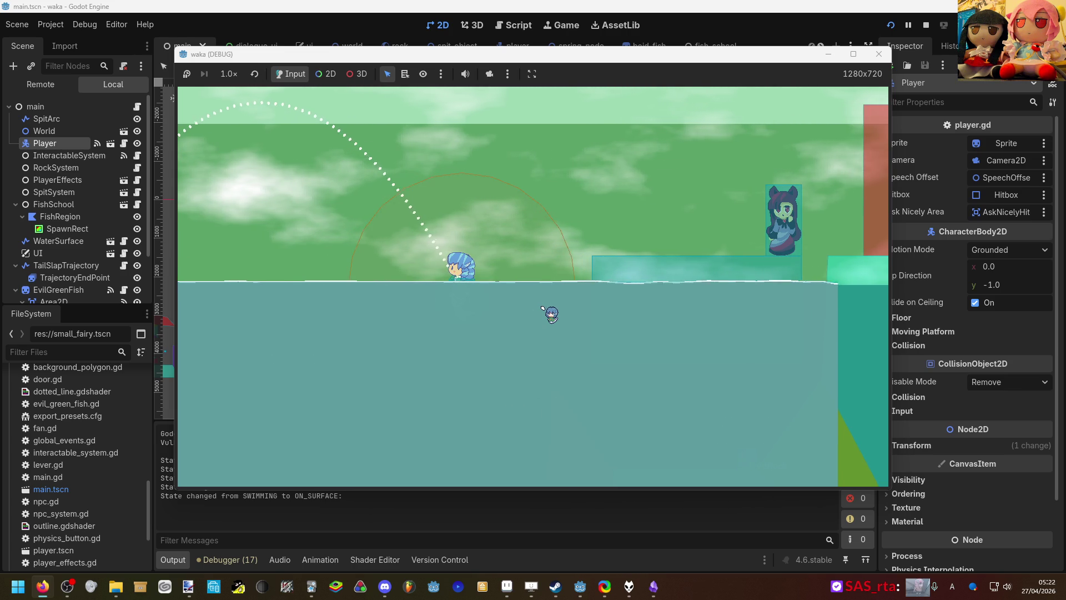
{"action": "key", "text": "Down"}
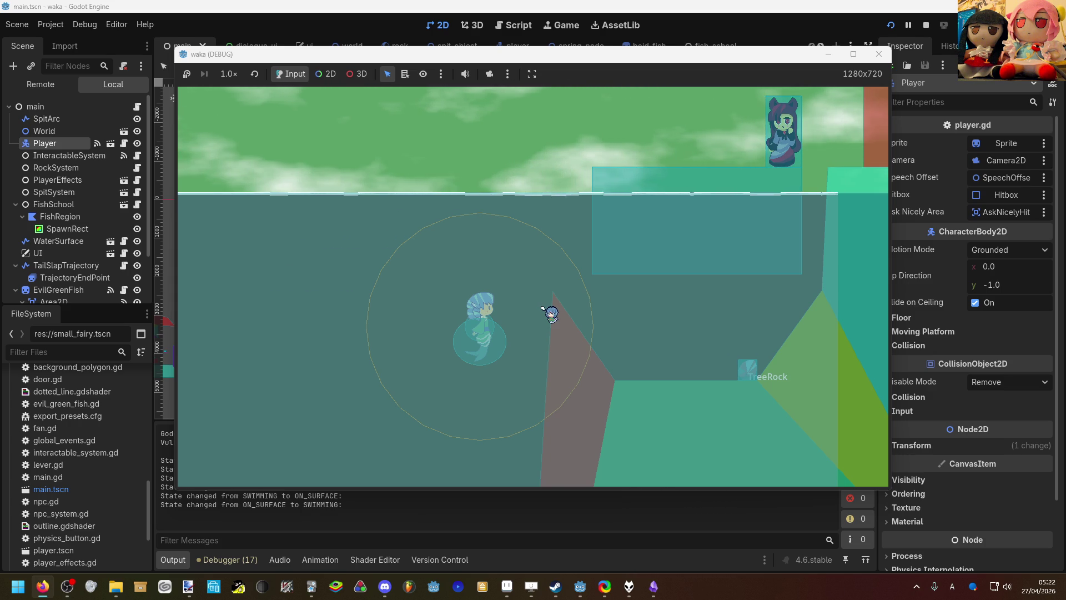
Step: Swim down among the boid fish schools, weaving left and right, then upward
{"action": "key", "text": "Down"}
{"action": "key", "text": "Left"}
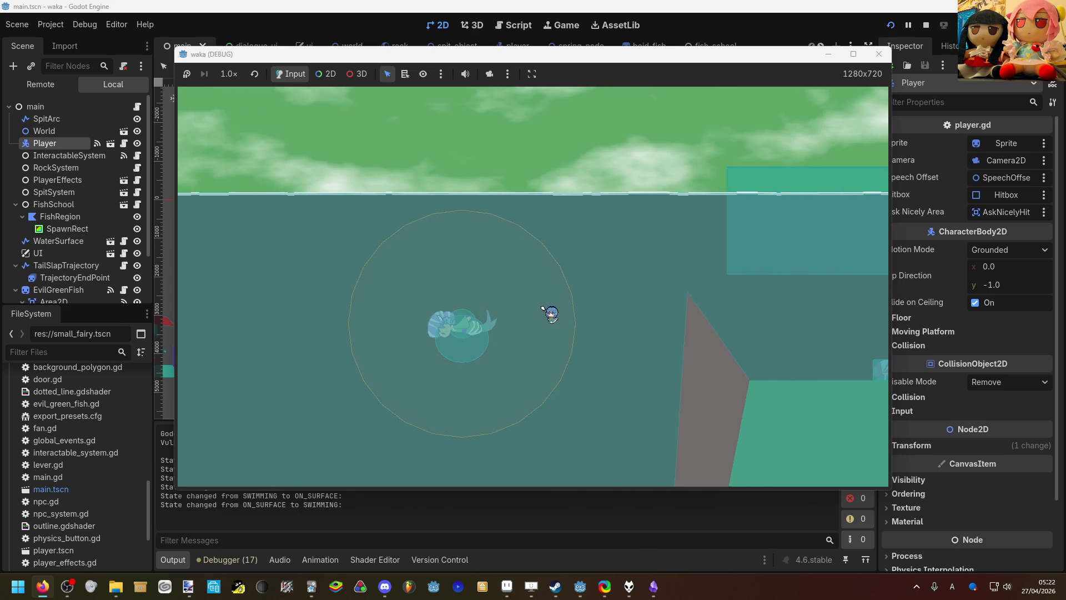
{"action": "key", "text": "Down"}
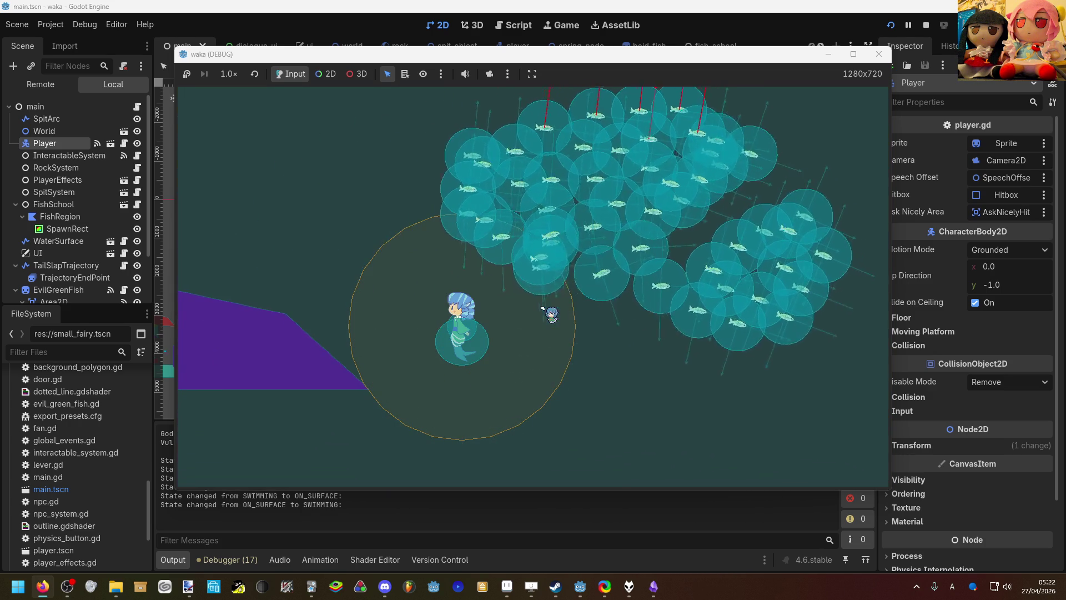
{"action": "key", "text": "Right"}
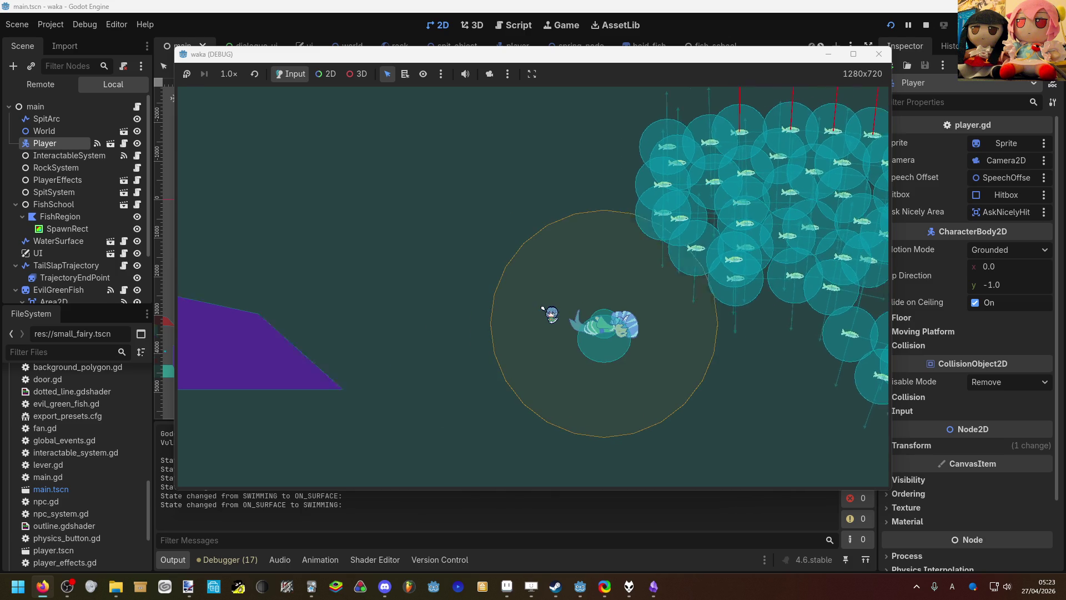
{"action": "key", "text": "Down"}
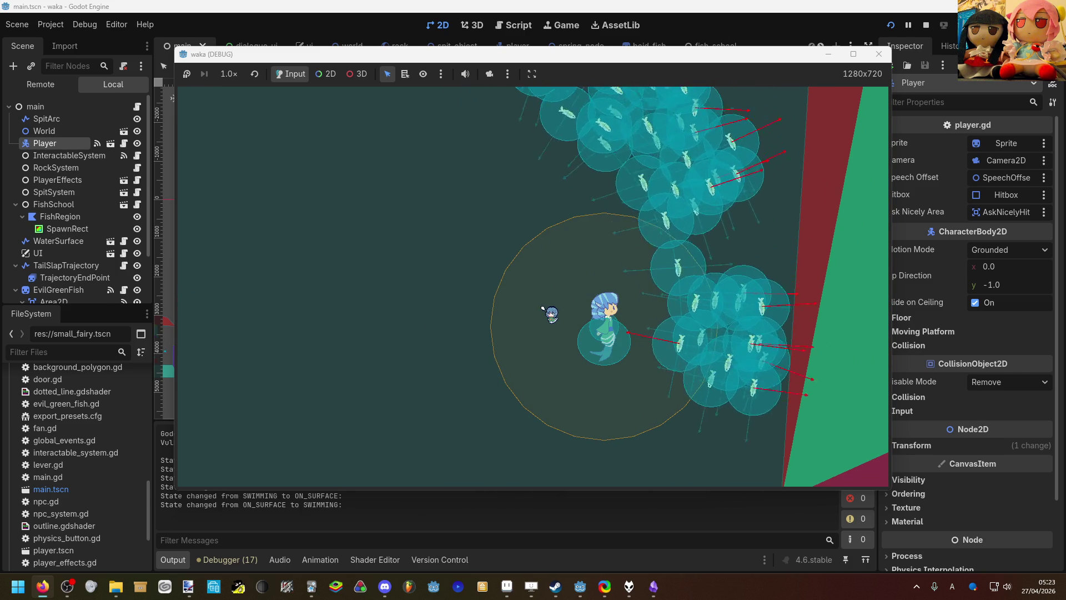
{"action": "key", "text": "Left"}
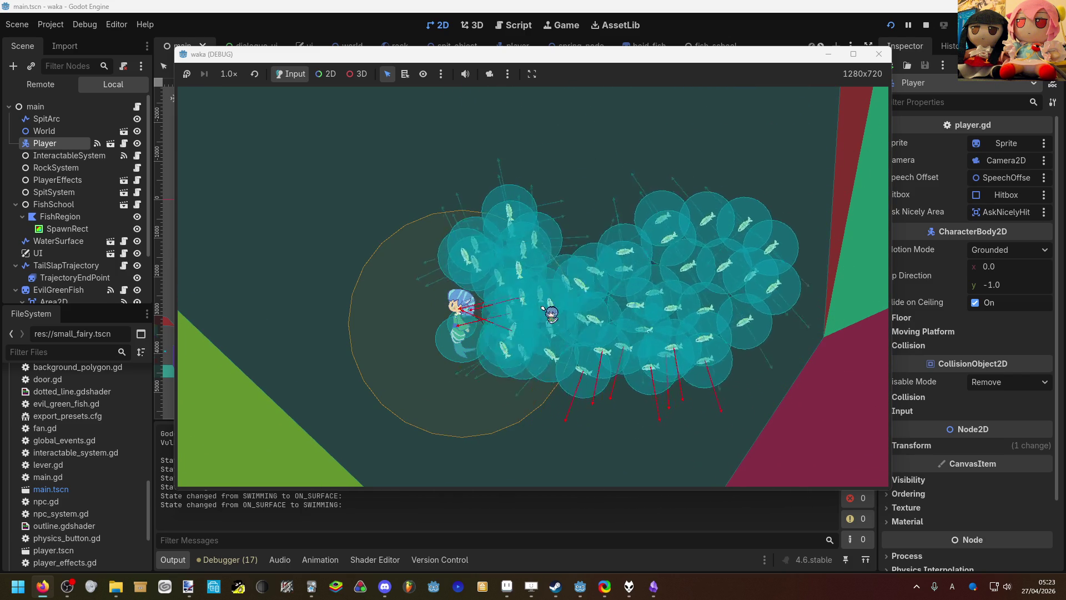
{"action": "key", "text": "Up"}
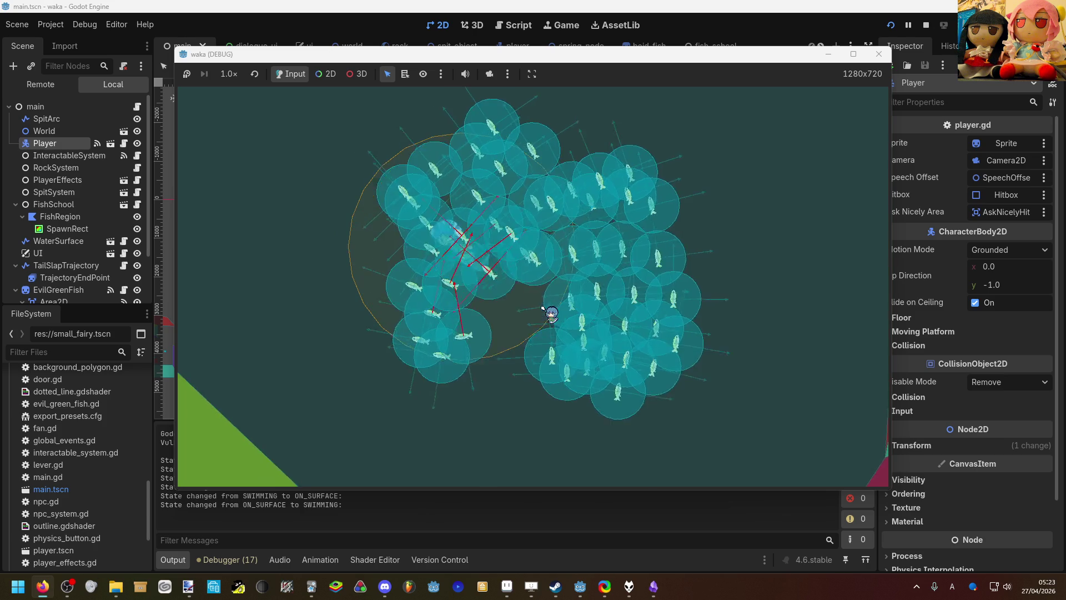
{"action": "key", "text": "Up"}
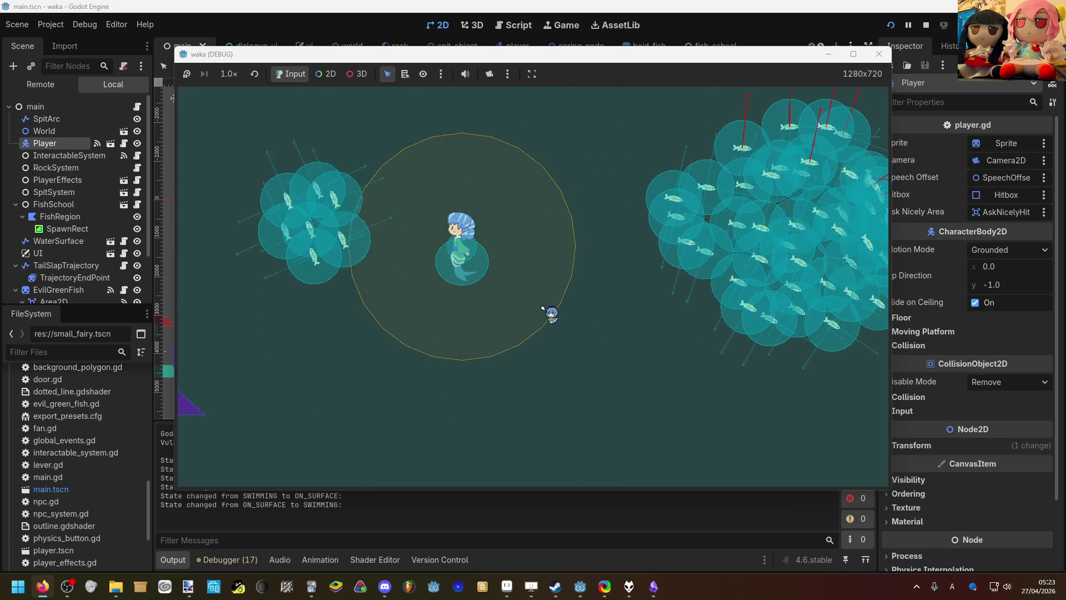
Step: Pass the purple platform, collect the Bocchi the Rock rock for x 1, and surface
{"action": "key", "text": "Left"}
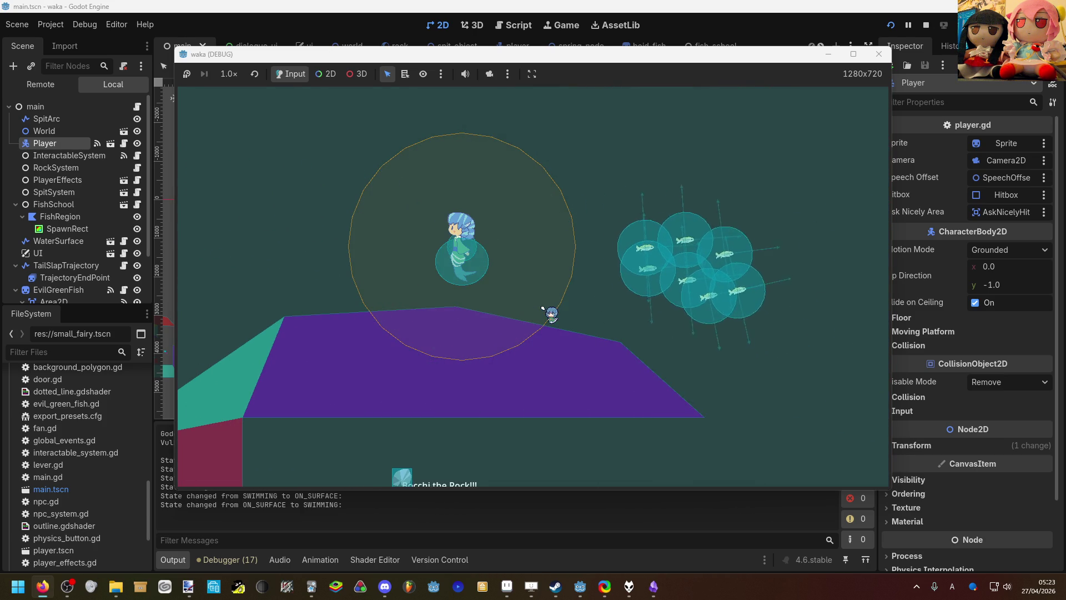
{"action": "key", "text": "Right"}
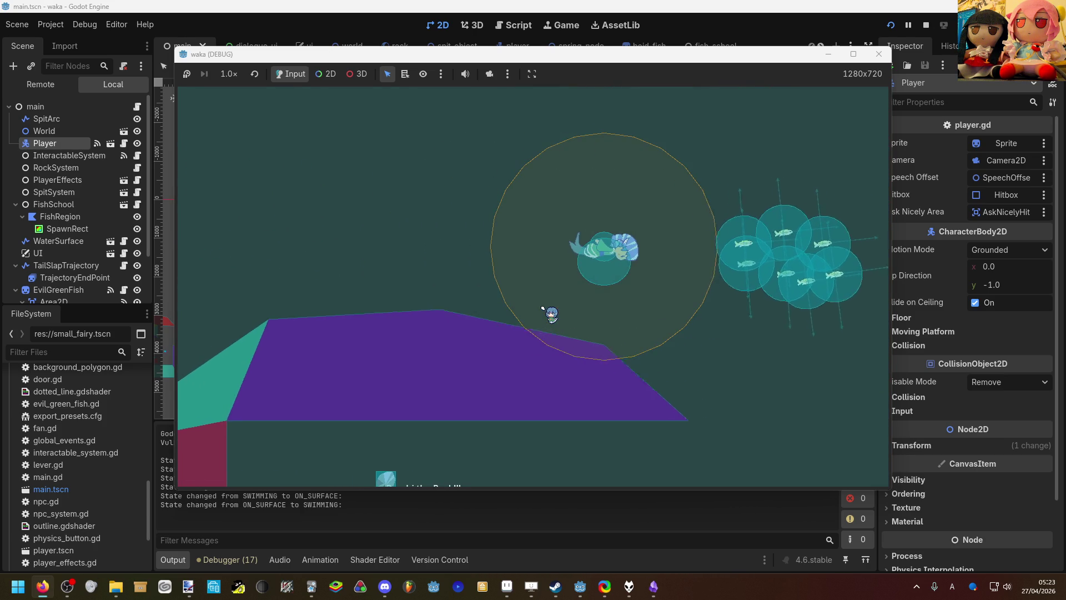
{"action": "key", "text": "Down"}
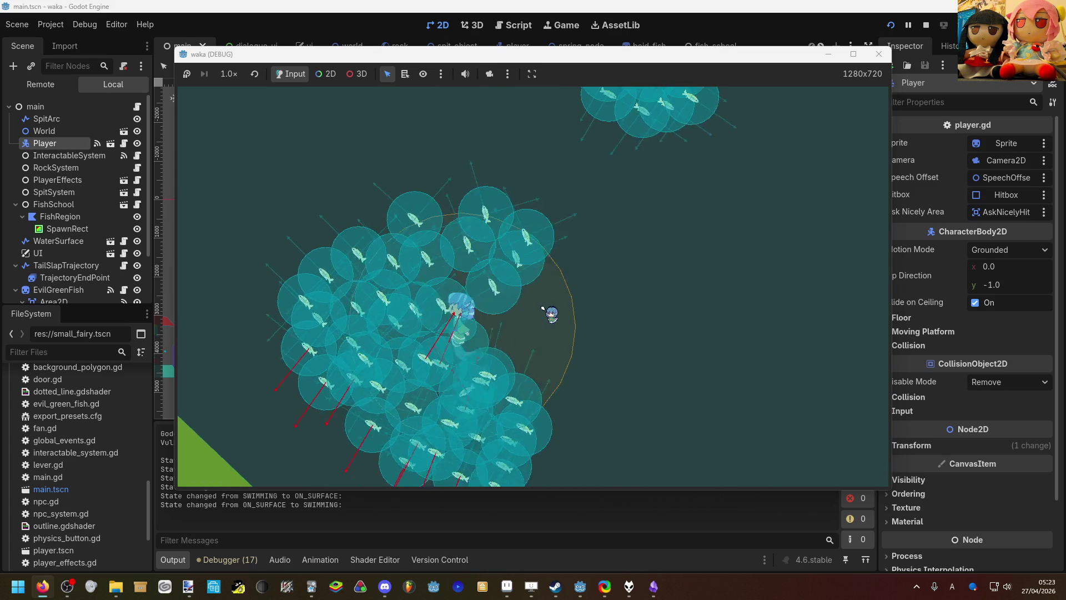
{"action": "key", "text": "Left"}
{"action": "key", "text": "Left"}
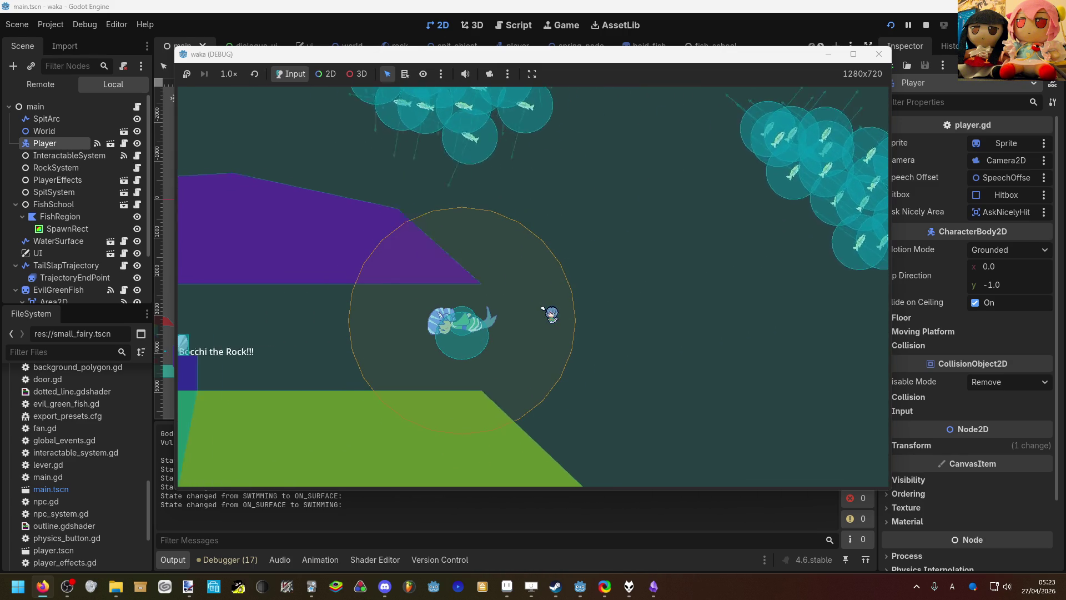
{"action": "key", "text": "Left"}
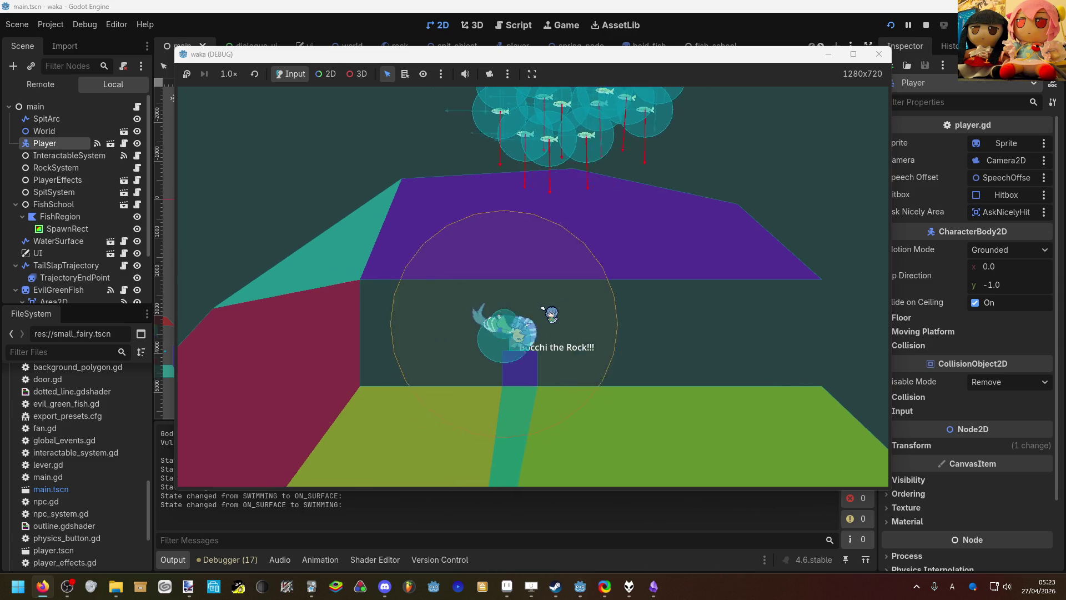
{"action": "key", "text": "Right"}
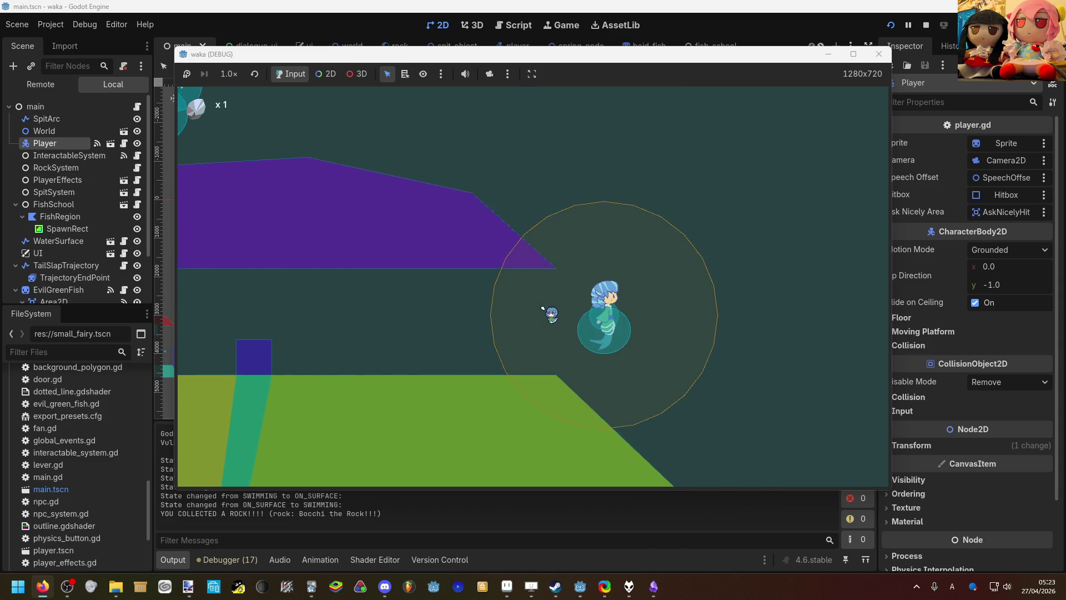
{"action": "key", "text": "Up"}
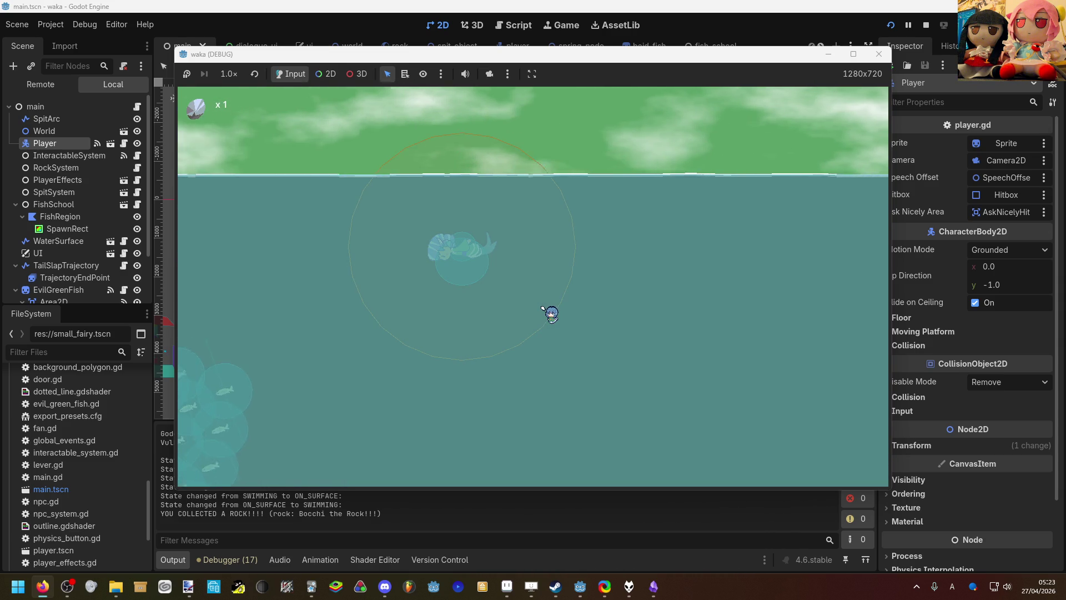
{"action": "key", "text": "Up"}
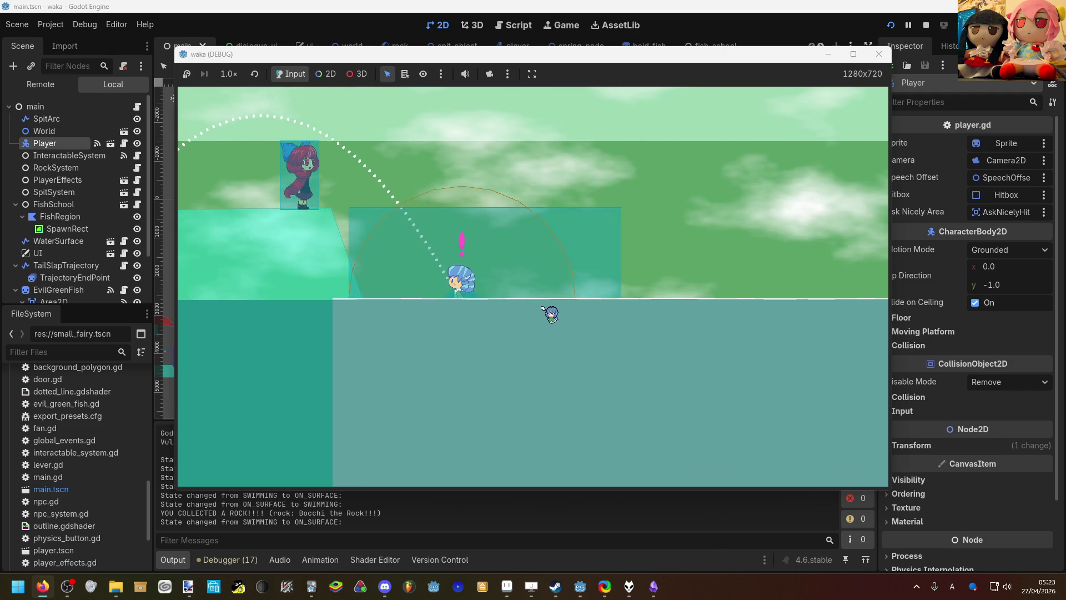
Step: Talk to the red-haired NPC to show her cool bubble, then stop the game with F8
{"action": "key", "text": "e"}
{"action": "key", "text": "e"}
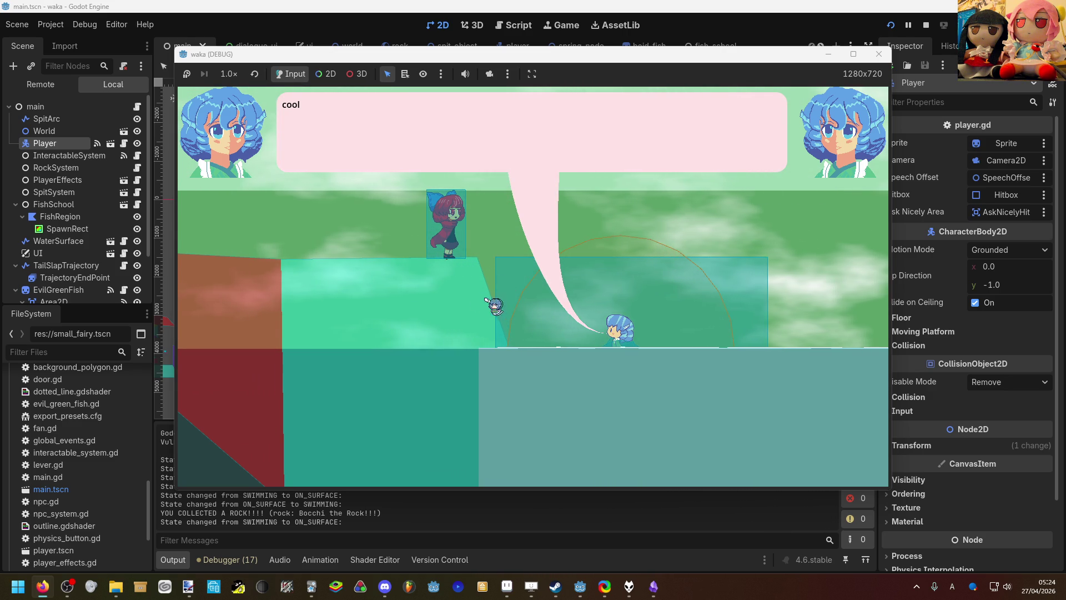
{"action": "key", "text": "F8"}
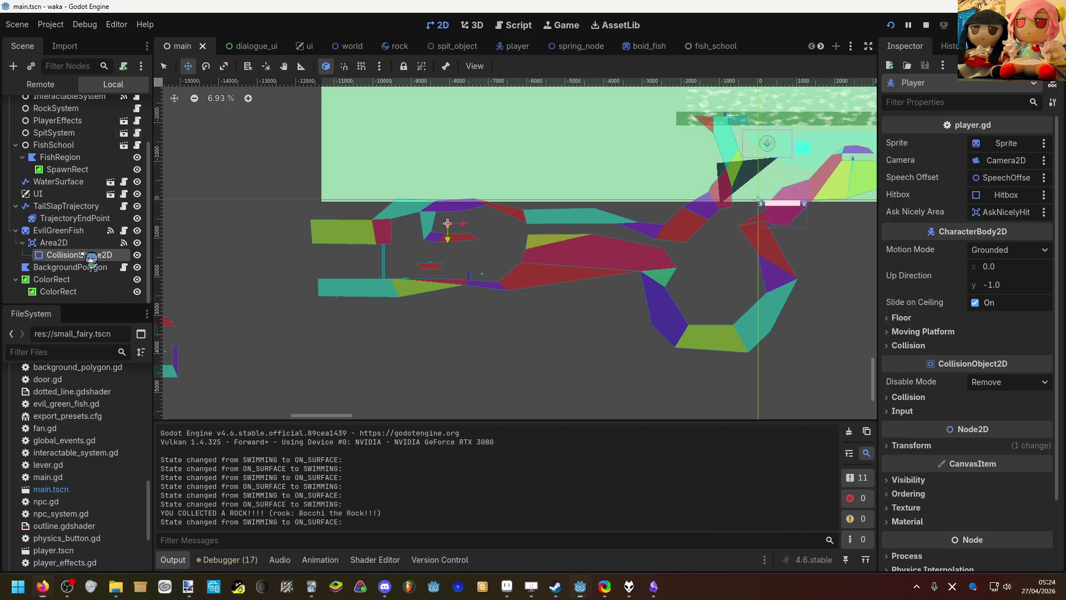
Step: Select the World node of the main scene and zoom around the level
{"action": "scroll", "coordinate": [89, 239], "scroll_direction": "up", "scroll_amount": 1}
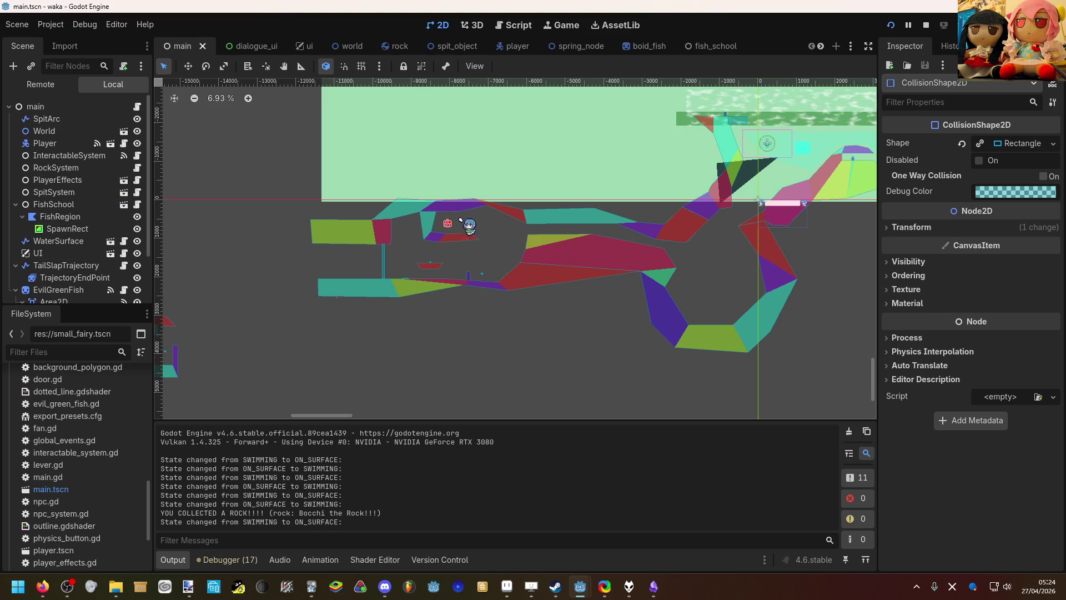
{"action": "left_click", "coordinate": [464, 214]}
{"action": "scroll", "coordinate": [467, 198], "scroll_direction": "down", "scroll_amount": 4}
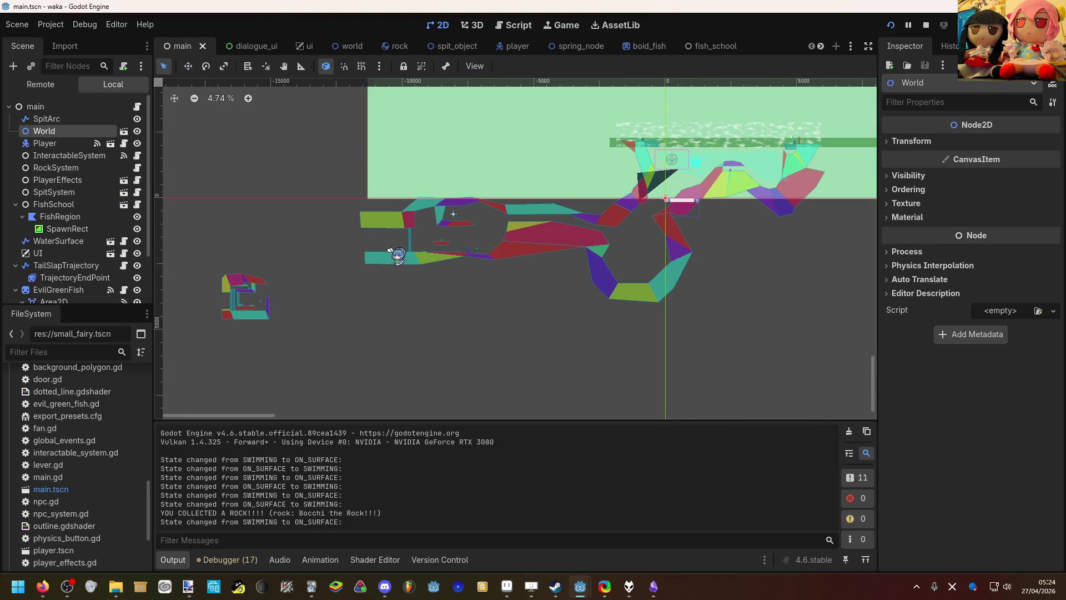
{"action": "scroll", "coordinate": [387, 268], "scroll_direction": "up", "scroll_amount": 10}
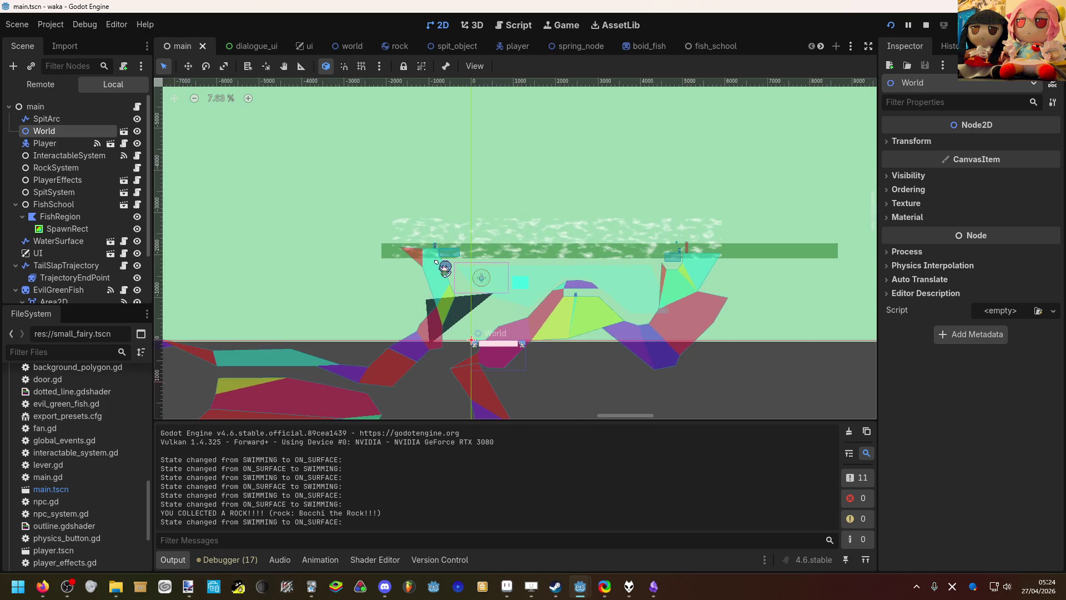
{"action": "scroll", "coordinate": [454, 265], "scroll_direction": "up", "scroll_amount": 12}
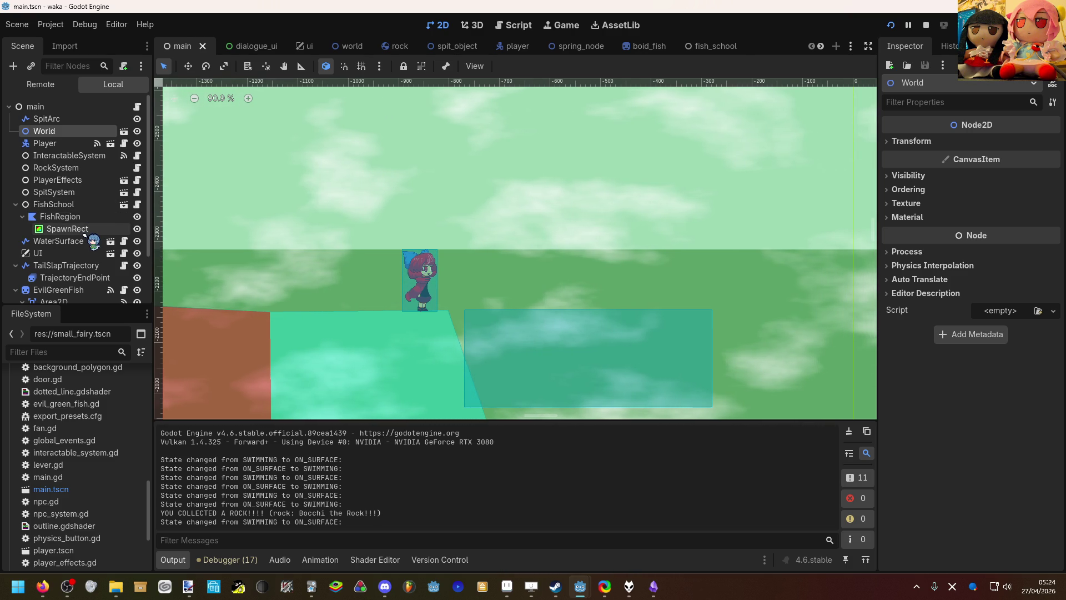
Step: Look over the PlayerEffects and player scenes, then return to the main level
{"action": "left_click", "coordinate": [123, 180]}
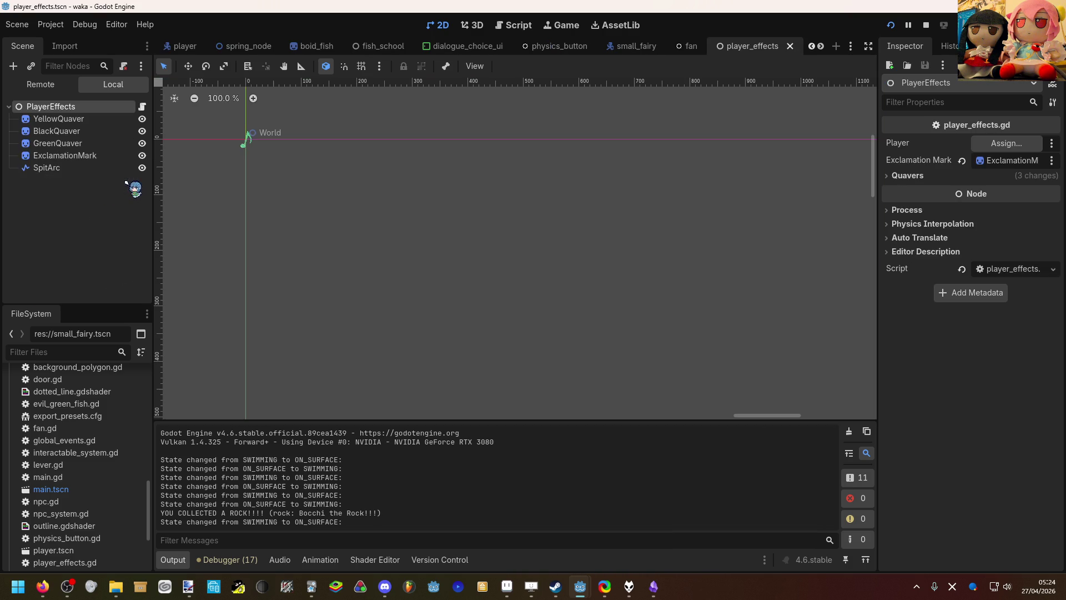
{"action": "left_click", "coordinate": [113, 184]}
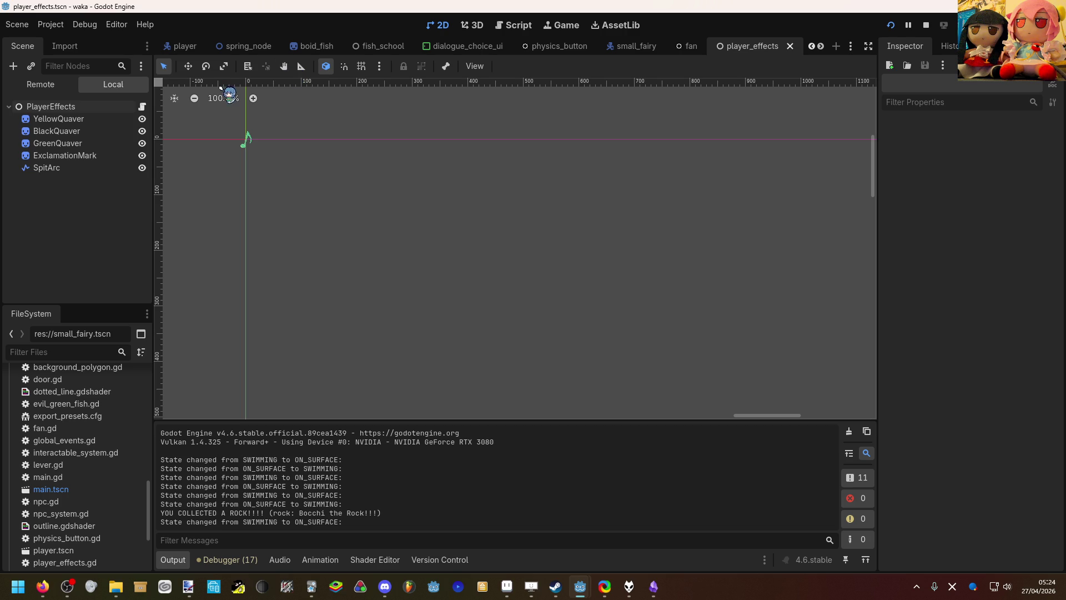
{"action": "left_click", "coordinate": [180, 47]}
{"action": "scroll", "coordinate": [811, 47], "scroll_direction": "up", "scroll_amount": 6}
{"action": "left_click", "coordinate": [182, 47]}
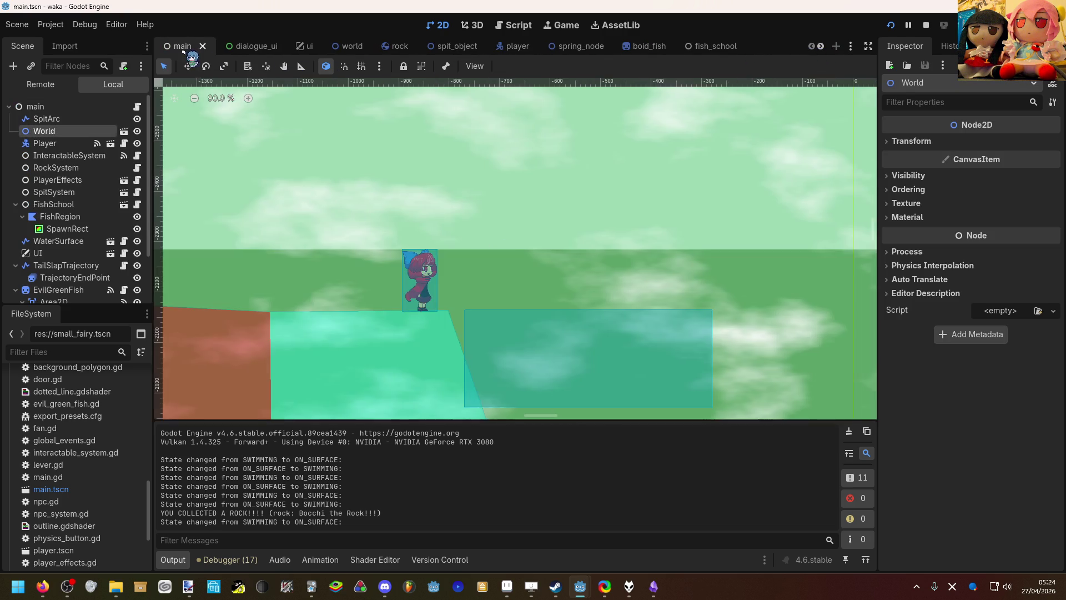
Step: Pan and zoom across the main level to inspect its layout
{"action": "scroll", "coordinate": [248, 138], "scroll_direction": "down", "scroll_amount": 12}
{"action": "scroll", "coordinate": [421, 177], "scroll_direction": "down", "scroll_amount": 4}
{"action": "scroll", "coordinate": [377, 167], "scroll_direction": "down", "scroll_amount": 10}
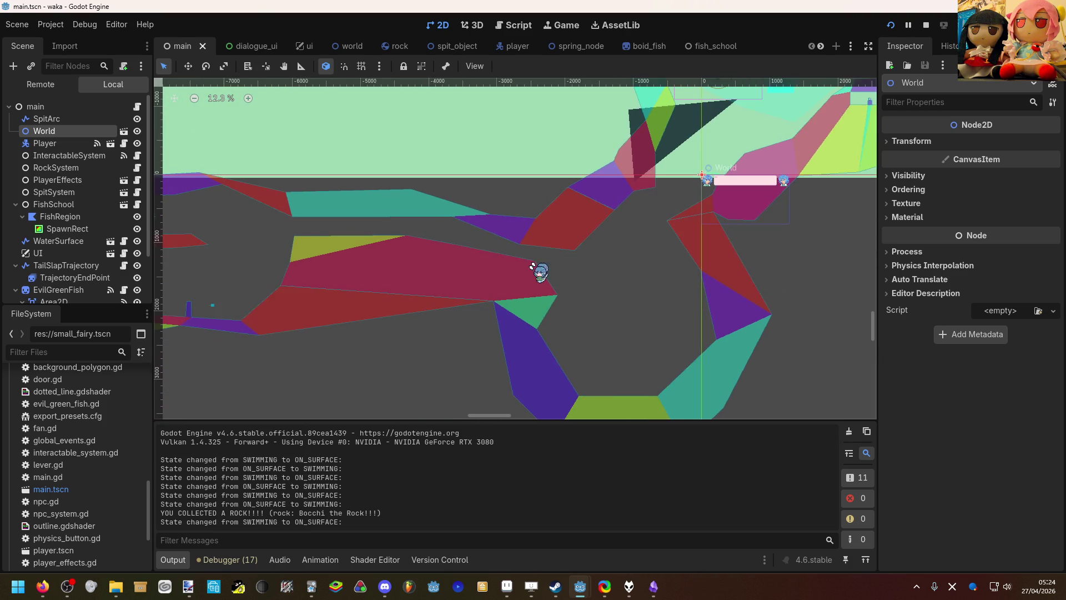
{"action": "scroll", "coordinate": [596, 247], "scroll_direction": "down", "scroll_amount": 3}
{"action": "scroll", "coordinate": [511, 254], "scroll_direction": "left", "scroll_amount": 8}
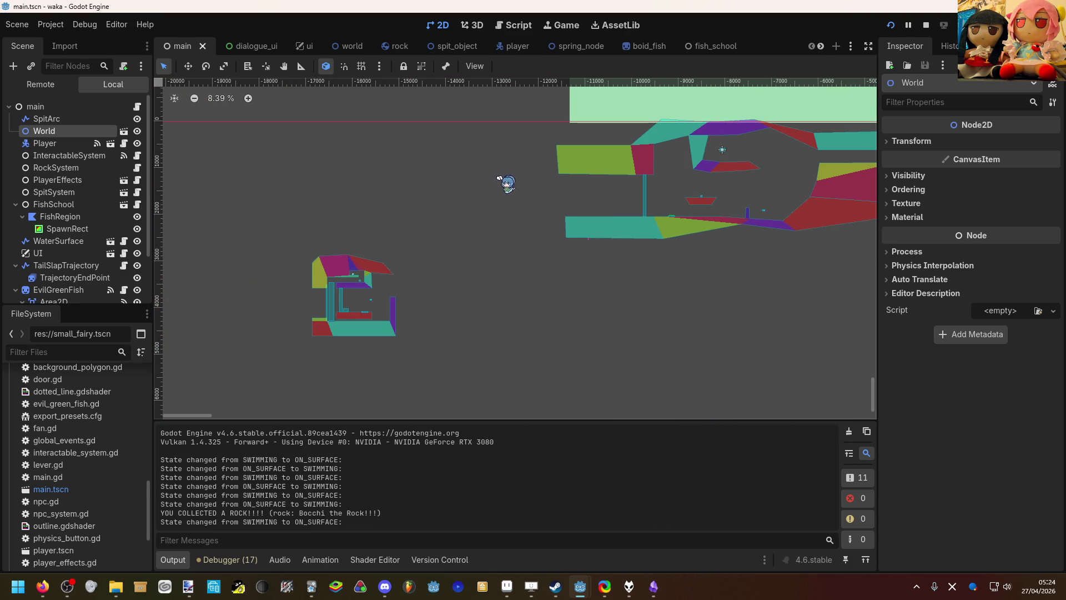
{"action": "scroll", "coordinate": [411, 294], "scroll_direction": "right", "scroll_amount": 5}
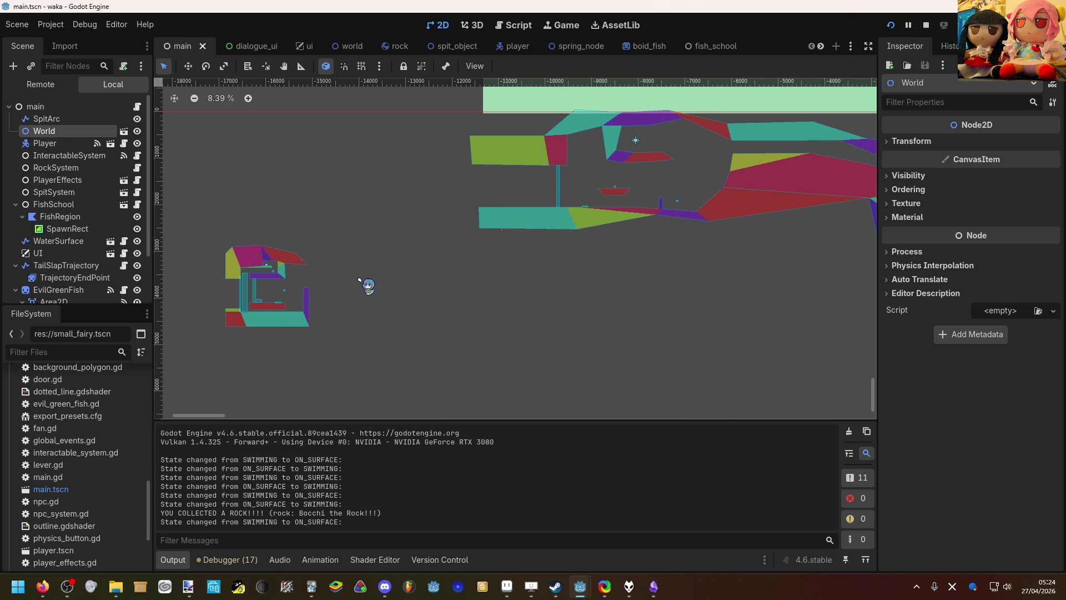
{"action": "scroll", "coordinate": [366, 283], "scroll_direction": "down", "scroll_amount": 2}
{"action": "scroll", "coordinate": [367, 270], "scroll_direction": "right", "scroll_amount": 3}
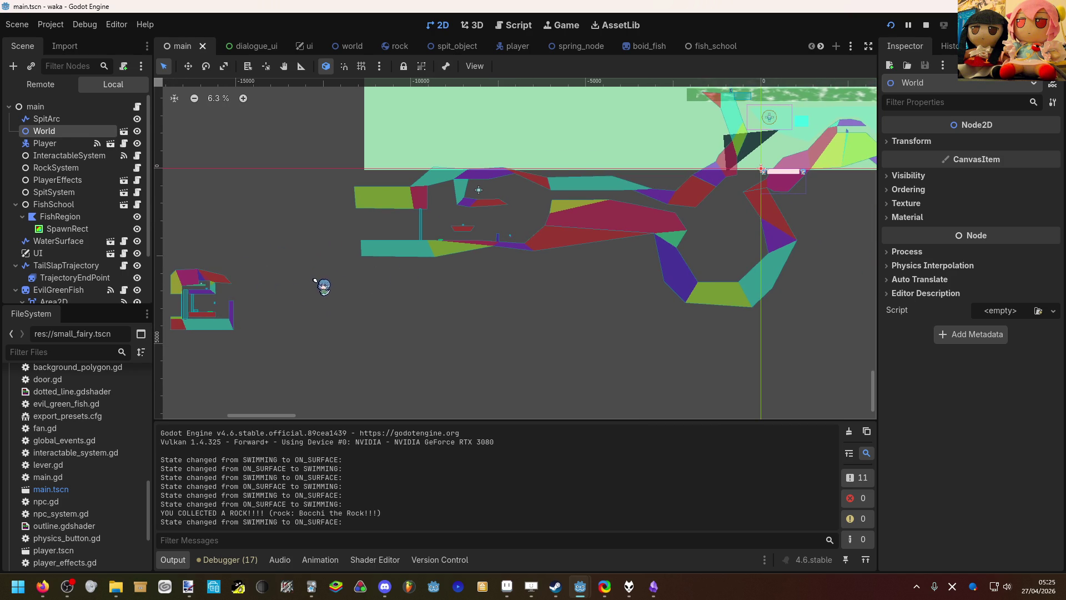
{"action": "scroll", "coordinate": [287, 288], "scroll_direction": "left", "scroll_amount": 6}
{"action": "scroll", "coordinate": [356, 313], "scroll_direction": "up", "scroll_amount": 3}
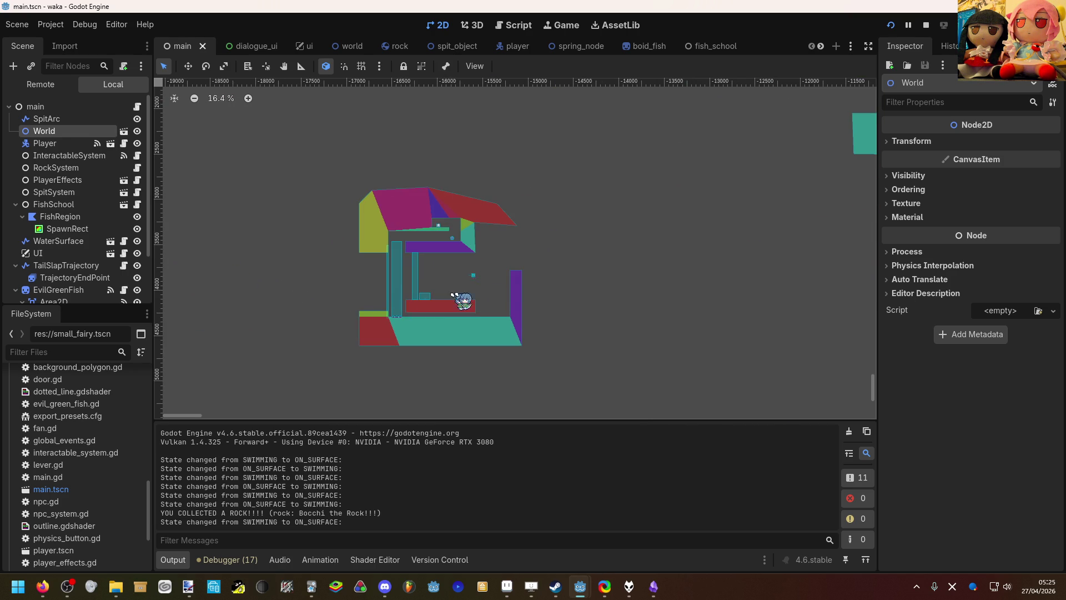
{"action": "scroll", "coordinate": [504, 281], "scroll_direction": "down", "scroll_amount": 3}
{"action": "scroll", "coordinate": [428, 281], "scroll_direction": "right", "scroll_amount": 10}
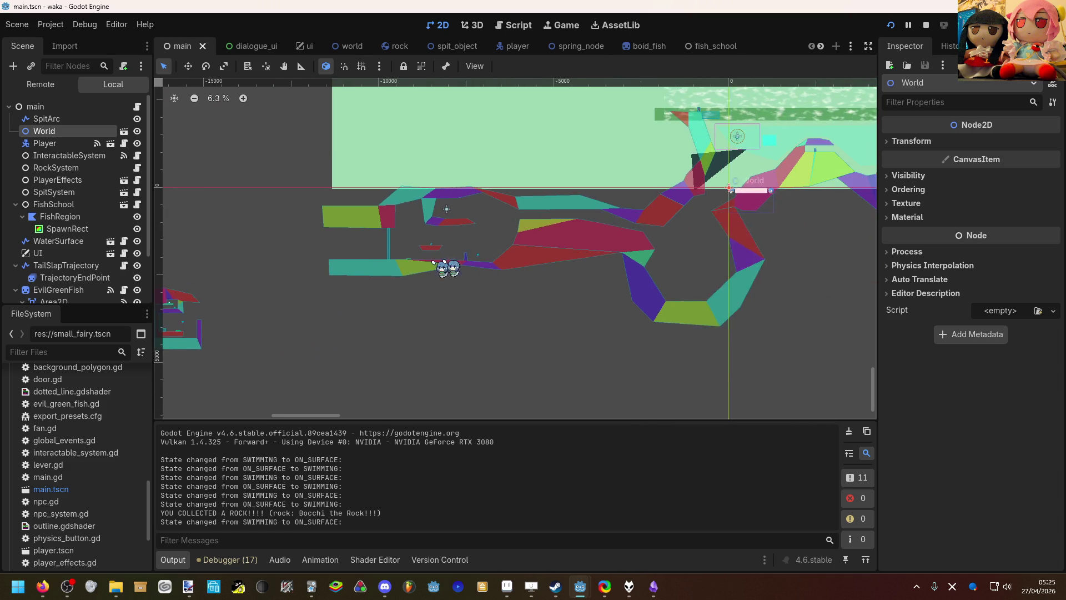
{"action": "scroll", "coordinate": [423, 272], "scroll_direction": "up", "scroll_amount": 6}
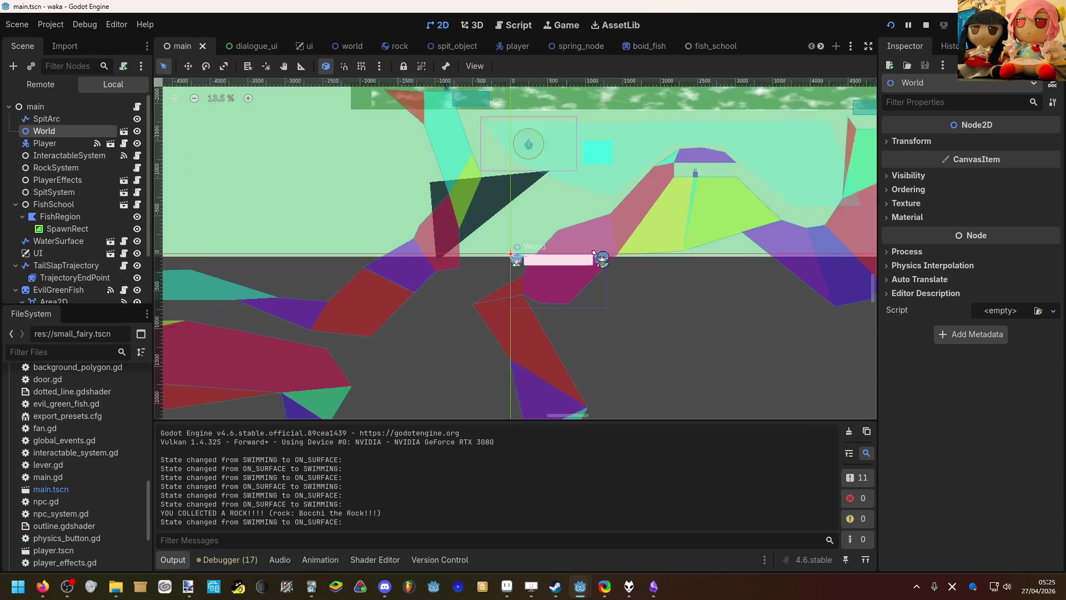
{"action": "scroll", "coordinate": [522, 254], "scroll_direction": "up", "scroll_amount": 5}
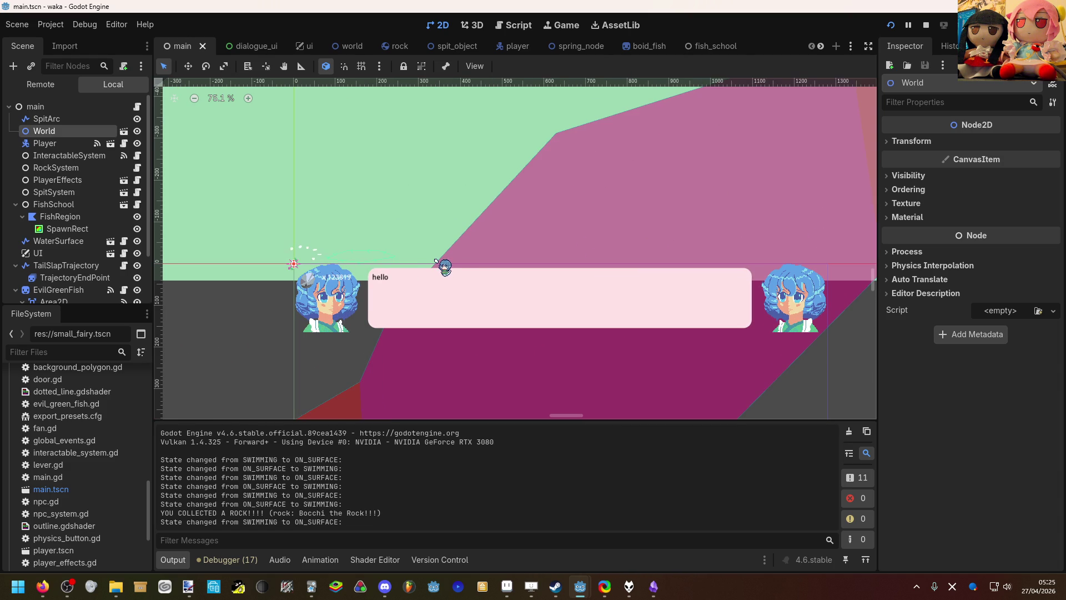
{"action": "scroll", "coordinate": [437, 262], "scroll_direction": "down", "scroll_amount": 3}
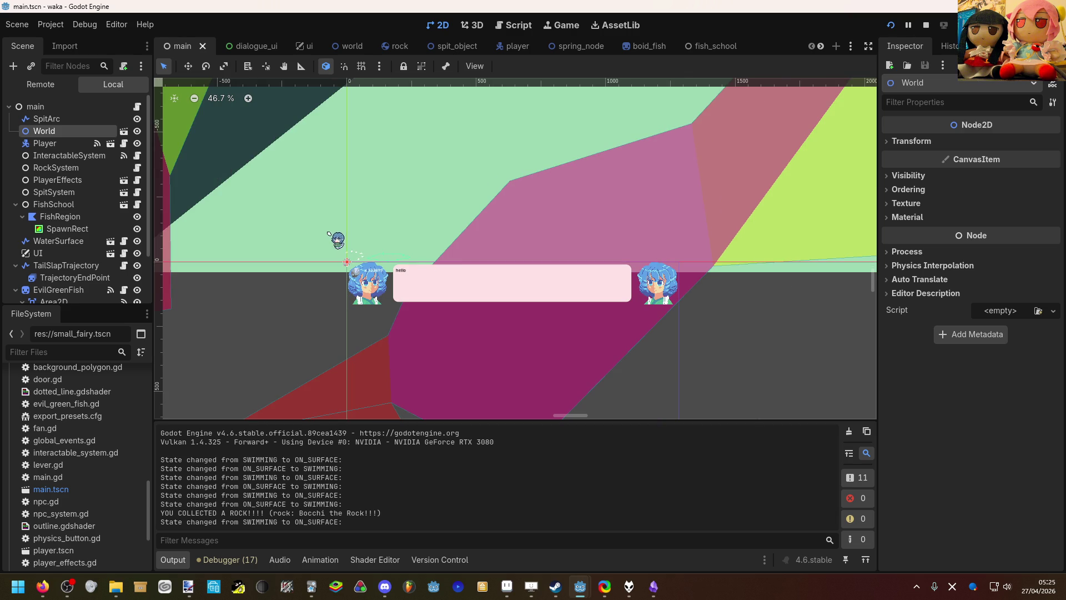
{"action": "scroll", "coordinate": [106, 205], "scroll_direction": "down", "scroll_amount": 2}
{"action": "scroll", "coordinate": [110, 214], "scroll_direction": "up", "scroll_amount": 2}
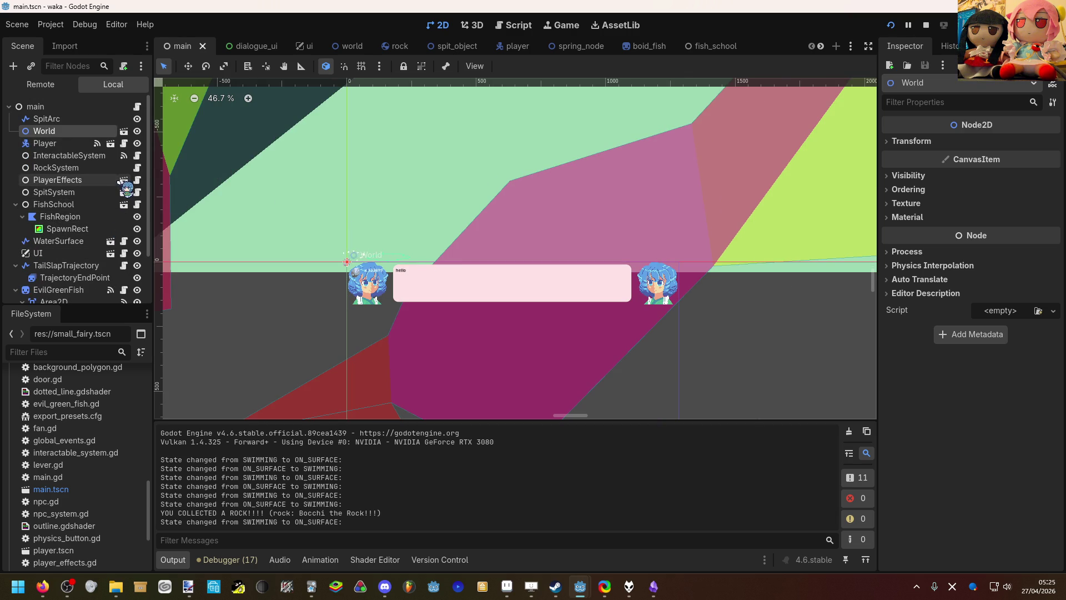
{"action": "scroll", "coordinate": [125, 188], "scroll_direction": "down", "scroll_amount": 2}
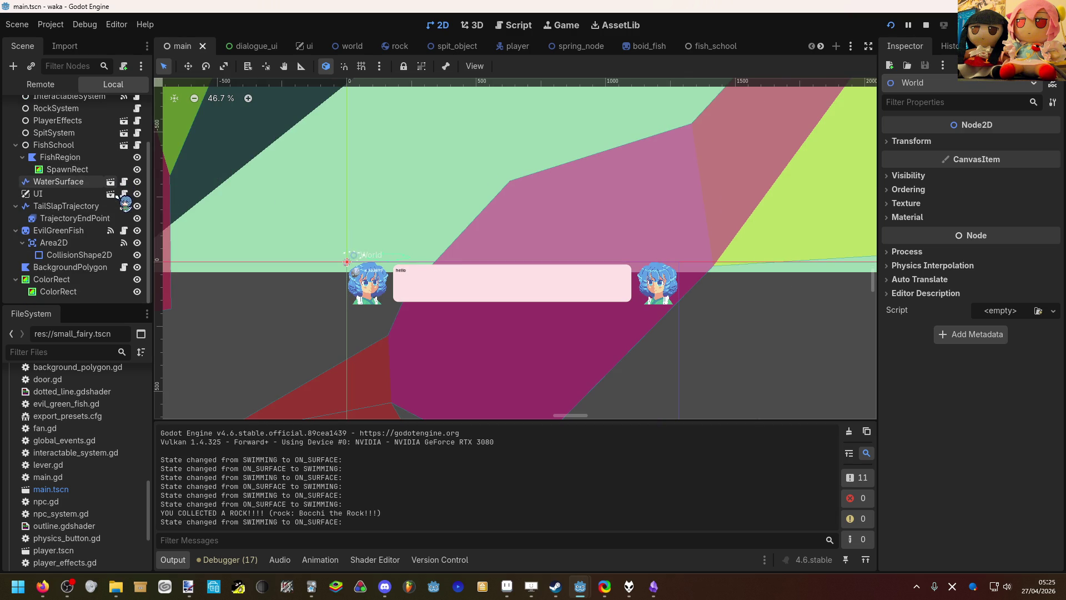
{"action": "scroll", "coordinate": [125, 203], "scroll_direction": "up", "scroll_amount": 1}
{"action": "scroll", "coordinate": [125, 203], "scroll_direction": "up", "scroll_amount": 1}
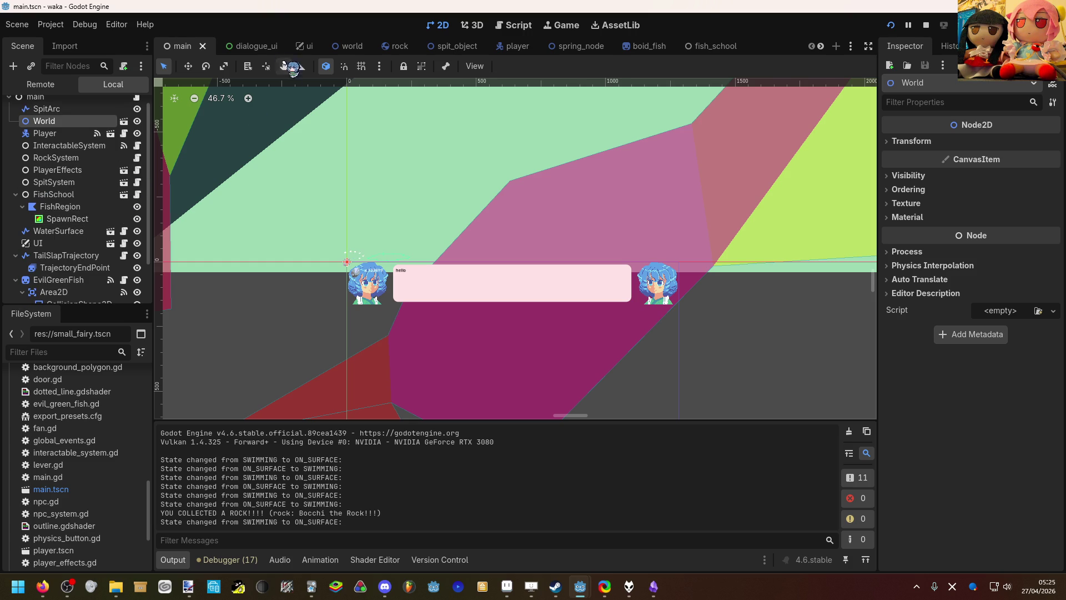
Step: Bring up the dialogue_ui scene showing the 'hello' text box between two portraits
{"action": "left_click", "coordinate": [267, 48]}
{"action": "scroll", "coordinate": [327, 174], "scroll_direction": "down", "scroll_amount": 1}
{"action": "left_click", "coordinate": [305, 188]}
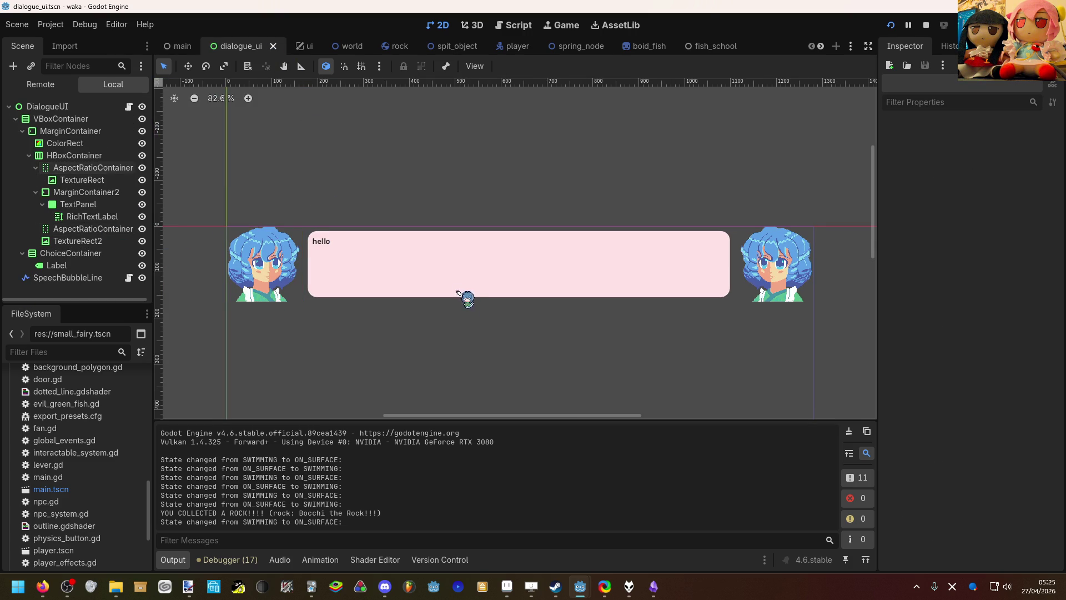
Step: Select SpeechBubbleLine to show its 10 px Line2D width curve rising from 0 to 10
{"action": "left_click_drag", "start_coordinate": [471, 306], "coordinate": [465, 259]}
{"action": "scroll", "coordinate": [465, 259], "scroll_direction": "up", "scroll_amount": 2}
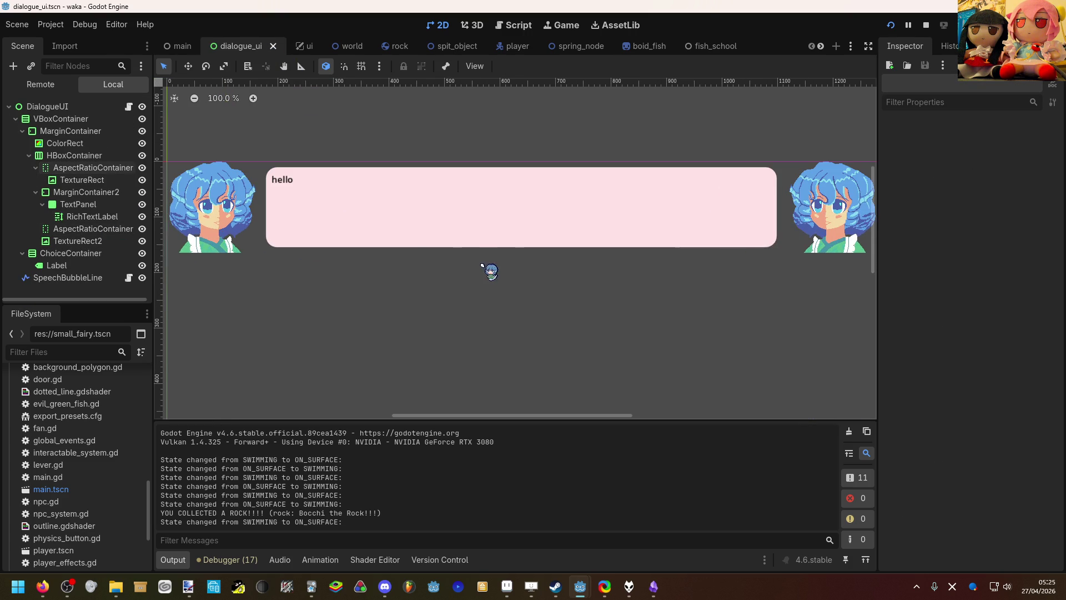
{"action": "left_click", "coordinate": [105, 277]}
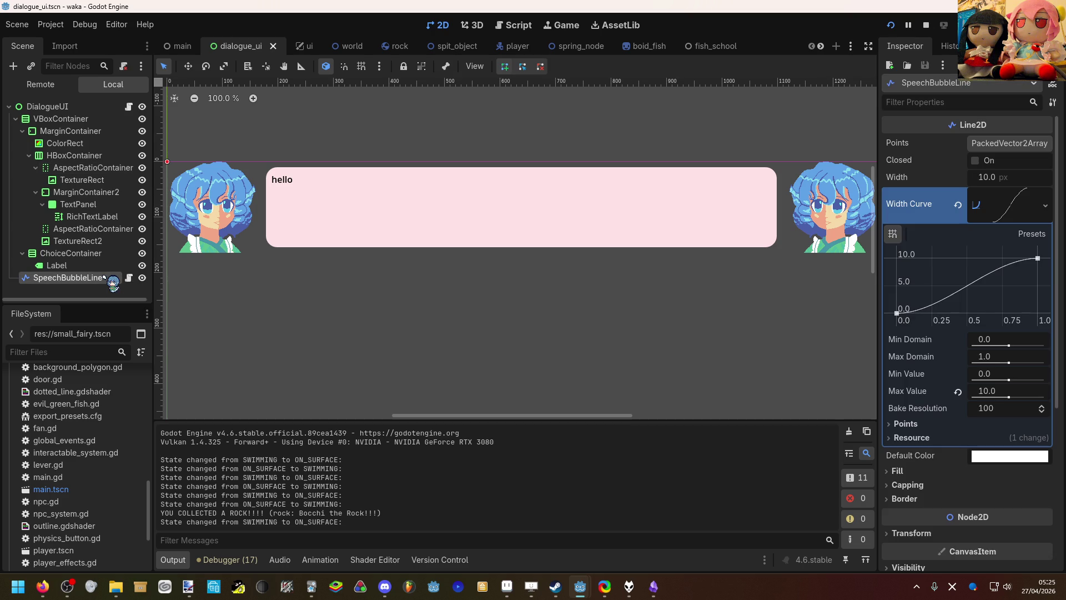
{"action": "scroll", "coordinate": [294, 249], "scroll_direction": "down", "scroll_amount": 2}
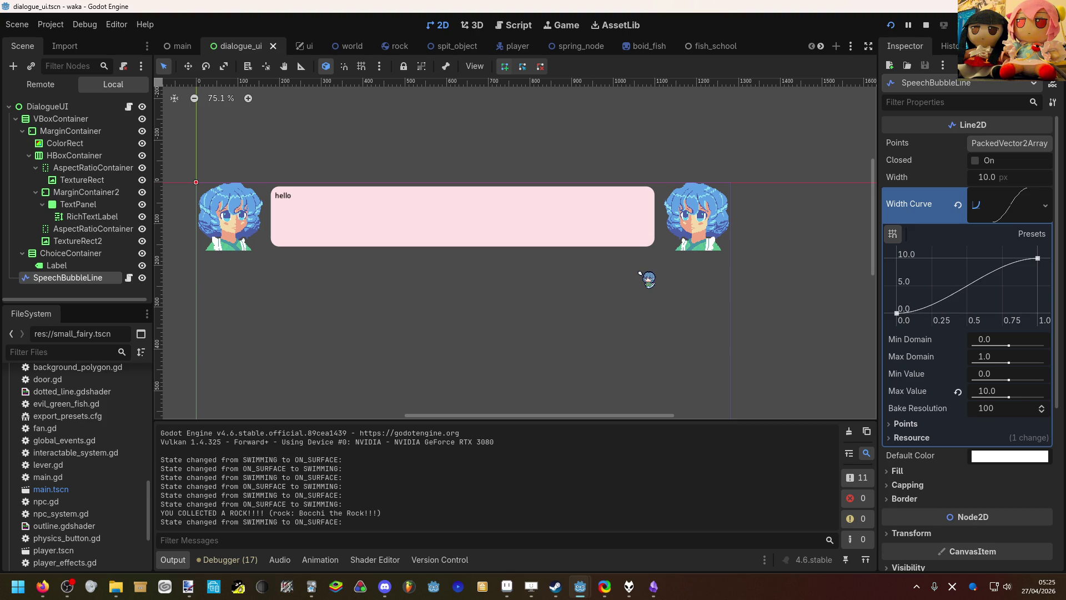
Step: Open dialogue_ui.gd from DialogueUI's script icon, browse it, and drag the width curve's end point
{"action": "left_click", "coordinate": [129, 107]}
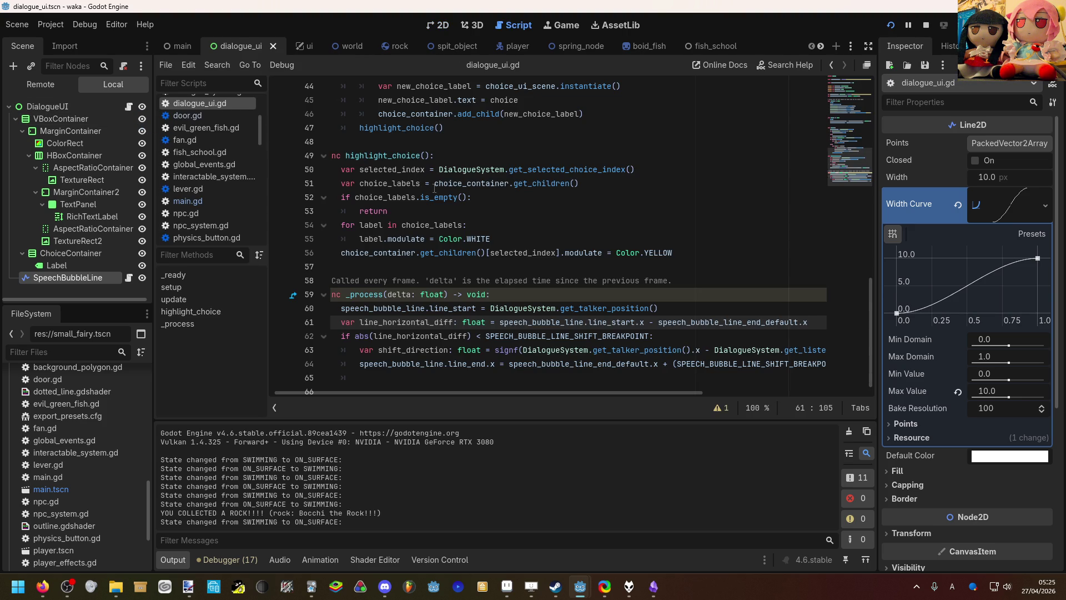
{"action": "scroll", "coordinate": [542, 391], "scroll_direction": "left", "scroll_amount": 1}
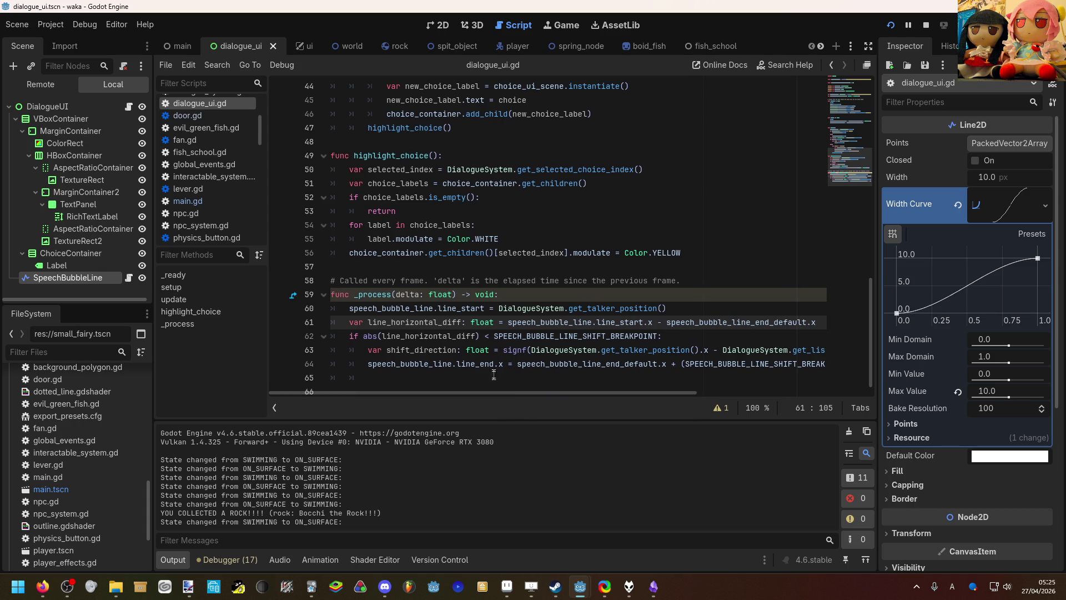
{"action": "scroll", "coordinate": [495, 382], "scroll_direction": "up", "scroll_amount": 5}
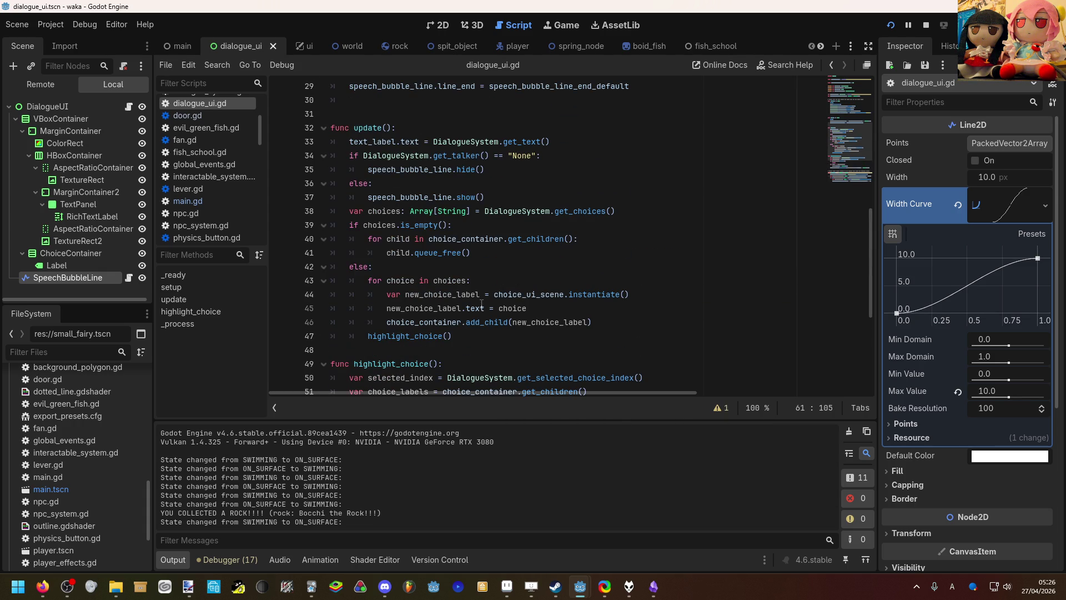
{"action": "scroll", "coordinate": [495, 295], "scroll_direction": "down", "scroll_amount": 5}
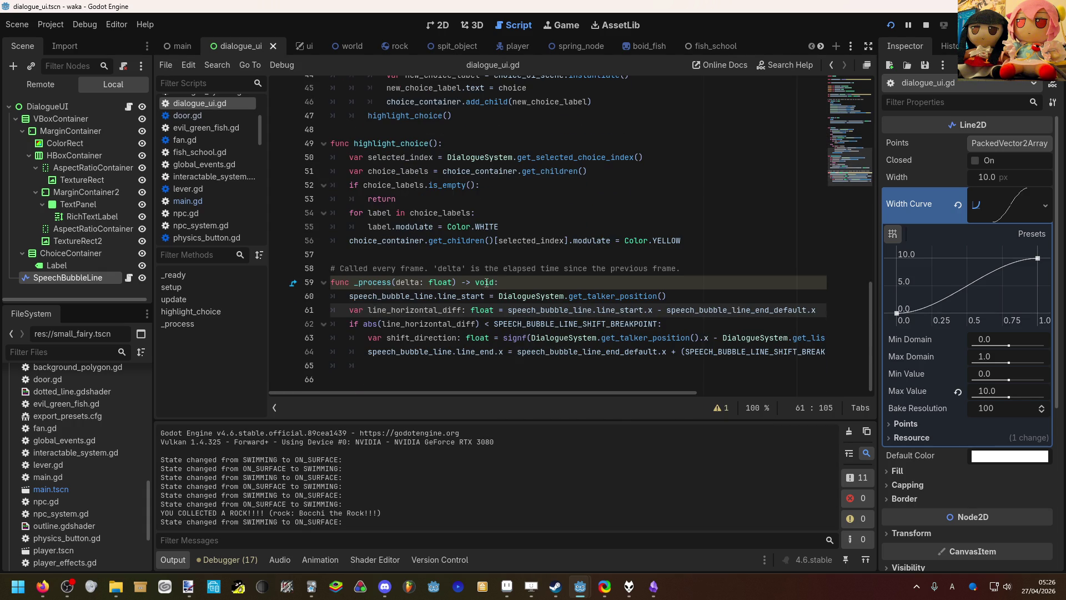
{"action": "scroll", "coordinate": [497, 248], "scroll_direction": "up", "scroll_amount": 1}
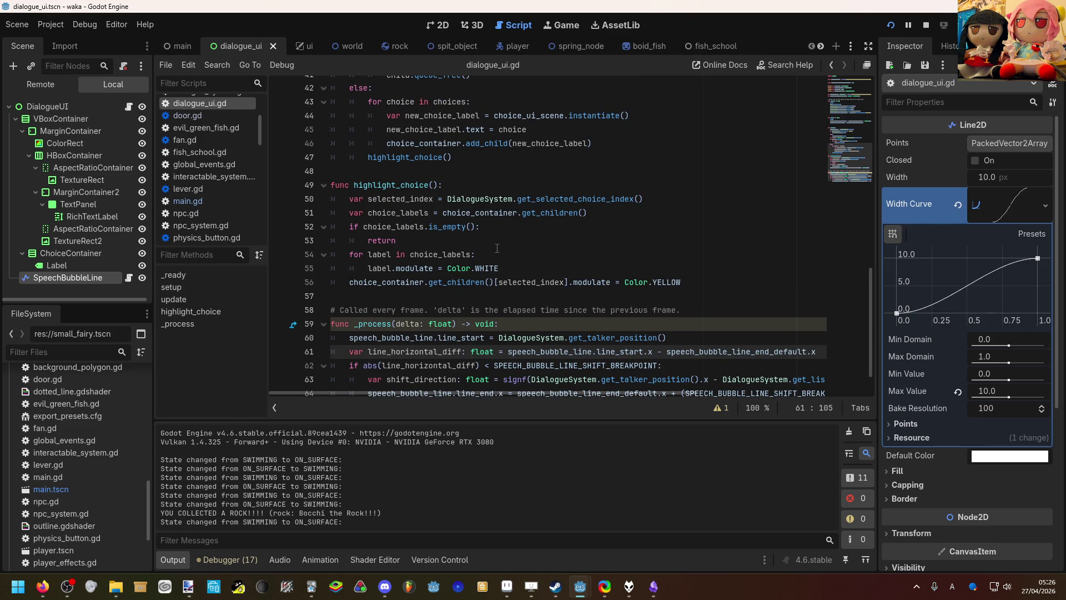
{"action": "scroll", "coordinate": [499, 250], "scroll_direction": "up", "scroll_amount": 4}
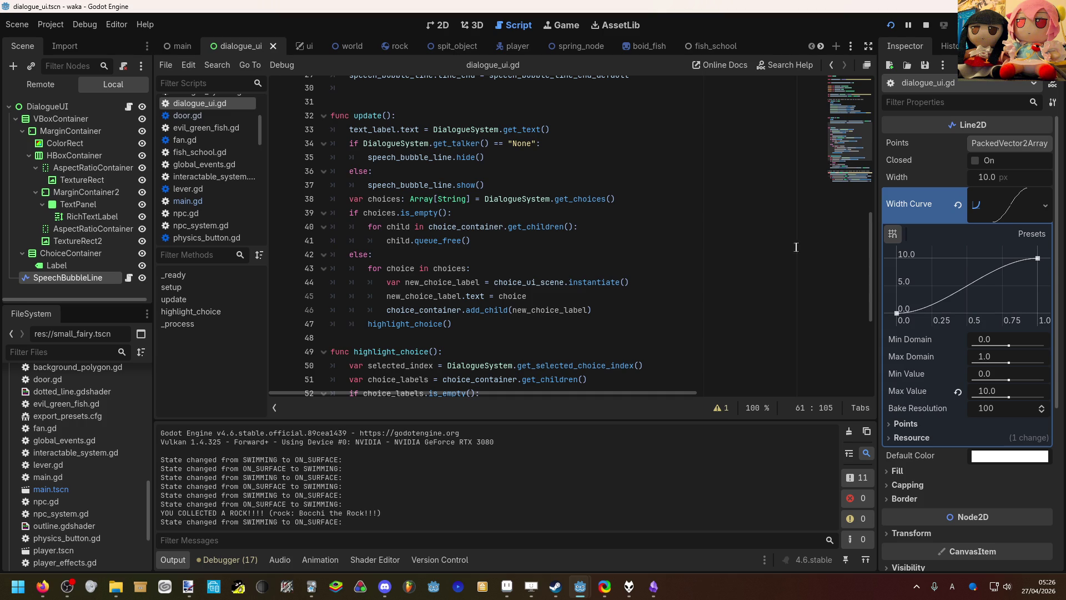
{"action": "mouse_move", "coordinate": [1037, 258]}
{"action": "left_mouse_down"}
{"action": "mouse_move", "coordinate": [1050, 287]}
{"action": "mouse_move", "coordinate": [1050, 265]}
{"action": "left_mouse_up"}
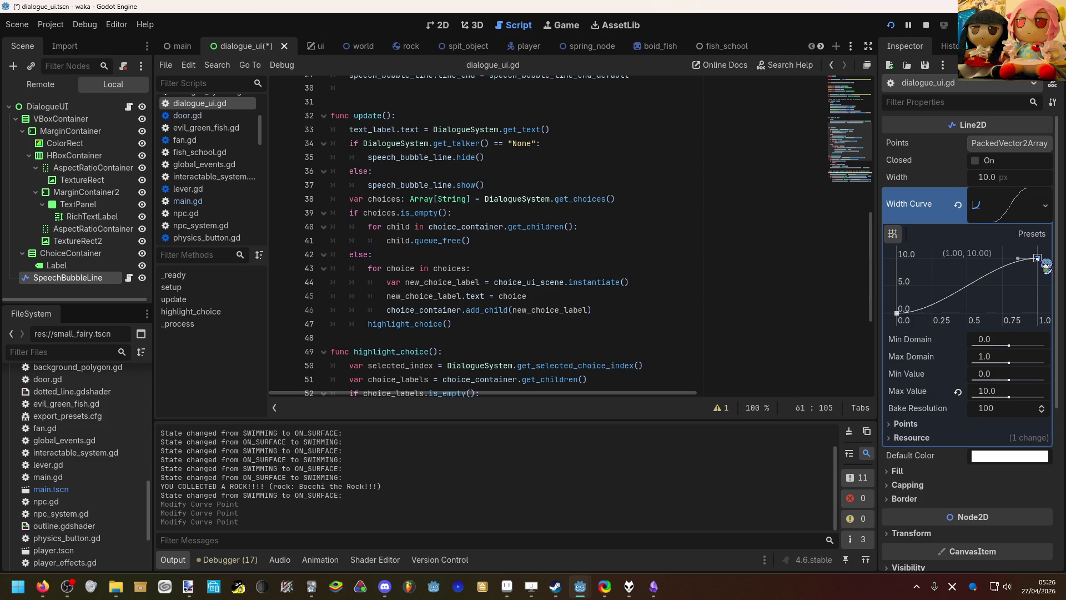
Step: Browse the script and place the caret after speech_bubble_line.show() on line 37
{"action": "scroll", "coordinate": [666, 253], "scroll_direction": "down", "scroll_amount": 3}
{"action": "scroll", "coordinate": [652, 247], "scroll_direction": "down", "scroll_amount": 2}
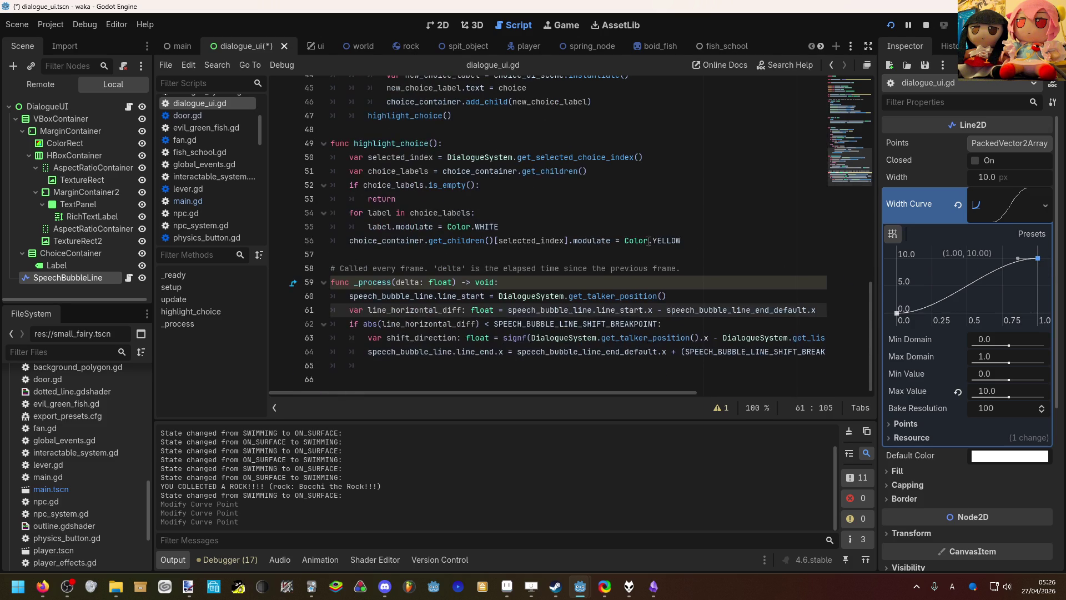
{"action": "left_click", "coordinate": [588, 212]}
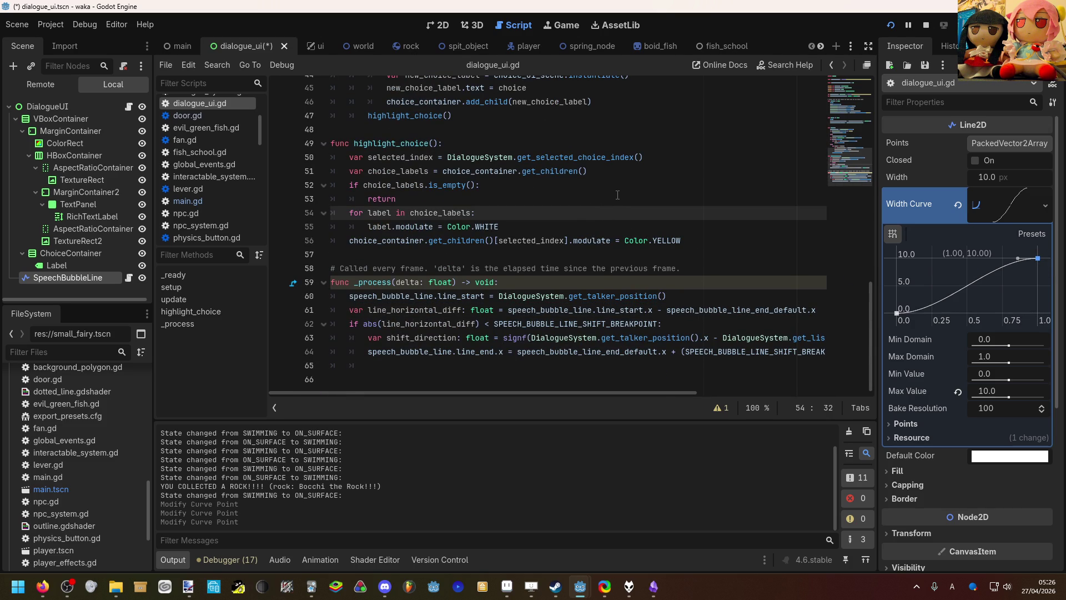
{"action": "scroll", "coordinate": [617, 195], "scroll_direction": "up", "scroll_amount": 1}
{"action": "scroll", "coordinate": [443, 260], "scroll_direction": "up", "scroll_amount": 1}
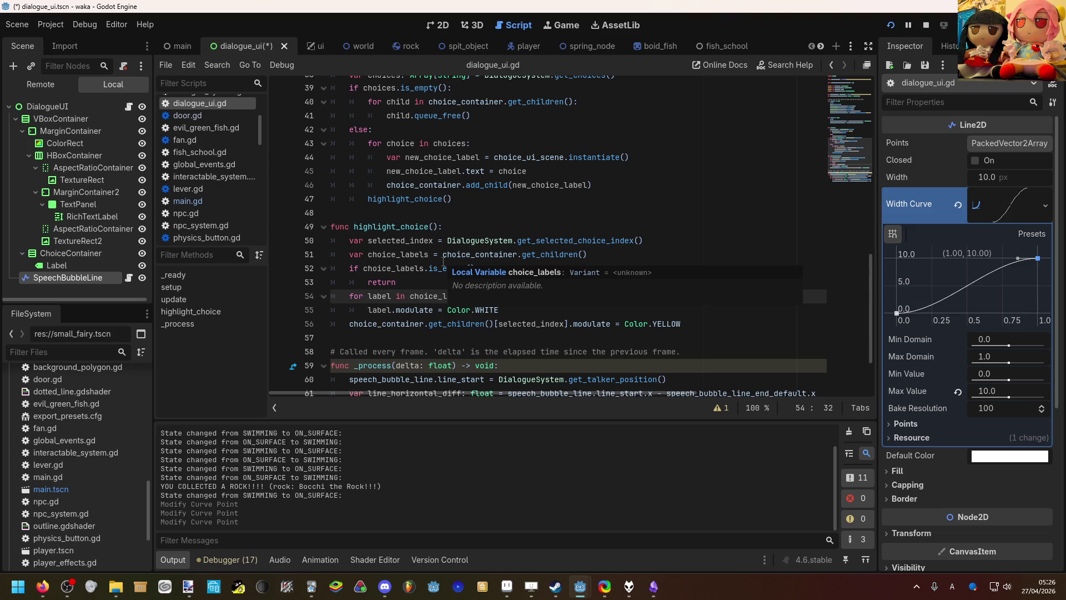
{"action": "scroll", "coordinate": [466, 258], "scroll_direction": "up", "scroll_amount": 2}
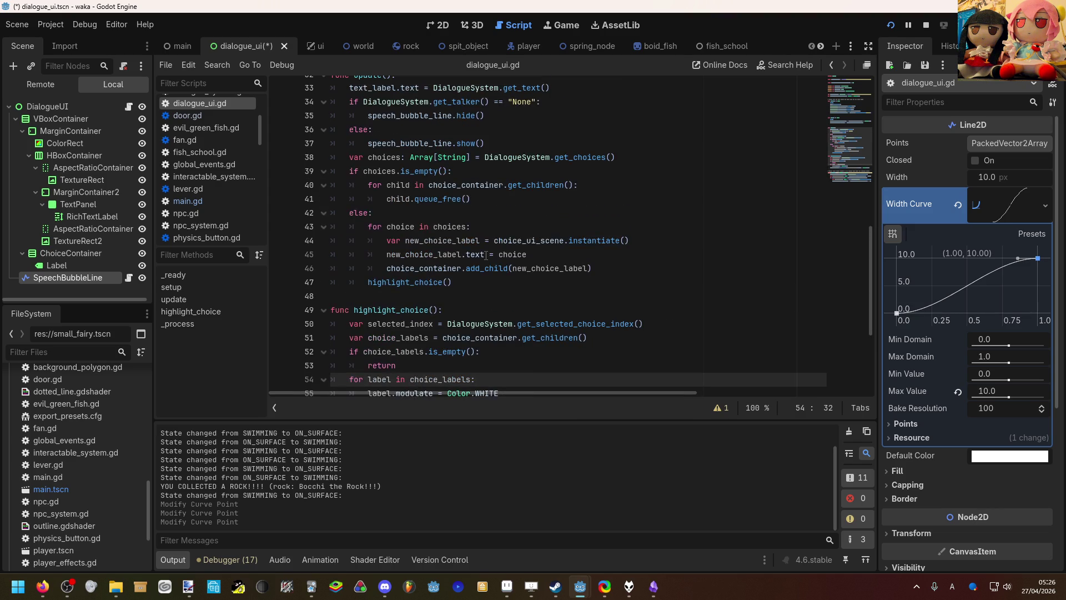
{"action": "scroll", "coordinate": [488, 238], "scroll_direction": "down", "scroll_amount": 2}
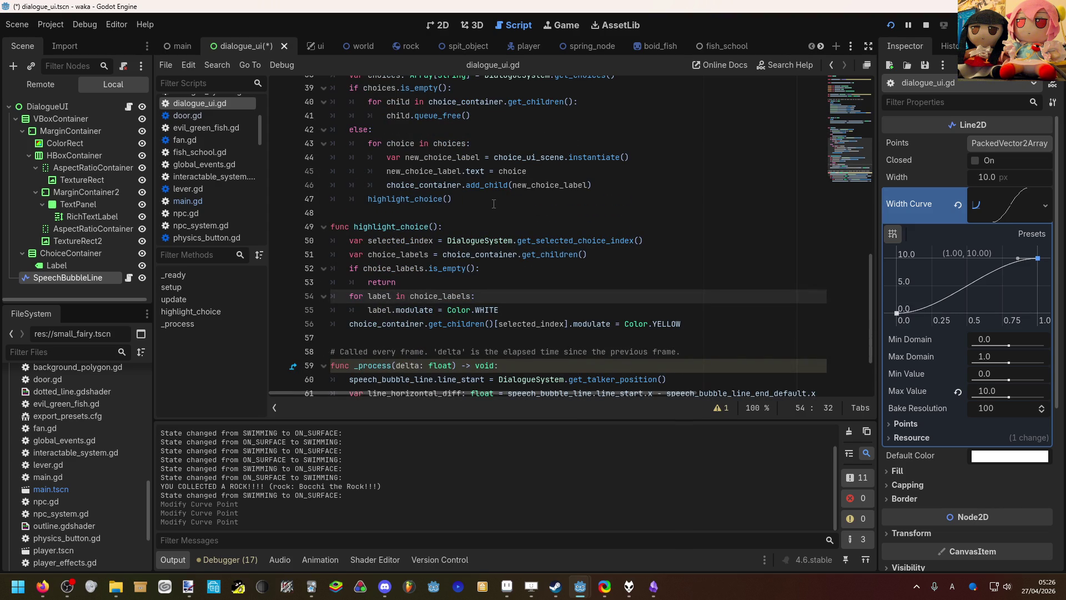
{"action": "scroll", "coordinate": [493, 203], "scroll_direction": "up", "scroll_amount": 3}
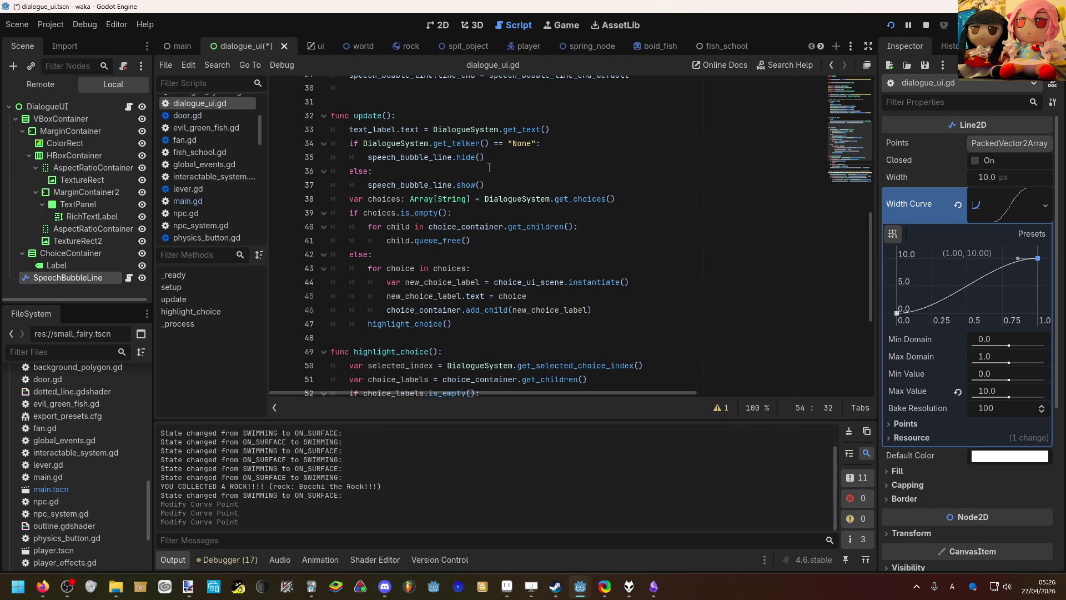
{"action": "left_click", "coordinate": [527, 184]}
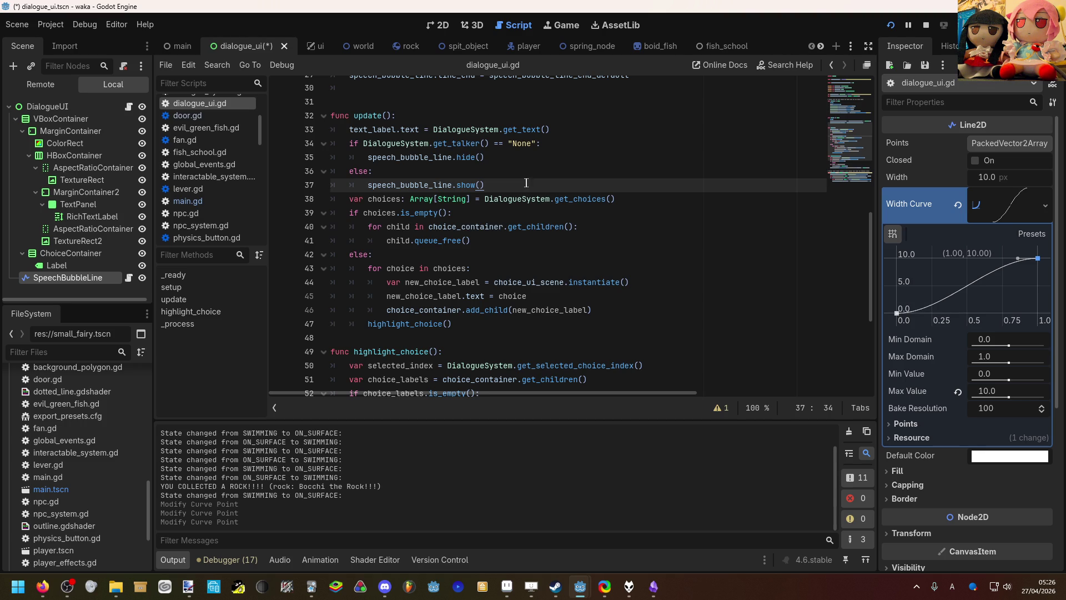
Step: Add an animate_speech_bubble_line_appearance() call on a new line 38 below speech_bubble_line.show()
{"action": "key", "text": "Return"}
{"action": "type", "text": "animatedS"}
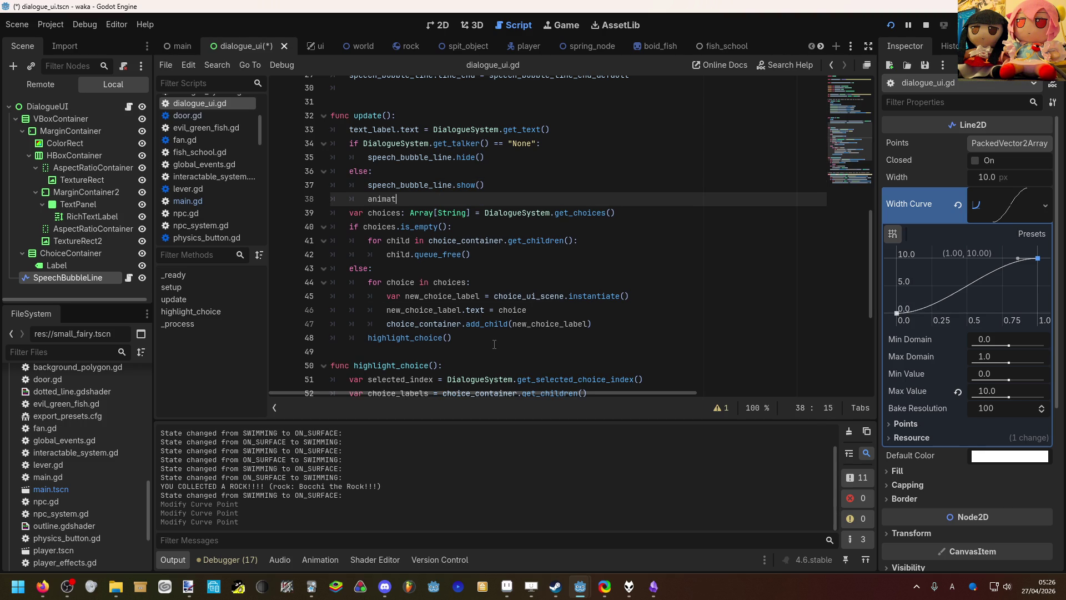
{"action": "key", "text": "BackSpace"}
{"action": "key", "text": "BackSpace"}
{"action": "type", "text": "_s"}
{"action": "key", "text": "BackSpace"}
{"action": "key", "text": "BackSpace"}
{"action": "key", "text": "BackSpace"}
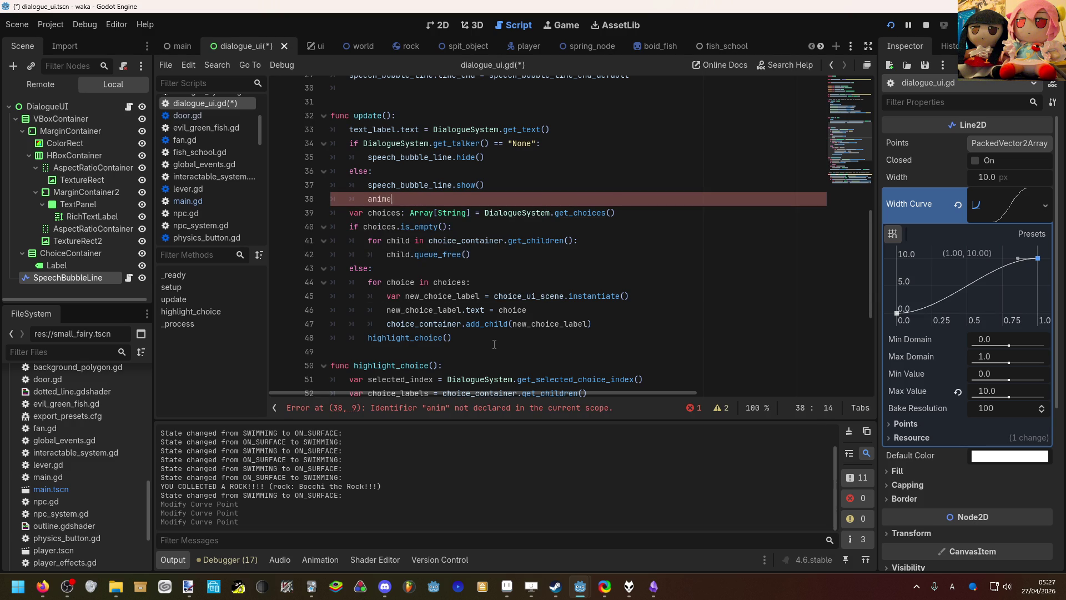
{"action": "type", "text": "ee"}
{"action": "key", "text": "BackSpace"}
{"action": "key", "text": "BackSpace"}
{"action": "key", "text": "BackSpace"}
{"action": "type", "text": "nimate"}
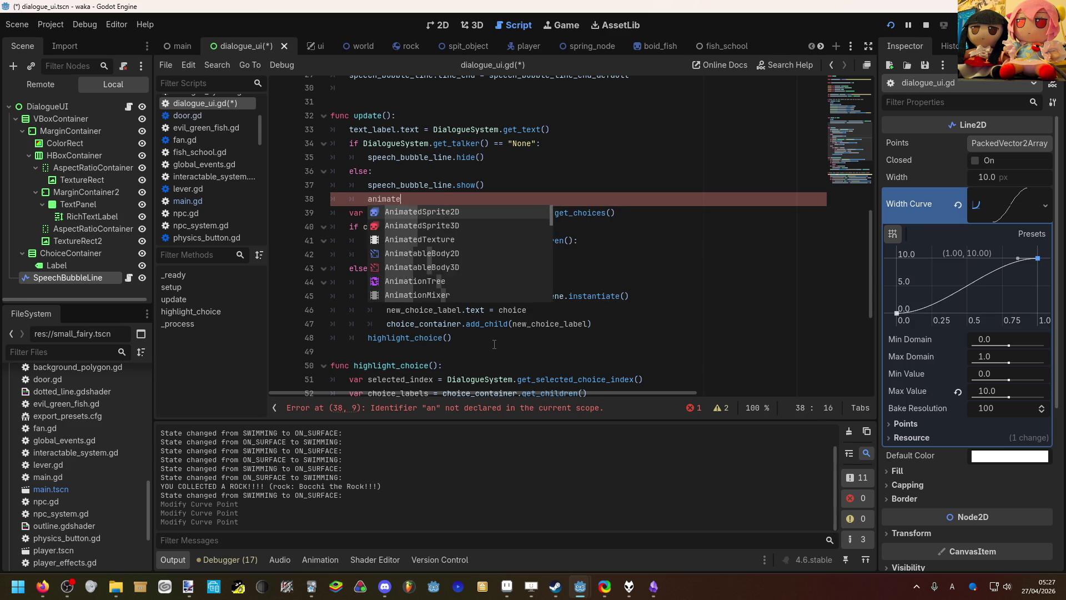
{"action": "type", "text": "_speech_bubble_line_appearance()"}
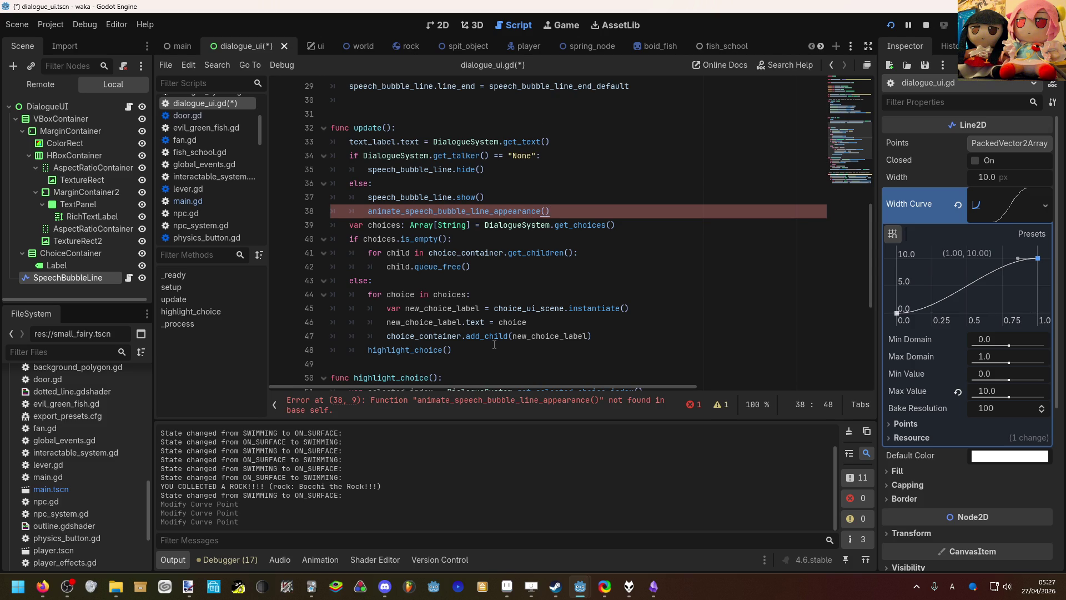
{"action": "scroll", "coordinate": [494, 344], "scroll_direction": "down", "scroll_amount": 1}
{"action": "left_click", "coordinate": [494, 323]}
Step: Declare func animate_speech_bubble_line_appearance() -> void: below update()
{"action": "key", "text": "Return"}
{"action": "key", "text": "Return"}
{"action": "key", "text": "Up"}
{"action": "type", "text": "fun"}
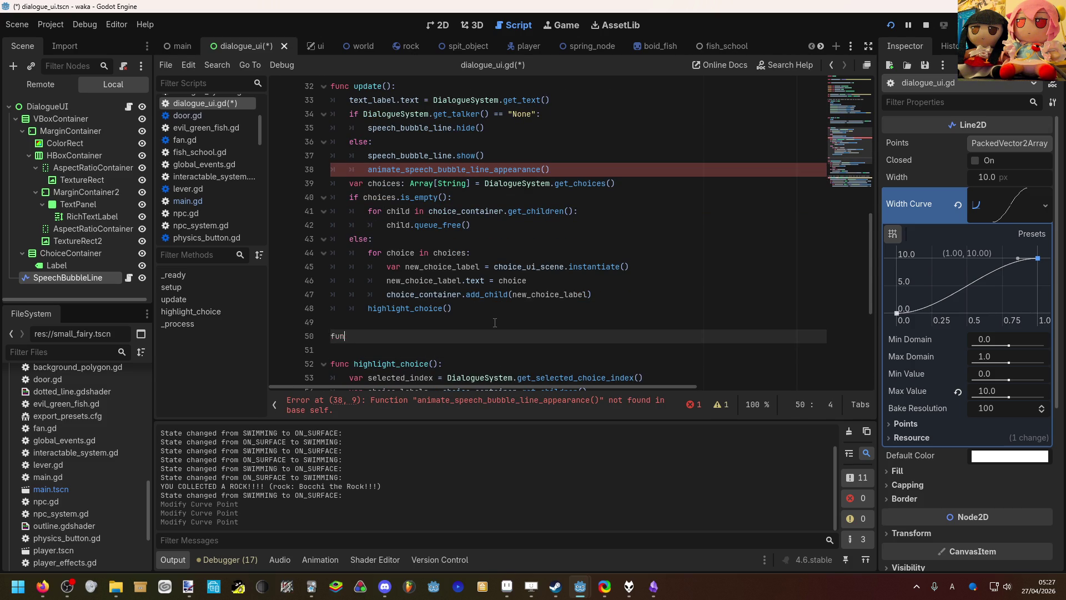
{"action": "type", "text": "c animate_speech_bubble_line_appearance"}
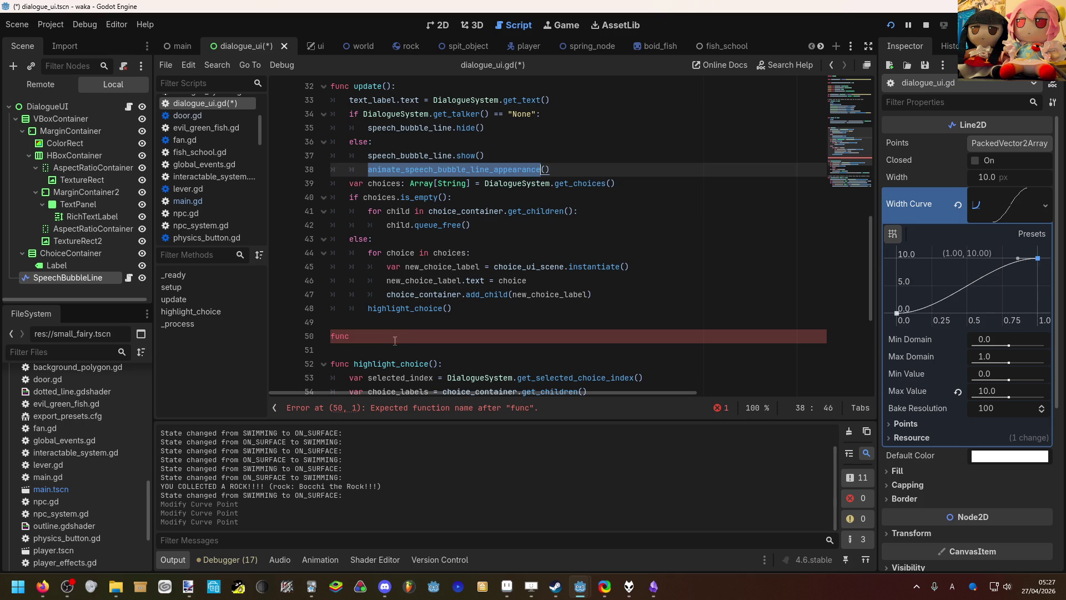
{"action": "type", "text": "() ->"}
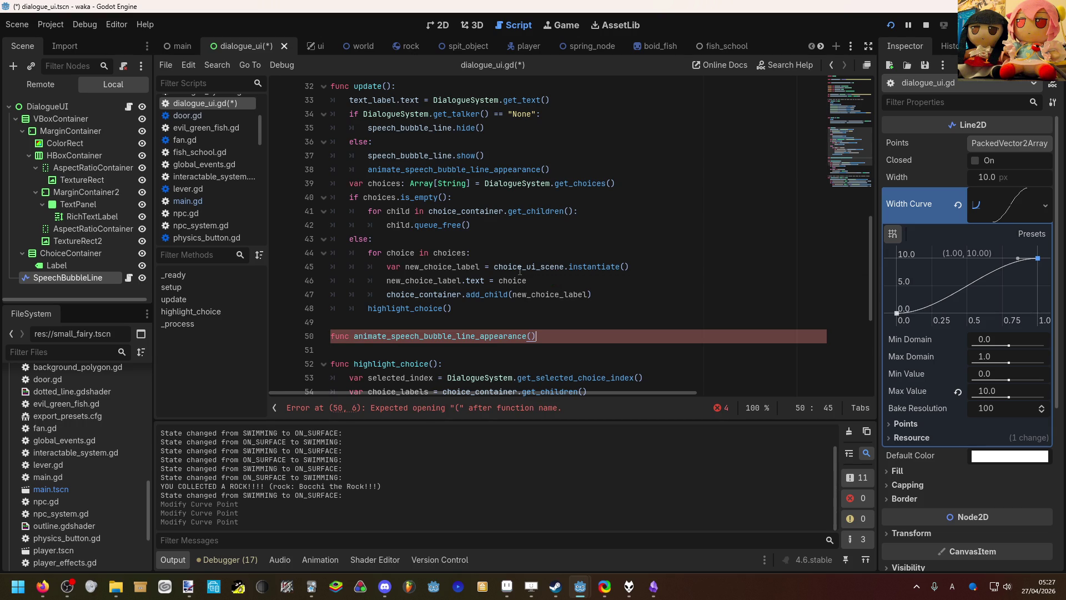
{"action": "type", "text": " void:"}
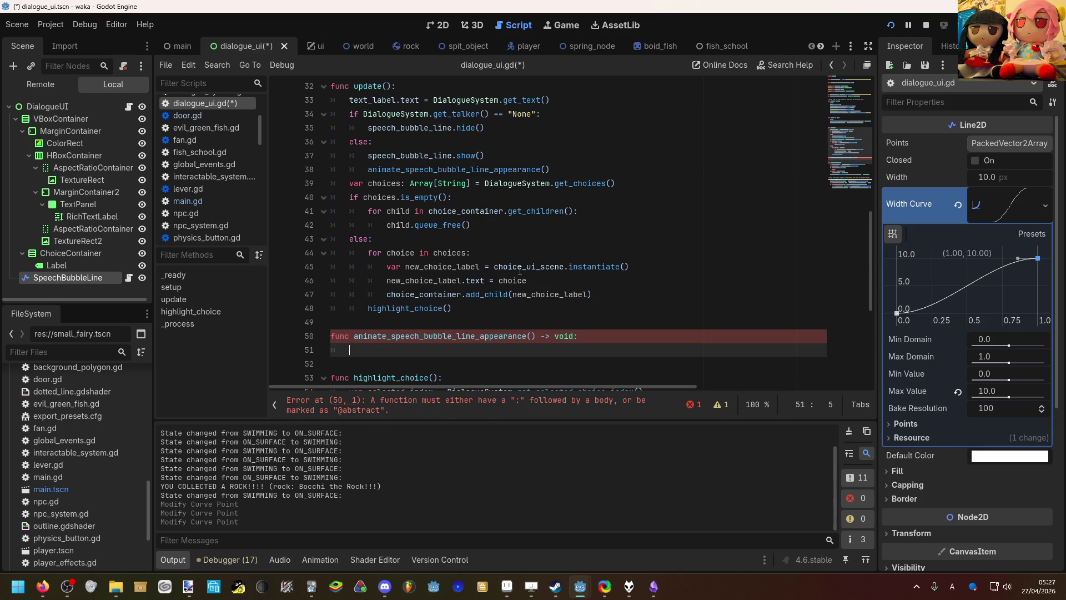
{"action": "key", "text": "Return"}
{"action": "scroll", "coordinate": [520, 269], "scroll_direction": "down", "scroll_amount": 1}
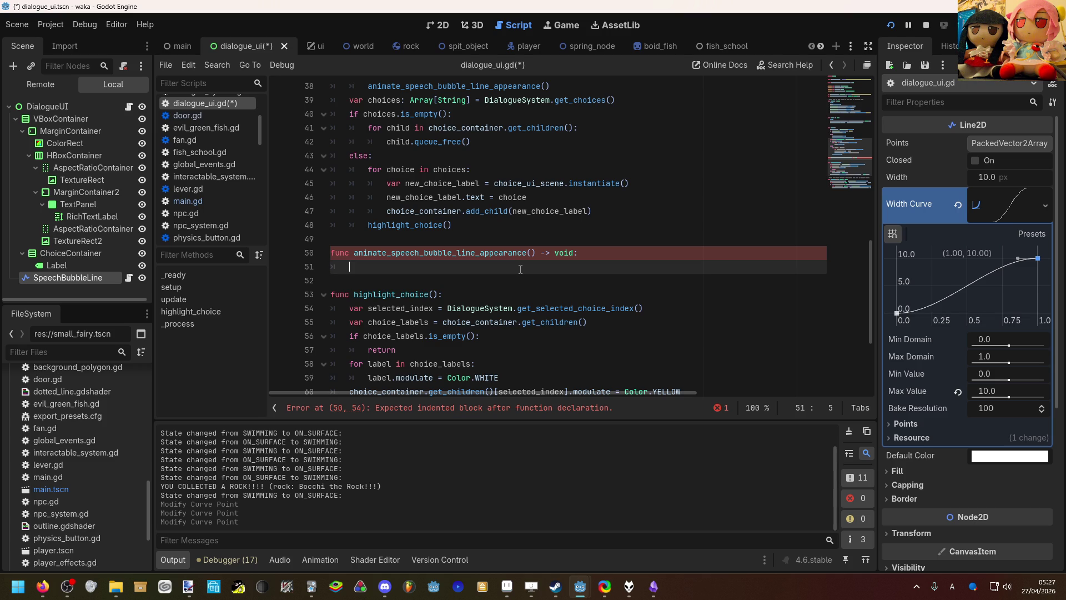
Step: Write speech_bubble_line.width_curve.set_point_value(-1, 0) in the new function using autocomplete
{"action": "type", "text": "s"}
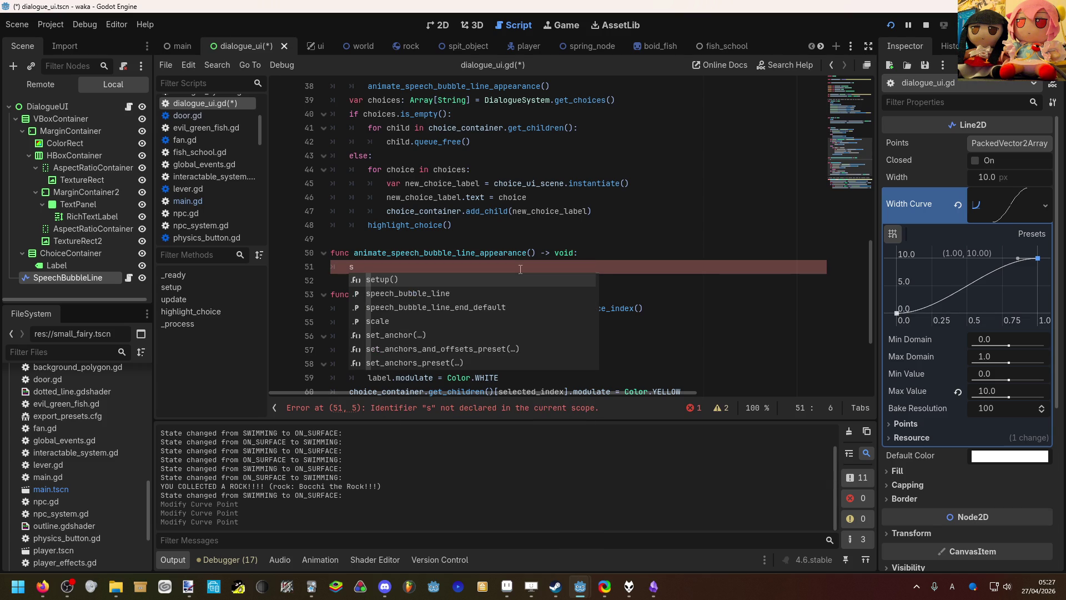
{"action": "type", "text": "p"}
{"action": "key", "text": "Return"}
{"action": "type", "text": "."}
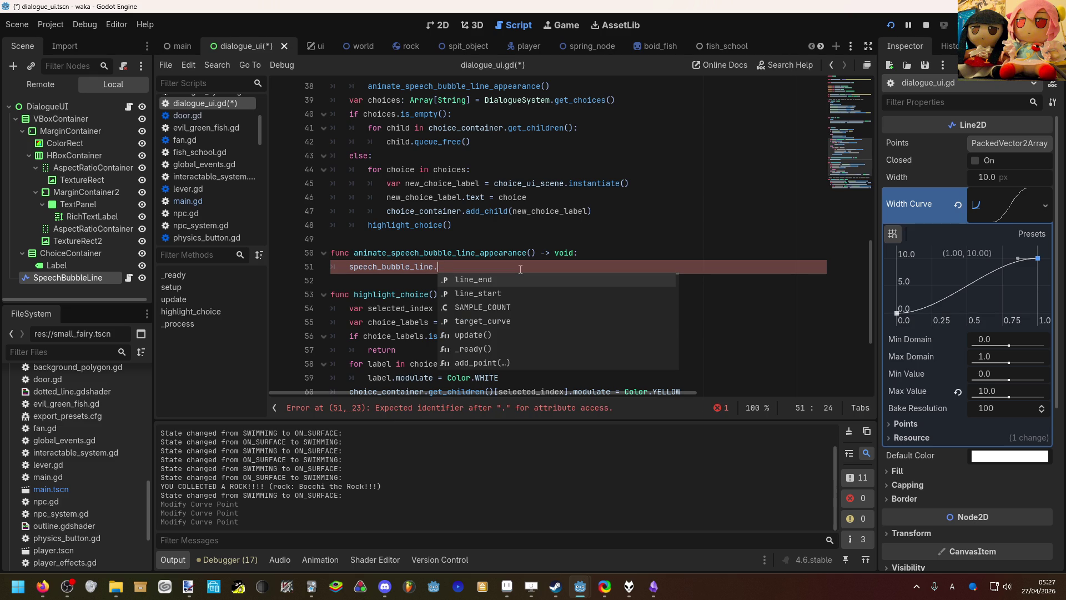
{"action": "type", "text": "wid"}
{"action": "key", "text": "Return"}
{"action": "type", "text": ".po"}
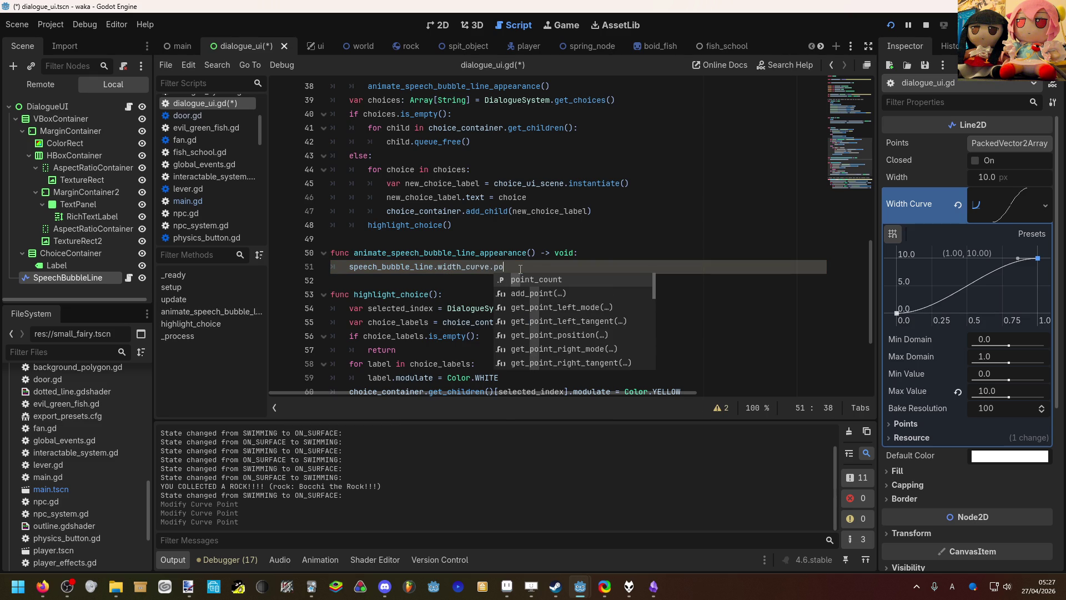
{"action": "type", "text": "its"}
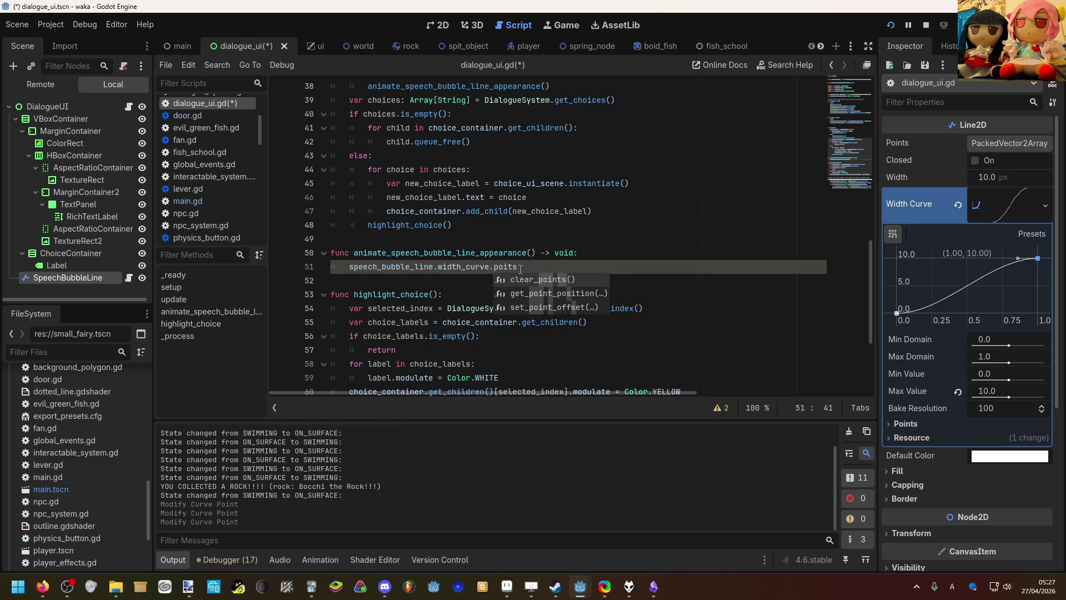
{"action": "key", "text": "BackSpace"}
{"action": "key", "text": "BackSpace"}
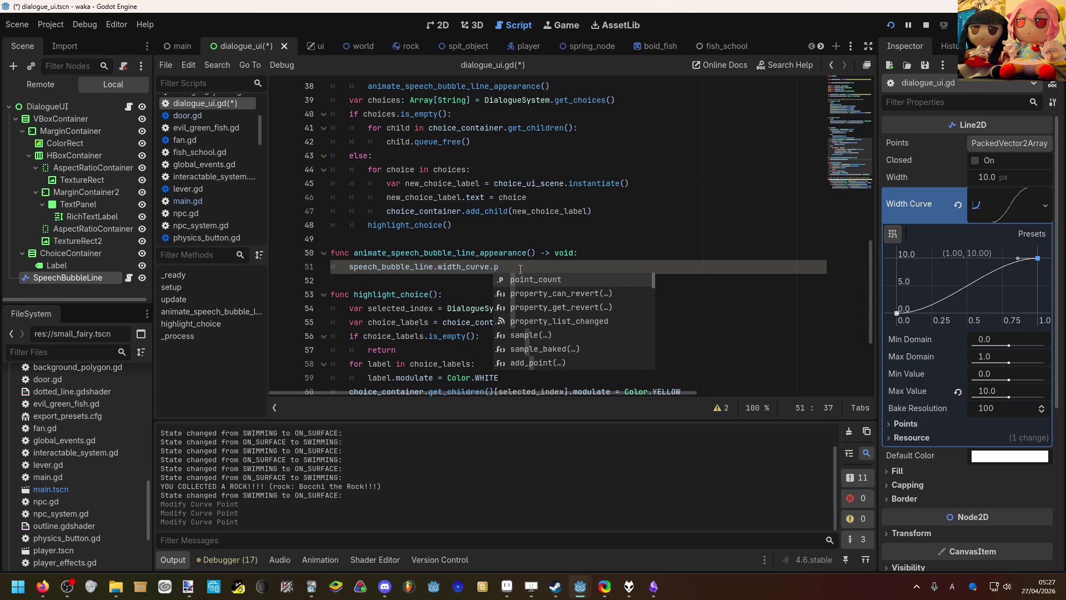
{"action": "key", "text": "BackSpace"}
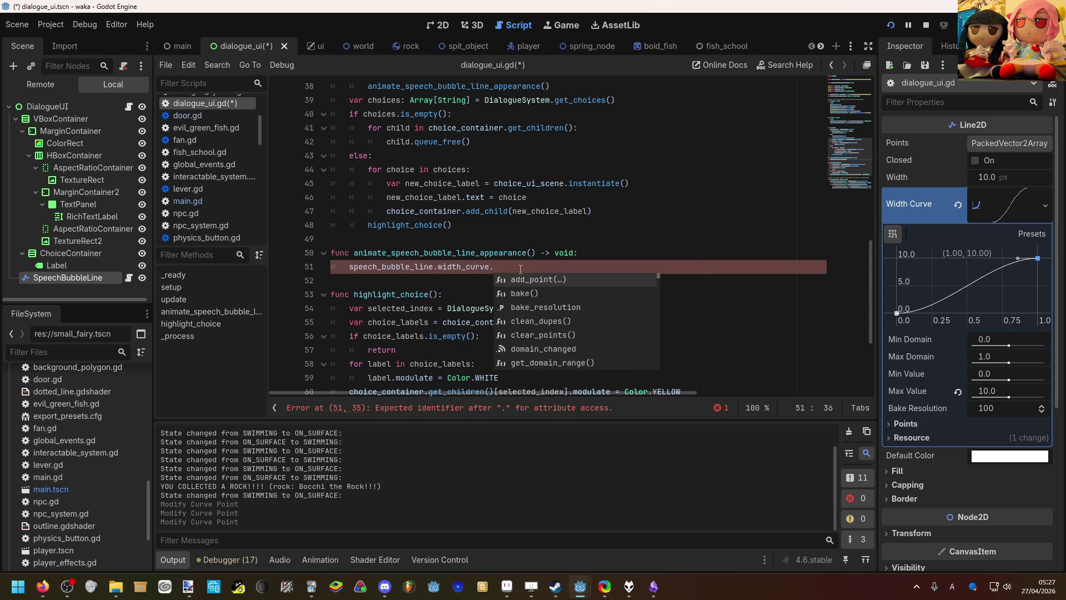
{"action": "type", "text": "s"}
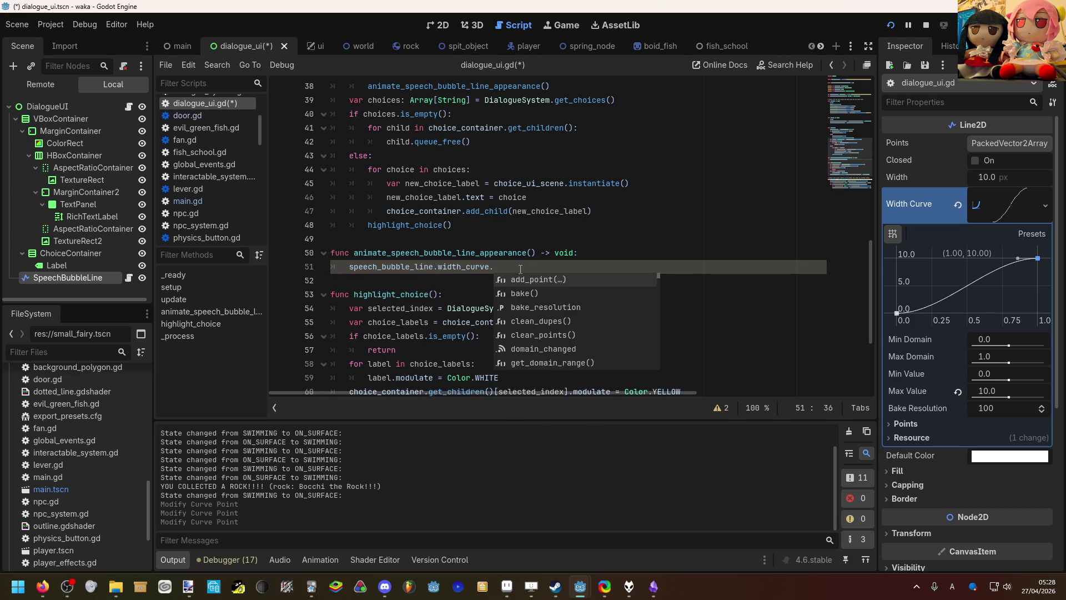
{"action": "type", "text": "e"}
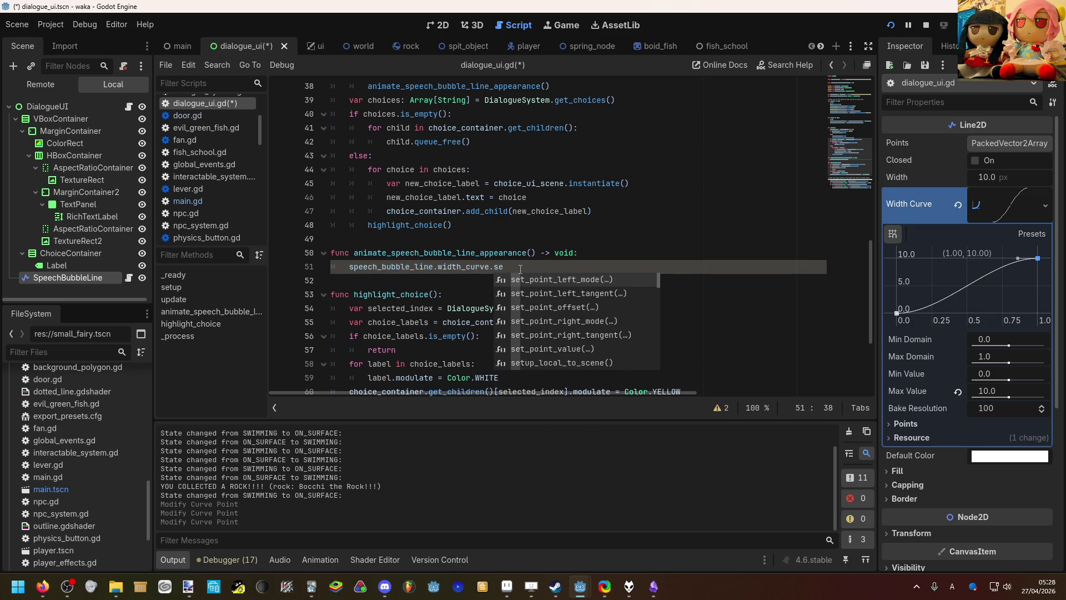
{"action": "type", "text": "t"}
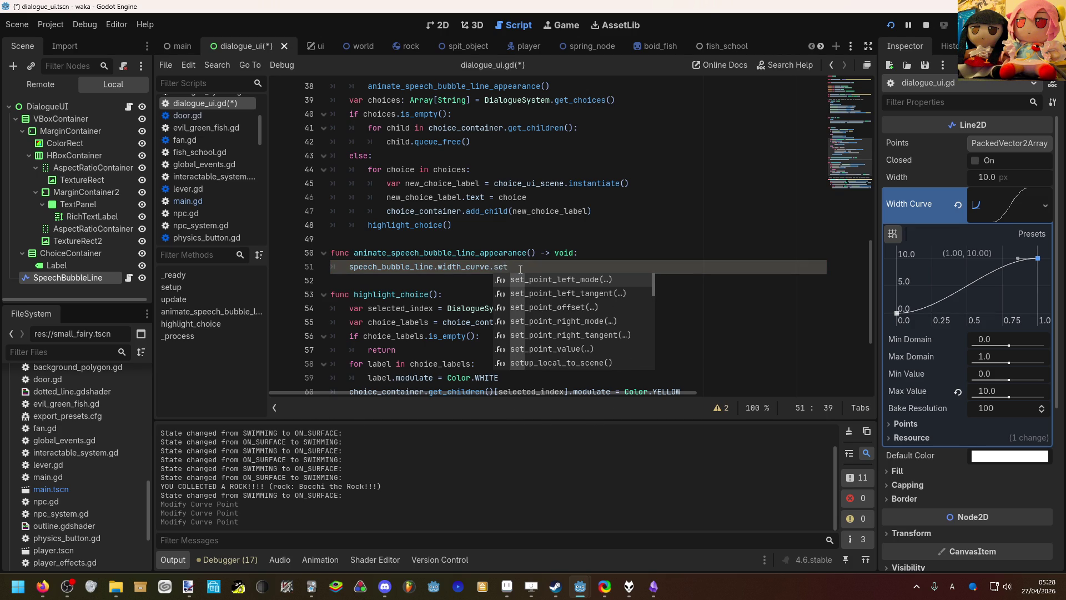
{"action": "key", "text": "Down"}
{"action": "key", "text": "Down"}
{"action": "key", "text": "Down"}
{"action": "key", "text": "Return"}
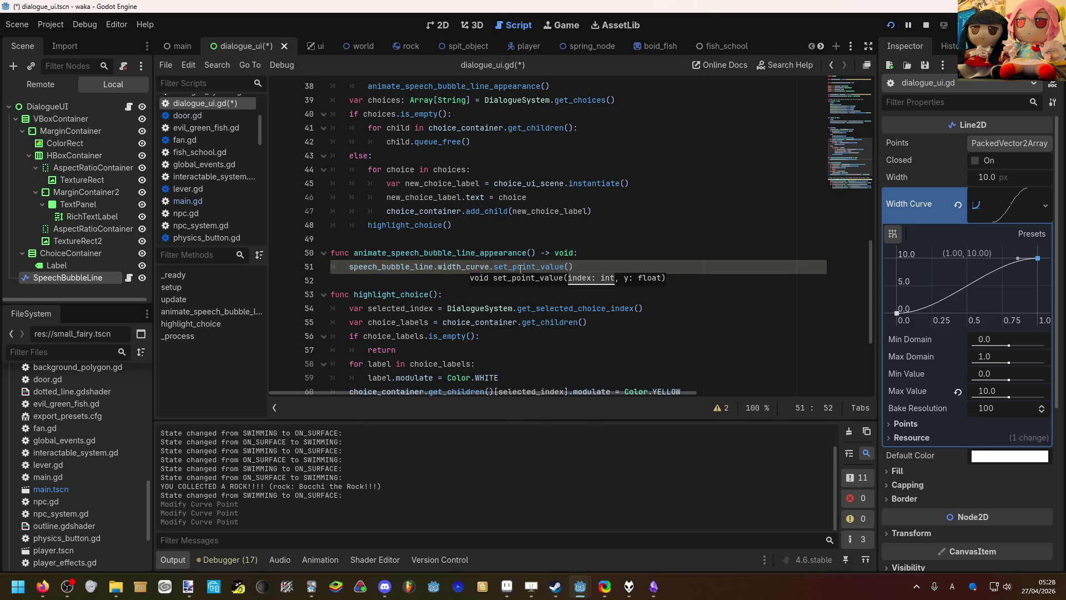
{"action": "type", "text": "1"}
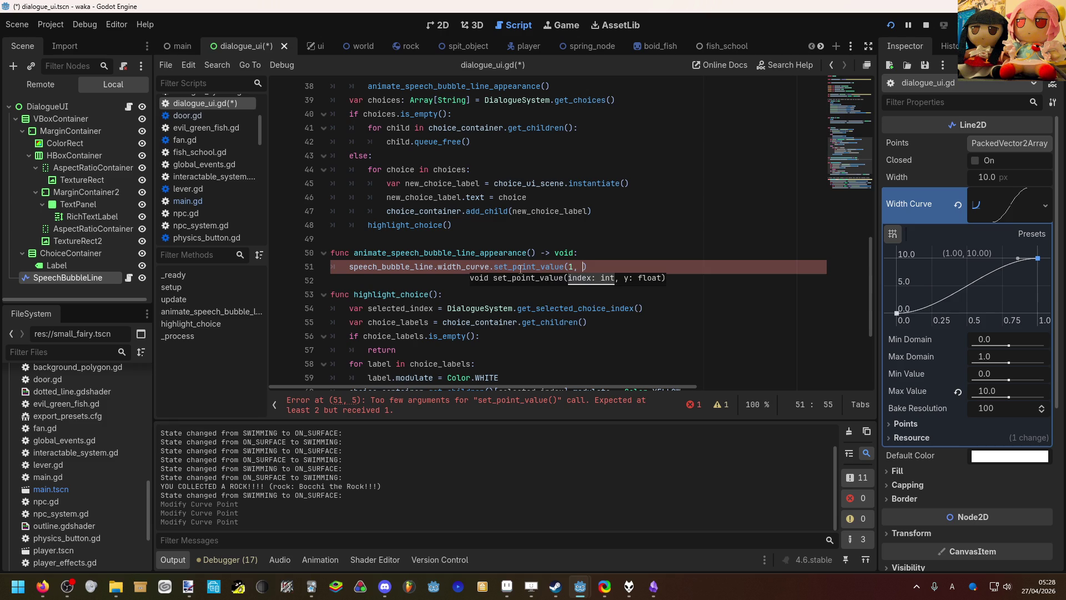
{"action": "key", "text": "BackSpace"}
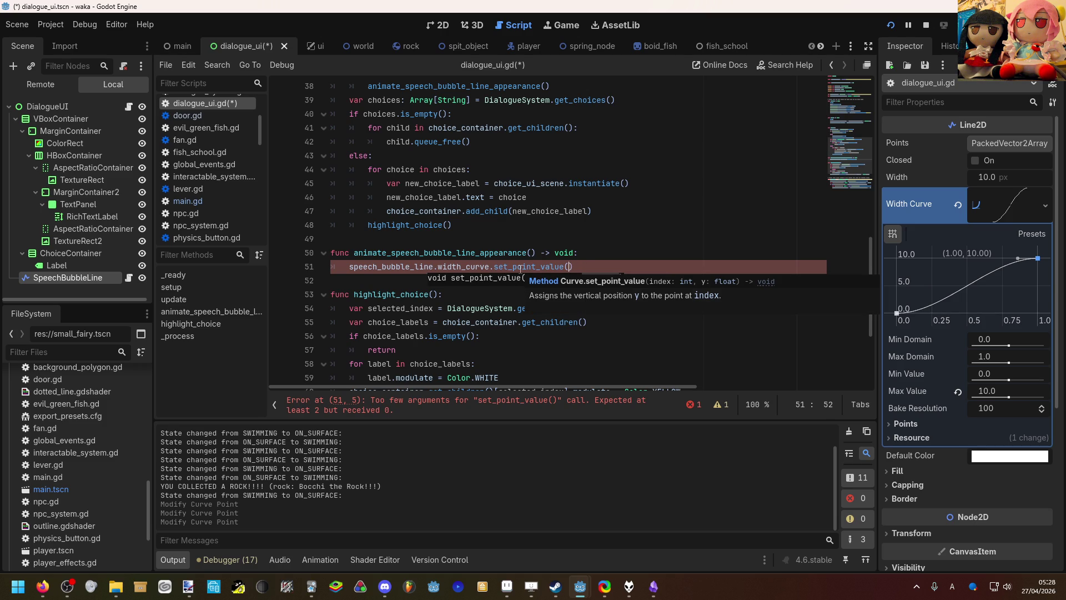
{"action": "type", "text": "-1, "}
{"action": "type", "text": "0"}
Step: Save the script and run the game with F5 to test it
{"action": "key", "text": "ctrl+s"}
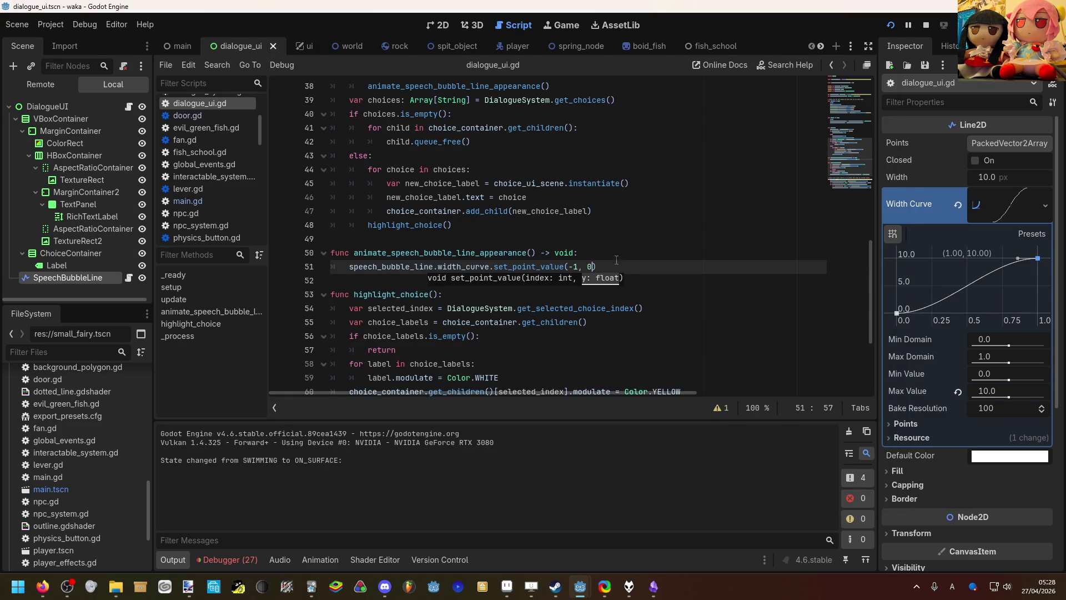
{"action": "left_click", "coordinate": [580, 266]}
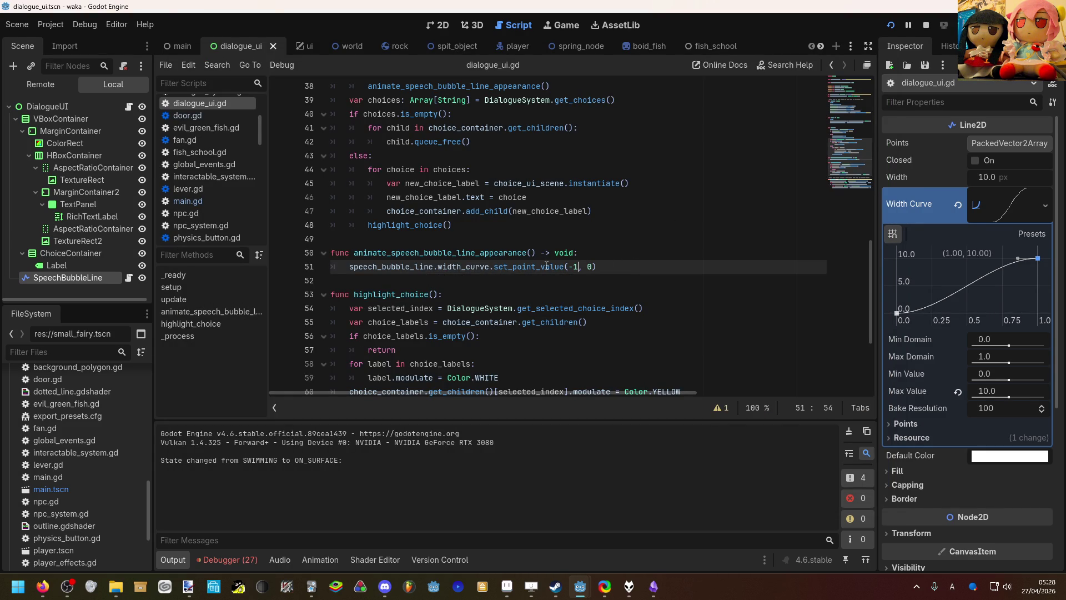
{"action": "key", "text": "F5"}
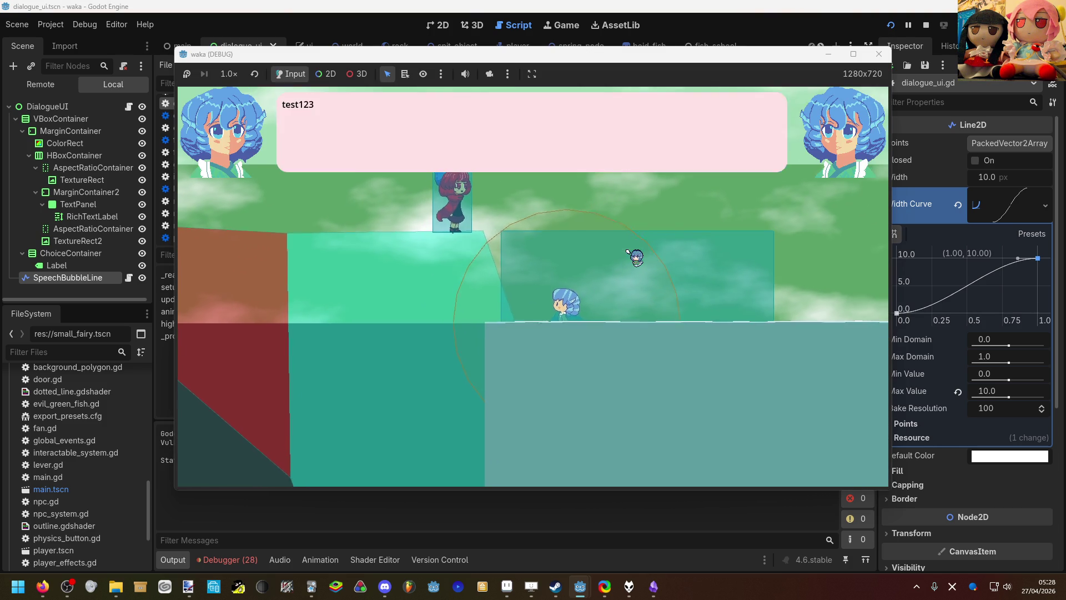
Step: Change the call to set_point_value(1, 10), then rerun the game and close it
{"action": "key", "text": "F8"}
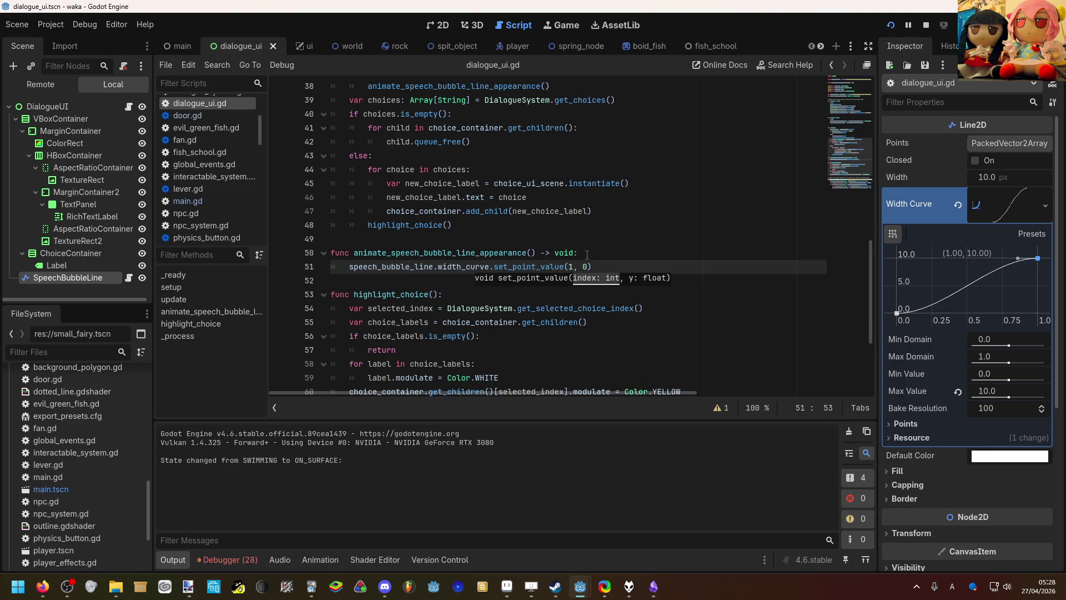
{"action": "key", "text": "Right"}
{"action": "key", "text": "Right"}
{"action": "type", "text": "1"}
{"action": "key", "text": "F5"}
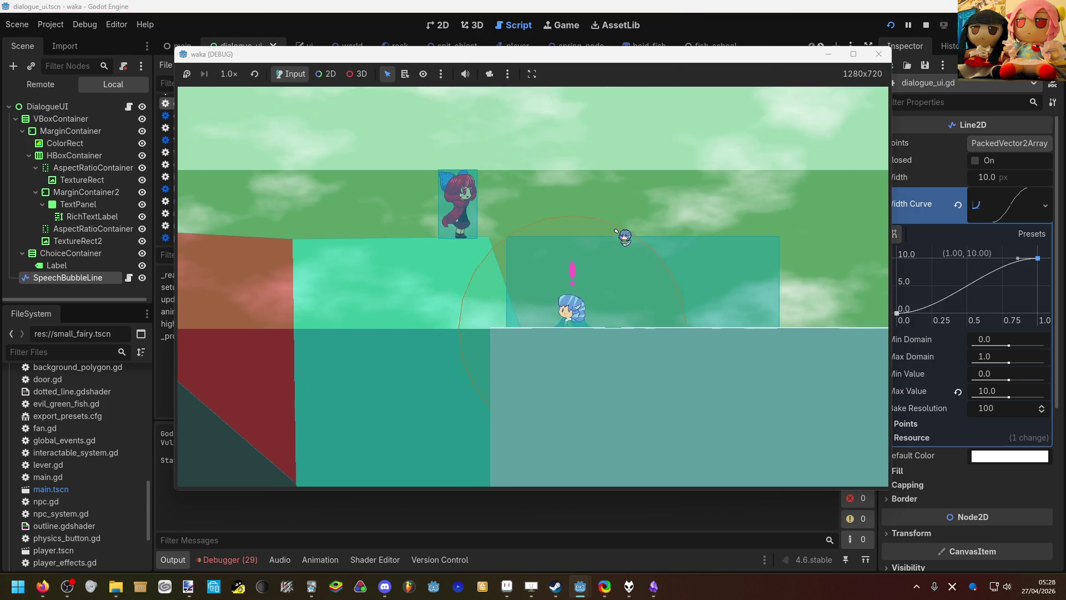
{"action": "key", "text": "F8"}
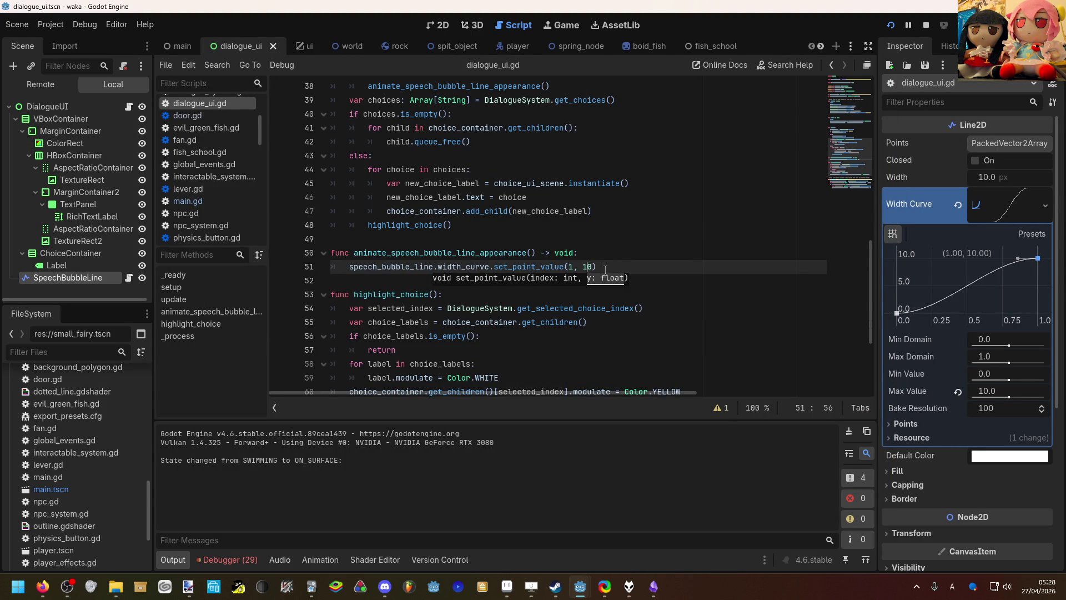
{"action": "scroll", "coordinate": [612, 239], "scroll_direction": "down", "scroll_amount": 1}
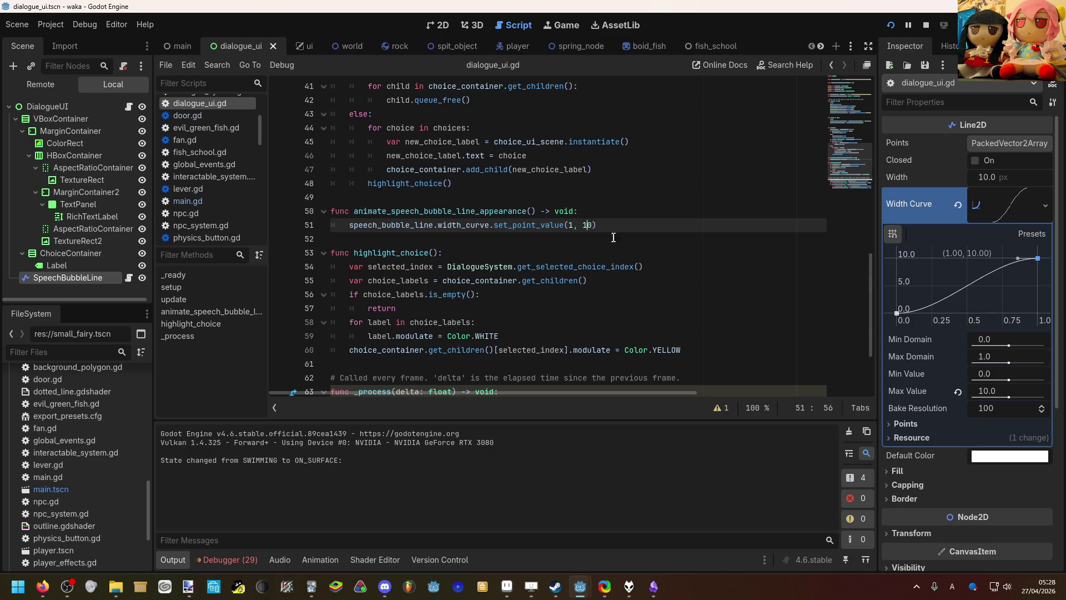
{"action": "left_click", "coordinate": [615, 214]}
Step: Declare var line_width_tween: Tween = create_tween() at the start of the function
{"action": "key", "text": "Return"}
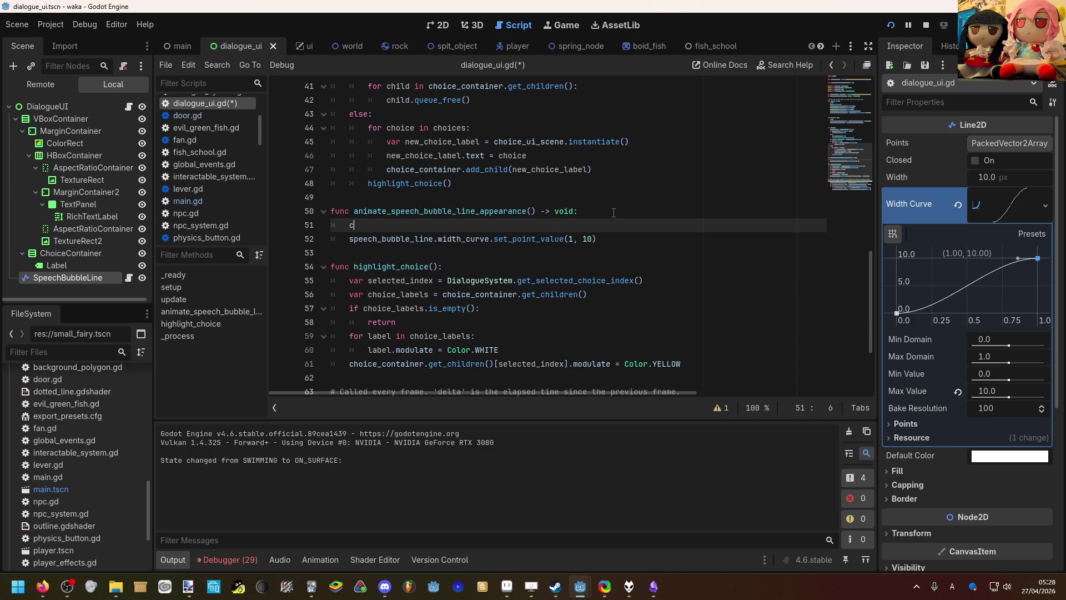
{"action": "type", "text": "ar li"}
{"action": "key", "text": "BackSpace"}
{"action": "key", "text": "BackSpace"}
{"action": "type", "text": "line_width)Pt"}
{"action": "key", "text": "BackSpace"}
{"action": "key", "text": "BackSpace"}
{"action": "key", "text": "BackSpace"}
{"action": "type", "text": "_tween"}
{"action": "type", "text": ": Tween = cr"}
{"action": "type", "text": "e"}
{"action": "key", "text": "Return"}
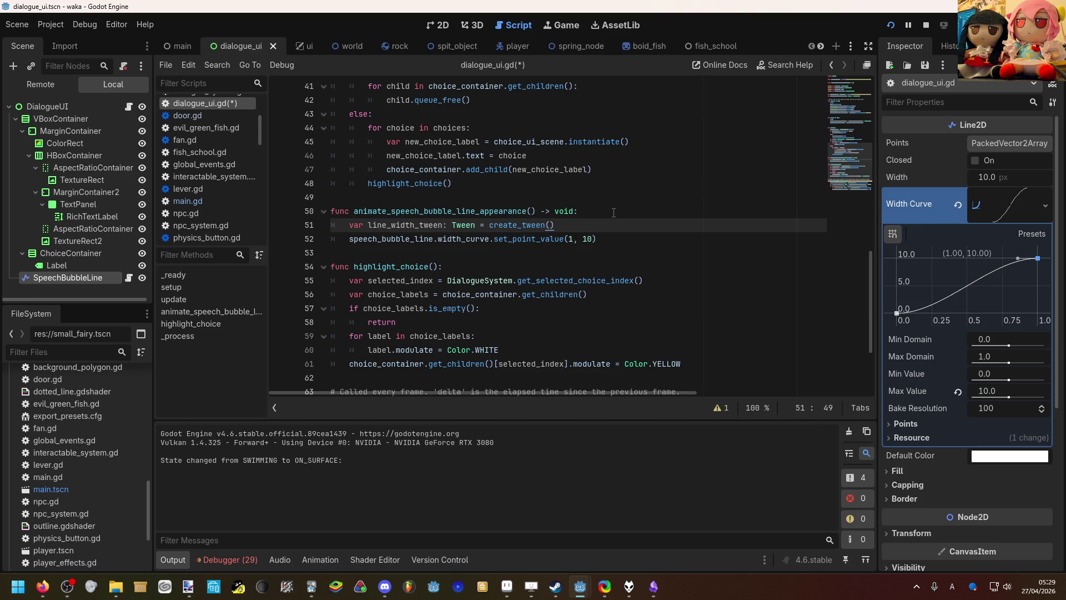
Step: Add a line_width_tween.tween_method() call on the next line
{"action": "key", "text": "Return"}
{"action": "type", "text": "line"}
{"action": "key", "text": "Return"}
{"action": "type", "text": "."}
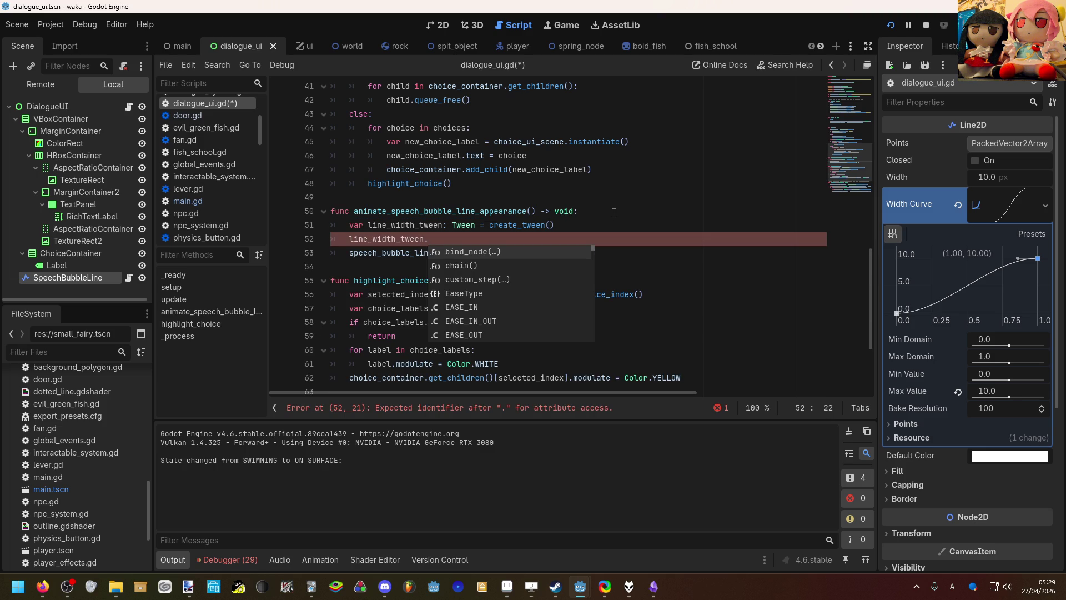
{"action": "type", "text": "twee"}
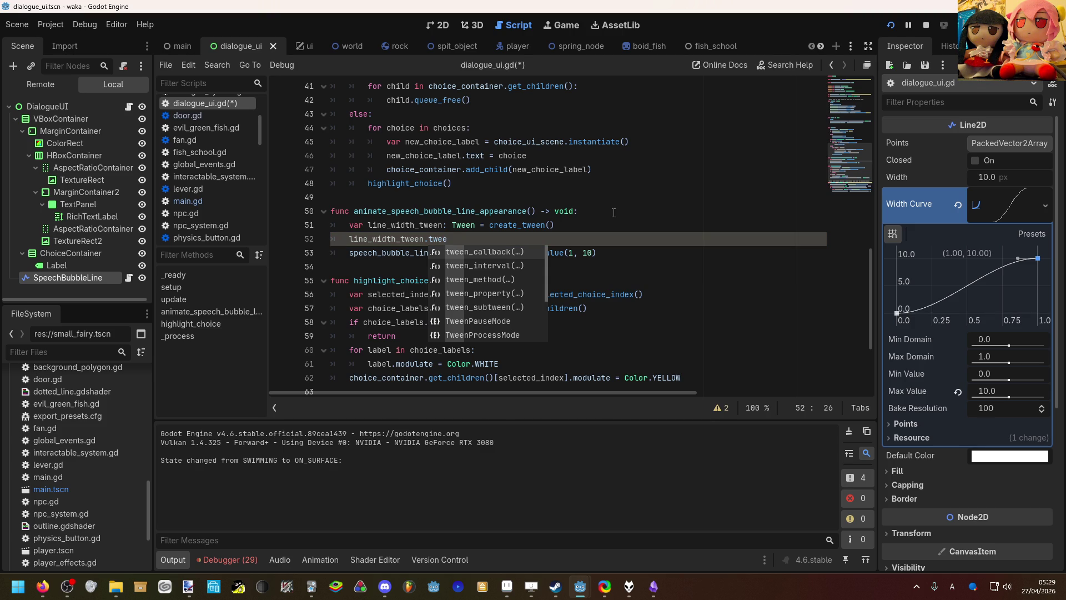
{"action": "key", "text": "Down"}
{"action": "key", "text": "Down"}
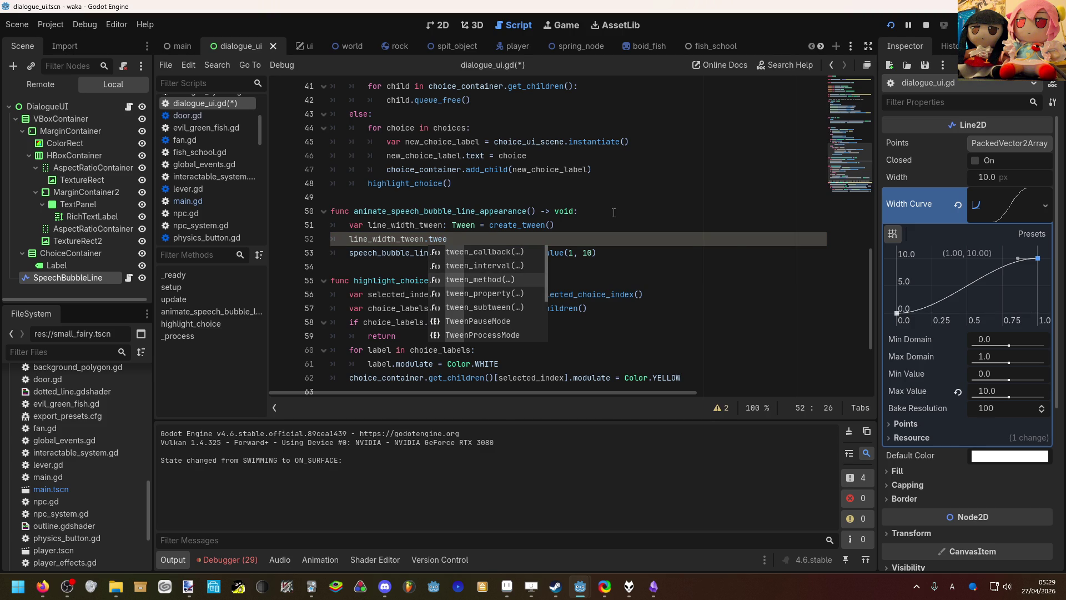
{"action": "key", "text": "Return"}
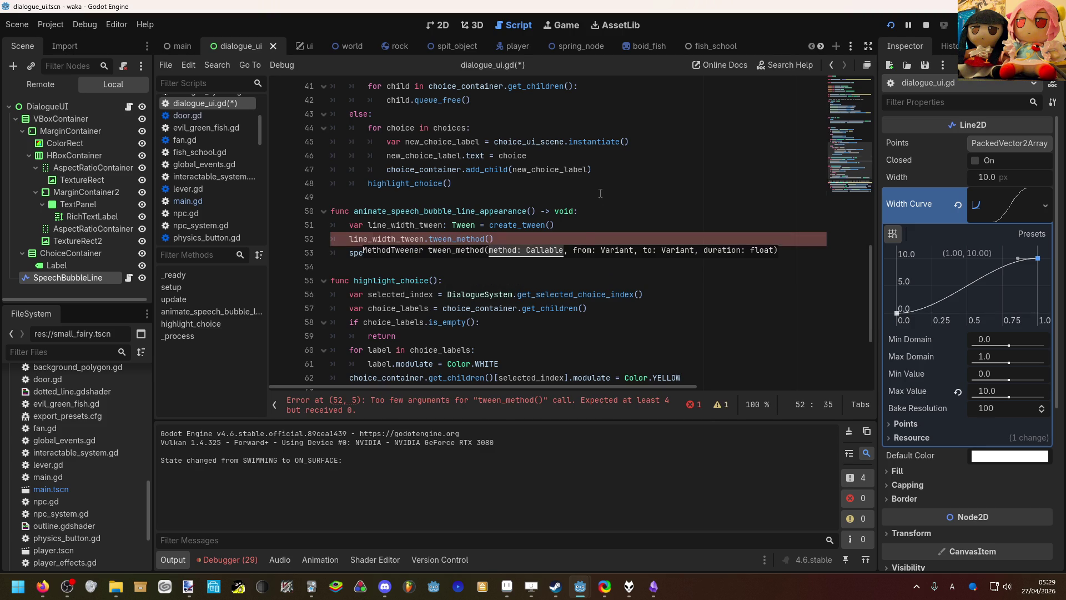
{"action": "key", "text": "Up"}
{"action": "key", "text": "Up"}
{"action": "key", "text": "Up"}
{"action": "left_click", "coordinate": [492, 239]}
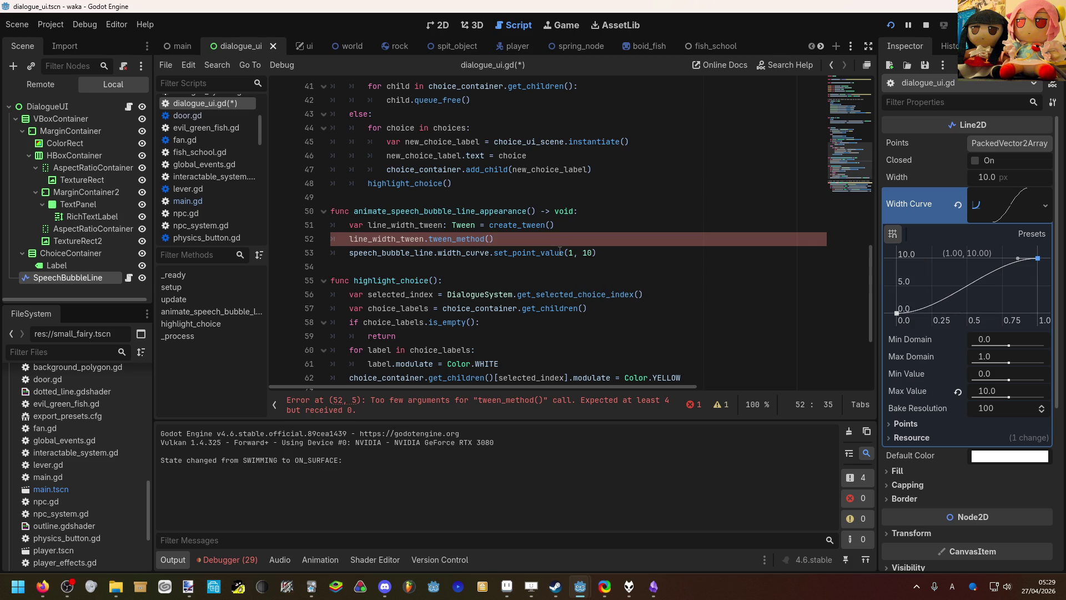
{"action": "left_click_drag", "start_coordinate": [563, 252], "coordinate": [349, 253]}
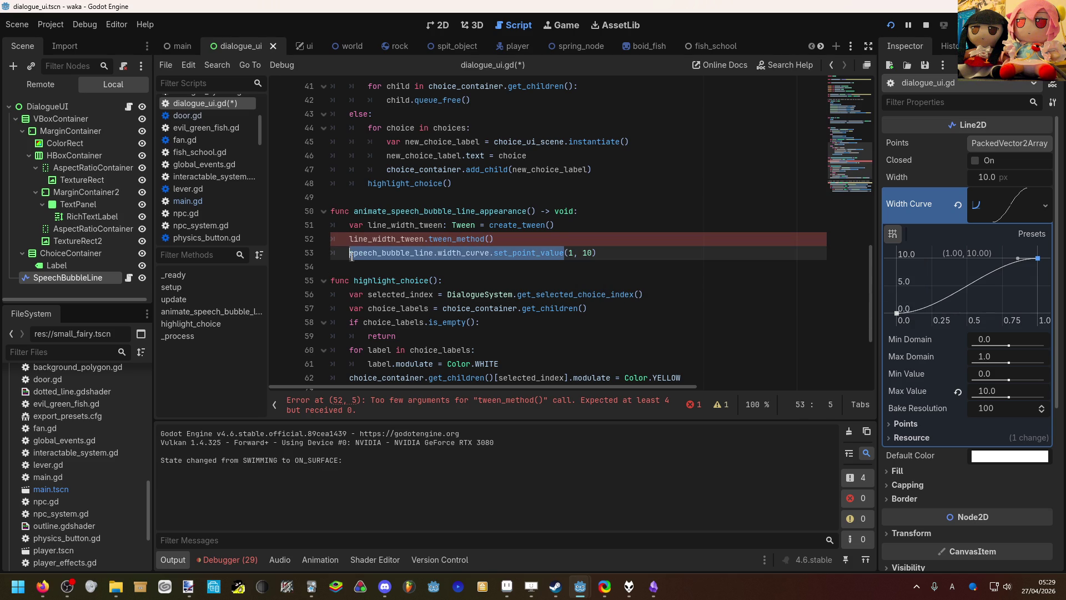
Step: Fill tween_method with width_curve.set_point_value.bind(1), 0, 10, 0.2
{"action": "key", "text": "ctrl+c"}
{"action": "left_click", "coordinate": [489, 239]}
{"action": "key", "text": "ctrl+v"}
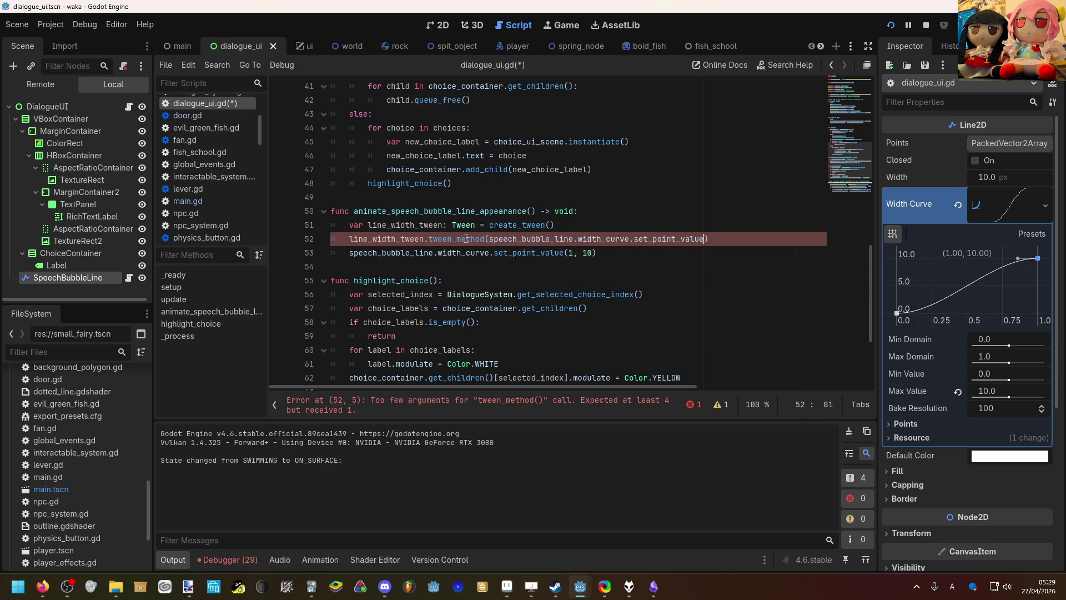
{"action": "type", "text": ","}
{"action": "left_click", "coordinate": [693, 336]}
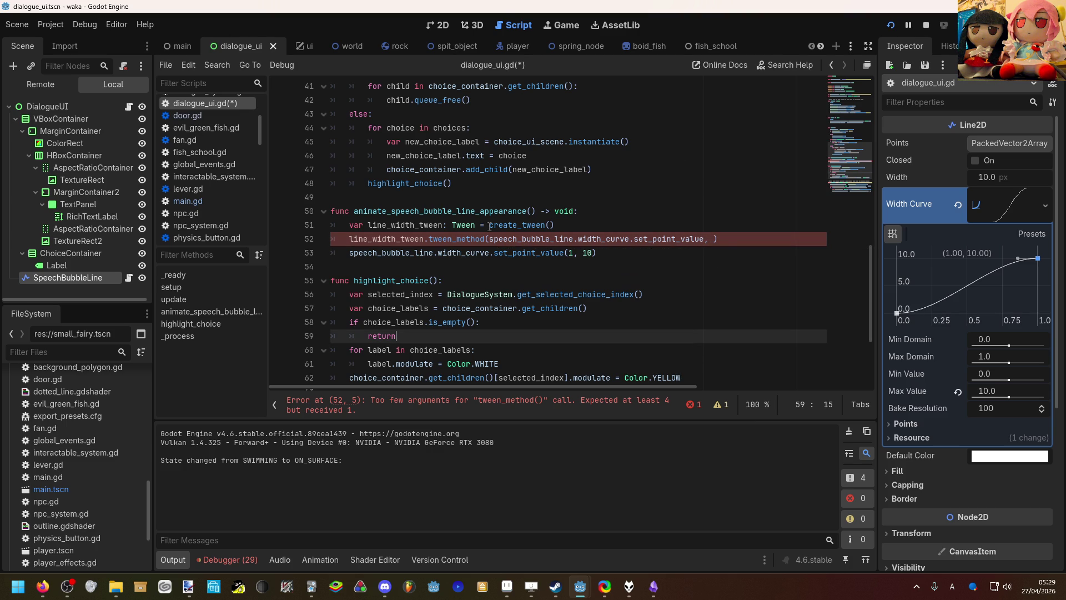
{"action": "mouse_move", "coordinate": [451, 241]}
{"action": "left_click", "coordinate": [702, 238]}
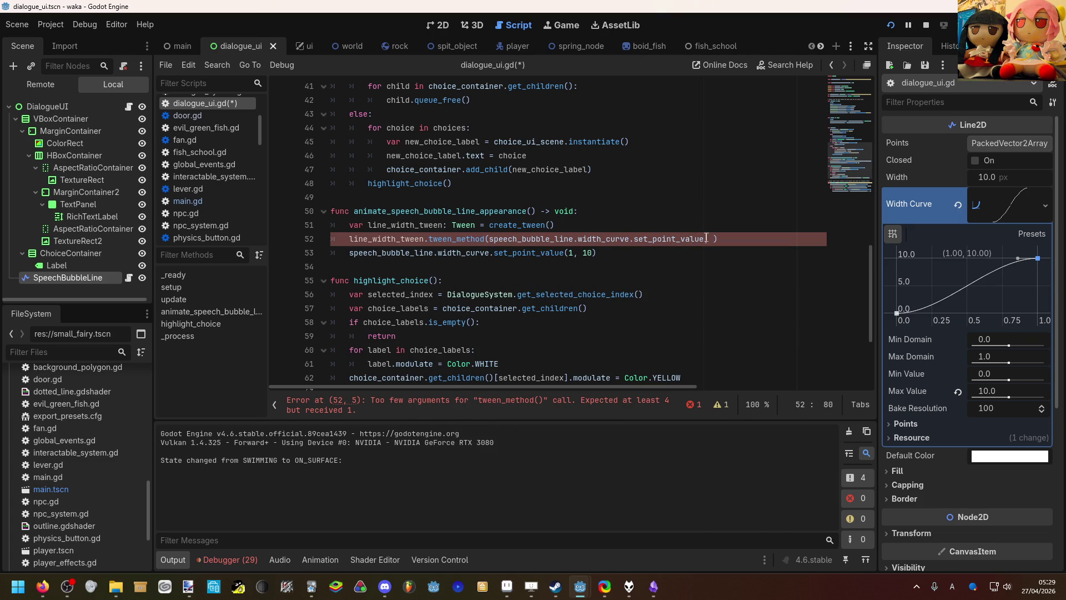
{"action": "type", "text": ".bind("}
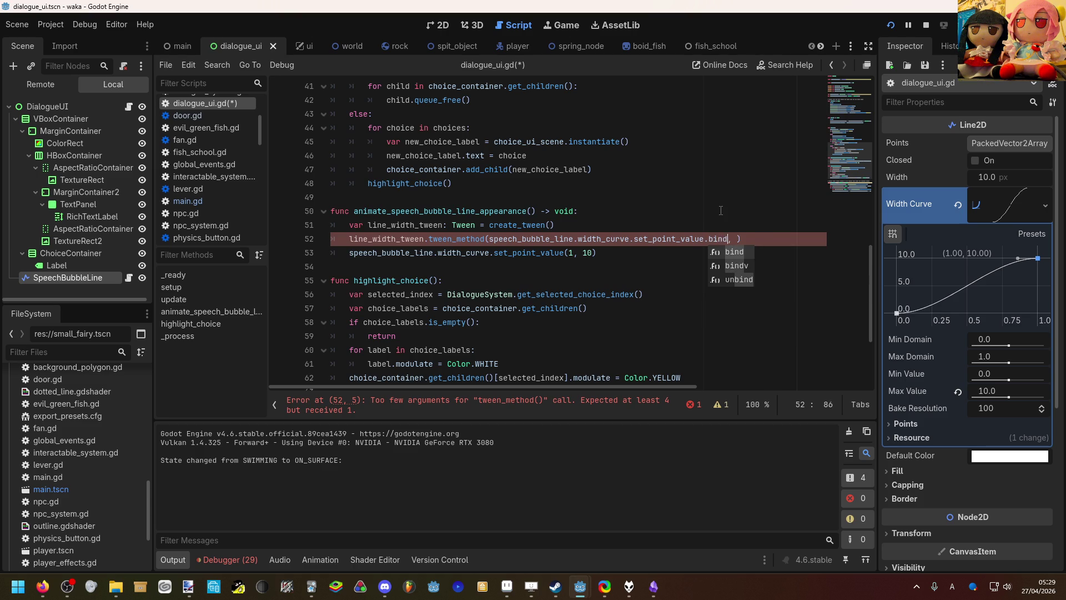
{"action": "type", "text": "1"}
{"action": "key", "text": "Right"}
{"action": "key", "text": "Right"}
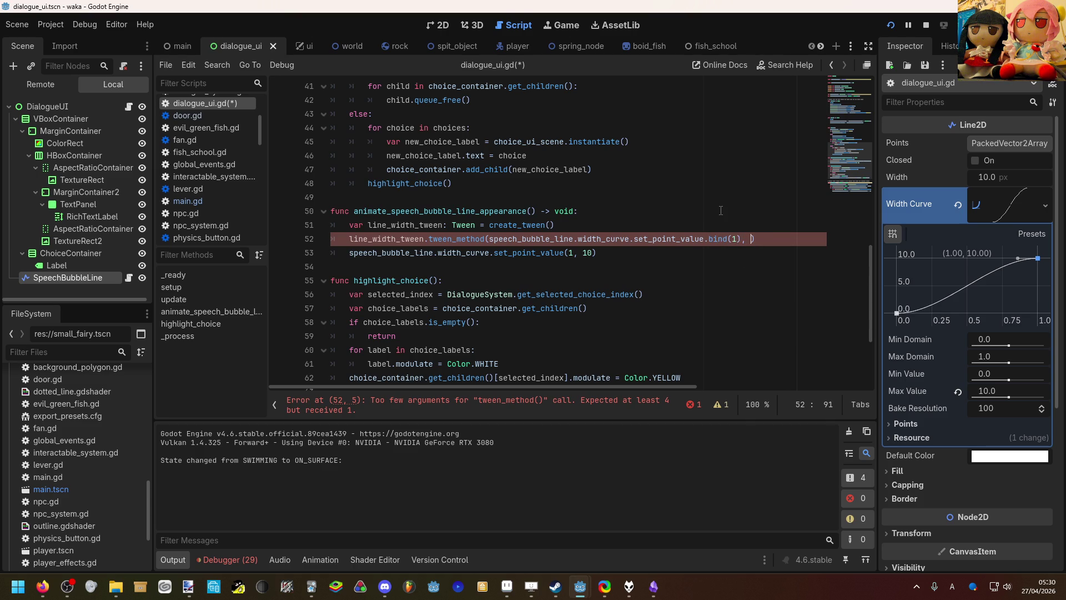
{"action": "type", "text": "0, 10"}
{"action": "type", "text": ", 0.2"}
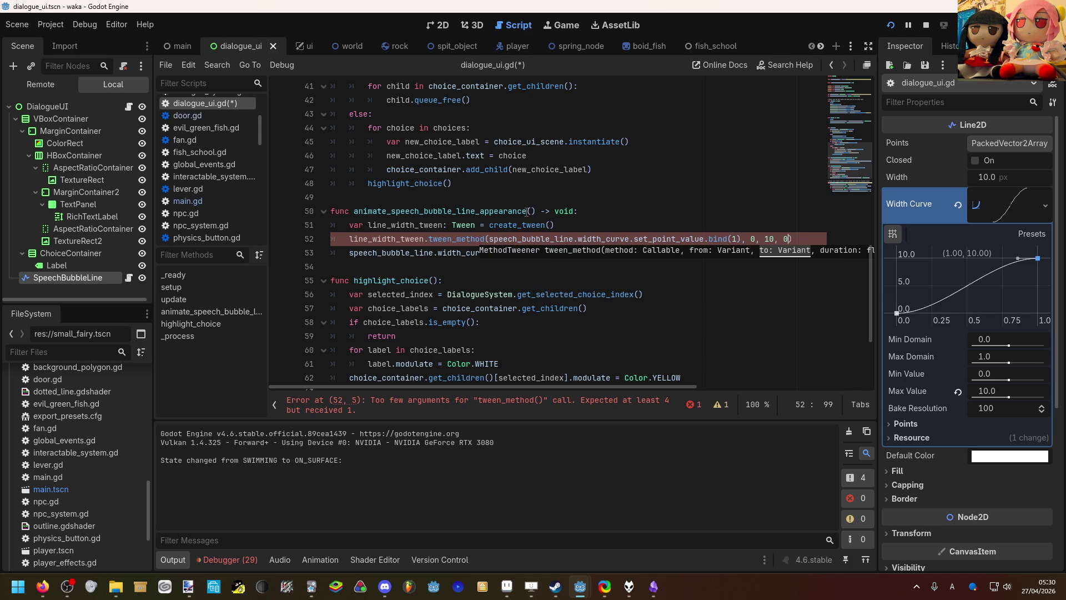
Step: Save the script, delete the old set_point_value(1, 10) line, and bring the game forward
{"action": "left_click", "coordinate": [614, 191]}
{"action": "key", "text": "ctrl+s"}
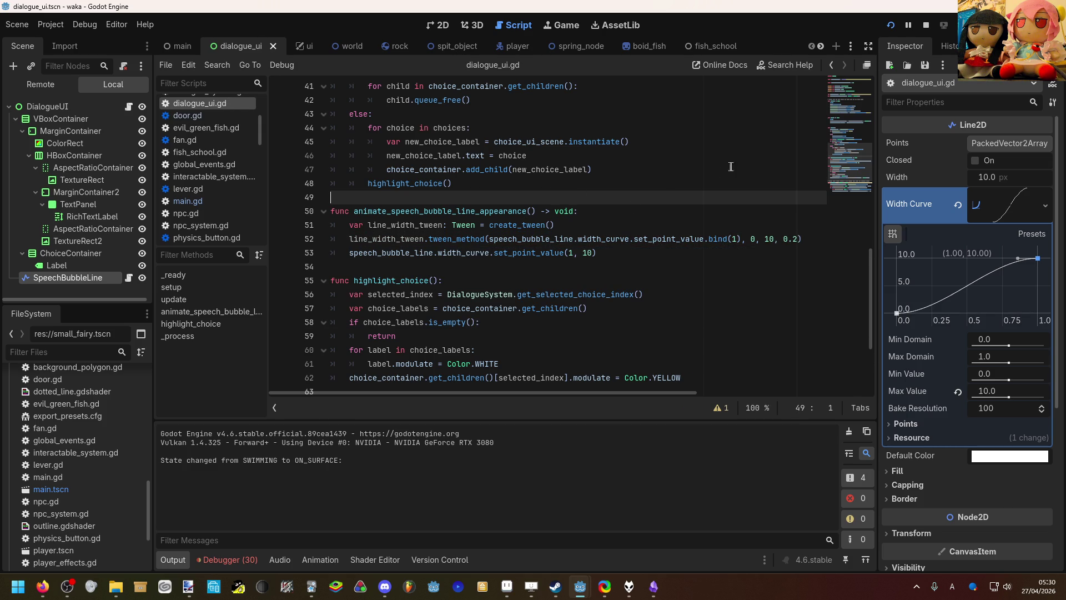
{"action": "mouse_move", "coordinate": [637, 254]}
{"action": "left_mouse_down"}
{"action": "mouse_move", "coordinate": [388, 240]}
{"action": "mouse_move", "coordinate": [349, 253]}
{"action": "left_mouse_up"}
{"action": "key", "text": "BackSpace"}
{"action": "key", "text": "BackSpace"}
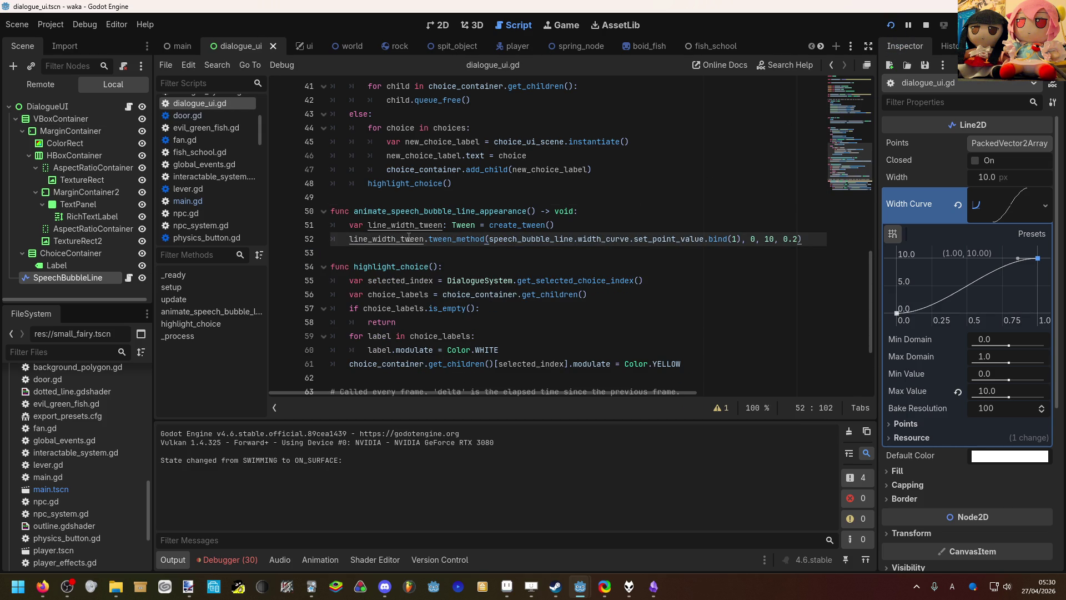
{"action": "mouse_move", "coordinate": [579, 586]}
{"action": "left_click", "coordinate": [637, 522]}
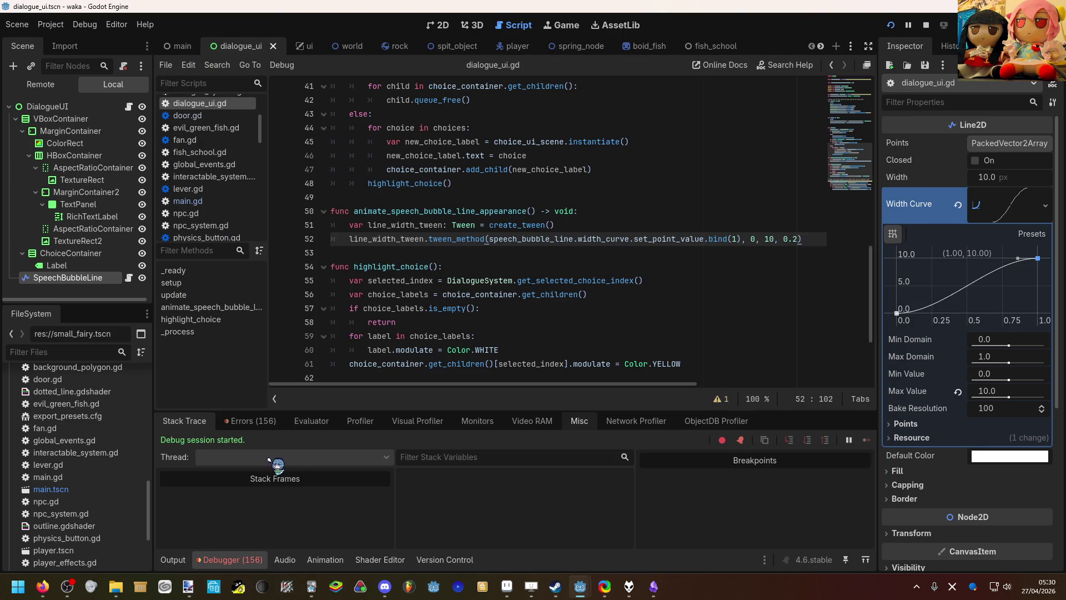
Step: Return to the editor and read the debugger's out-of-bounds index errors and the method docs
{"action": "left_click", "coordinate": [255, 421]}
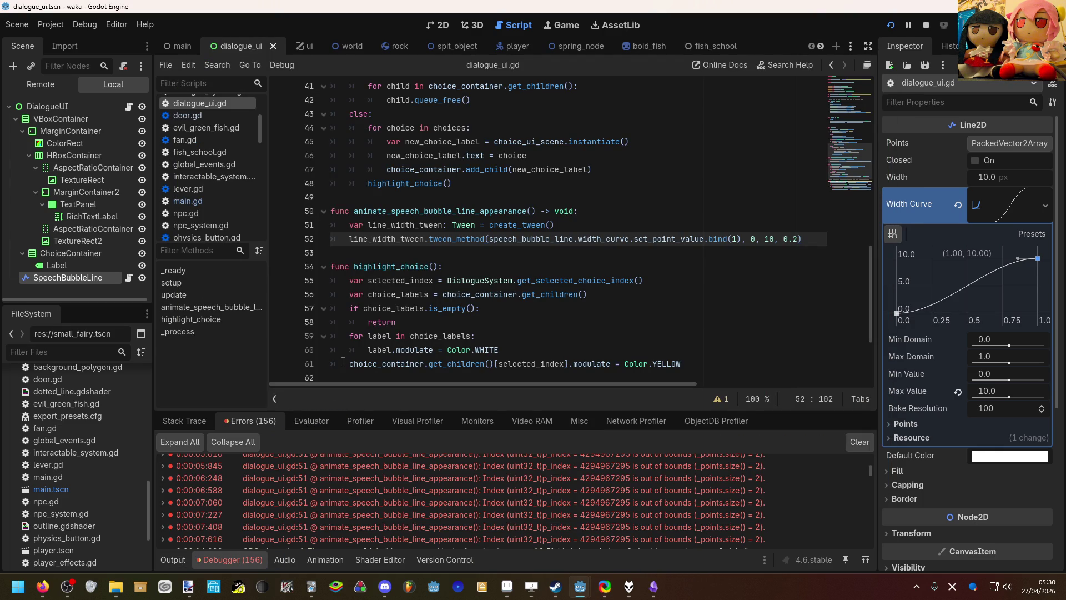
{"action": "scroll", "coordinate": [370, 384], "scroll_direction": "right", "scroll_amount": 1}
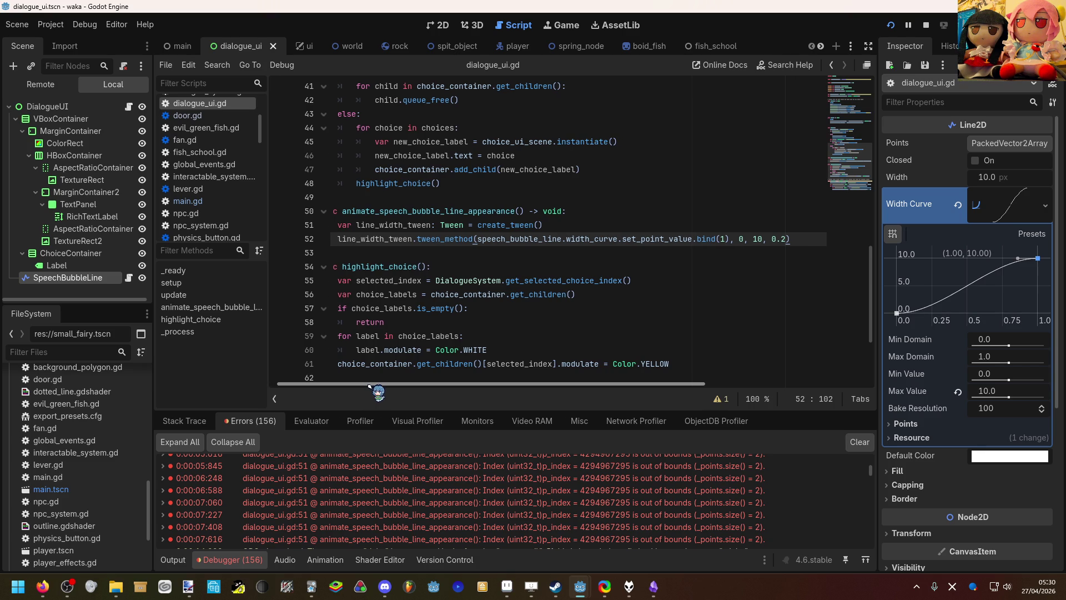
{"action": "scroll", "coordinate": [370, 384], "scroll_direction": "right", "scroll_amount": 2}
{"action": "scroll", "coordinate": [370, 384], "scroll_direction": "left", "scroll_amount": 3}
{"action": "scroll", "coordinate": [439, 486], "scroll_direction": "down", "scroll_amount": 1}
{"action": "scroll", "coordinate": [441, 487], "scroll_direction": "up", "scroll_amount": 3}
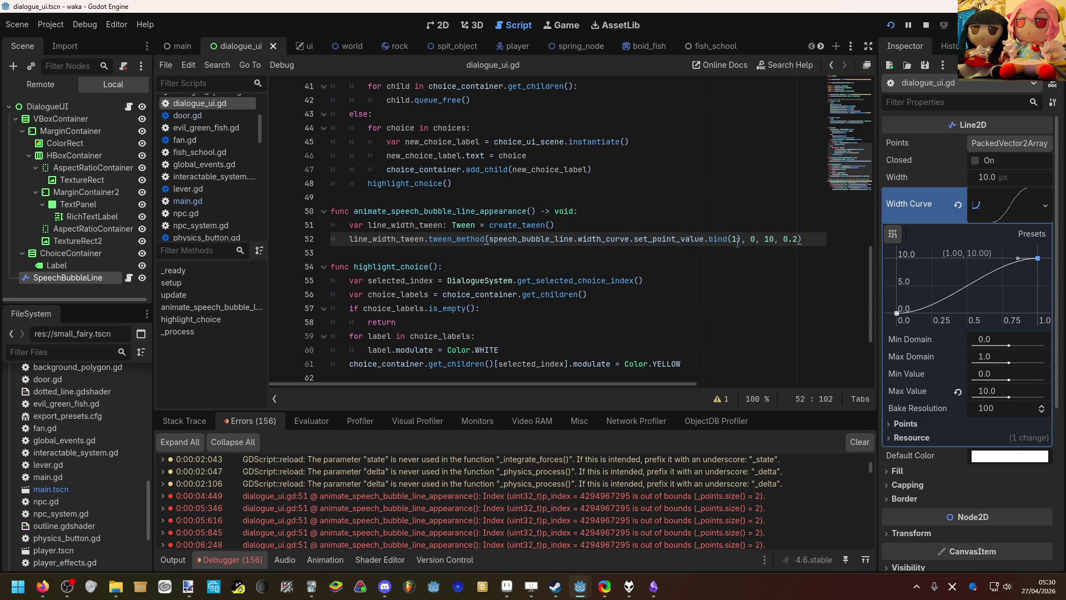
{"action": "mouse_move", "coordinate": [724, 242]}
{"action": "scroll", "coordinate": [705, 492], "scroll_direction": "down", "scroll_amount": 3}
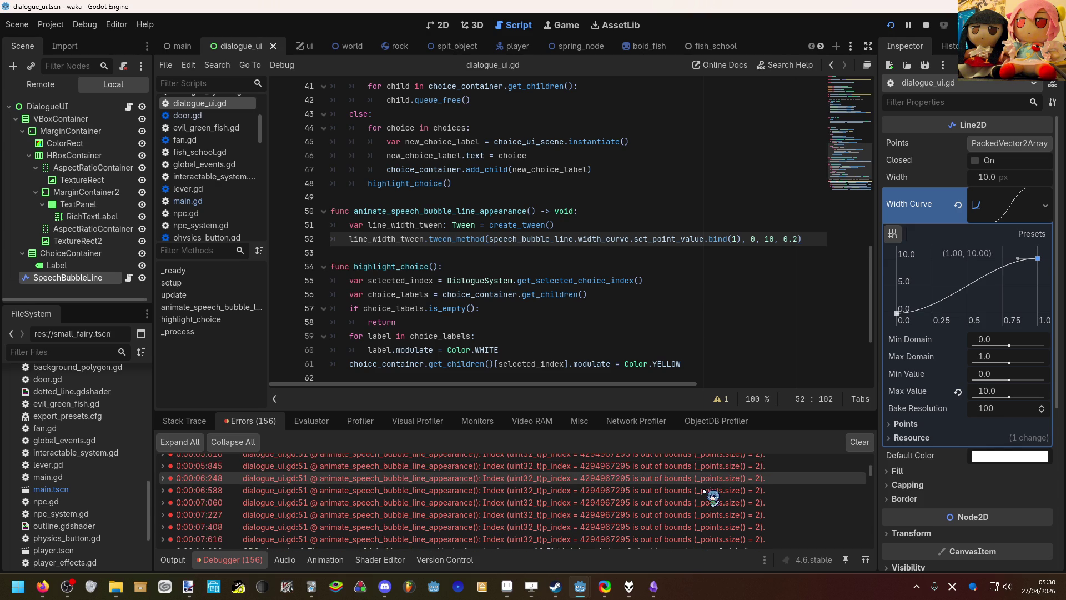
{"action": "scroll", "coordinate": [712, 495], "scroll_direction": "up", "scroll_amount": 3}
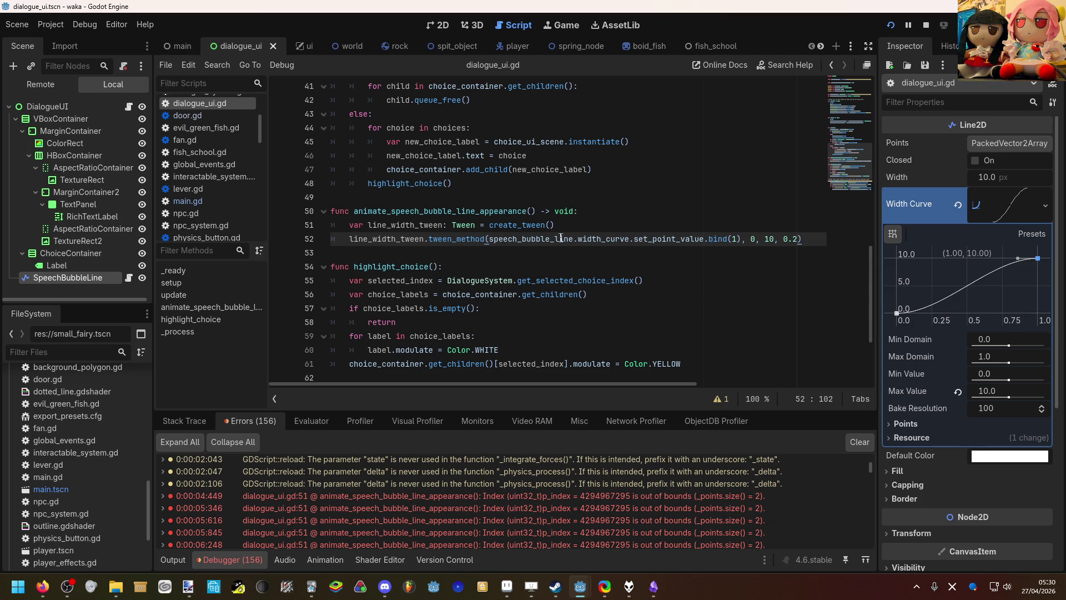
{"action": "mouse_move", "coordinate": [677, 238]}
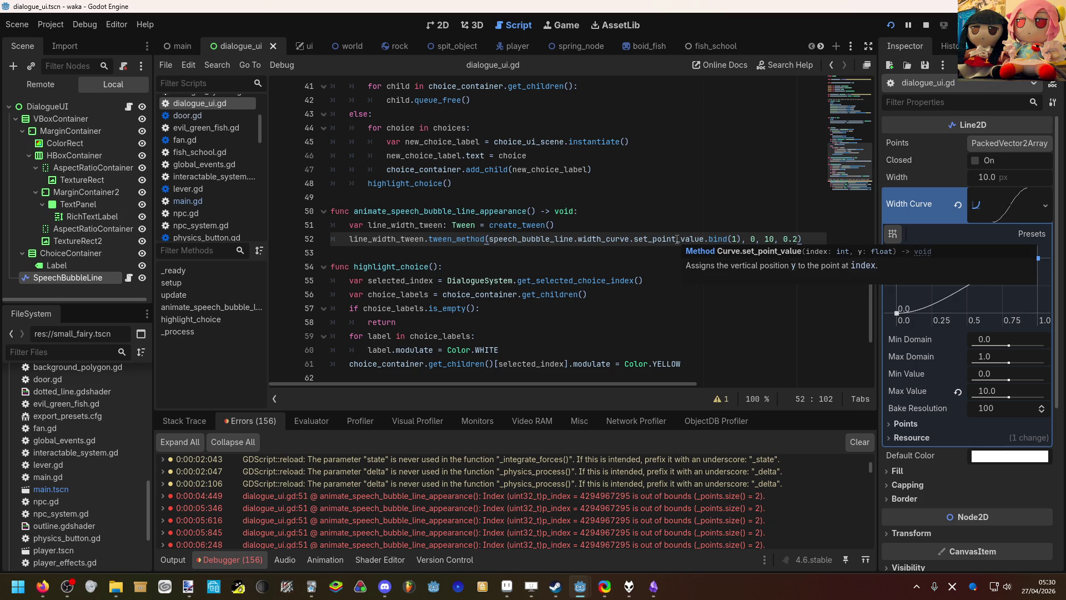
{"action": "mouse_move", "coordinate": [466, 238]}
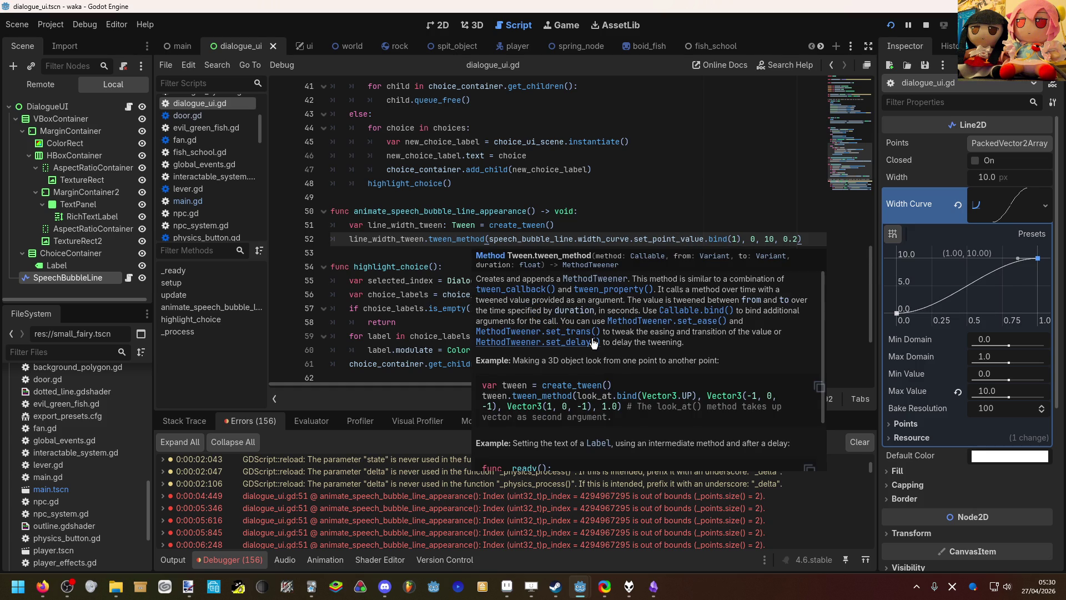
{"action": "scroll", "coordinate": [616, 358], "scroll_direction": "down", "scroll_amount": 3}
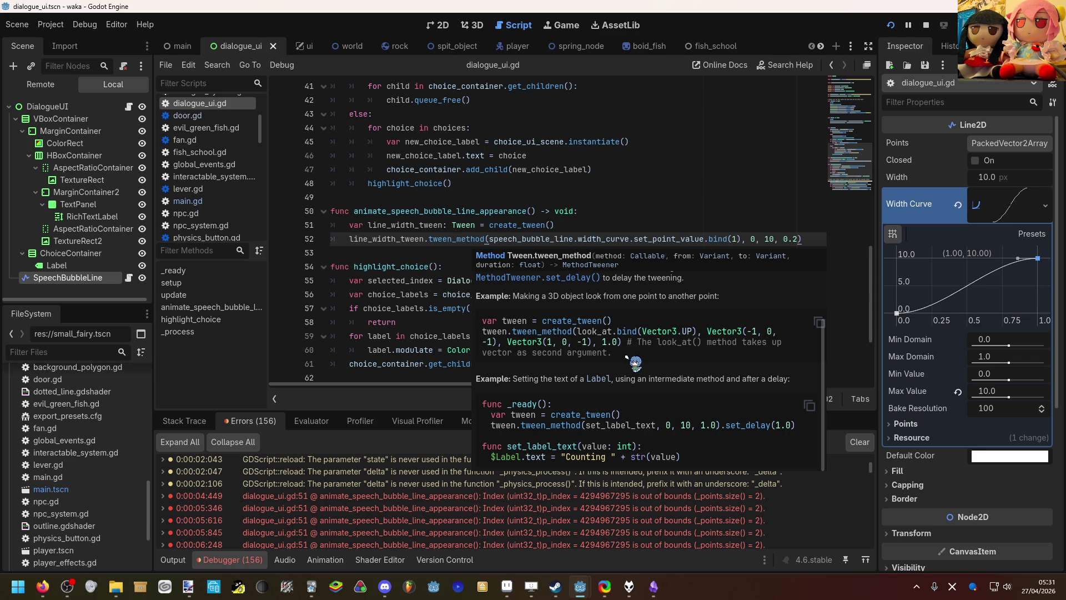
{"action": "scroll", "coordinate": [627, 357], "scroll_direction": "up", "scroll_amount": 3}
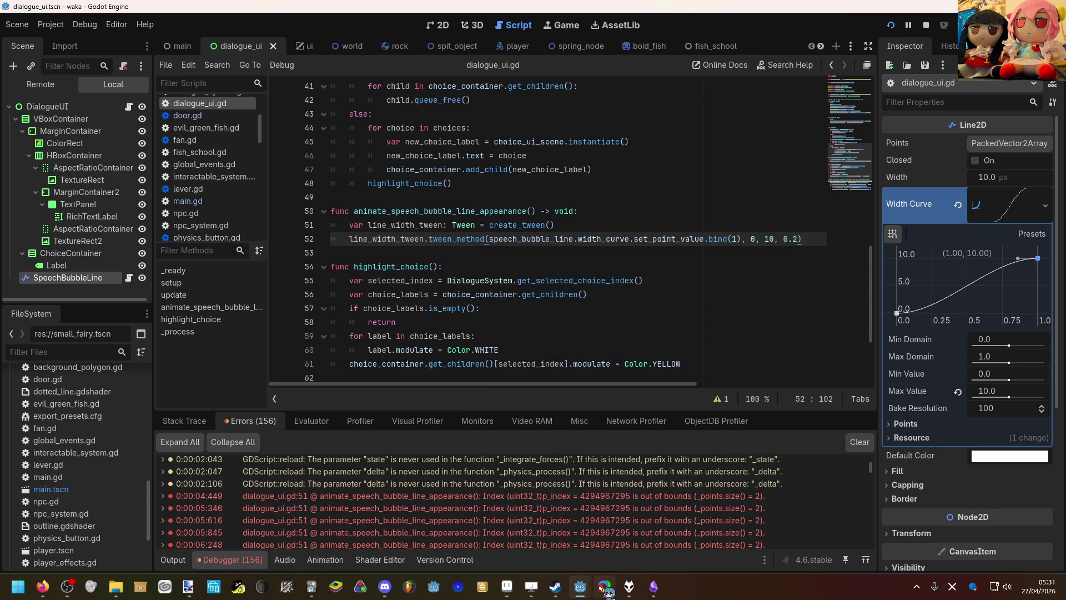
{"action": "left_click", "coordinate": [598, 592]}
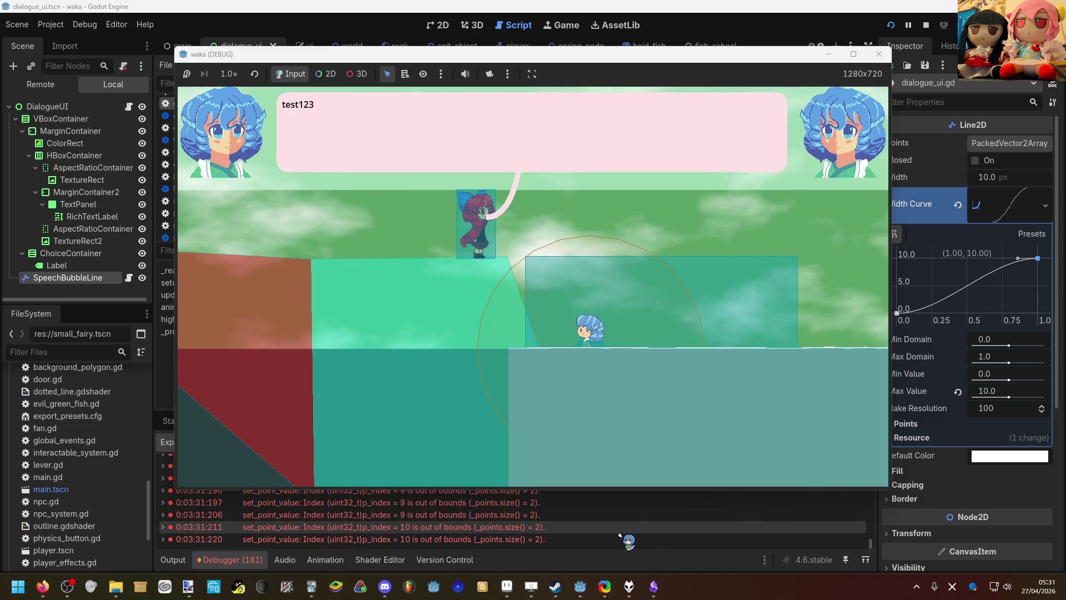
Step: Click through the test dialogue lines until it closes, then switch back to dialogue_ui.gd
{"action": "left_click", "coordinate": [598, 398]}
{"action": "left_click", "coordinate": [598, 398]}
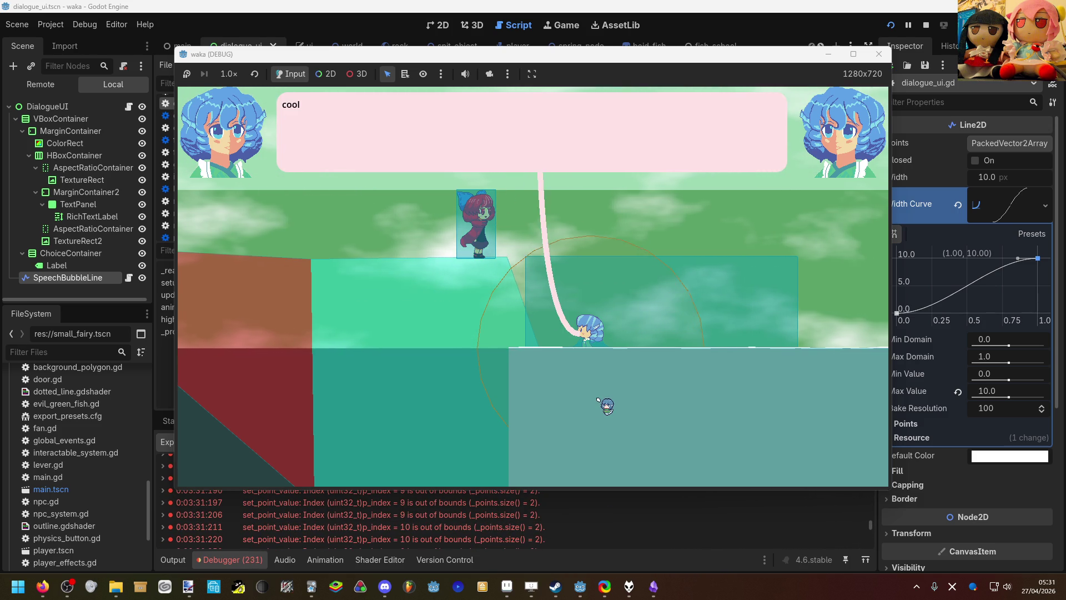
{"action": "left_click", "coordinate": [598, 399]}
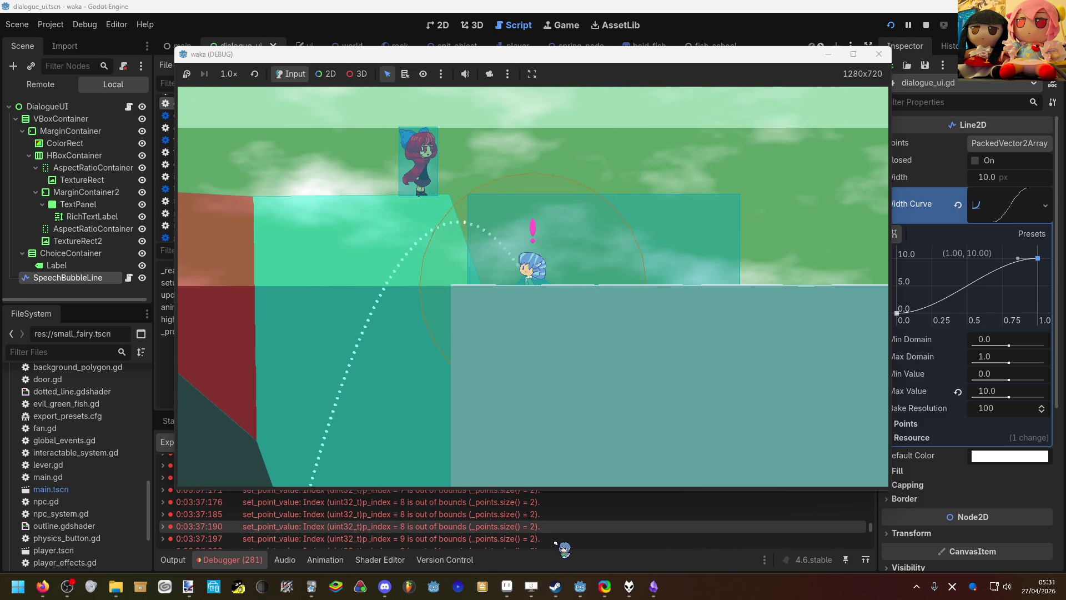
{"action": "left_click", "coordinate": [556, 544]}
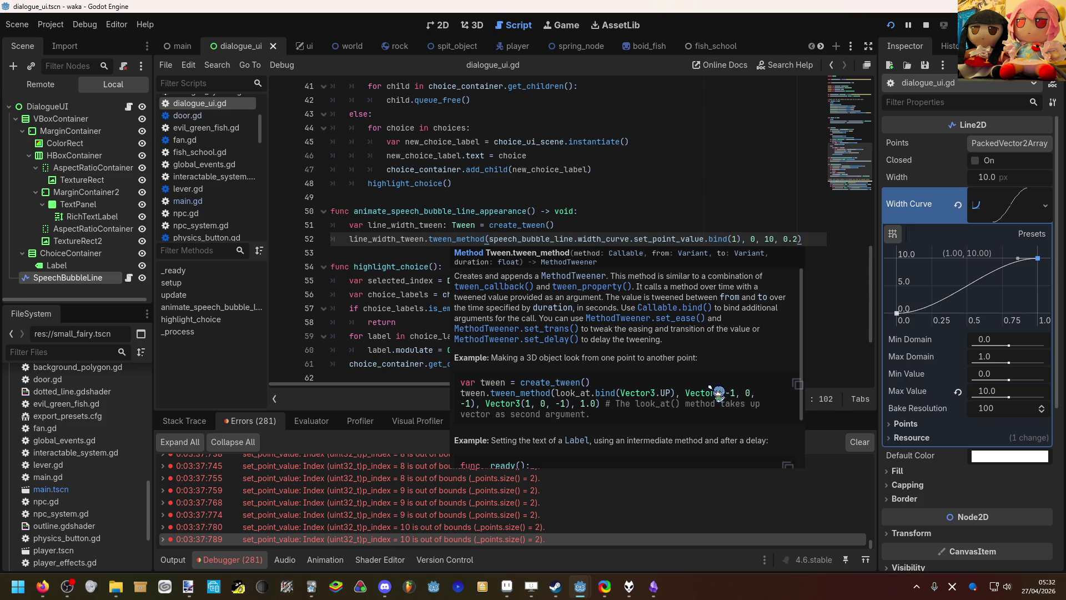
{"action": "scroll", "coordinate": [721, 385], "scroll_direction": "down", "scroll_amount": 1}
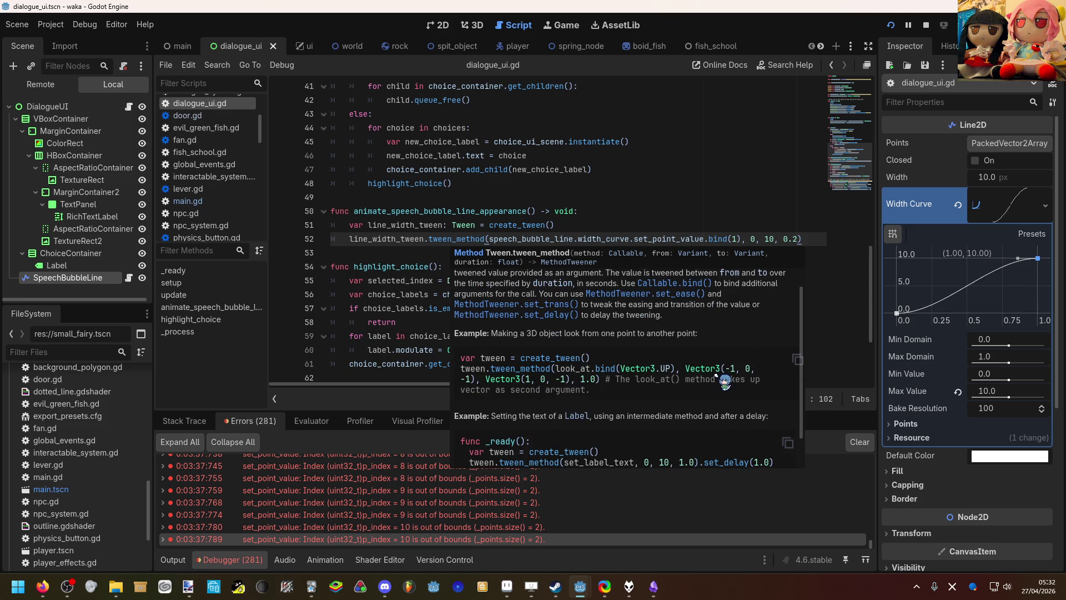
{"action": "scroll", "coordinate": [725, 383], "scroll_direction": "down", "scroll_amount": 2}
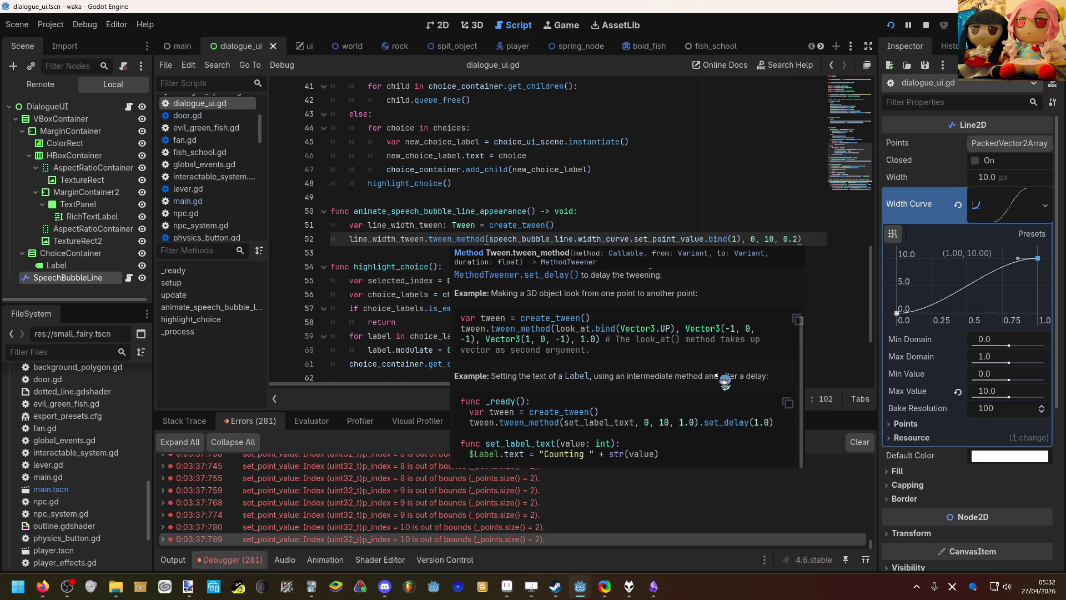
{"action": "scroll", "coordinate": [716, 376], "scroll_direction": "up", "scroll_amount": 3}
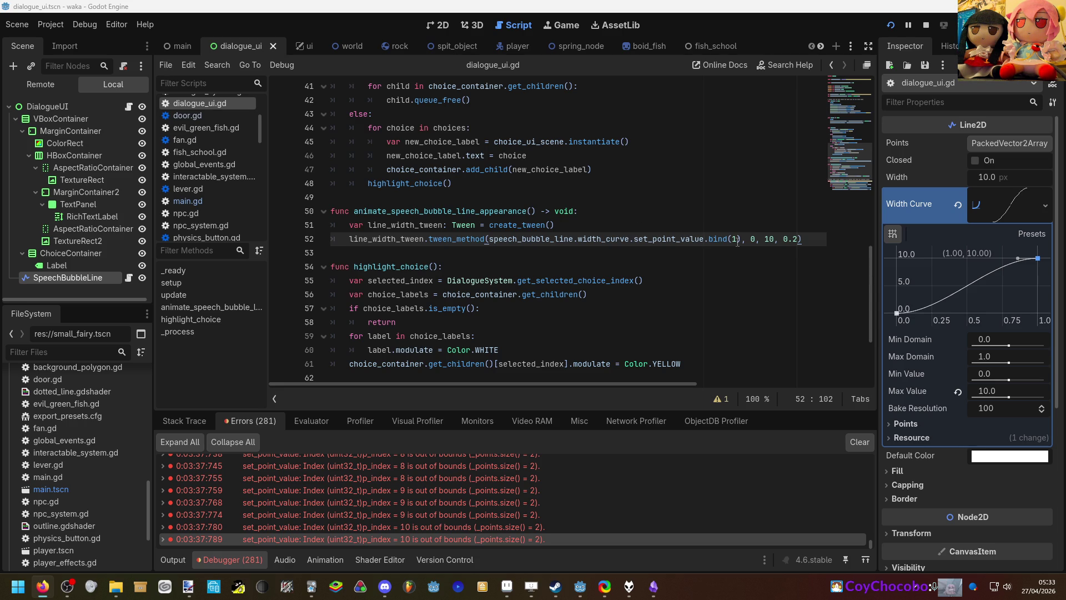
Step: Remove the .bind(1) call from the tween_method line
{"action": "left_click", "coordinate": [686, 211]}
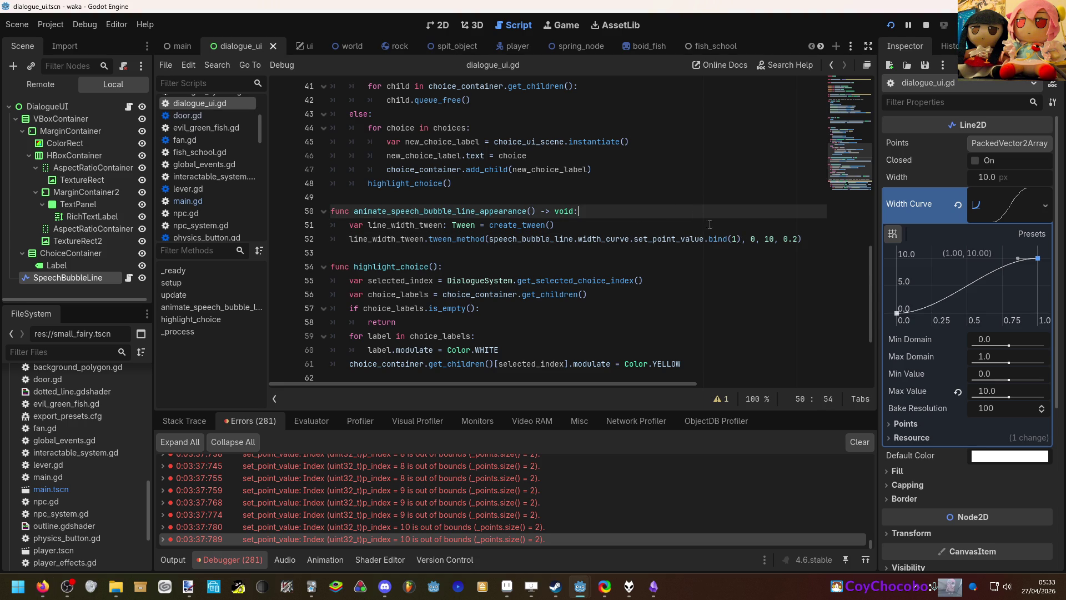
{"action": "left_click", "coordinate": [737, 239]}
{"action": "left_click_drag", "start_coordinate": [737, 237], "coordinate": [704, 239]}
{"action": "key", "text": "BackSpace"}
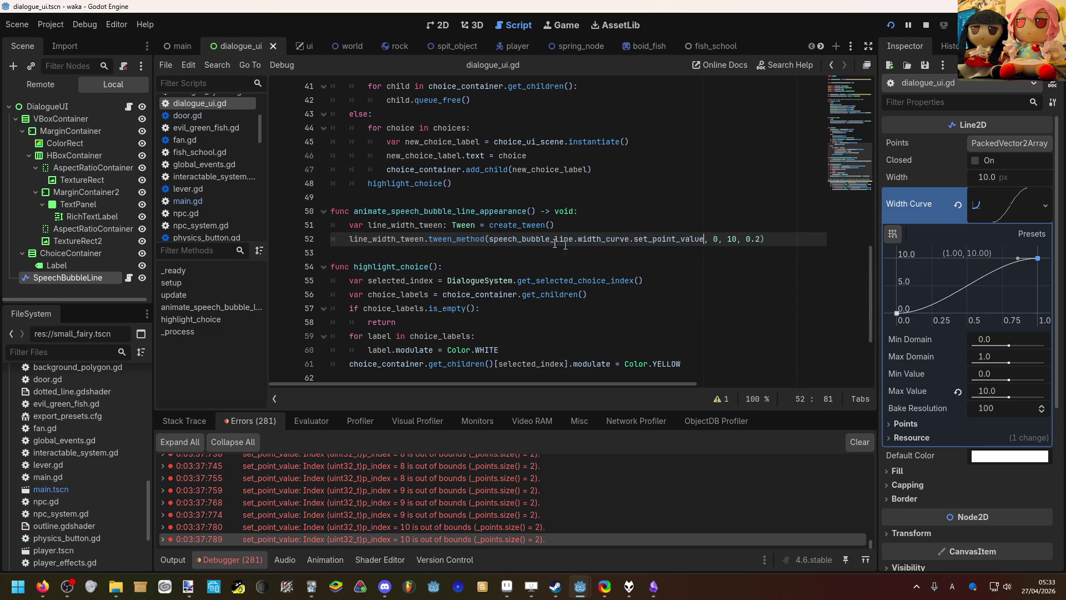
Step: Wrap the tweened method in a lambda func(width: float, idx: int):
{"action": "left_click", "coordinate": [486, 238]}
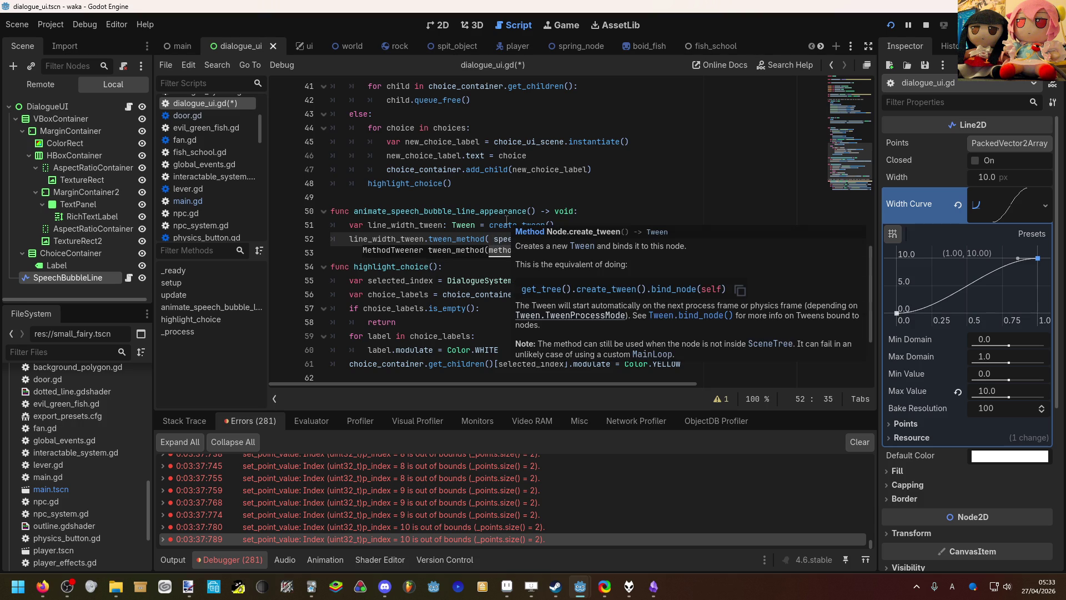
{"action": "type", "text": "func()"}
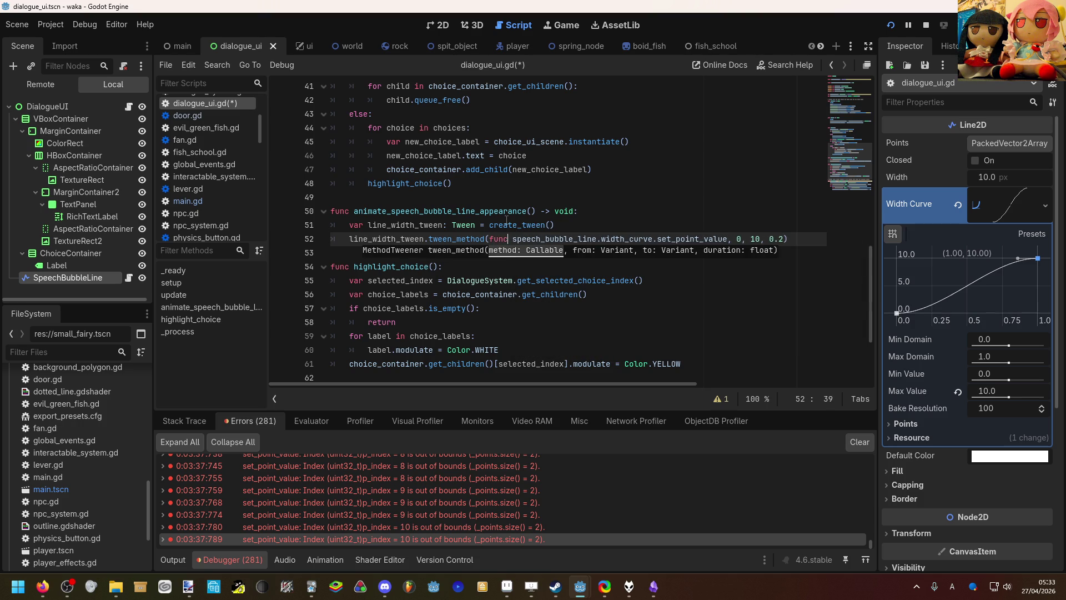
{"action": "type", "text": ":"}
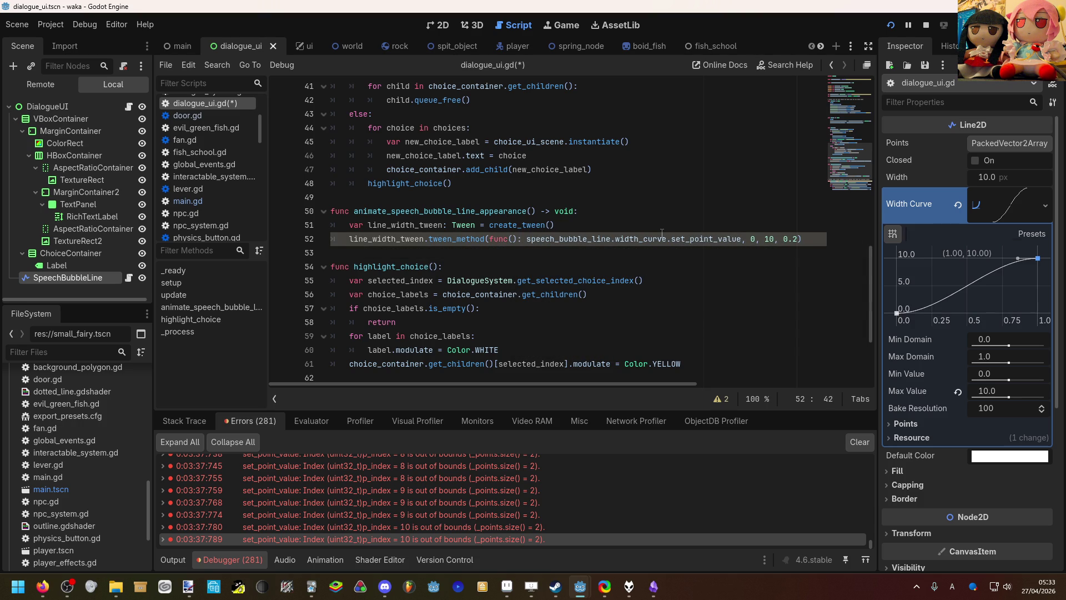
{"action": "key", "text": "Left"}
{"action": "key", "text": "Left"}
{"action": "type", "text": "float"}
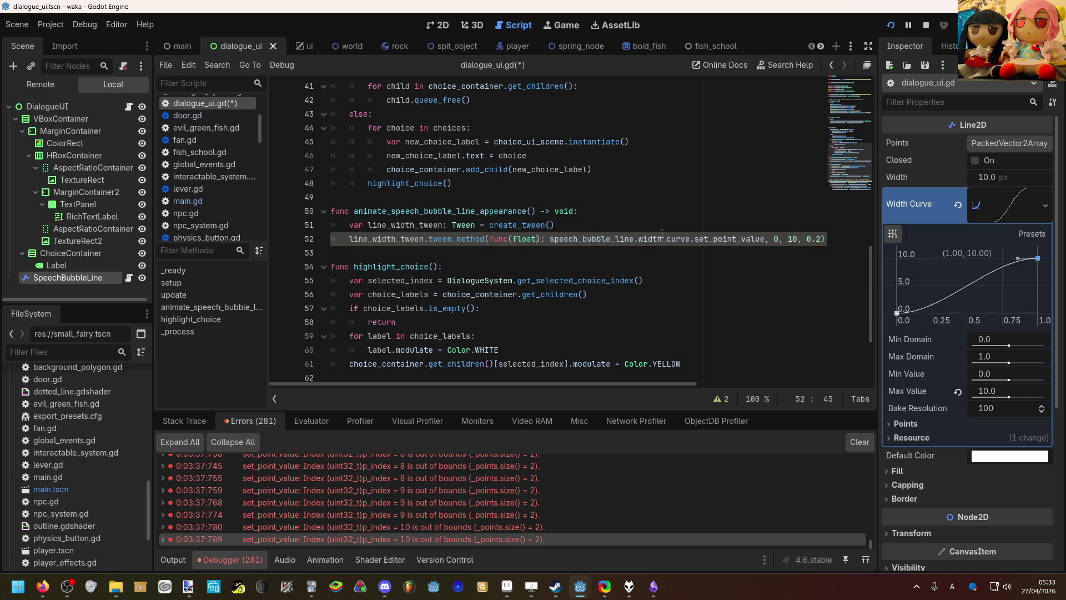
{"action": "type", "text": " i"}
{"action": "key", "text": "BackSpace"}
{"action": "key", "text": "BackSpace"}
{"action": "key", "text": "BackSpace"}
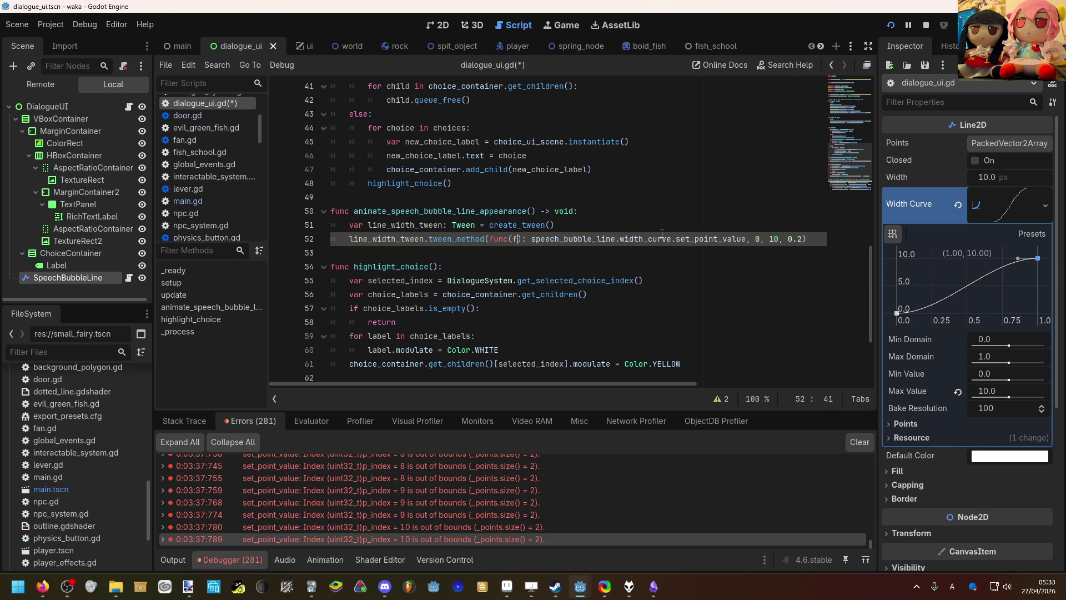
{"action": "type", "text": "loat width,"}
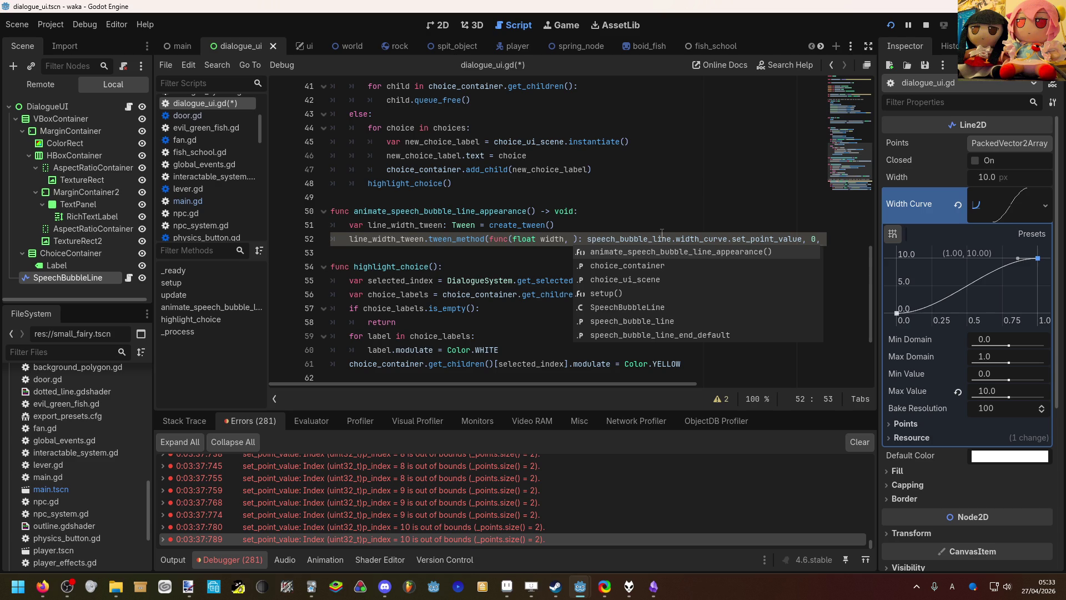
{"action": "key", "text": "BackSpace"}
{"action": "key", "text": "BackSpace"}
{"action": "key", "text": "BackSpace"}
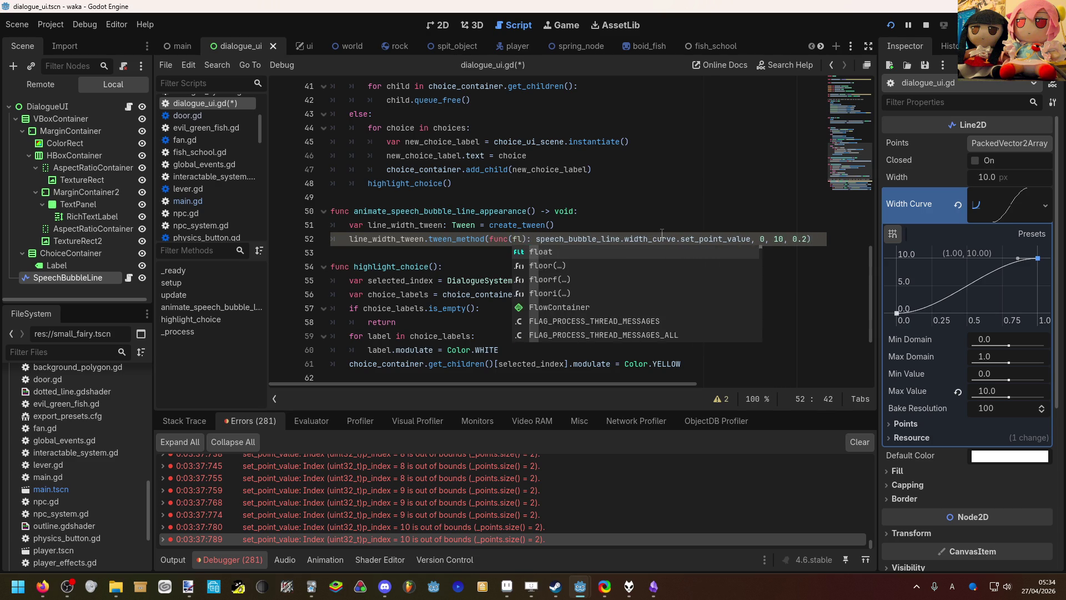
{"action": "type", "text": "width: float, "}
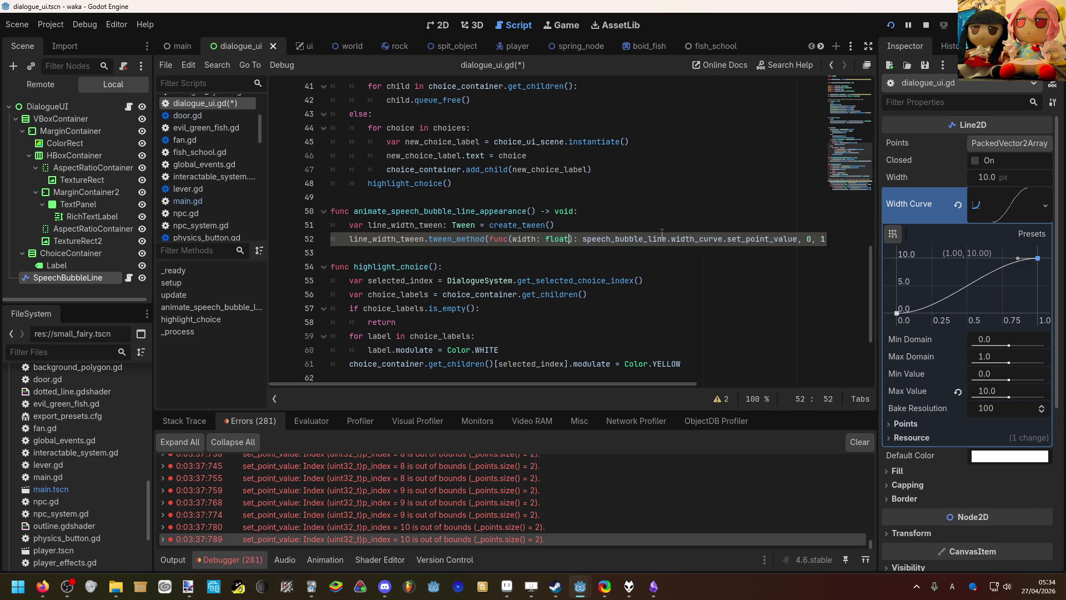
{"action": "type", "text": "idx: i"}
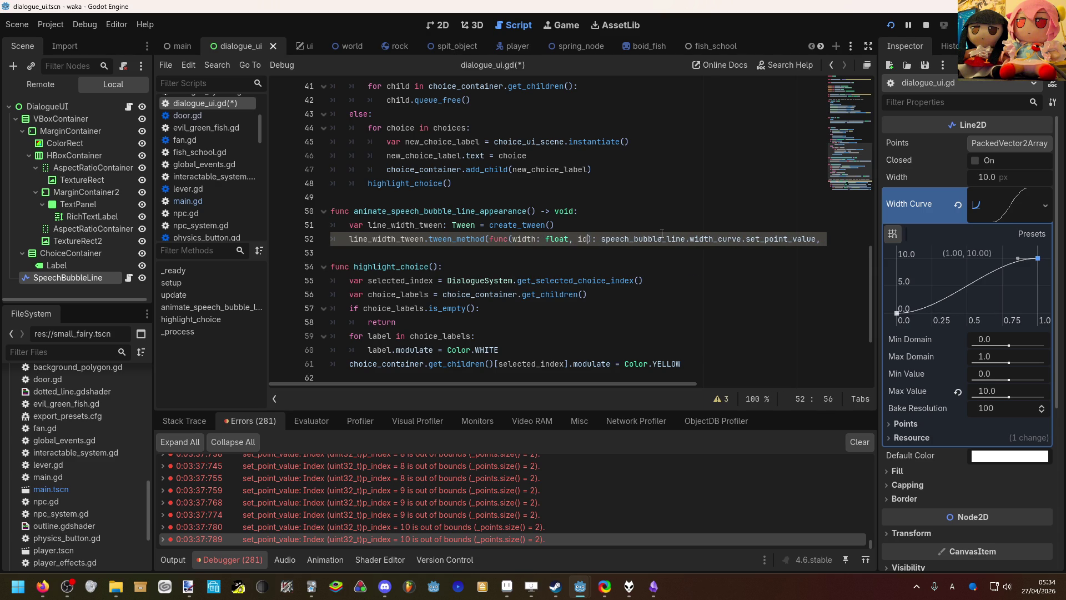
{"action": "type", "text": "nt"}
{"action": "left_click", "coordinate": [662, 237]}
Step: Make the lambda call width_curve.set_point_value(idx, width) inside parentheses
{"action": "scroll", "coordinate": [699, 316], "scroll_direction": "right", "scroll_amount": 5}
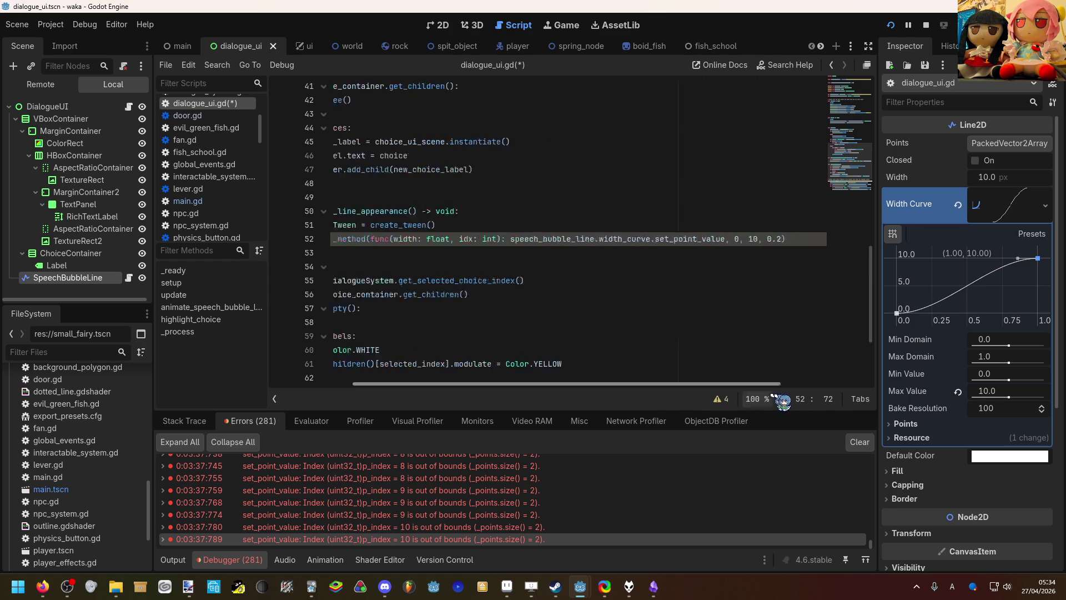
{"action": "key", "text": "End"}
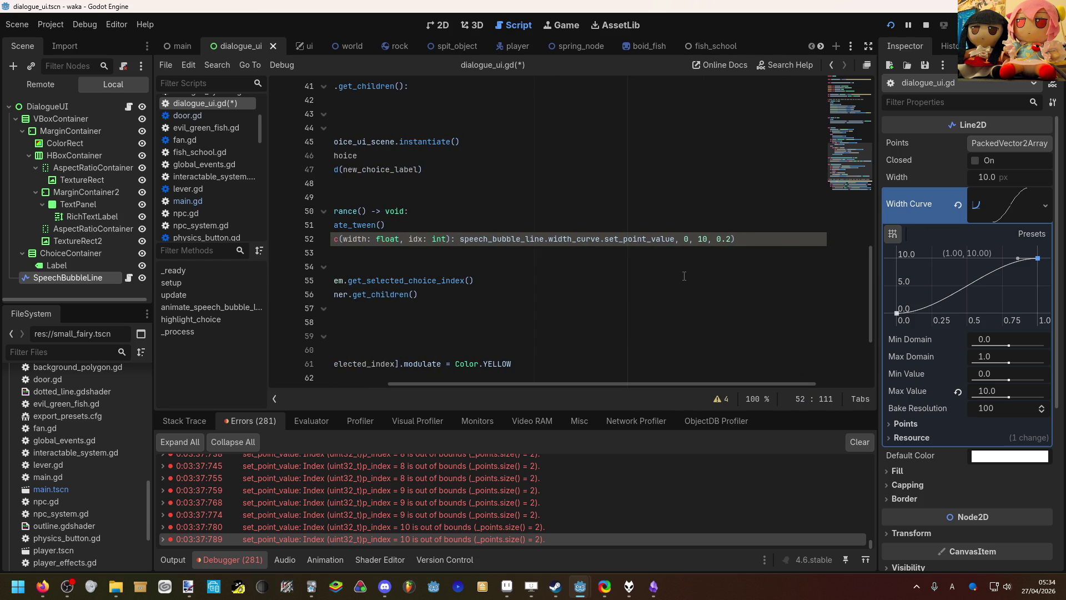
{"action": "left_click_drag", "start_coordinate": [664, 383], "coordinate": [545, 383]}
{"action": "left_click", "coordinate": [490, 238]}
{"action": "type", "text": "("}
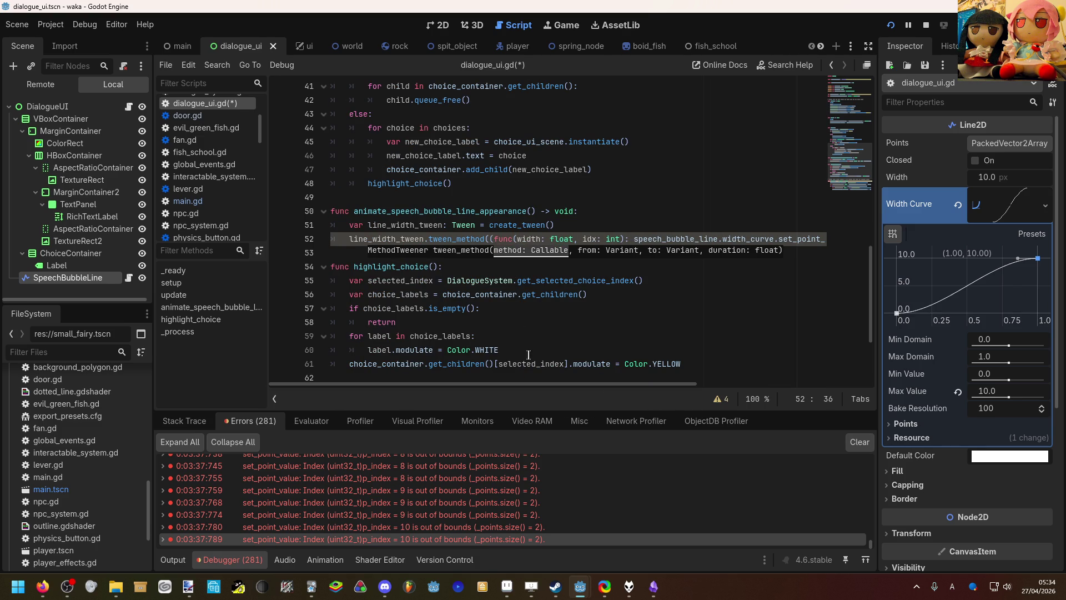
{"action": "left_click_drag", "start_coordinate": [543, 383], "coordinate": [661, 393]}
{"action": "left_click", "coordinate": [661, 239]}
{"action": "type", "text": "), 0, 10, 0.2"}
{"action": "key", "text": "Left"}
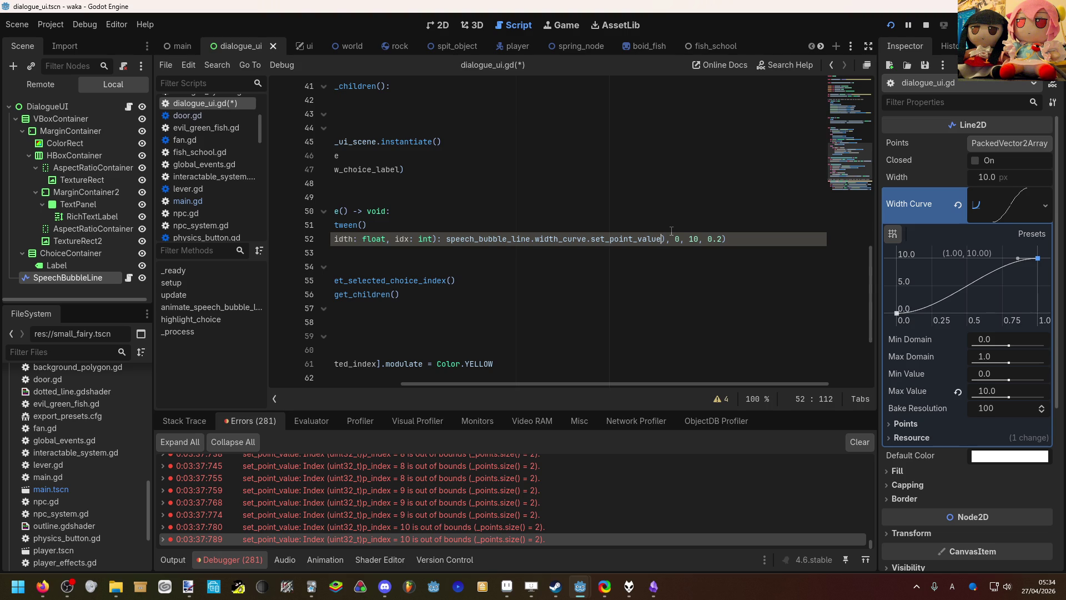
{"action": "type", "text": "("}
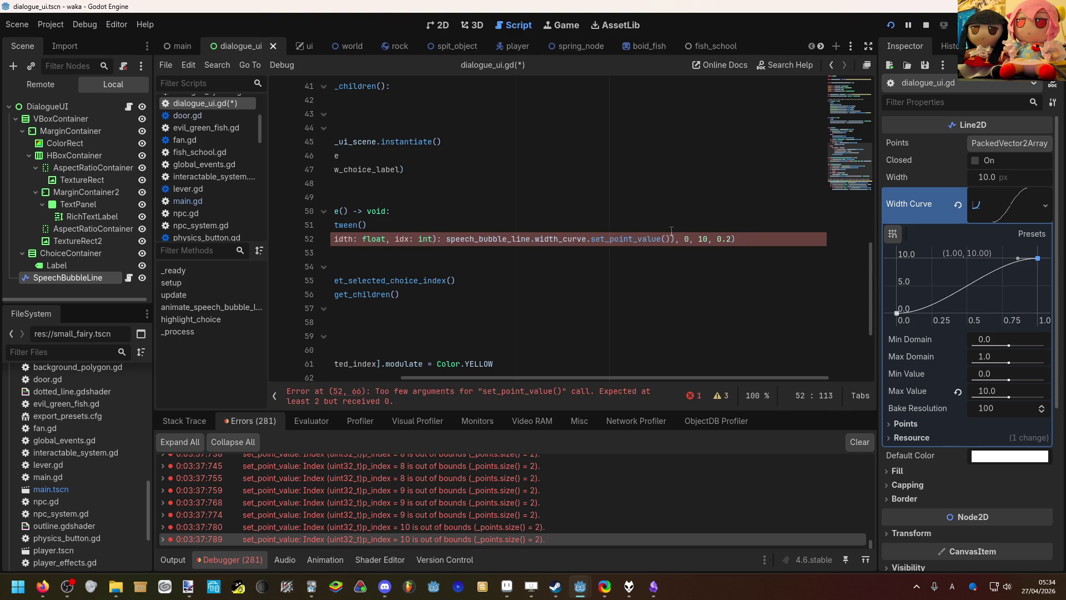
{"action": "type", "text": "idx, w"}
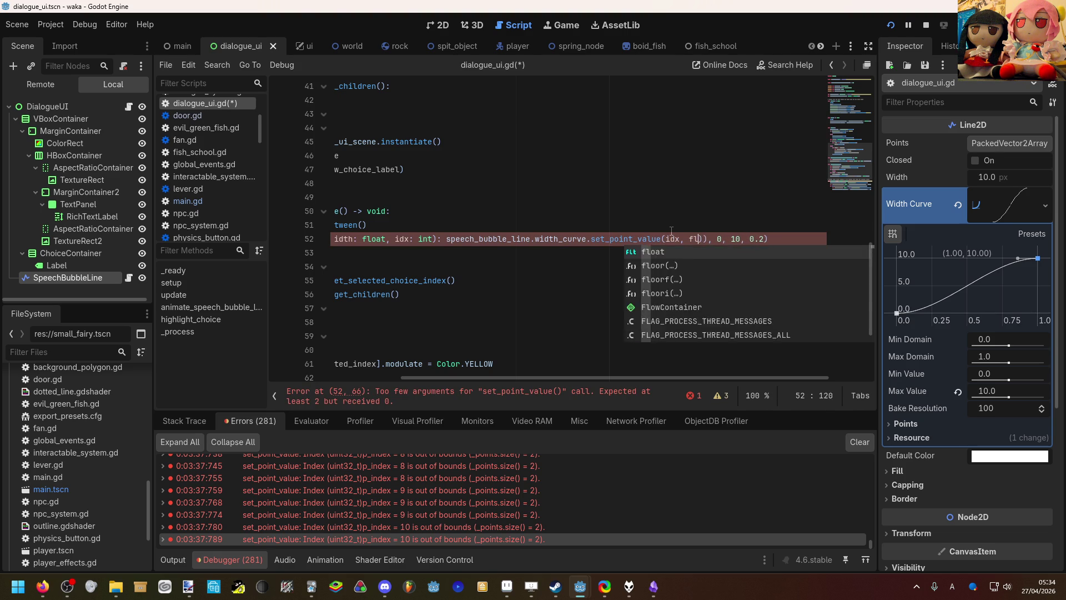
{"action": "type", "text": "idth"}
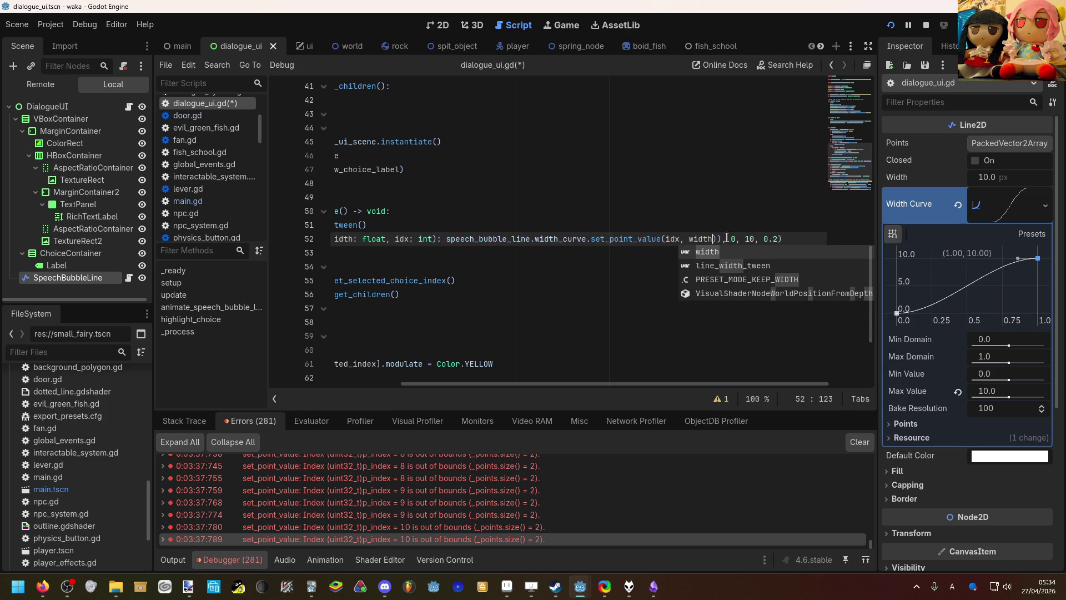
{"action": "left_click", "coordinate": [723, 239]}
Step: Append .bind(1) to the lambda, save the script, and bring the game forward
{"action": "type", "text": ".bind()"}
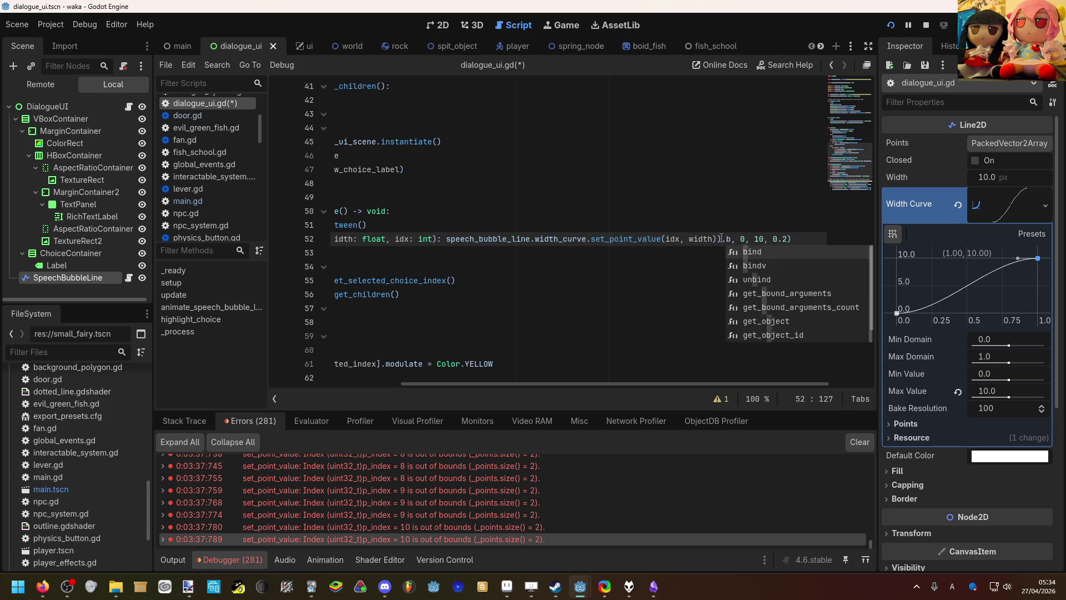
{"action": "type", "text": "1"}
{"action": "key", "text": "ctrl+s"}
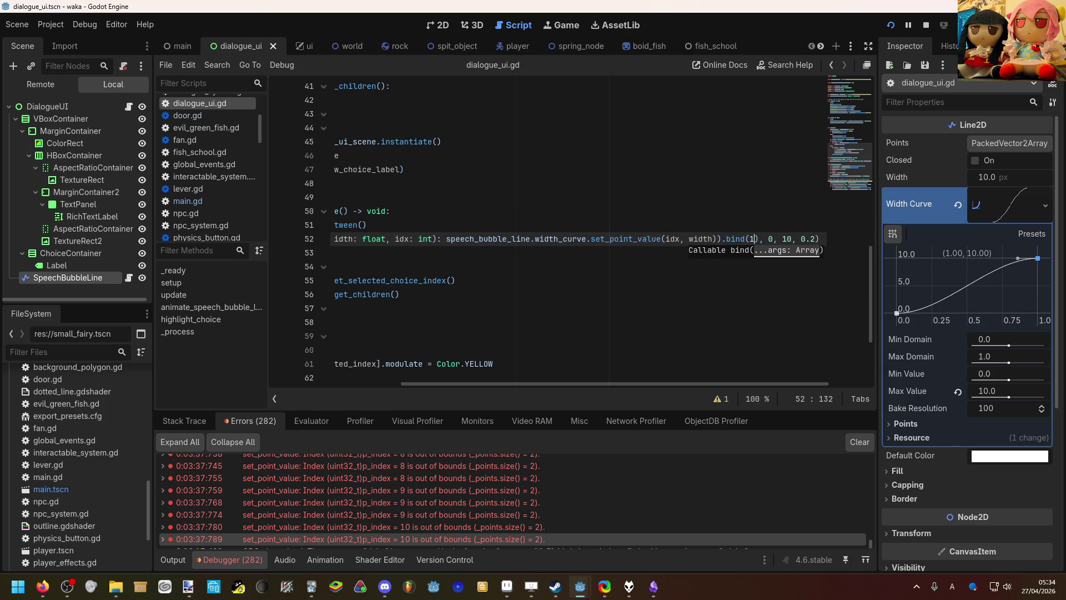
{"action": "mouse_move", "coordinate": [580, 586]}
{"action": "left_click", "coordinate": [638, 521]}
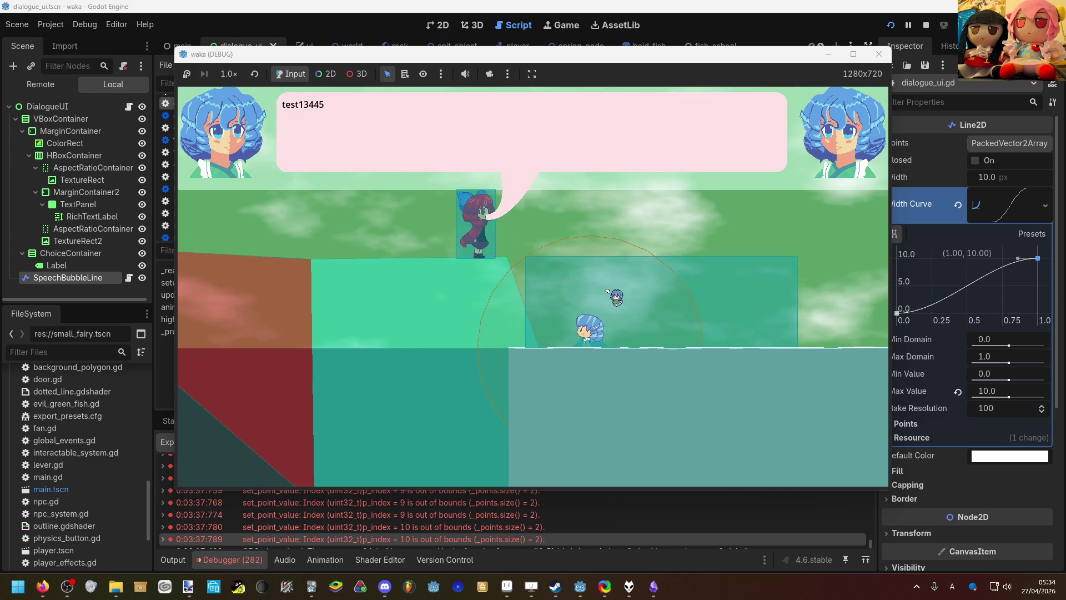
Step: Test-run the game to check the speech bubble animation at the 0.2 second duration
{"action": "key", "text": "F8"}
{"action": "left_click", "coordinate": [628, 276]}
{"action": "key", "text": "F5"}
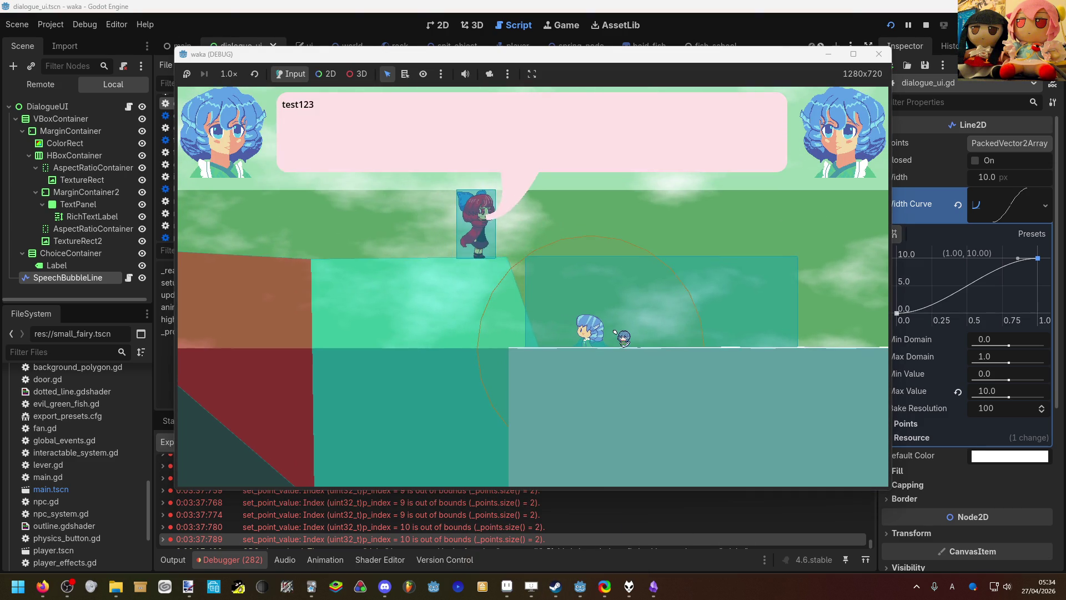
{"action": "key", "text": "F8"}
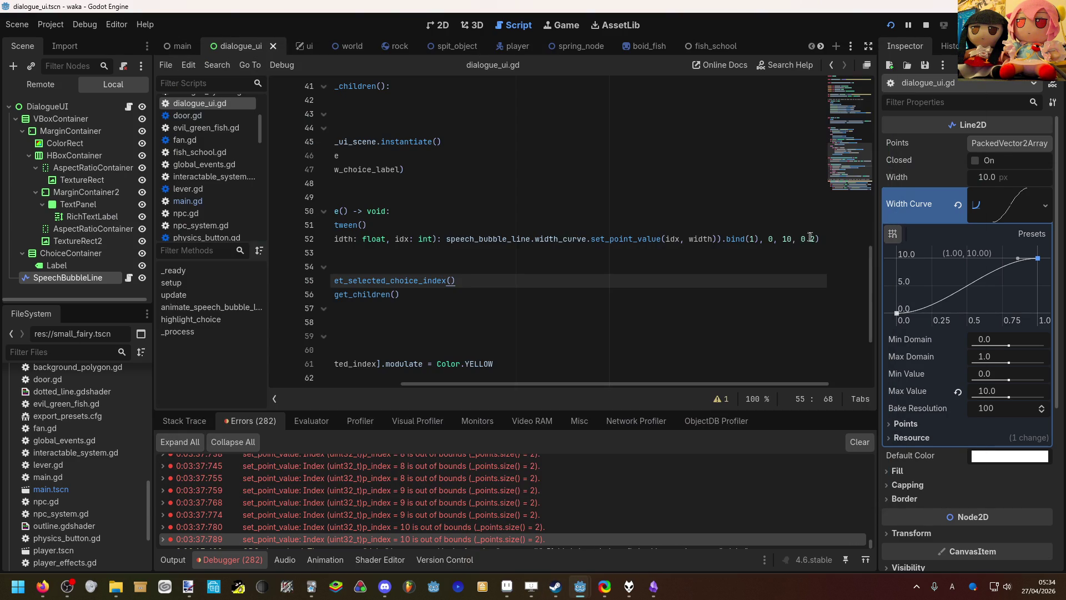
Step: Change the tween duration on line 52 from 0.2 to 0.5 and run the game again
{"action": "left_click", "coordinate": [817, 238]}
{"action": "key", "text": "Left"}
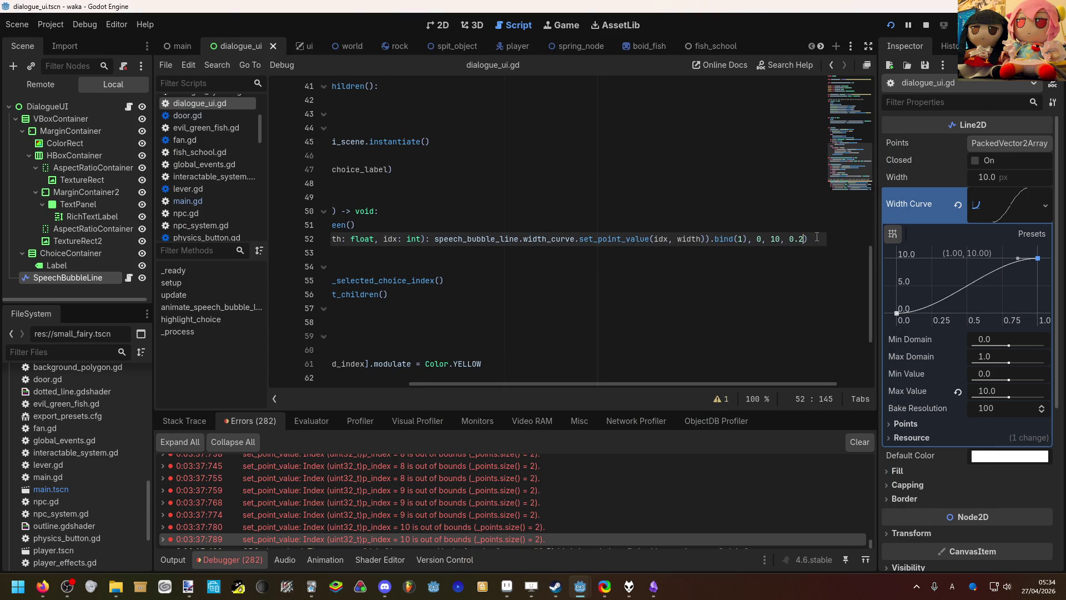
{"action": "type", "text": "5"}
{"action": "key", "text": "F5"}
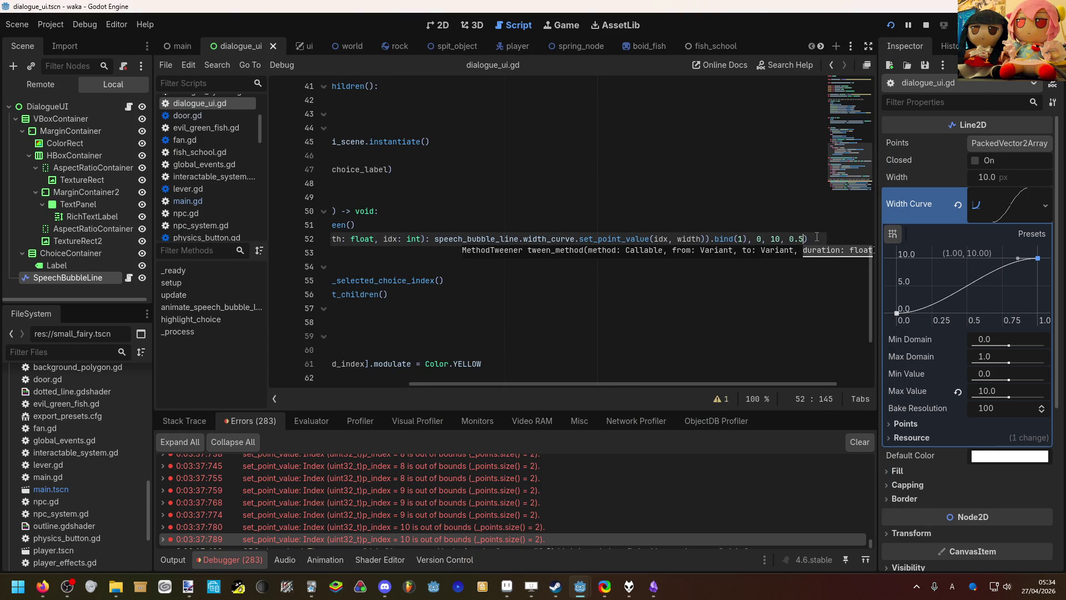